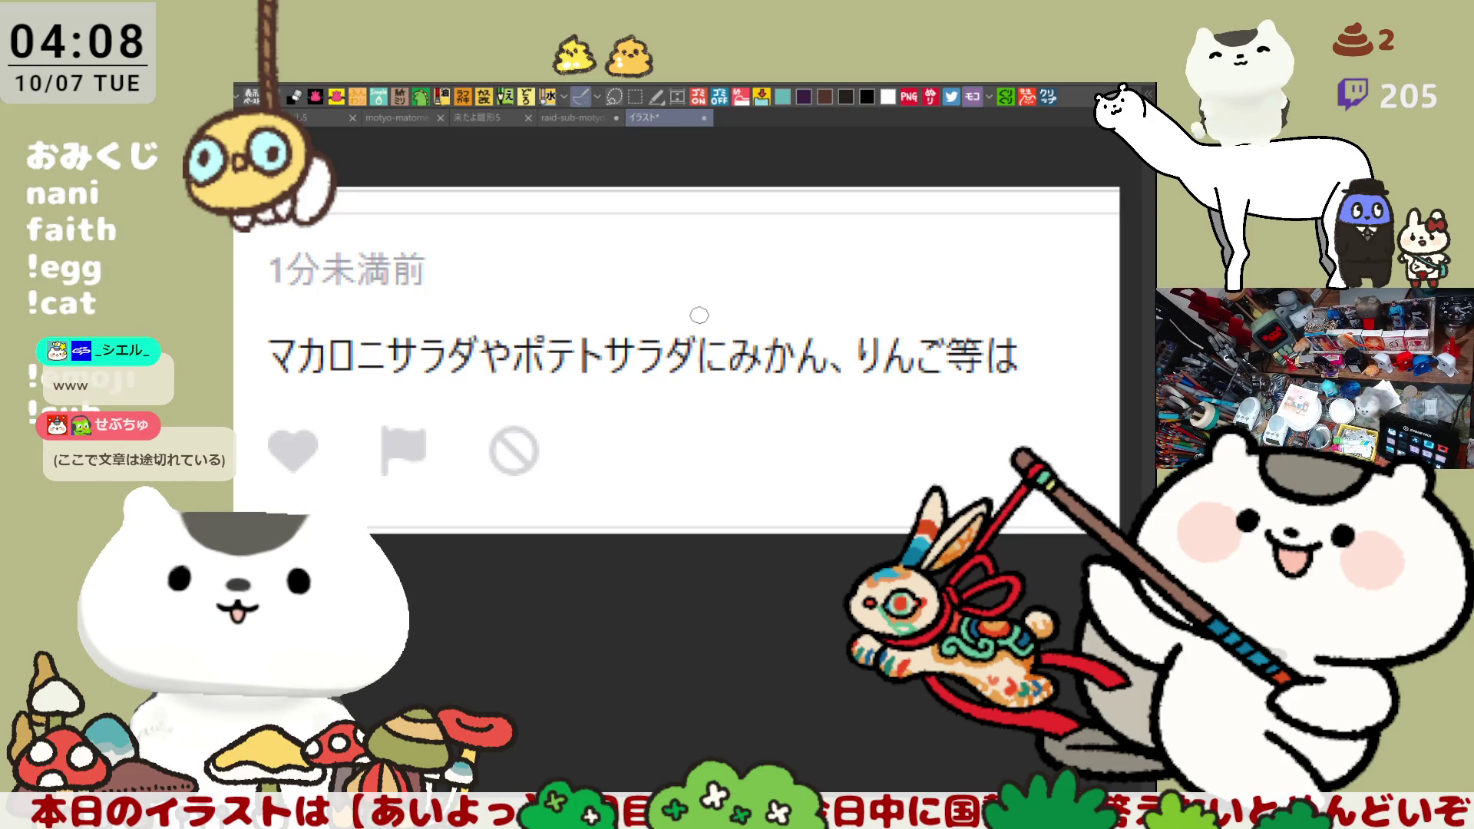
# Close the comment image to return to the raid-sub-motyo2510-1 sushi-counter drawing
pyautogui.click(704, 119)
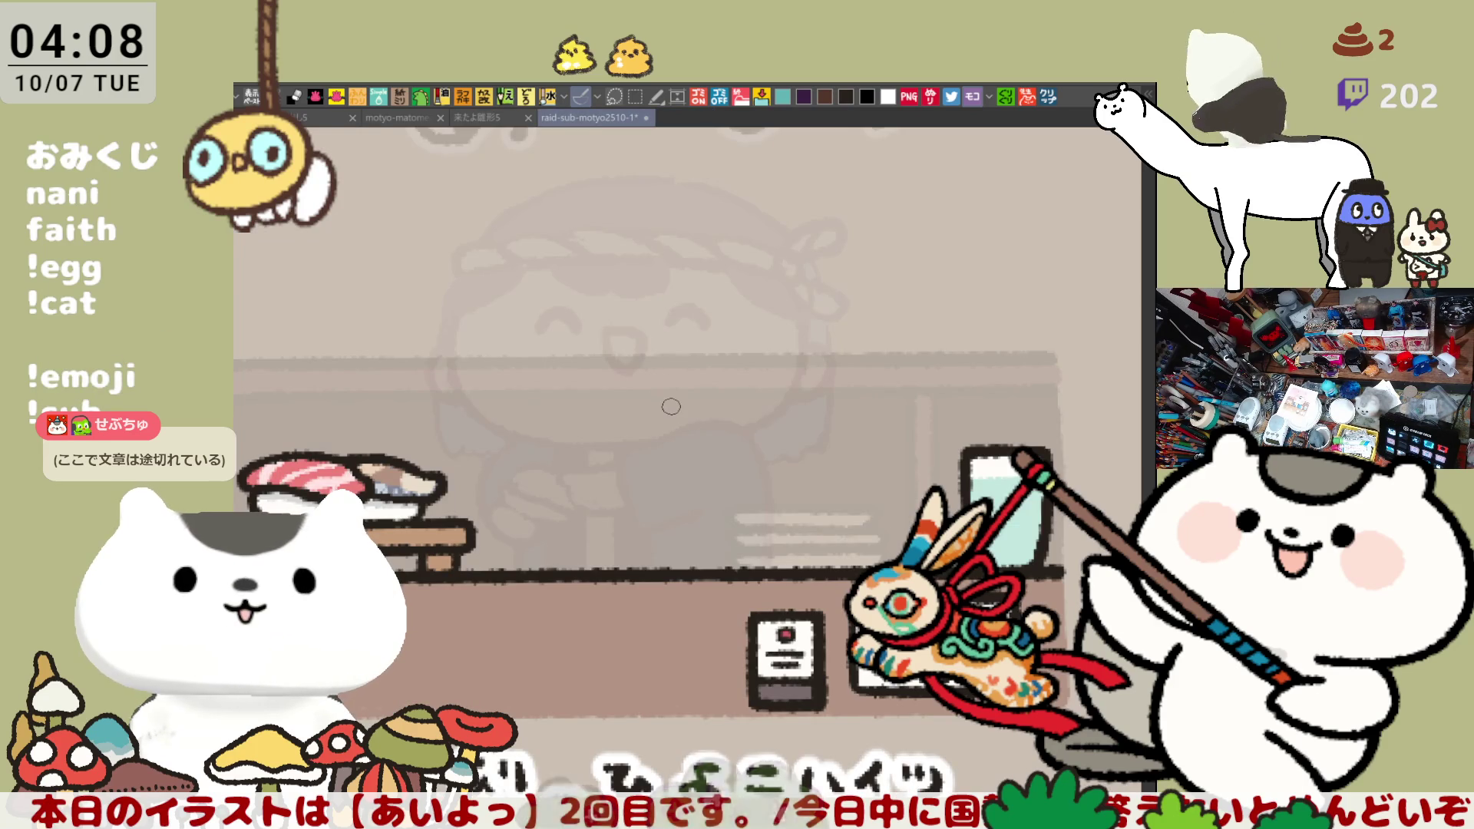
# Try several purple strokes for the left curve of the chef's face, undoing misfits
pyautogui.moveTo(483, 238)
pyautogui.mouseDown()
pyautogui.moveTo(436, 326)
pyautogui.moveTo(505, 402)
pyautogui.mouseUp()
pyautogui.hotkey('ctrl', 'z')
pyautogui.moveTo(510, 286); pyautogui.dragTo(547, 453)
pyautogui.hotkey('ctrl', 'z')
pyautogui.moveTo(504, 272); pyautogui.dragTo(472, 404)
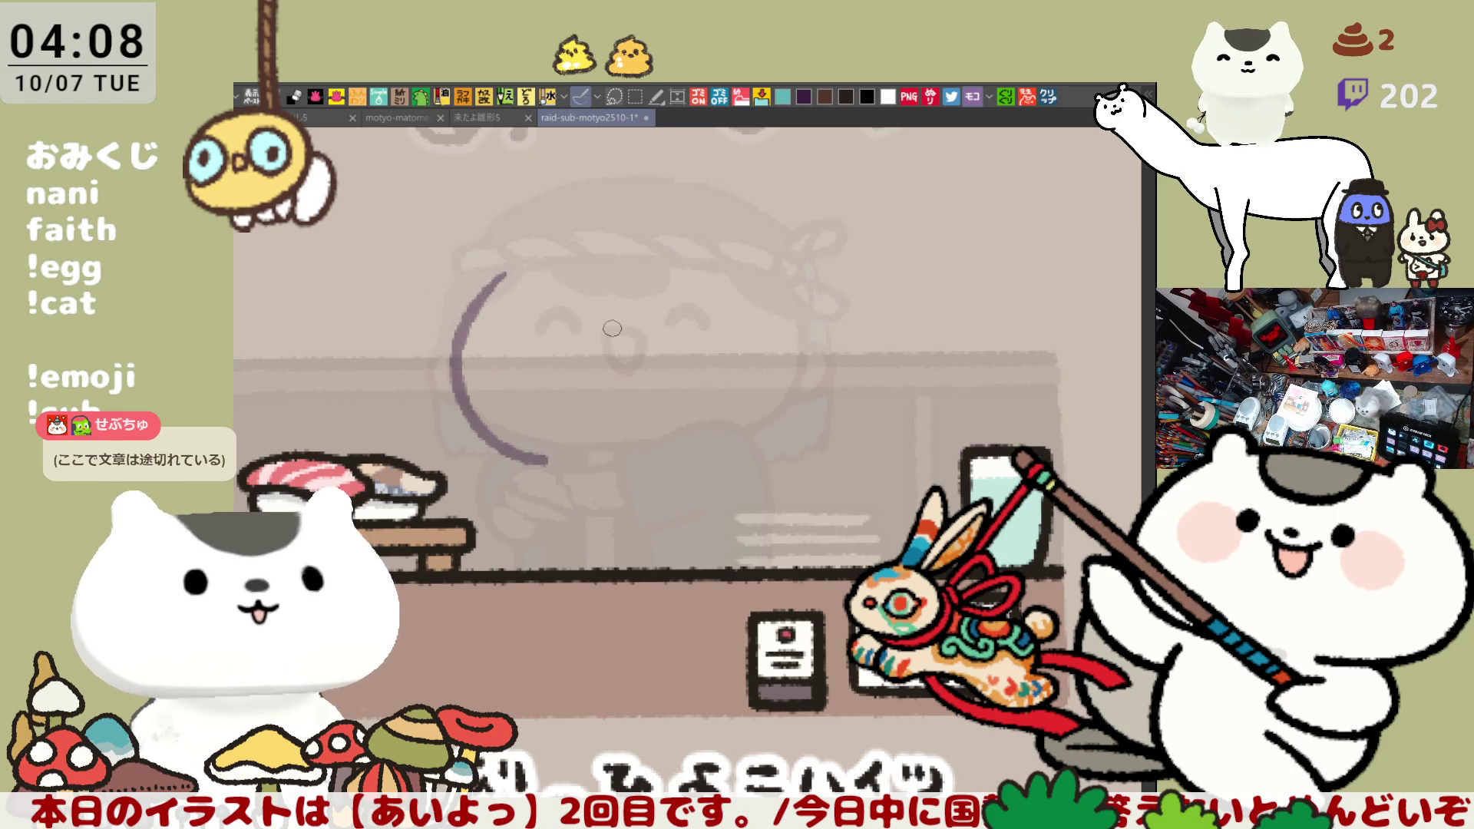
pyautogui.hotkey('ctrl', 'z')
pyautogui.moveTo(521, 277)
pyautogui.mouseDown()
pyautogui.moveTo(470, 410)
pyautogui.moveTo(557, 477)
pyautogui.mouseUp()
pyautogui.hotkey('ctrl', 'z')
# Settle the left face arc, add a short lower-face curve, then bring up the comment image
pyautogui.moveTo(521, 278)
pyautogui.mouseDown()
pyautogui.moveTo(484, 437)
pyautogui.moveTo(560, 480)
pyautogui.mouseUp()
pyautogui.hotkey('ctrl', 'z')
pyautogui.moveTo(528, 259)
pyautogui.mouseDown()
pyautogui.moveTo(472, 342)
pyautogui.moveTo(557, 444)
pyautogui.mouseUp()
pyautogui.moveTo(698, 435); pyautogui.dragTo(751, 419)
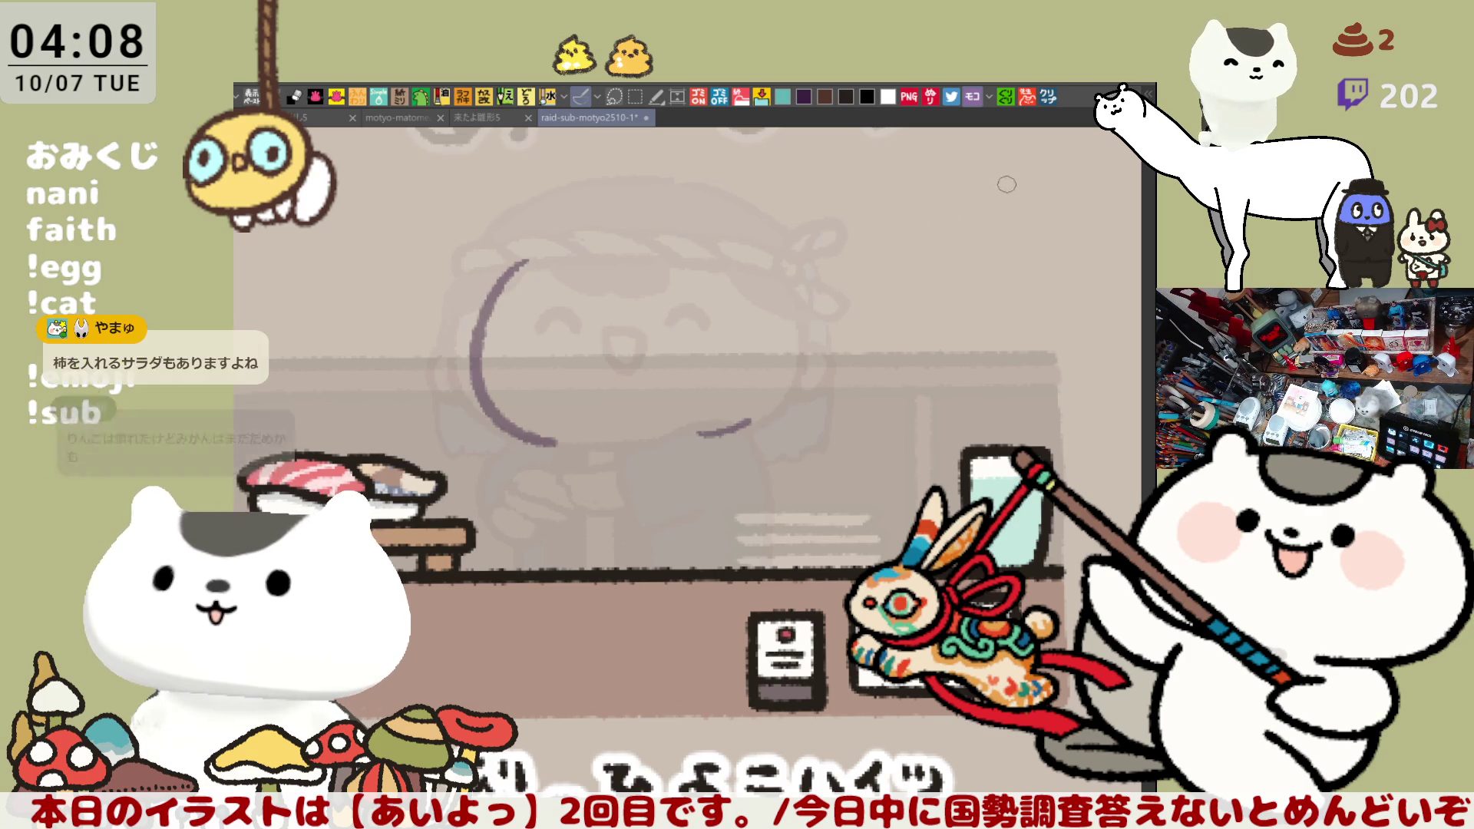
pyautogui.click(1049, 97)
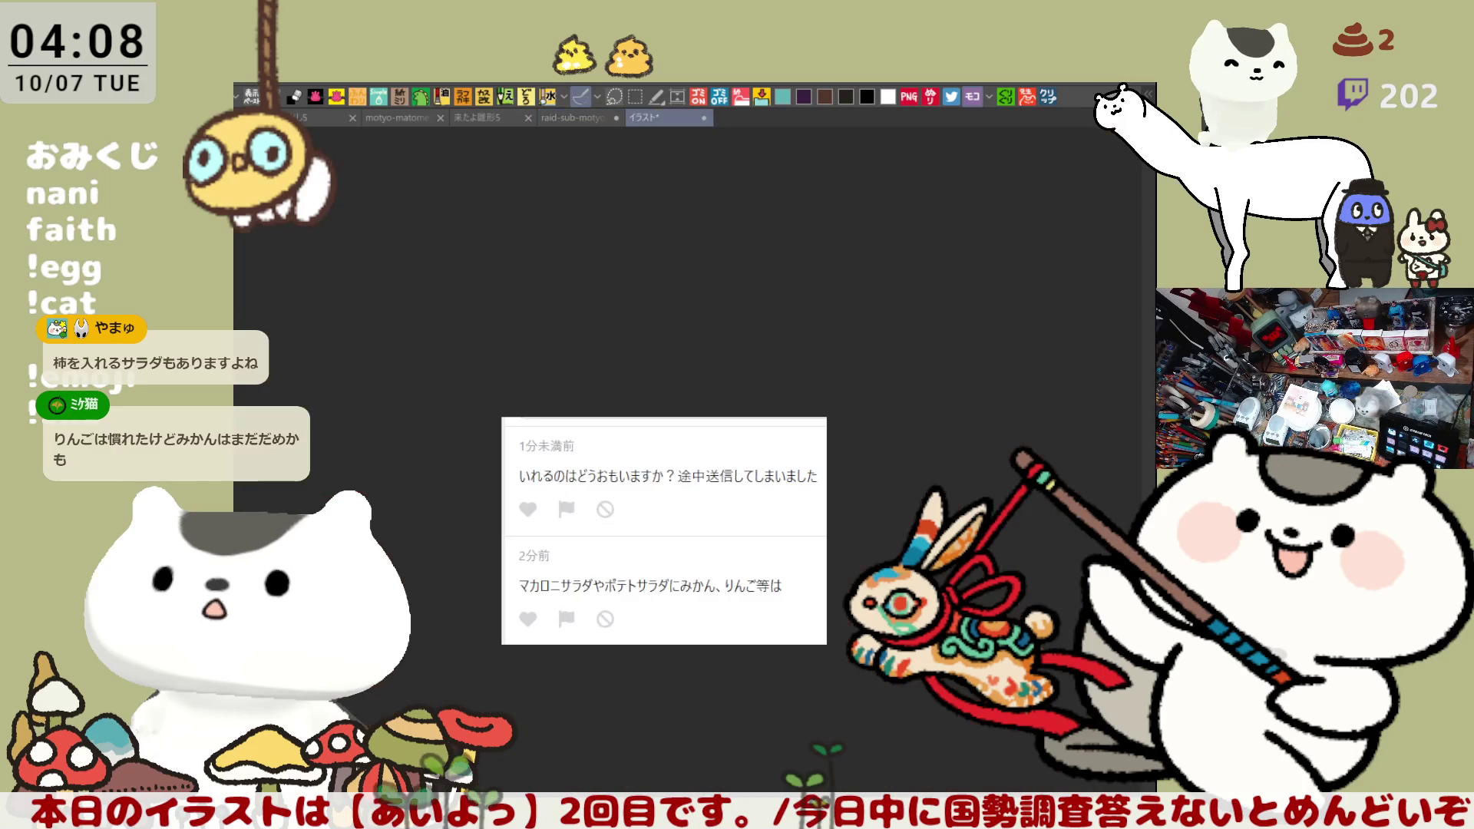
# Zoom in and pan to read the salad-ingredient comments, then close the image
pyautogui.scroll(3, 824, 474)
pyautogui.moveTo(638, 562); pyautogui.dragTo(852, 451)
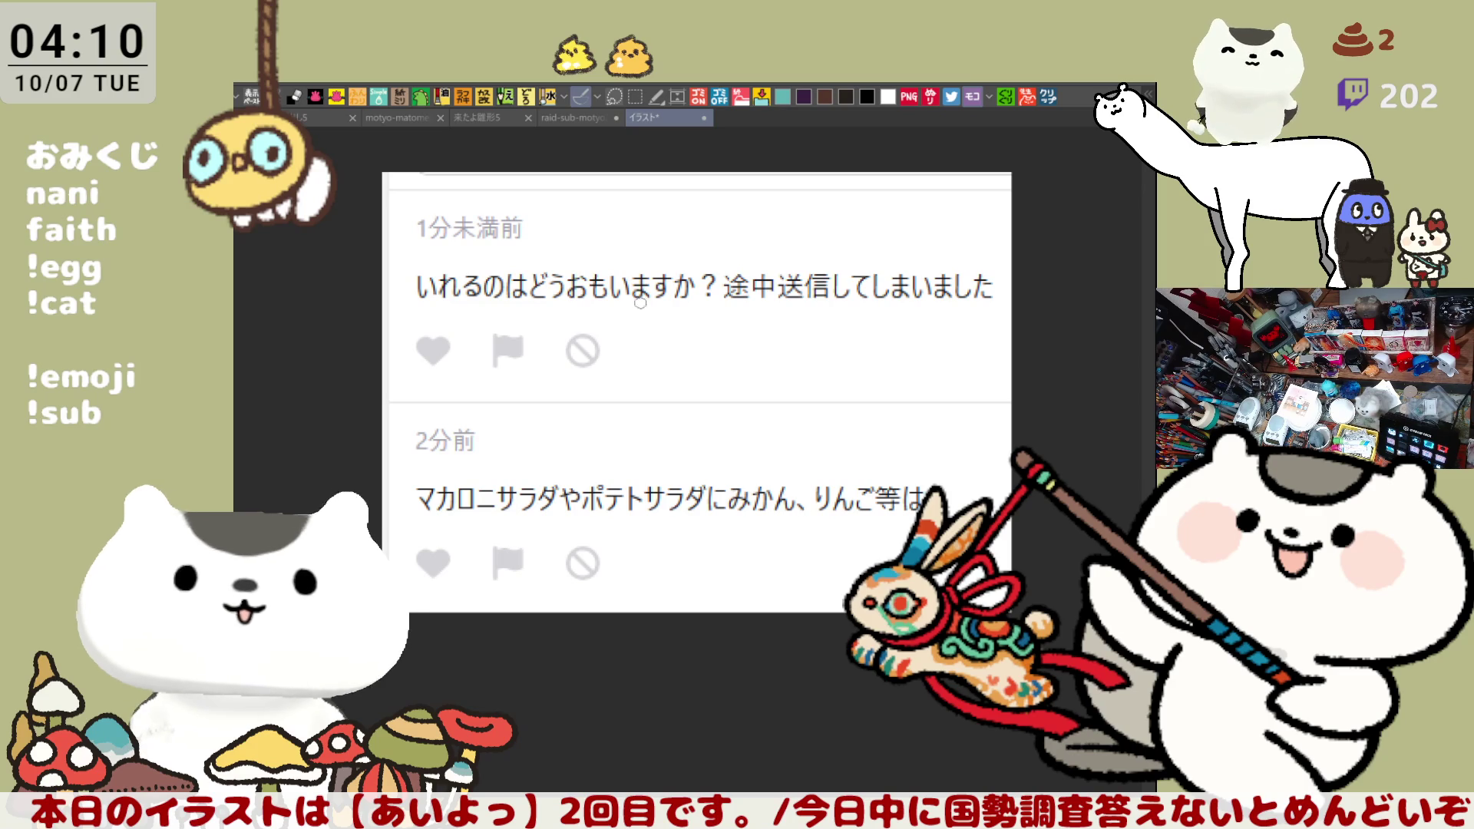
pyautogui.click(704, 119)
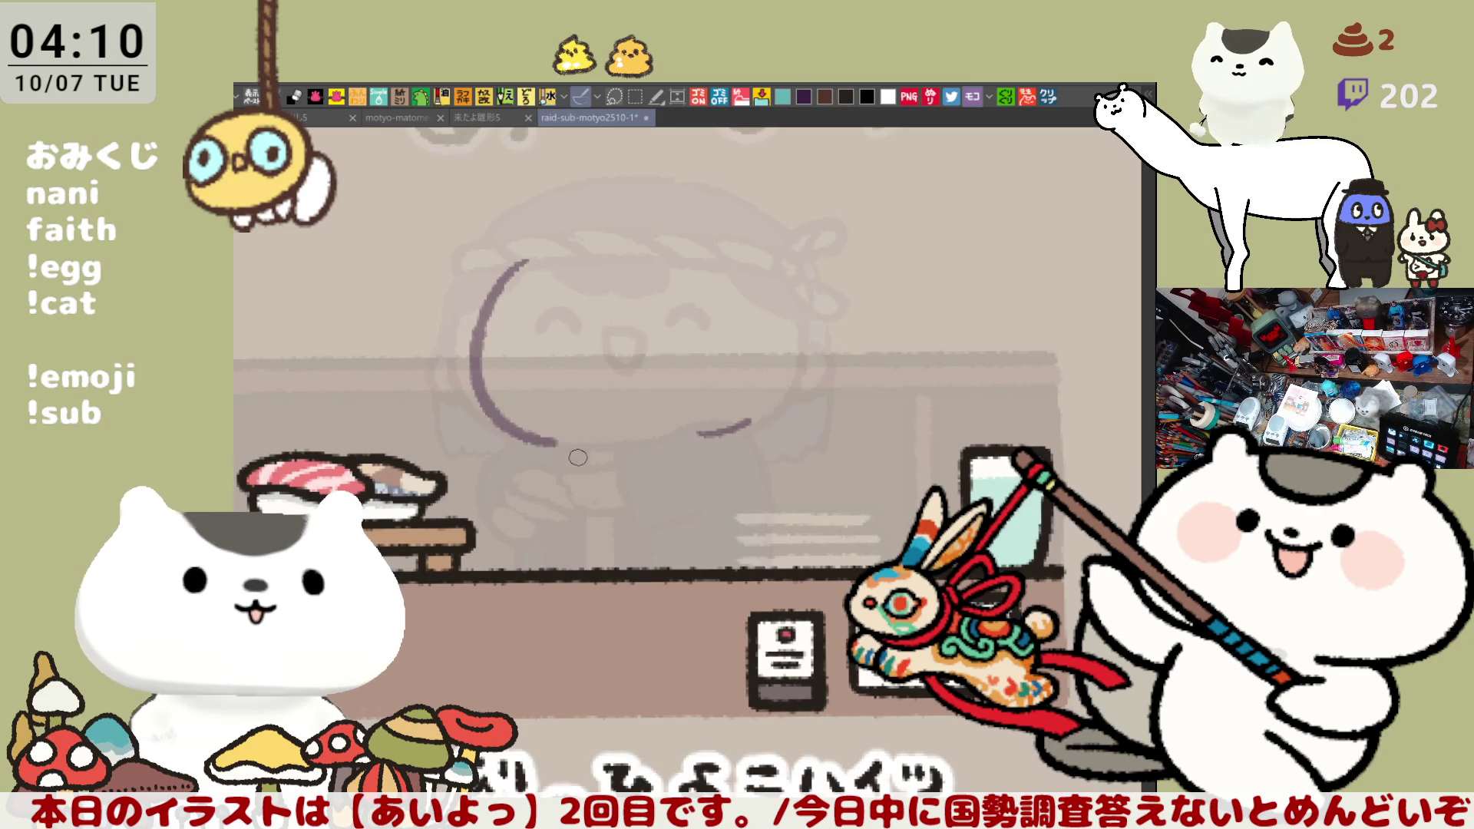
# Sketch the bottom and top arcs of the head circle, retrying the top several times
pyautogui.moveTo(544, 442); pyautogui.dragTo(674, 440)
pyautogui.hotkey('ctrl', 'z')
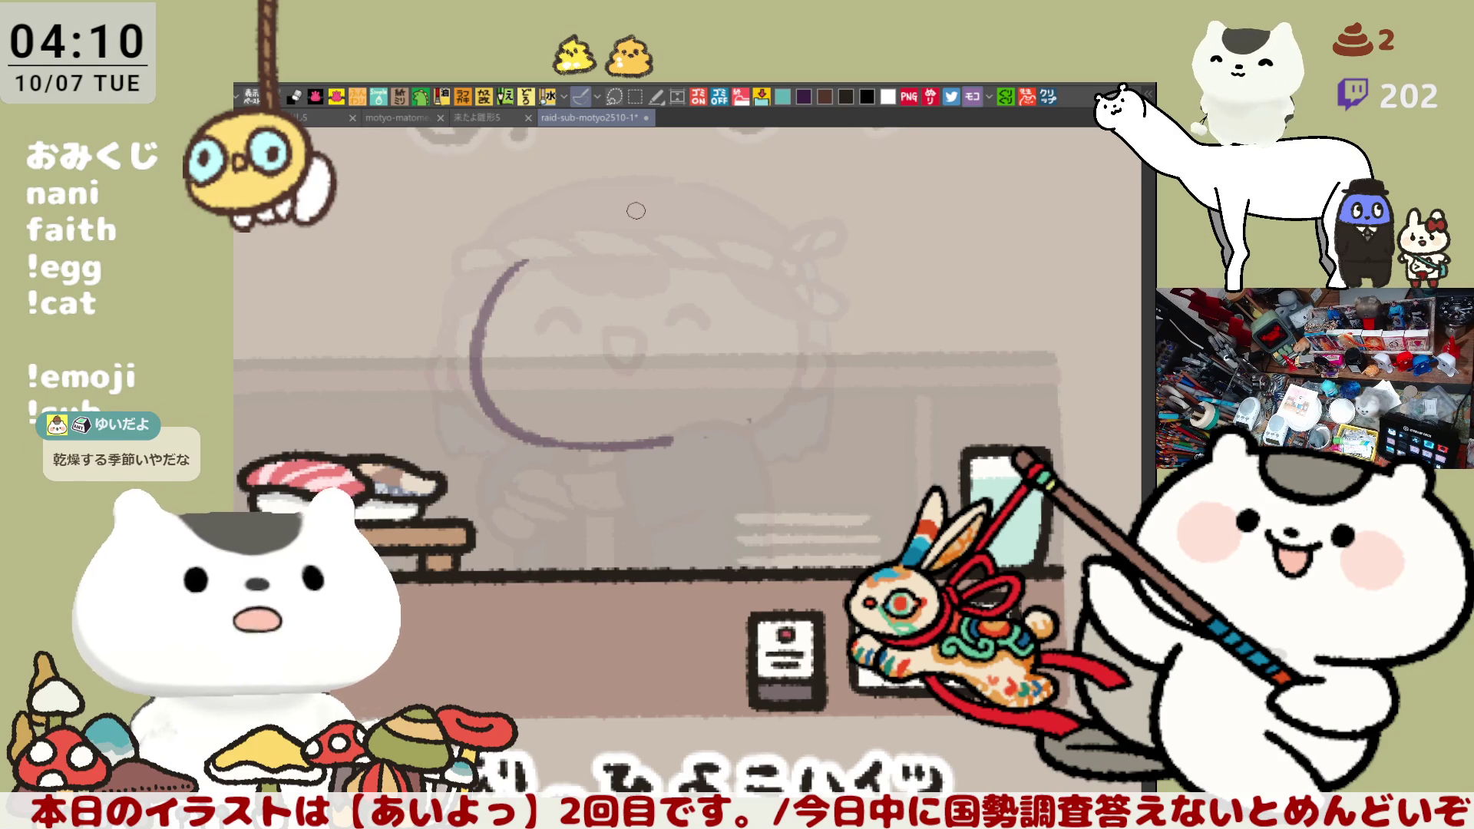
pyautogui.moveTo(550, 231); pyautogui.dragTo(686, 195)
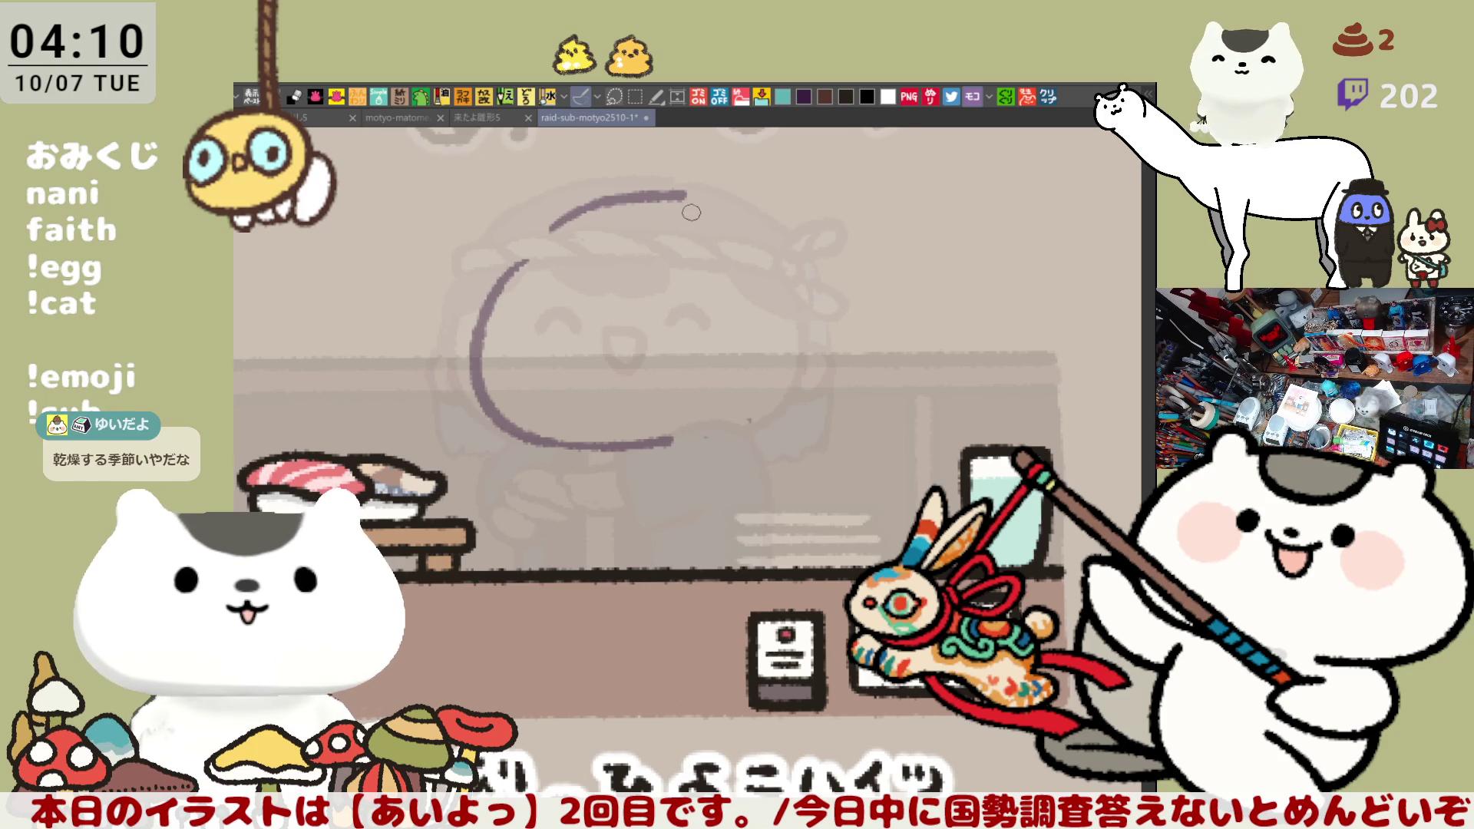
pyautogui.hotkey('ctrl', 'z')
pyautogui.moveTo(563, 228); pyautogui.dragTo(718, 207)
pyautogui.hotkey('ctrl', 'z')
pyautogui.moveTo(560, 230); pyautogui.dragTo(730, 206)
pyautogui.hotkey('ctrl', 'z')
pyautogui.moveTo(553, 228)
pyautogui.mouseDown()
pyautogui.moveTo(668, 201)
pyautogui.moveTo(753, 224)
pyautogui.moveTo(783, 422)
pyautogui.mouseUp()
pyautogui.hotkey('ctrl', 'z')
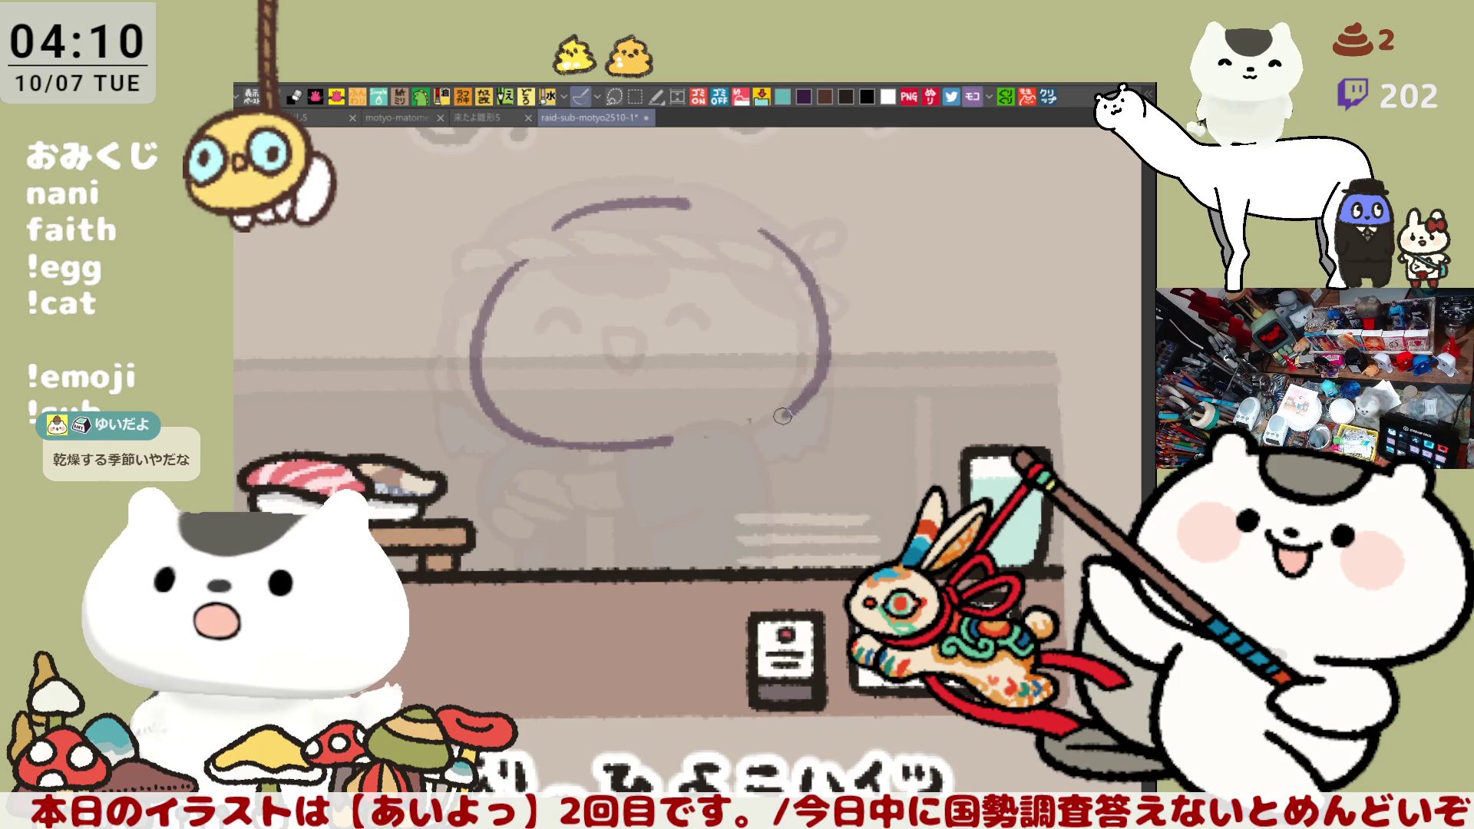
# Mirror the canvas to check the shape, redraw the face's left side, then flip back
pyautogui.press('h')
pyautogui.hotkey('ctrl', 'z')
pyautogui.moveTo(568, 228)
pyautogui.mouseDown()
pyautogui.moveTo(519, 320)
pyautogui.moveTo(599, 424)
pyautogui.mouseUp()
pyautogui.hotkey('ctrl', 'z')
pyautogui.moveTo(566, 240); pyautogui.dragTo(599, 425)
pyautogui.moveTo(575, 230); pyautogui.dragTo(653, 201)
pyautogui.hotkey('ctrl', 'z')
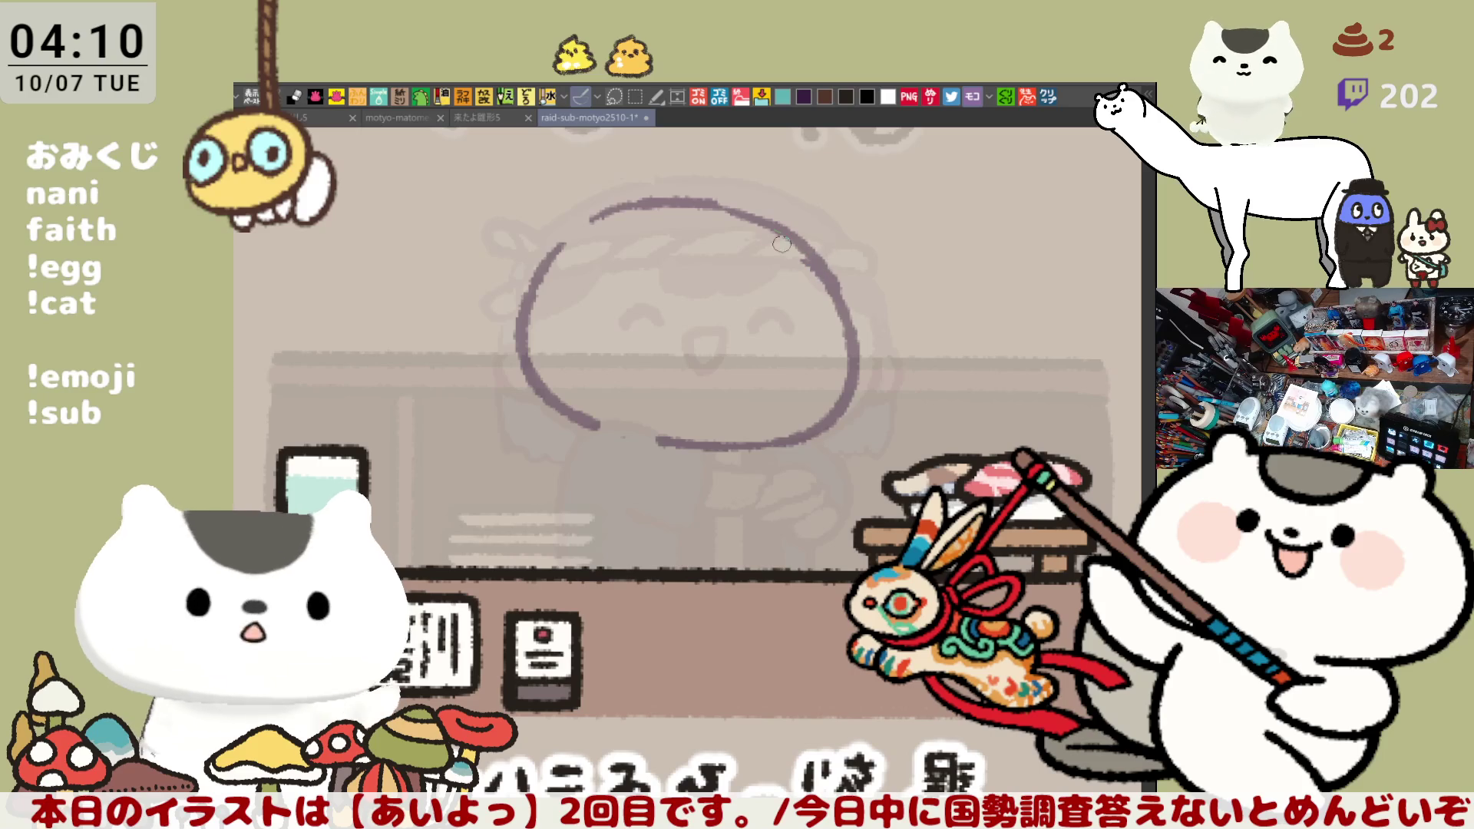
pyautogui.press('h')
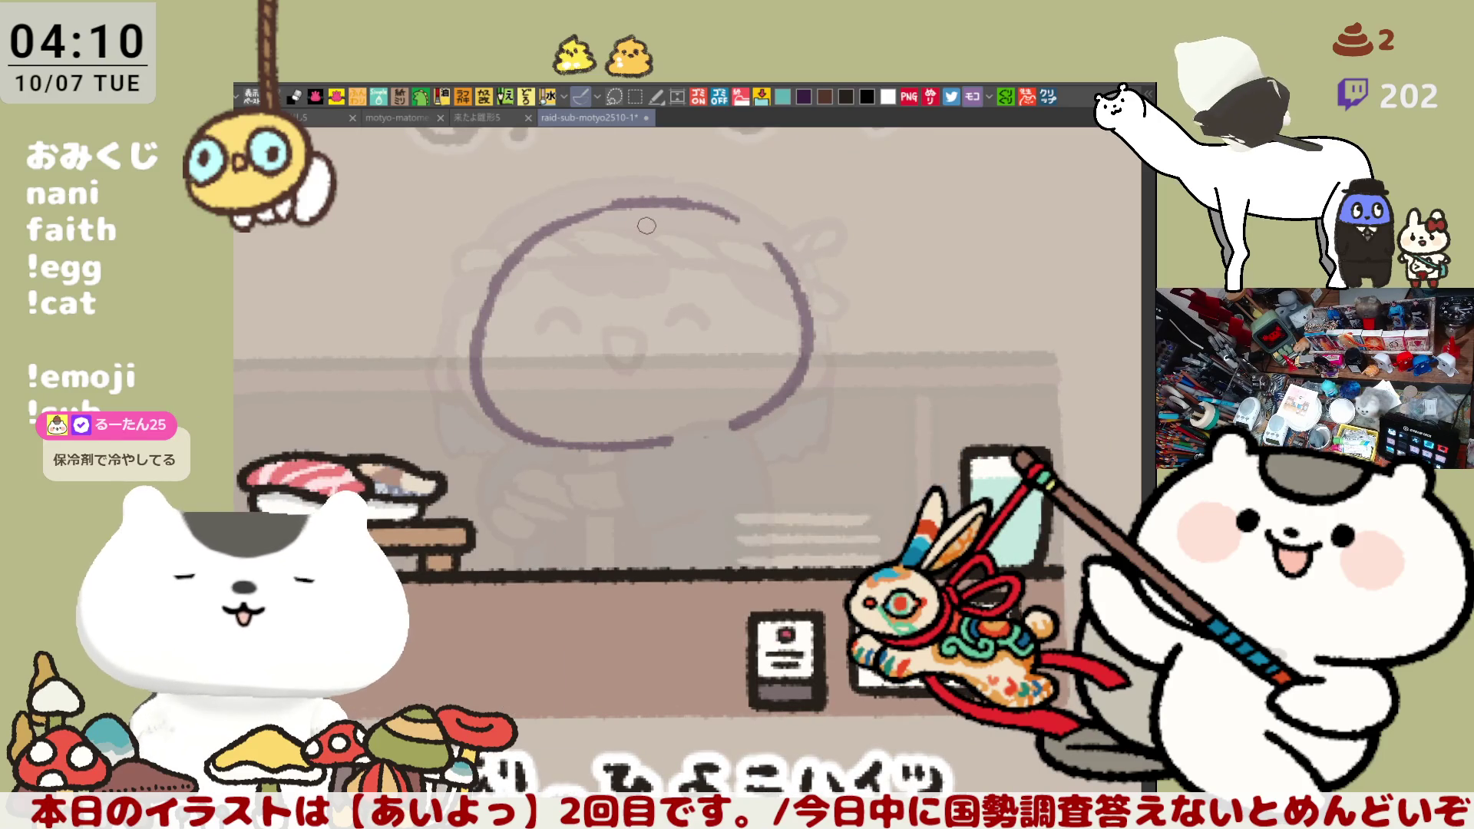
# Rotate the selected head sketch slightly clockwise, deselect, and draw a headband line across it
pyautogui.press('m')
pyautogui.moveTo(860, 470)
pyautogui.mouseDown()
pyautogui.moveTo(533, 353)
pyautogui.moveTo(444, 179)
pyautogui.mouseUp()
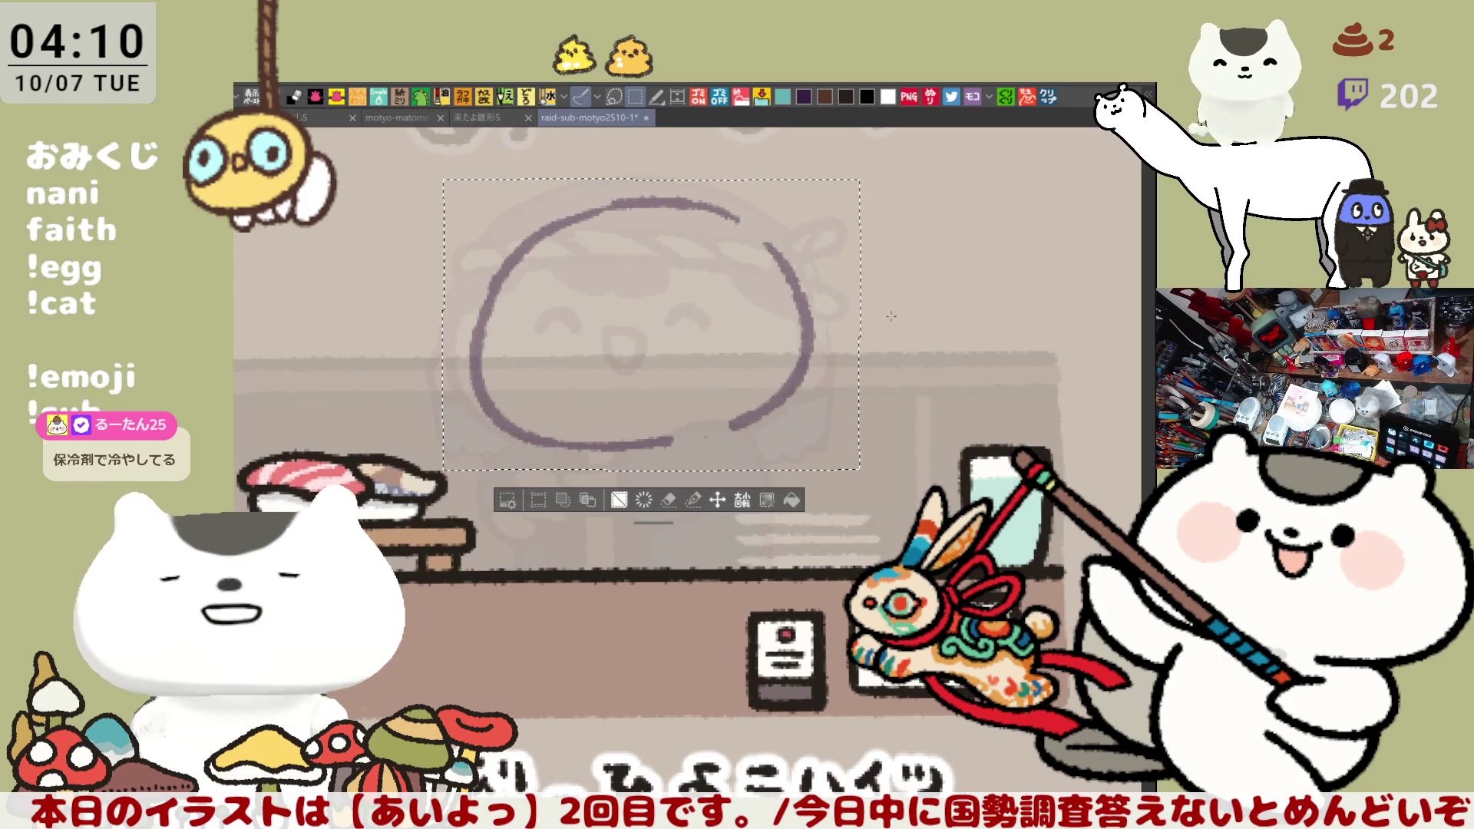
pyautogui.hotkey('ctrl', 't')
pyautogui.moveTo(932, 217); pyautogui.dragTo(913, 226)
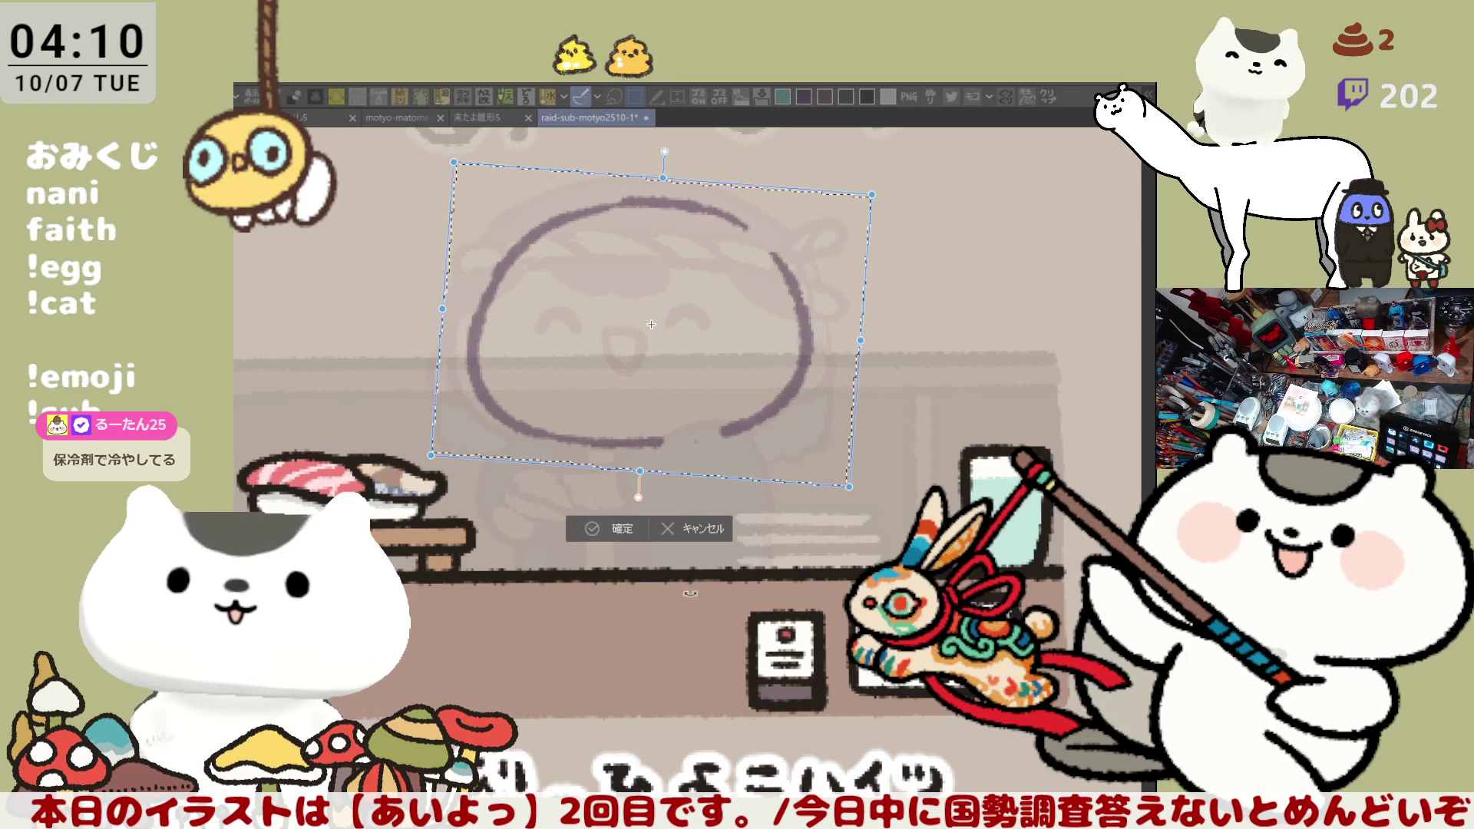
pyautogui.click(596, 529)
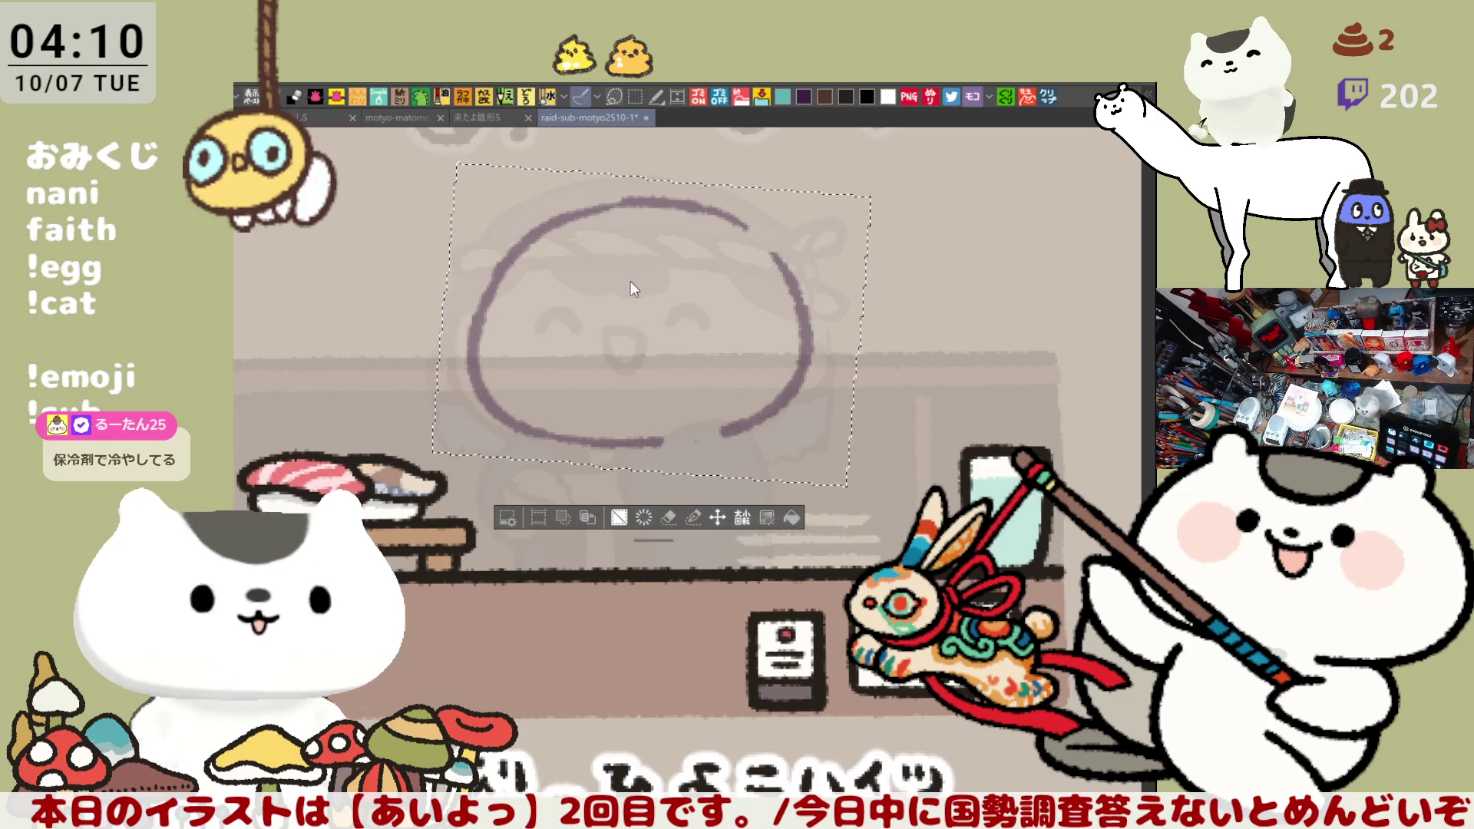
pyautogui.hotkey('ctrl', 'd')
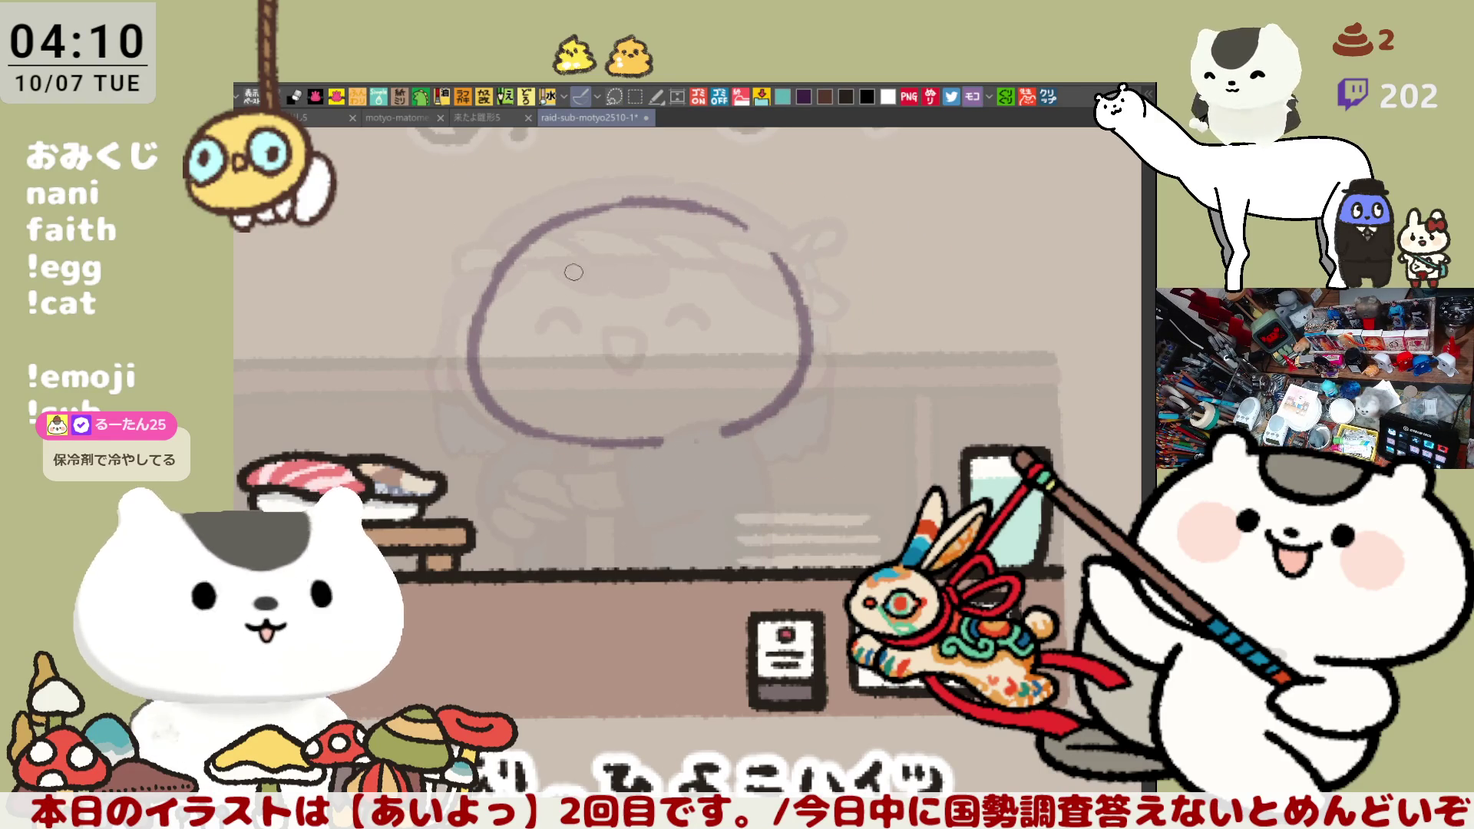
pyautogui.moveTo(544, 269)
pyautogui.mouseDown()
pyautogui.moveTo(744, 267)
pyautogui.moveTo(744, 388)
pyautogui.mouseUp()
# Sketch the right and left sides of the inner face, retrying the left curve repeatedly
pyautogui.hotkey('ctrl', 'z')
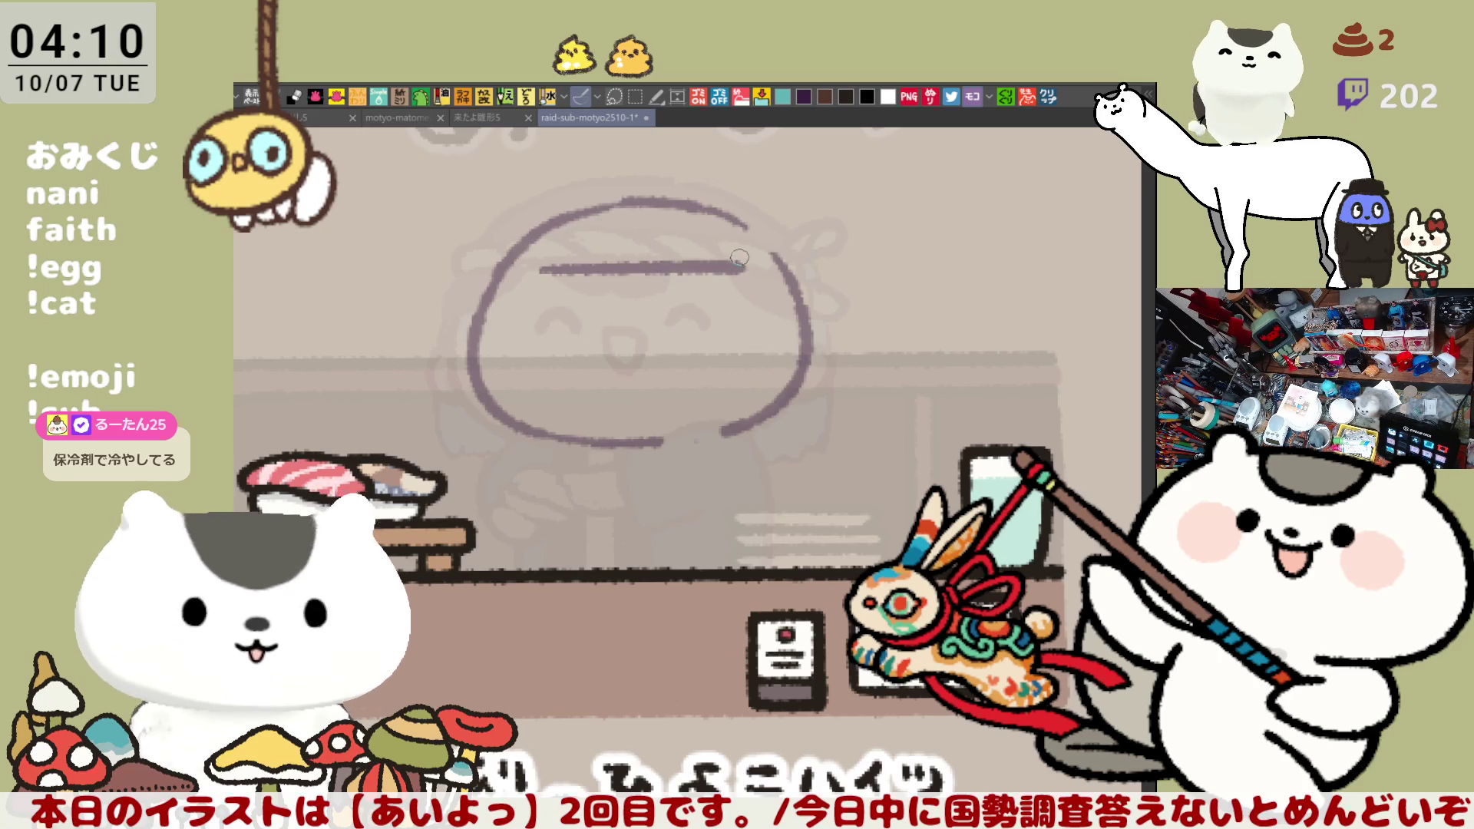
pyautogui.moveTo(741, 257); pyautogui.dragTo(744, 388)
pyautogui.moveTo(541, 268); pyautogui.dragTo(549, 411)
pyautogui.hotkey('ctrl', 'z')
pyautogui.moveTo(540, 269)
pyautogui.mouseDown()
pyautogui.moveTo(499, 357)
pyautogui.moveTo(583, 419)
pyautogui.mouseUp()
pyautogui.hotkey('ctrl', 'z')
pyautogui.moveTo(538, 261)
pyautogui.mouseDown()
pyautogui.moveTo(495, 330)
pyautogui.moveTo(582, 417)
pyautogui.mouseUp()
pyautogui.hotkey('ctrl', 'z')
pyautogui.moveTo(538, 265)
pyautogui.mouseDown()
pyautogui.moveTo(495, 323)
pyautogui.moveTo(583, 417)
pyautogui.mouseUp()
pyautogui.hotkey('ctrl', 'z')
pyautogui.moveTo(538, 263)
pyautogui.mouseDown()
pyautogui.moveTo(529, 295)
pyautogui.moveTo(591, 422)
pyautogui.moveTo(531, 307)
pyautogui.moveTo(552, 410)
pyautogui.moveTo(579, 417)
pyautogui.moveTo(495, 330)
pyautogui.moveTo(549, 406)
pyautogui.mouseUp()
pyautogui.hotkey('ctrl', 'z')
pyautogui.hotkey('ctrl', 'z')
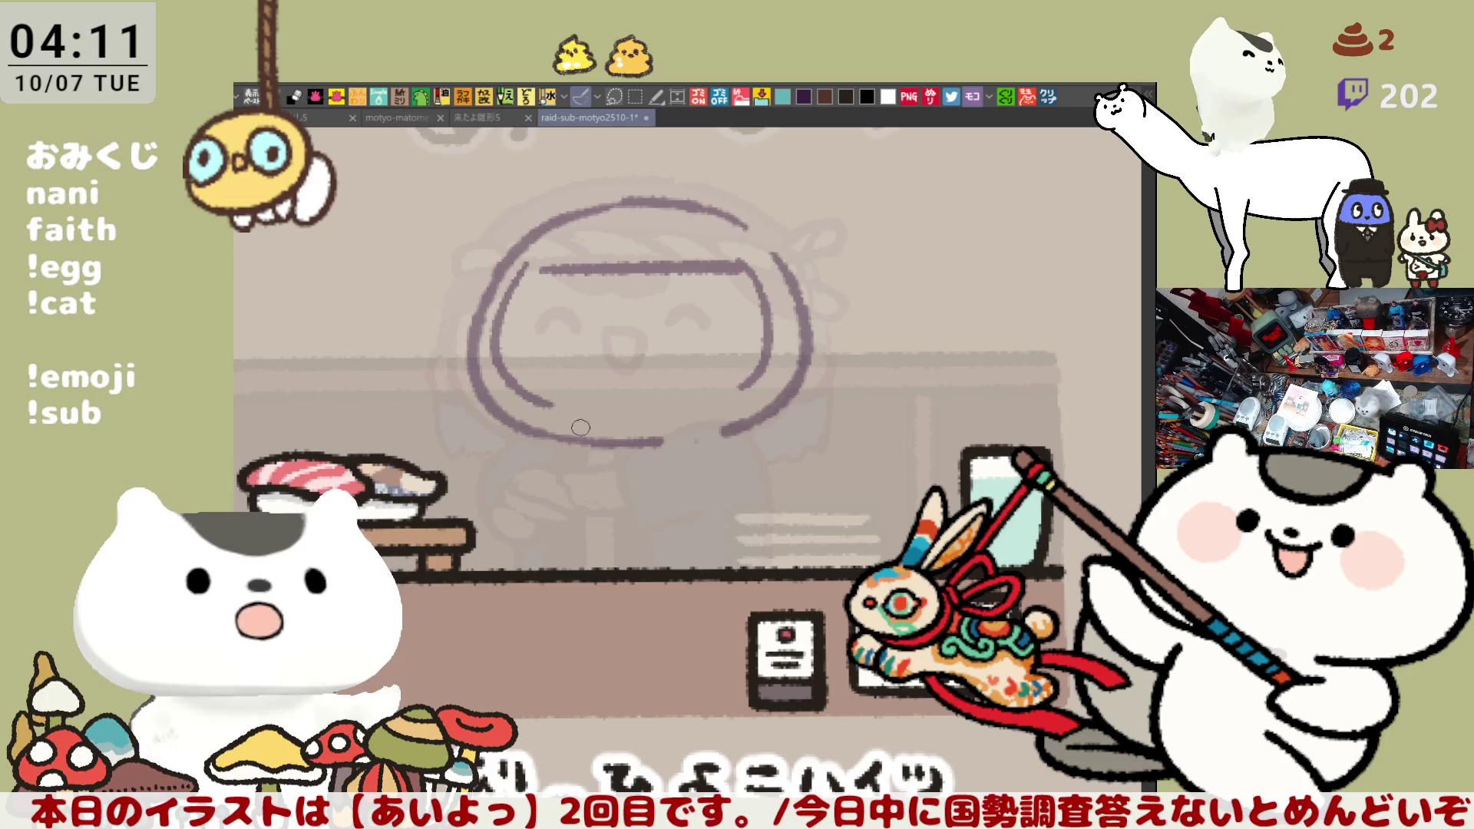
# Extend the inner face lines down toward the chin and close the bottom gap
pyautogui.moveTo(502, 356)
pyautogui.mouseDown()
pyautogui.moveTo(537, 412)
pyautogui.moveTo(585, 420)
pyautogui.mouseUp()
pyautogui.hotkey('ctrl', 'z')
pyautogui.moveTo(766, 330)
pyautogui.mouseDown()
pyautogui.moveTo(769, 352)
pyautogui.moveTo(724, 411)
pyautogui.moveTo(695, 419)
pyautogui.mouseUp()
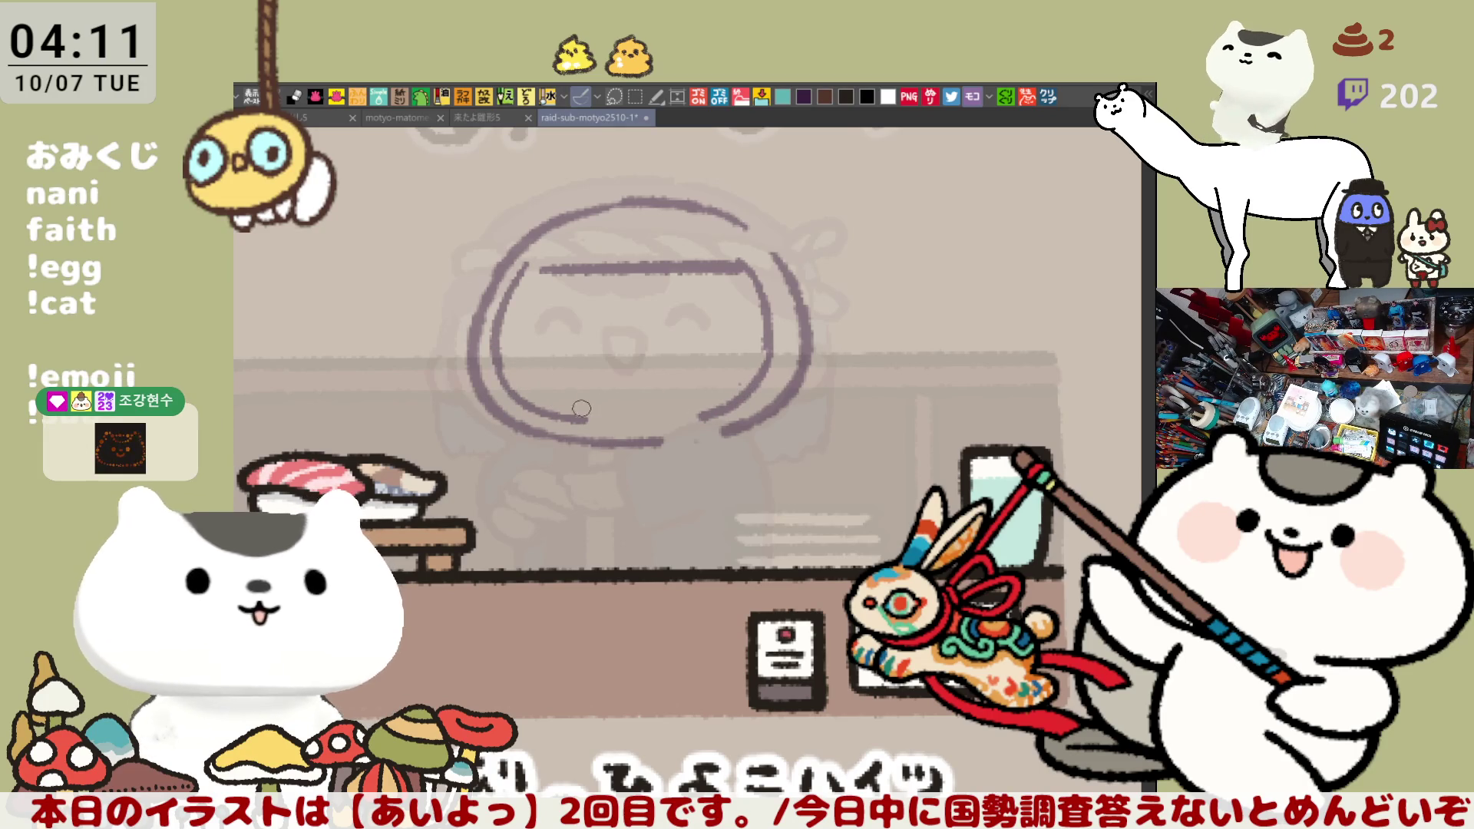
pyautogui.moveTo(584, 419)
pyautogui.mouseDown()
pyautogui.moveTo(721, 415)
pyautogui.moveTo(755, 347)
pyautogui.moveTo(749, 391)
pyautogui.moveTo(754, 282)
pyautogui.moveTo(767, 360)
pyautogui.moveTo(684, 437)
pyautogui.moveTo(653, 433)
pyautogui.moveTo(730, 434)
pyautogui.moveTo(714, 430)
pyautogui.mouseUp()
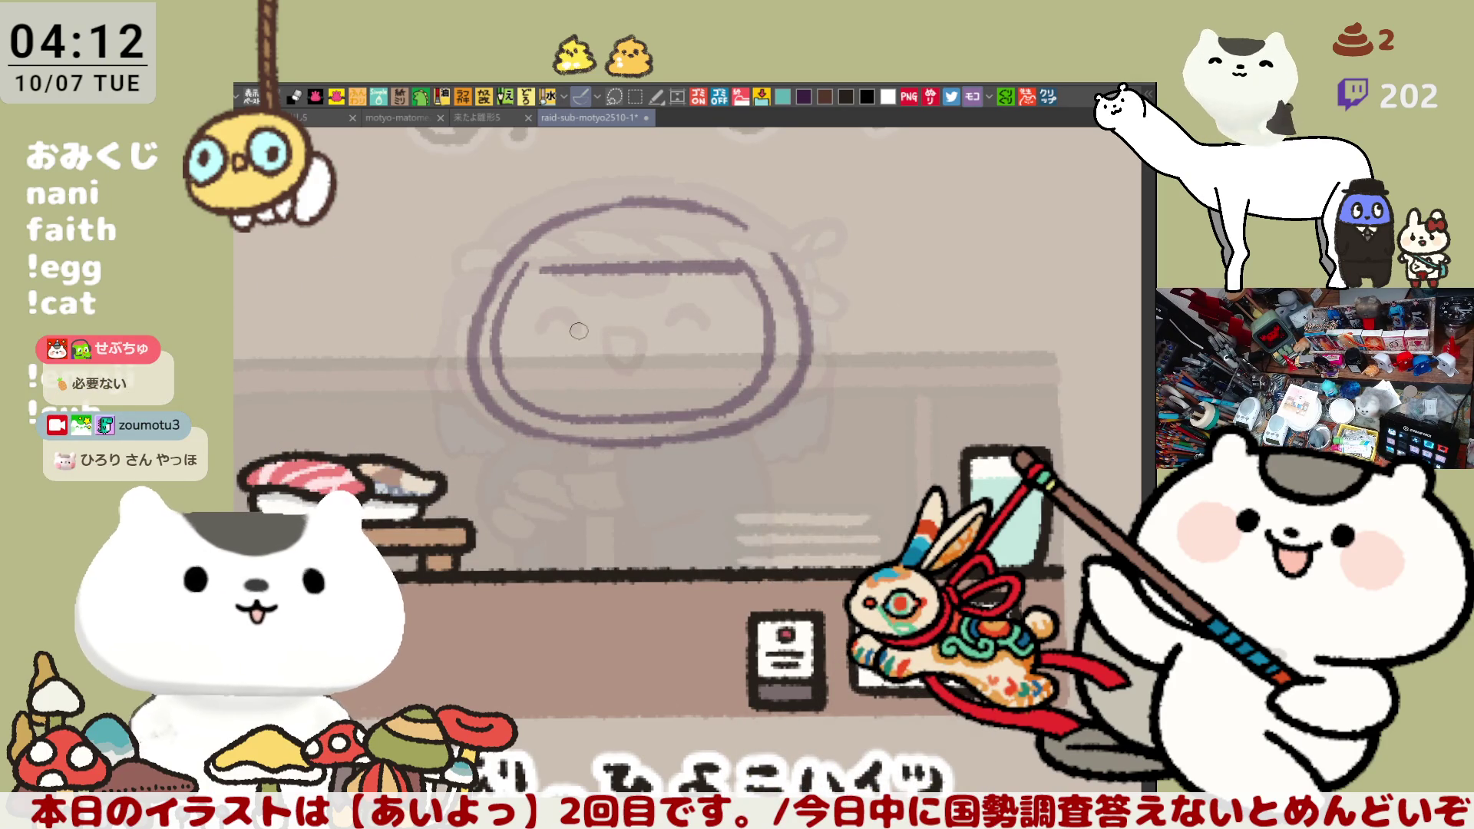
# Sketch two closed-eye dashes and a small nose, redrawing each several times
pyautogui.moveTo(554, 321); pyautogui.dragTo(592, 327)
pyautogui.hotkey('ctrl', 'z')
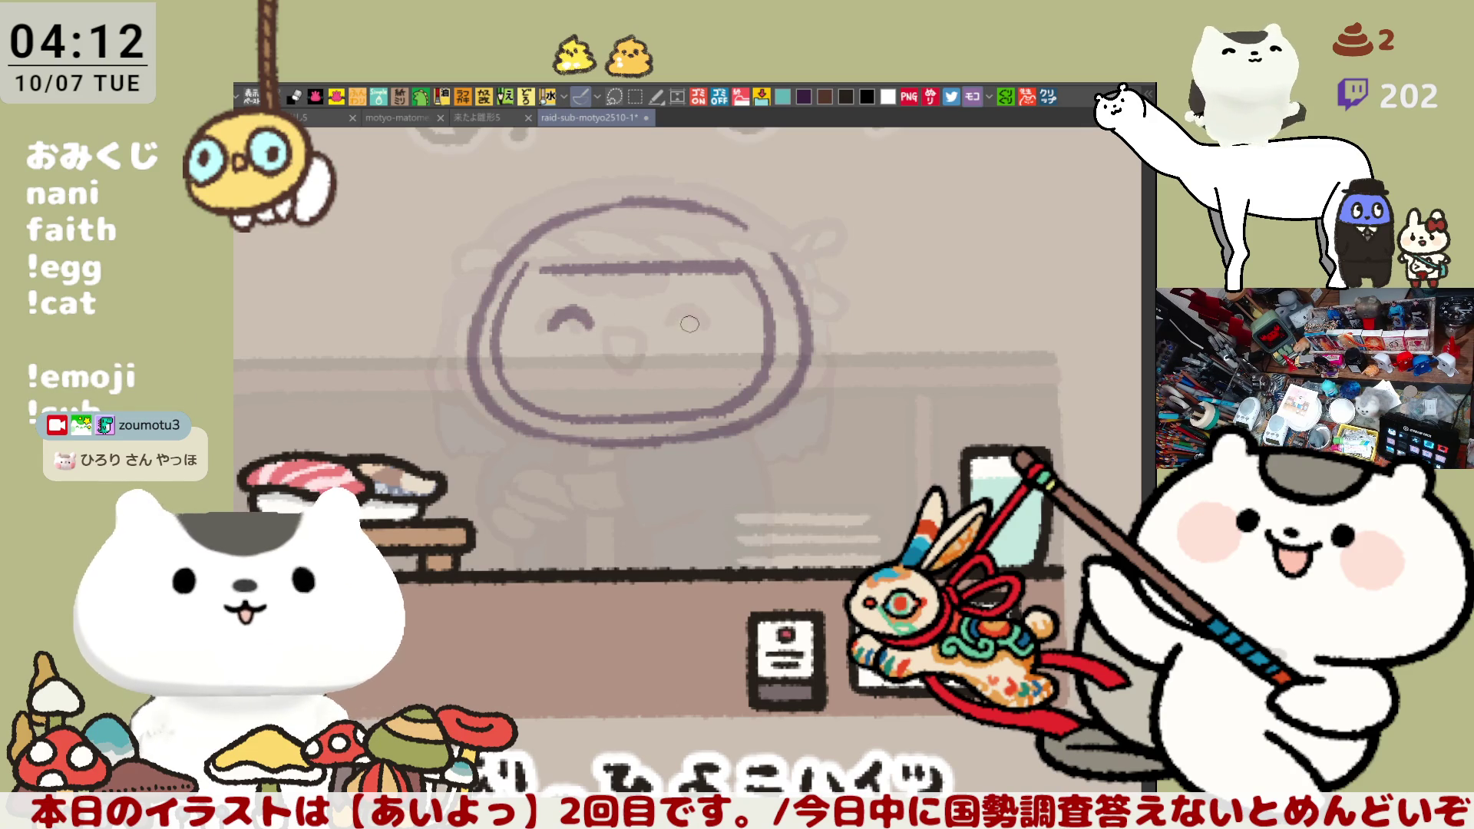
pyautogui.hotkey('ctrl', 'z')
pyautogui.moveTo(546, 327); pyautogui.dragTo(595, 322)
pyautogui.hotkey('ctrl', 'z')
pyautogui.hotkey('ctrl', 'z')
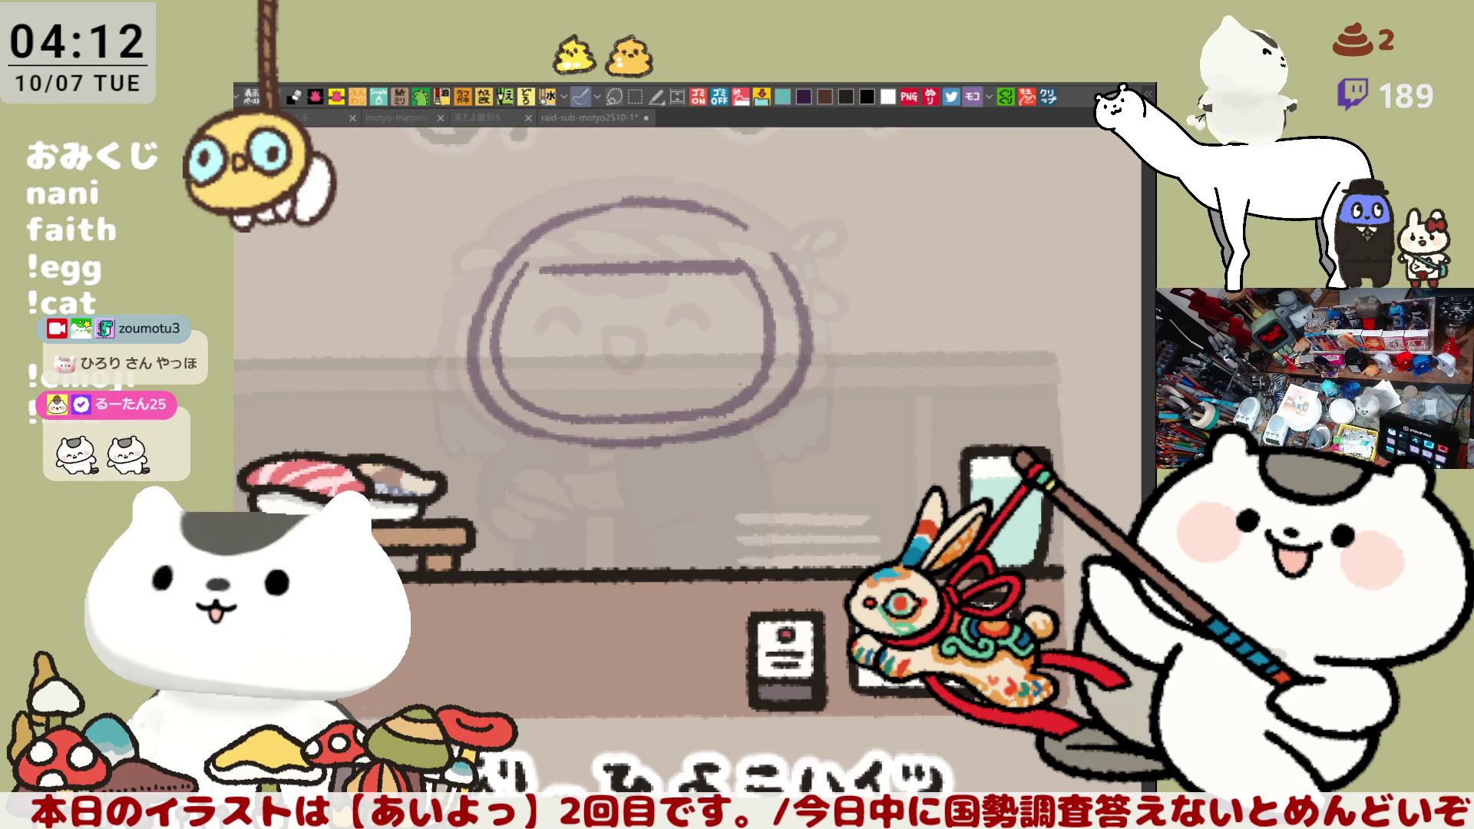
pyautogui.moveTo(550, 323); pyautogui.dragTo(705, 321)
pyautogui.hotkey('ctrl', 'z')
pyautogui.moveTo(611, 338)
pyautogui.mouseDown()
pyautogui.moveTo(623, 320)
pyautogui.moveTo(637, 336)
pyautogui.moveTo(612, 339)
pyautogui.moveTo(689, 420)
pyautogui.mouseUp()
pyautogui.hotkey('ctrl', 'z')
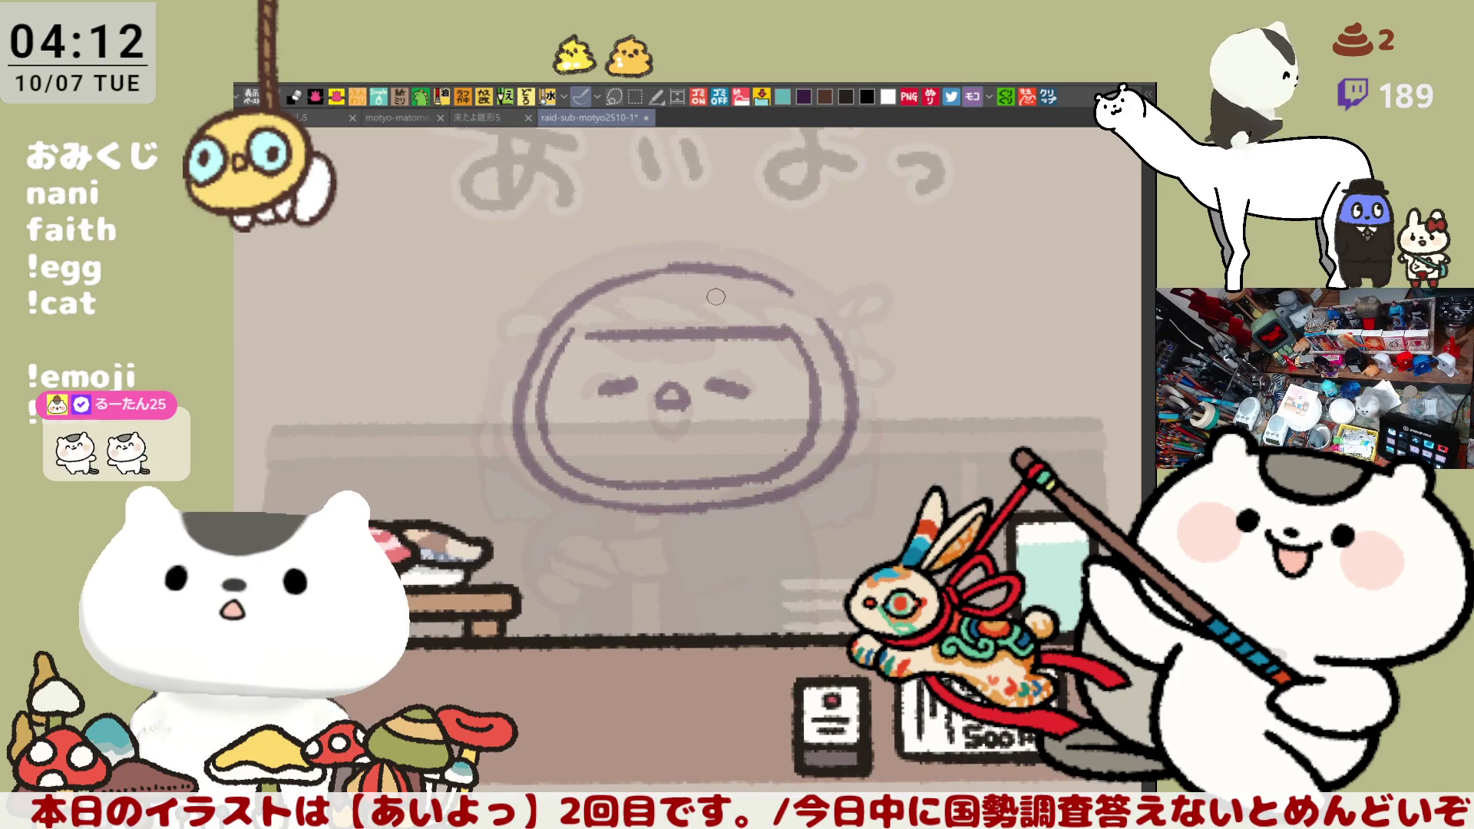
# Ink the hat's rounded top, right side and brim, redoing the brim strokes
pyautogui.moveTo(653, 270); pyautogui.dragTo(749, 273)
pyautogui.hotkey('ctrl', 'z')
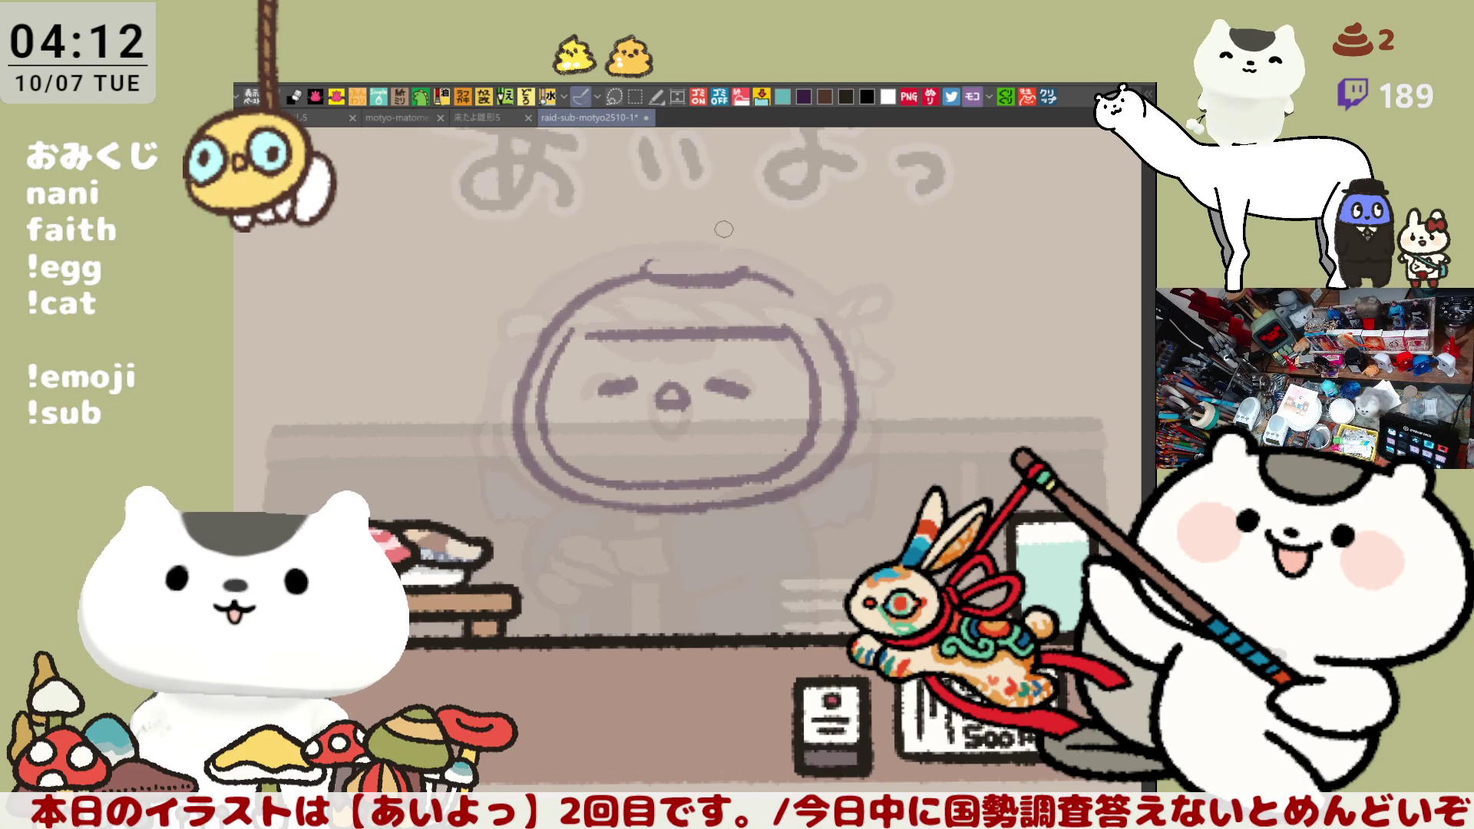
pyautogui.moveTo(654, 238); pyautogui.dragTo(734, 207)
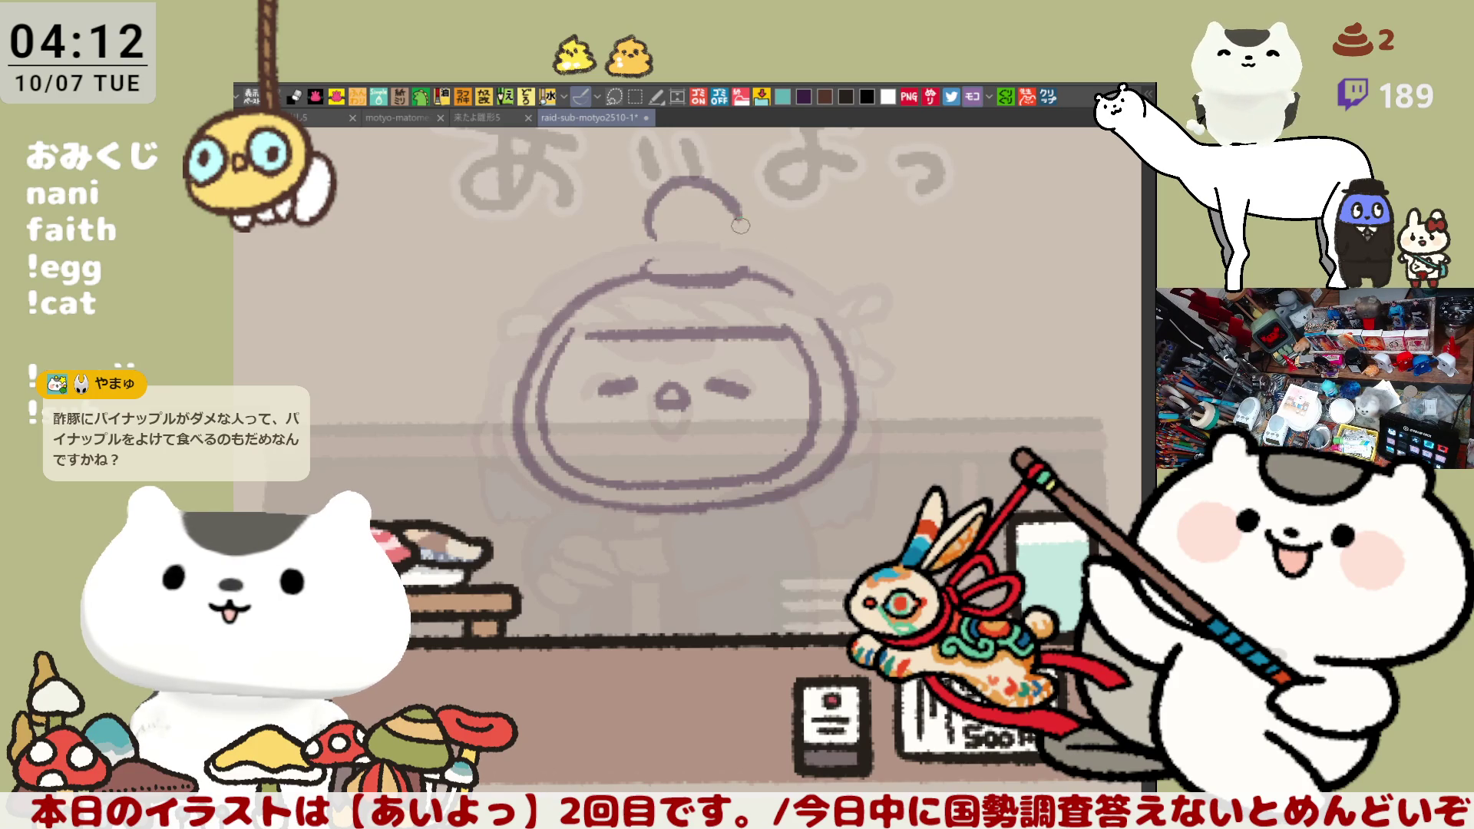
pyautogui.moveTo(736, 229)
pyautogui.mouseDown()
pyautogui.moveTo(806, 256)
pyautogui.moveTo(800, 240)
pyautogui.moveTo(841, 336)
pyautogui.mouseUp()
pyautogui.hotkey('ctrl', 'z')
pyautogui.moveTo(810, 257)
pyautogui.mouseDown()
pyautogui.moveTo(854, 323)
pyautogui.moveTo(839, 335)
pyautogui.mouseUp()
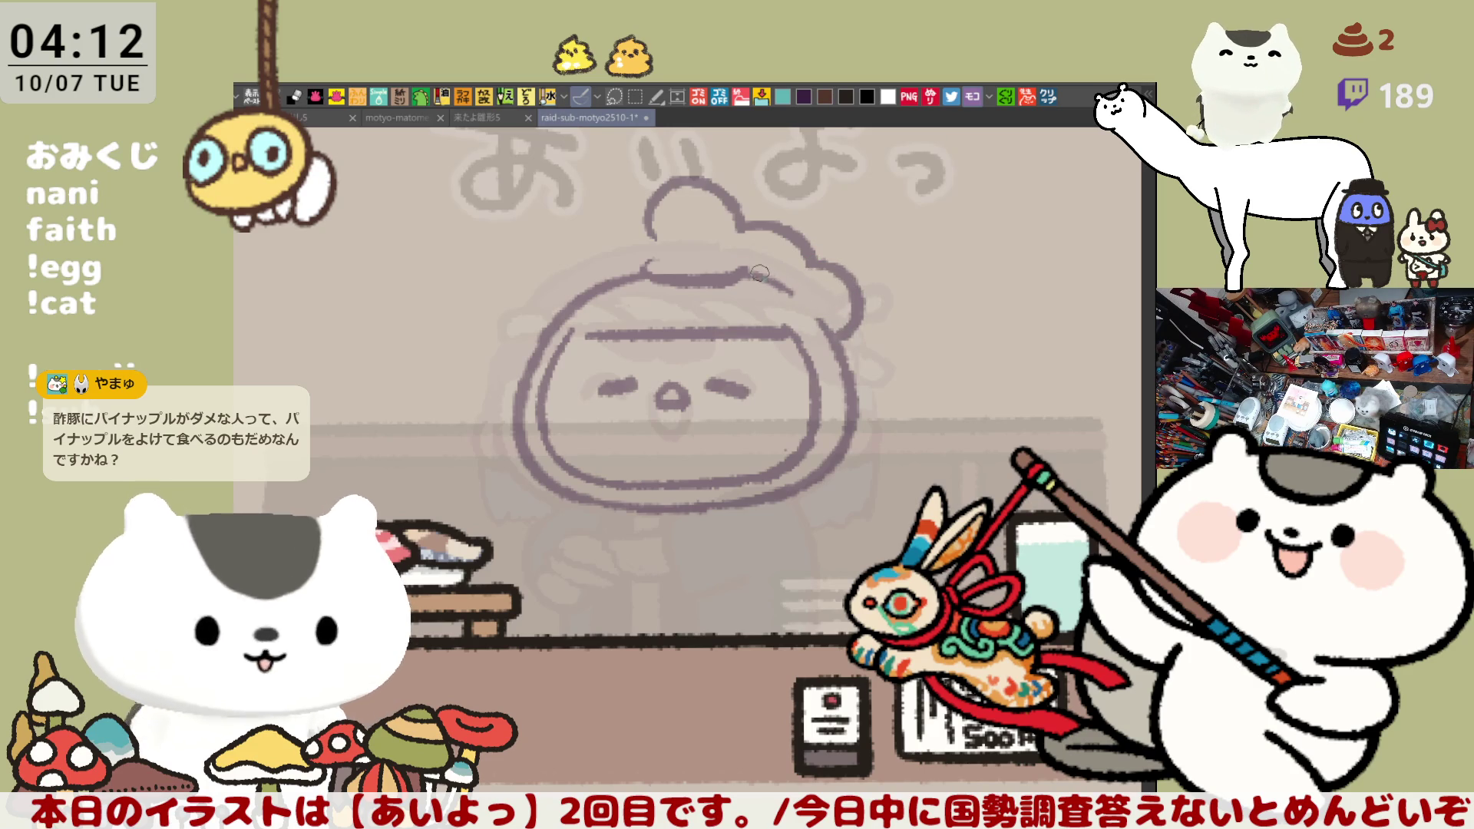
pyautogui.hotkey('ctrl', 'z')
pyautogui.moveTo(645, 270); pyautogui.dragTo(741, 275)
pyautogui.hotkey('ctrl', 'z')
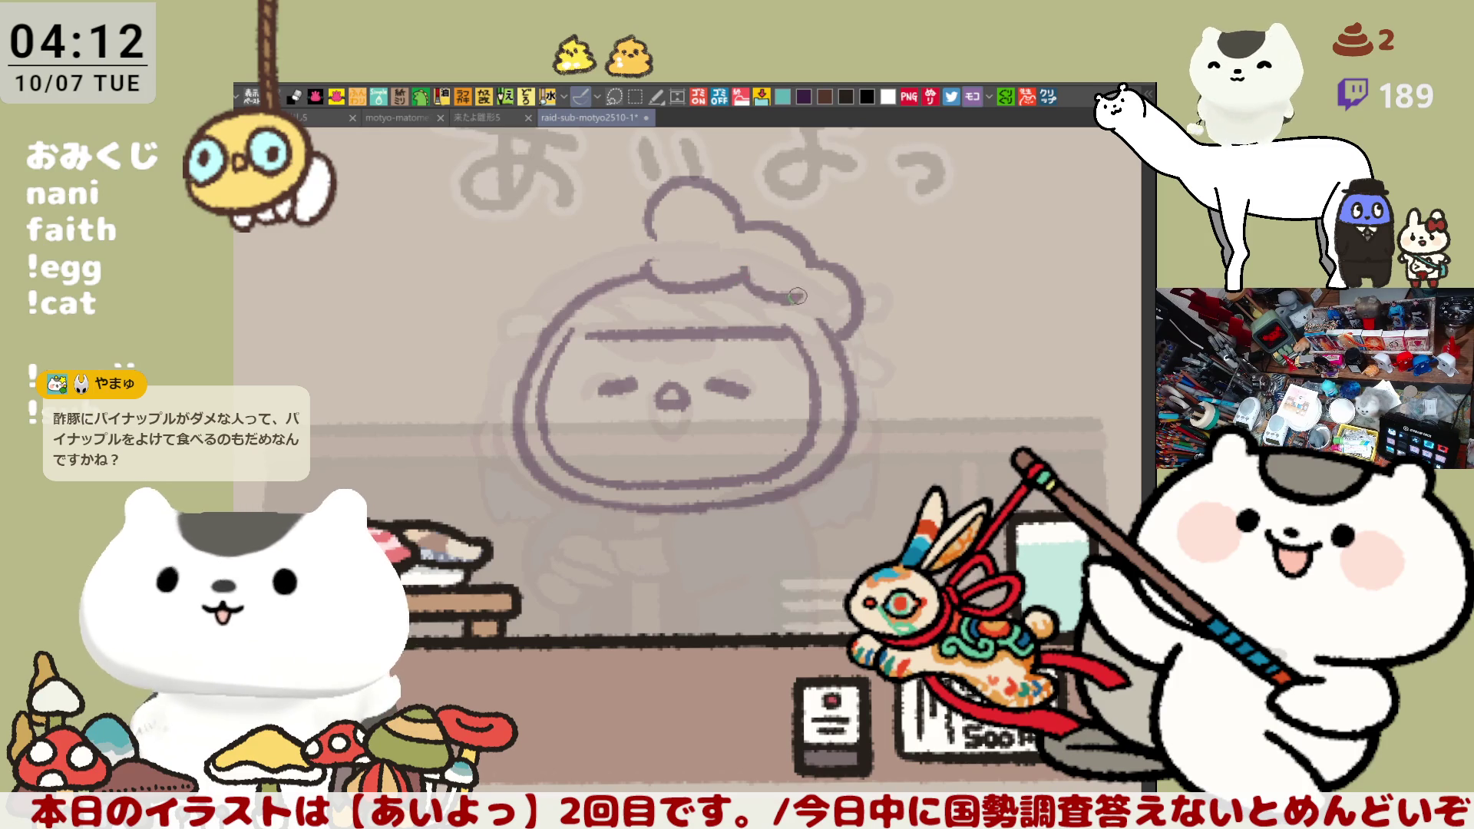
pyautogui.moveTo(739, 274); pyautogui.dragTo(788, 296)
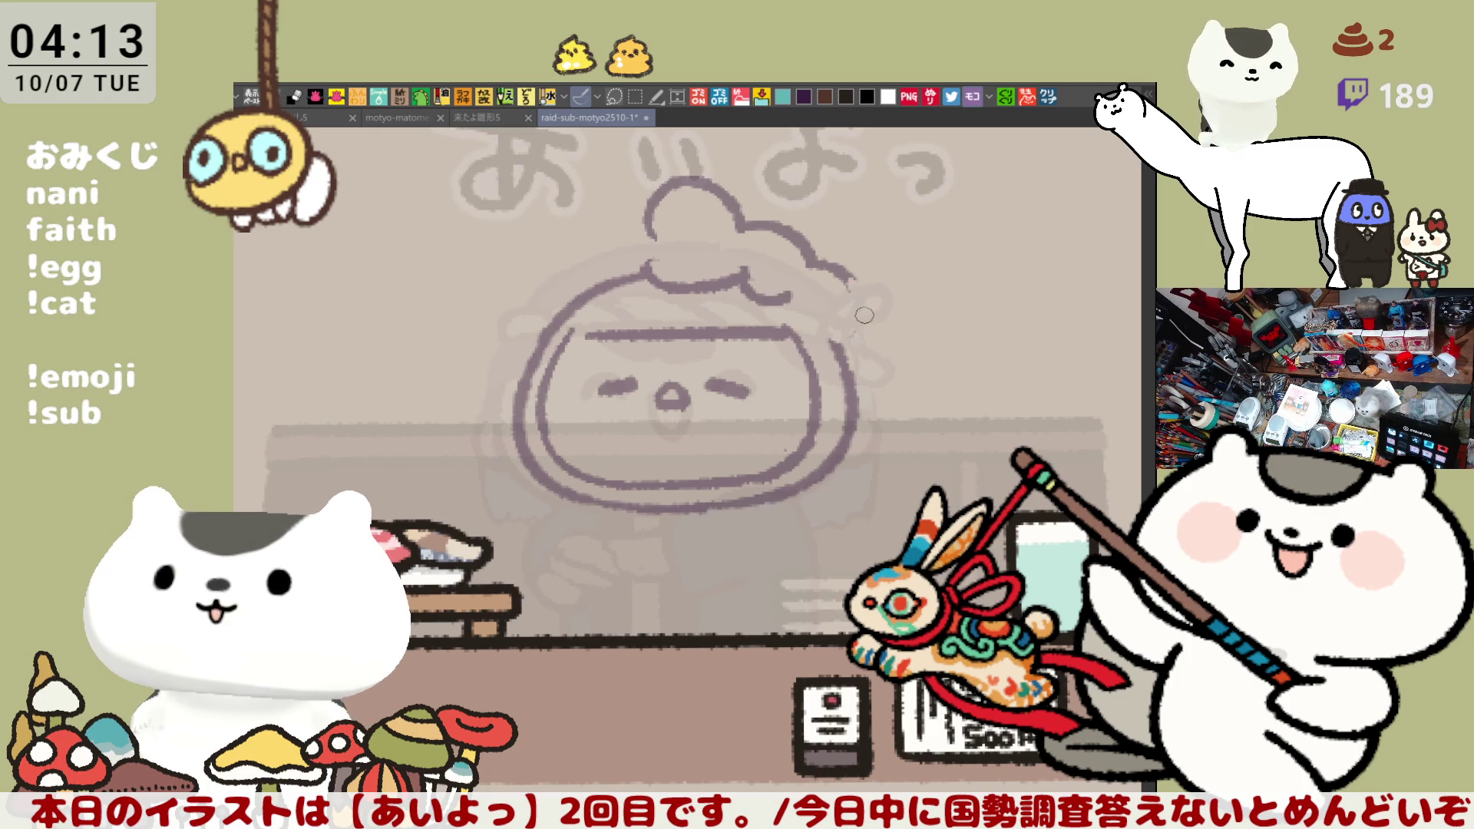
# Ink the hat's right edge curving down from the brim
pyautogui.moveTo(847, 270)
pyautogui.mouseDown()
pyautogui.moveTo(872, 303)
pyautogui.moveTo(848, 347)
pyautogui.moveTo(845, 272)
pyautogui.moveTo(860, 284)
pyautogui.mouseUp()
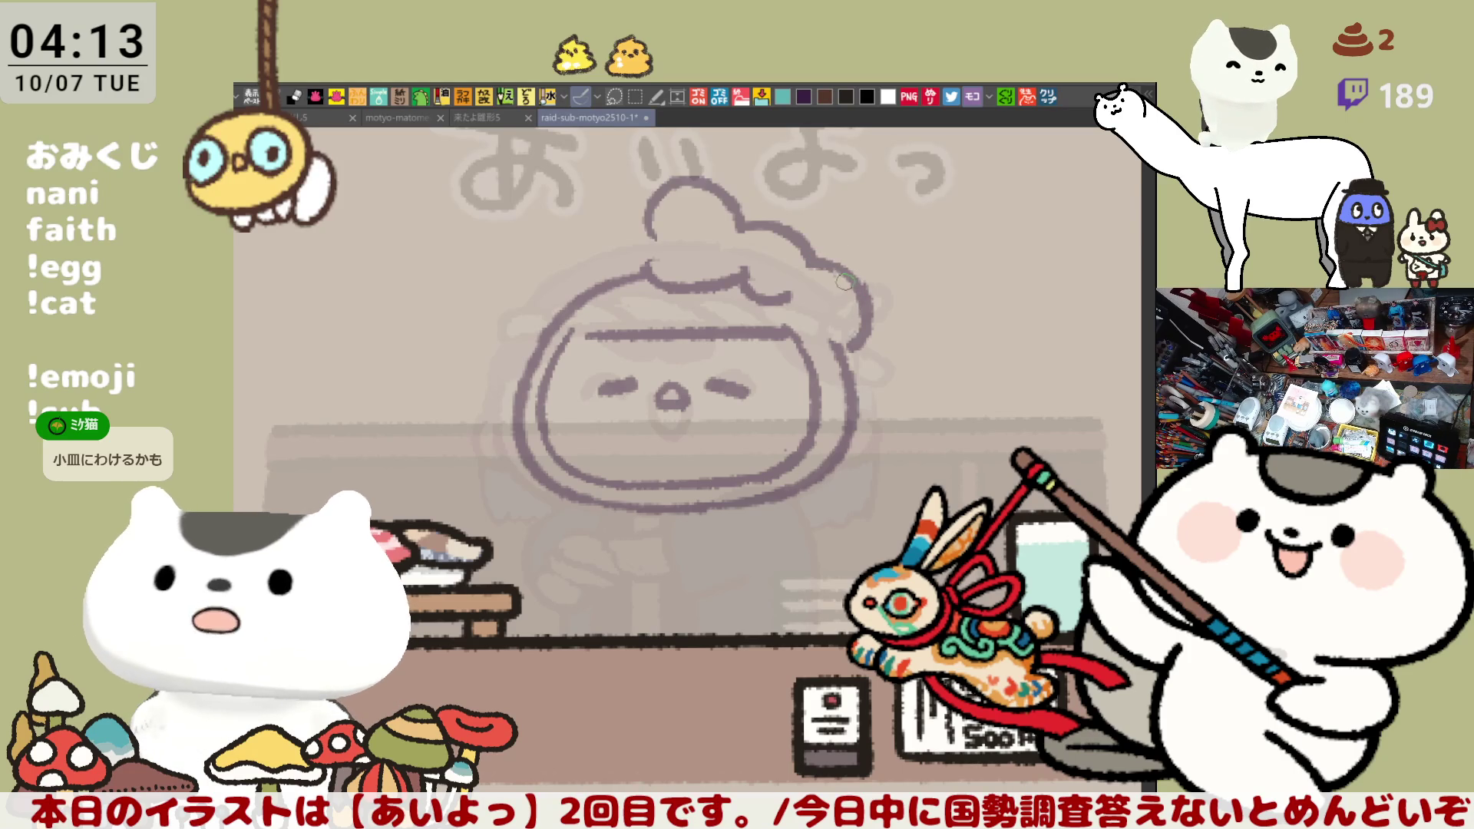
pyautogui.moveTo(797, 294); pyautogui.dragTo(842, 345)
pyautogui.hotkey('ctrl', 'z')
pyautogui.moveTo(789, 291); pyautogui.dragTo(847, 347)
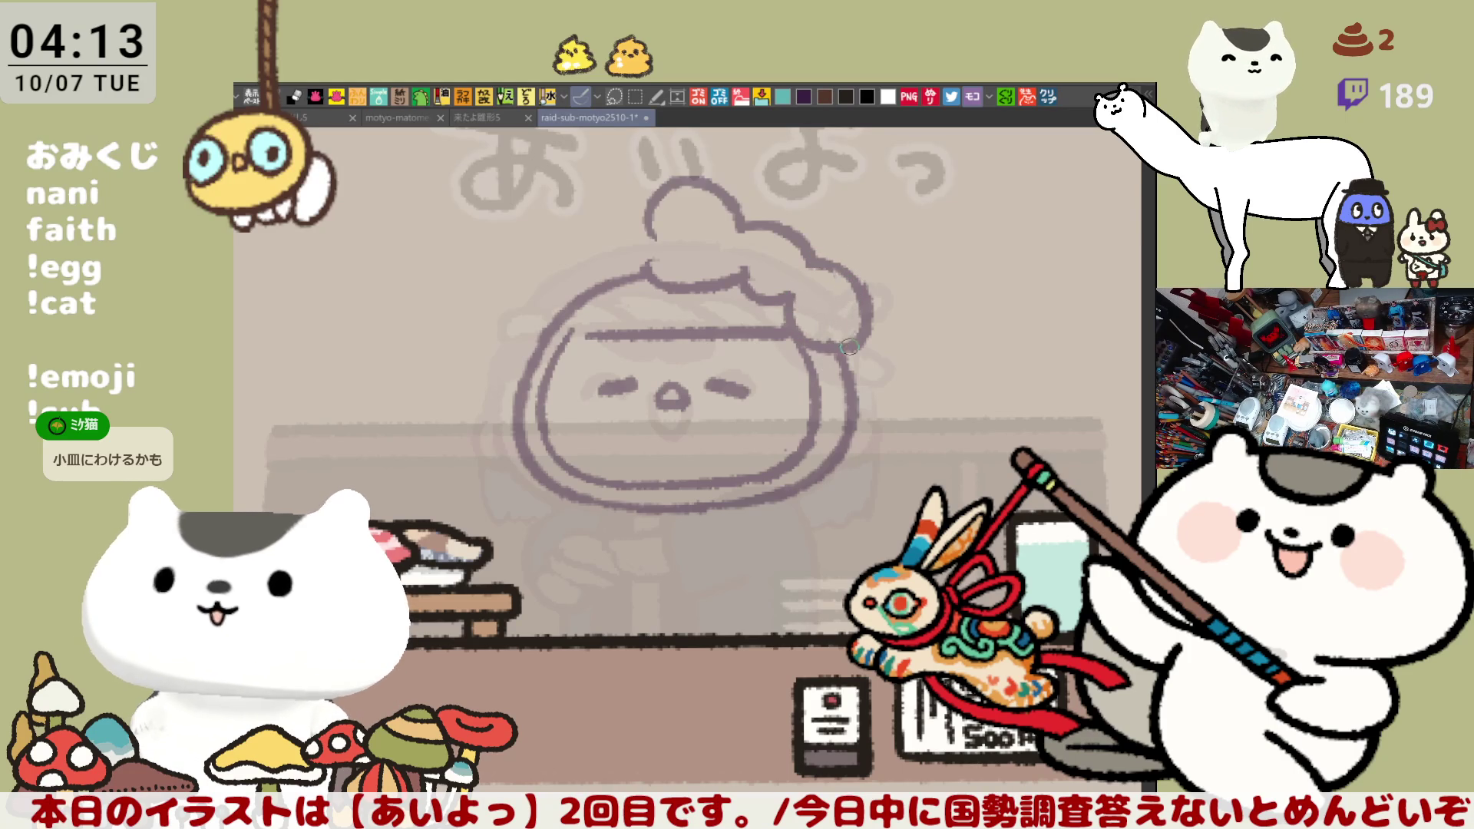
pyautogui.hotkey('ctrl', 'z')
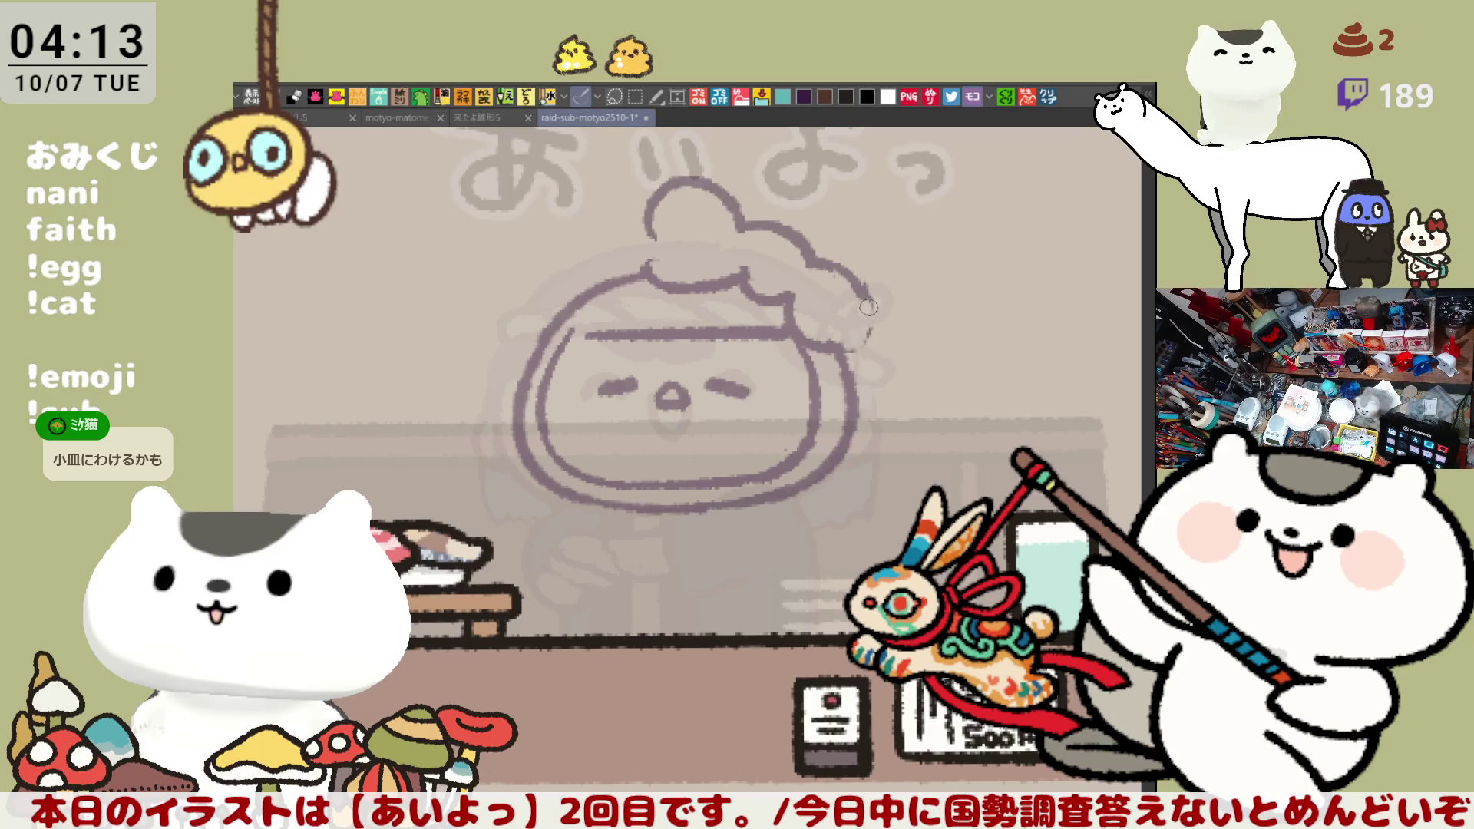
pyautogui.moveTo(861, 289); pyautogui.dragTo(859, 377)
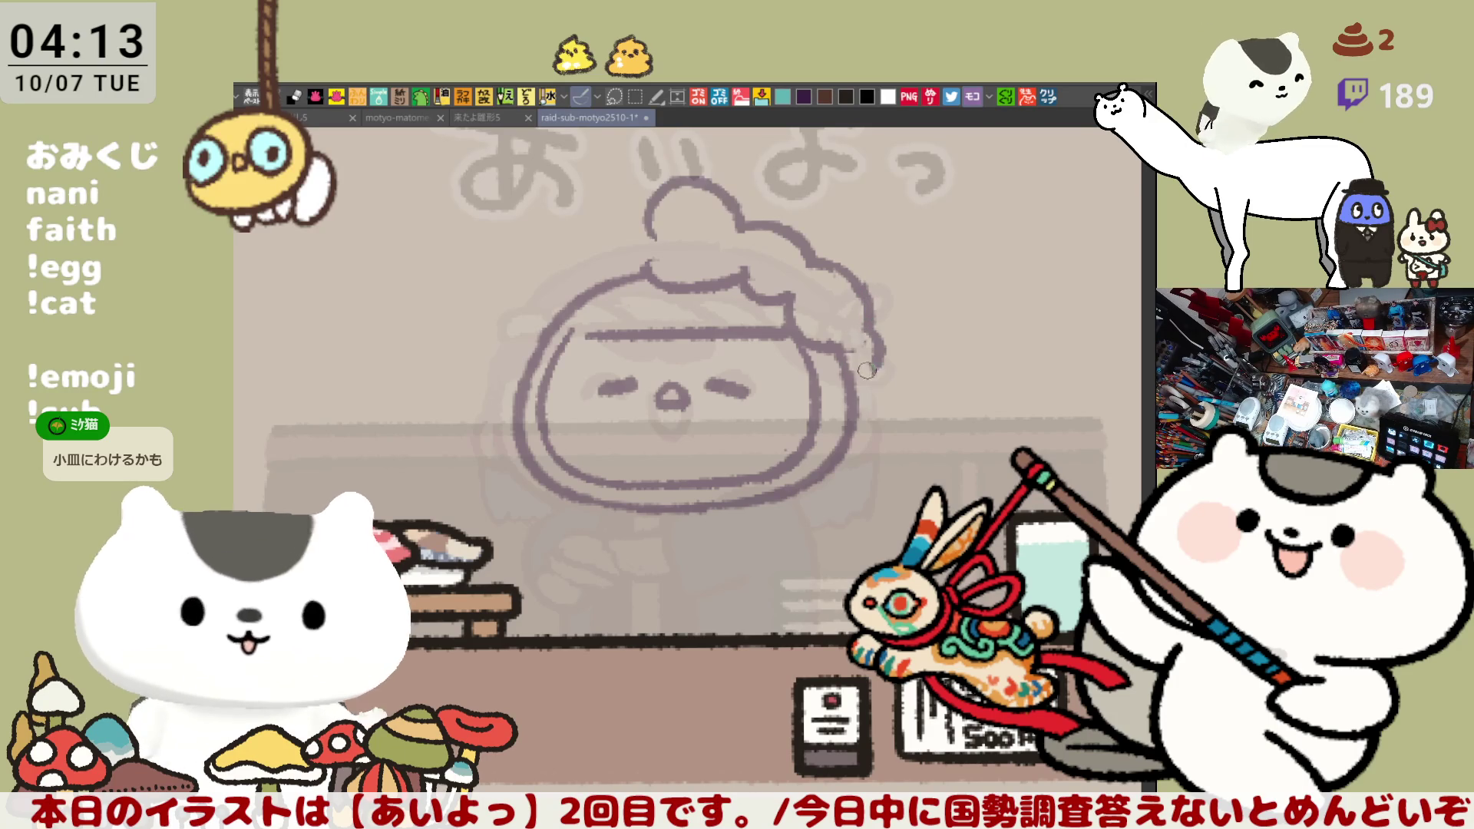
pyautogui.moveTo(883, 367)
pyautogui.mouseDown()
pyautogui.moveTo(877, 416)
pyautogui.moveTo(840, 471)
pyautogui.mouseUp()
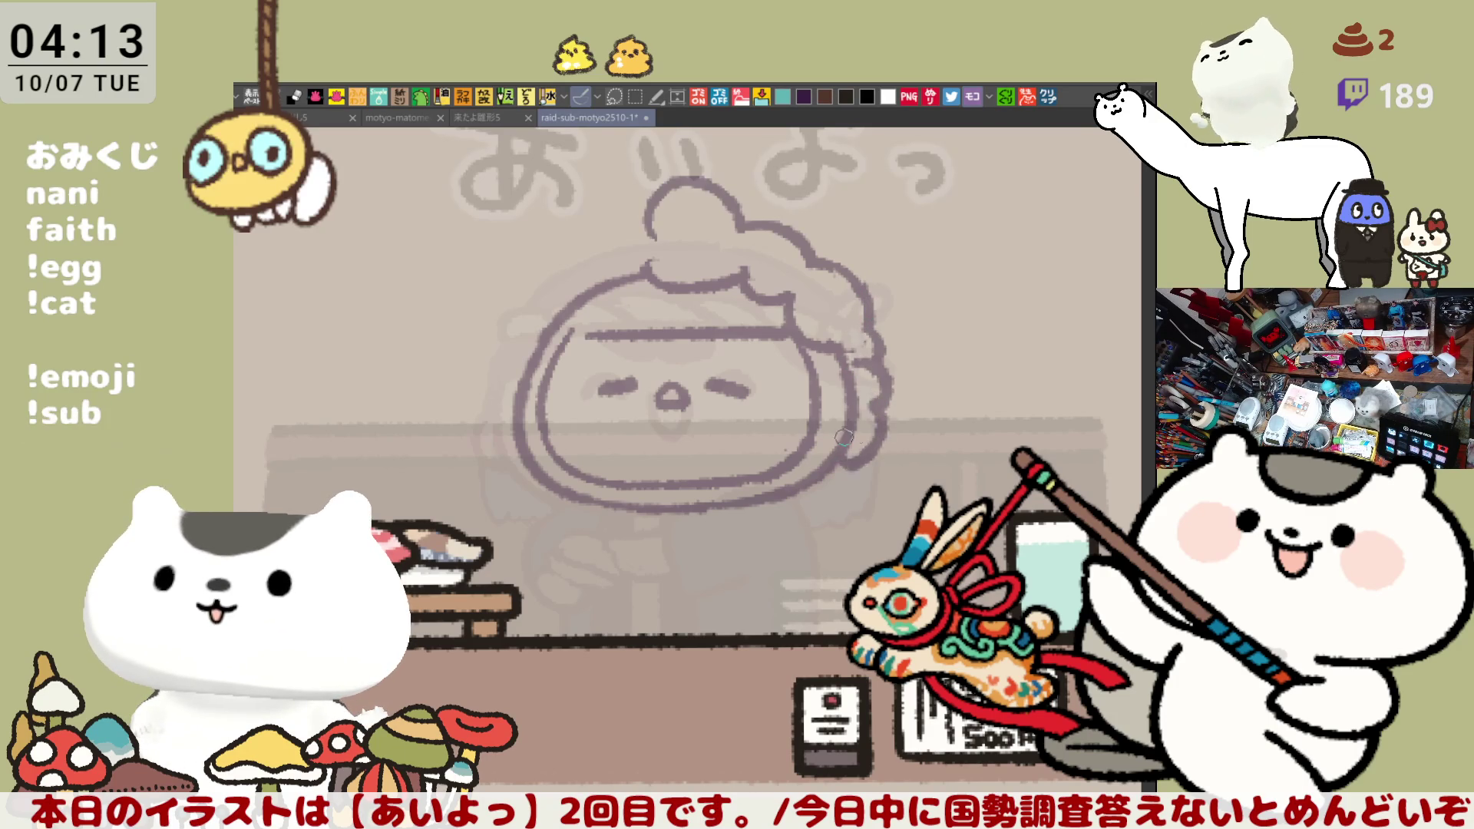
pyautogui.hotkey('ctrl', 'z')
pyautogui.moveTo(880, 410); pyautogui.dragTo(835, 459)
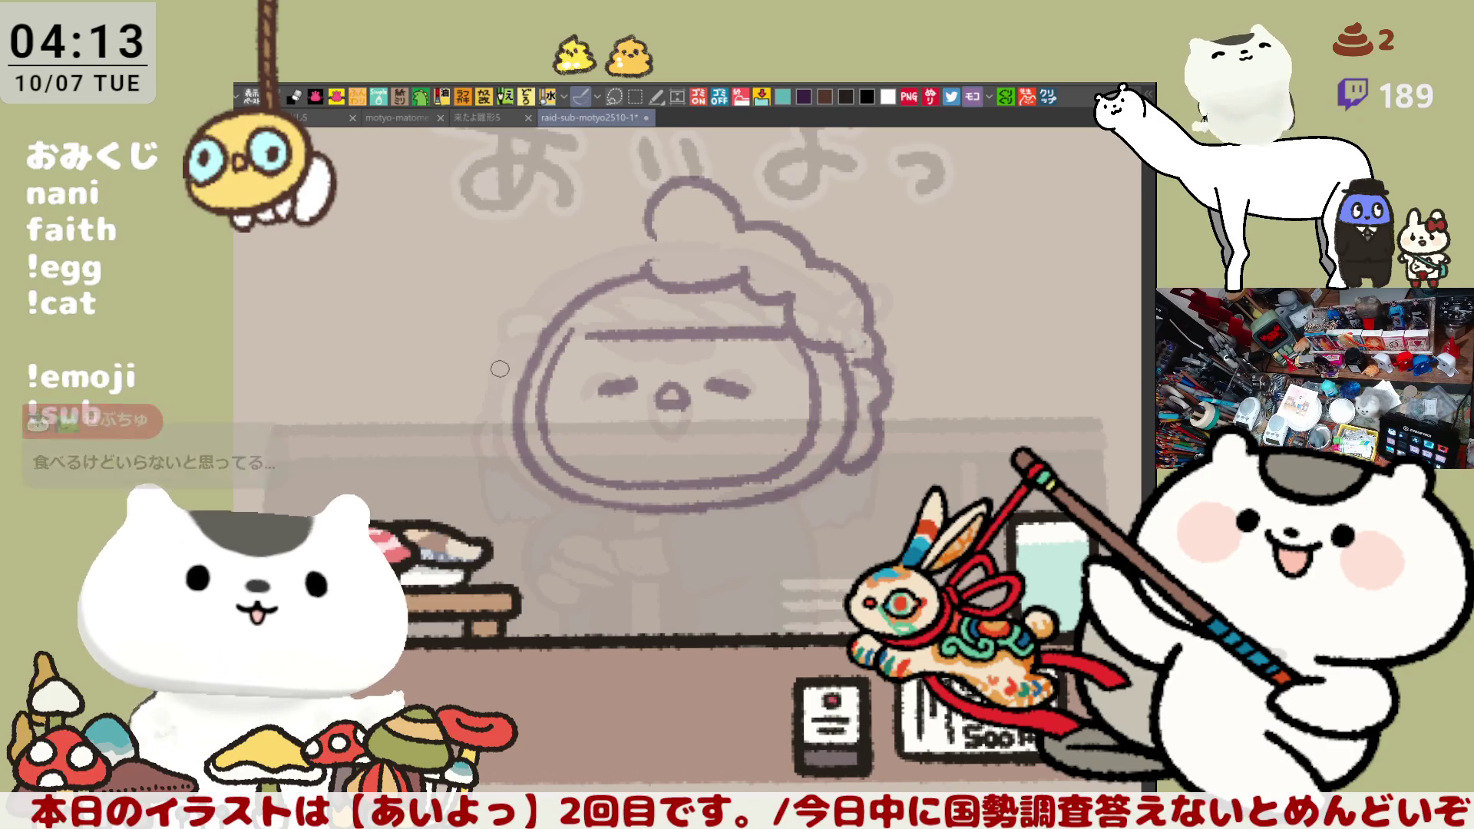
# Ink the face's left cheek and upper-left edge outlines
pyautogui.moveTo(530, 364)
pyautogui.mouseDown()
pyautogui.moveTo(503, 401)
pyautogui.moveTo(539, 482)
pyautogui.mouseUp()
pyautogui.hotkey('ctrl', 'z')
pyautogui.hotkey('ctrl', 'z')
pyautogui.moveTo(503, 388); pyautogui.dragTo(541, 481)
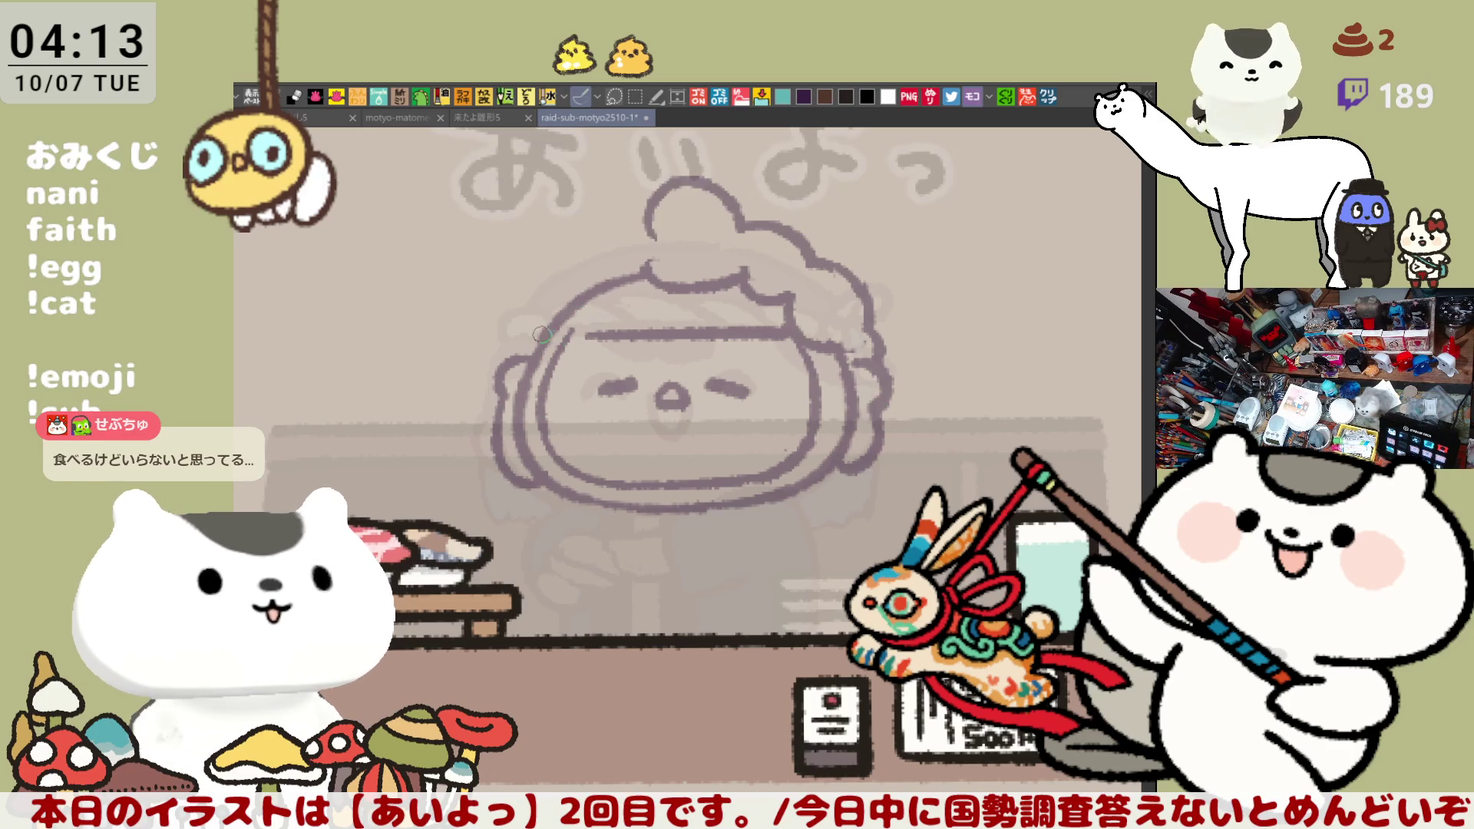
pyautogui.moveTo(535, 308); pyautogui.dragTo(537, 367)
pyautogui.hotkey('ctrl', 'z')
pyautogui.moveTo(536, 301)
pyautogui.mouseDown()
pyautogui.moveTo(530, 338)
pyautogui.moveTo(618, 241)
pyautogui.mouseUp()
pyautogui.hotkey('ctrl', 'z')
# Ink the hat's upper-left outline, retrying the stroke a few times
pyautogui.hotkey('ctrl', 'z')
pyautogui.moveTo(541, 296); pyautogui.dragTo(519, 366)
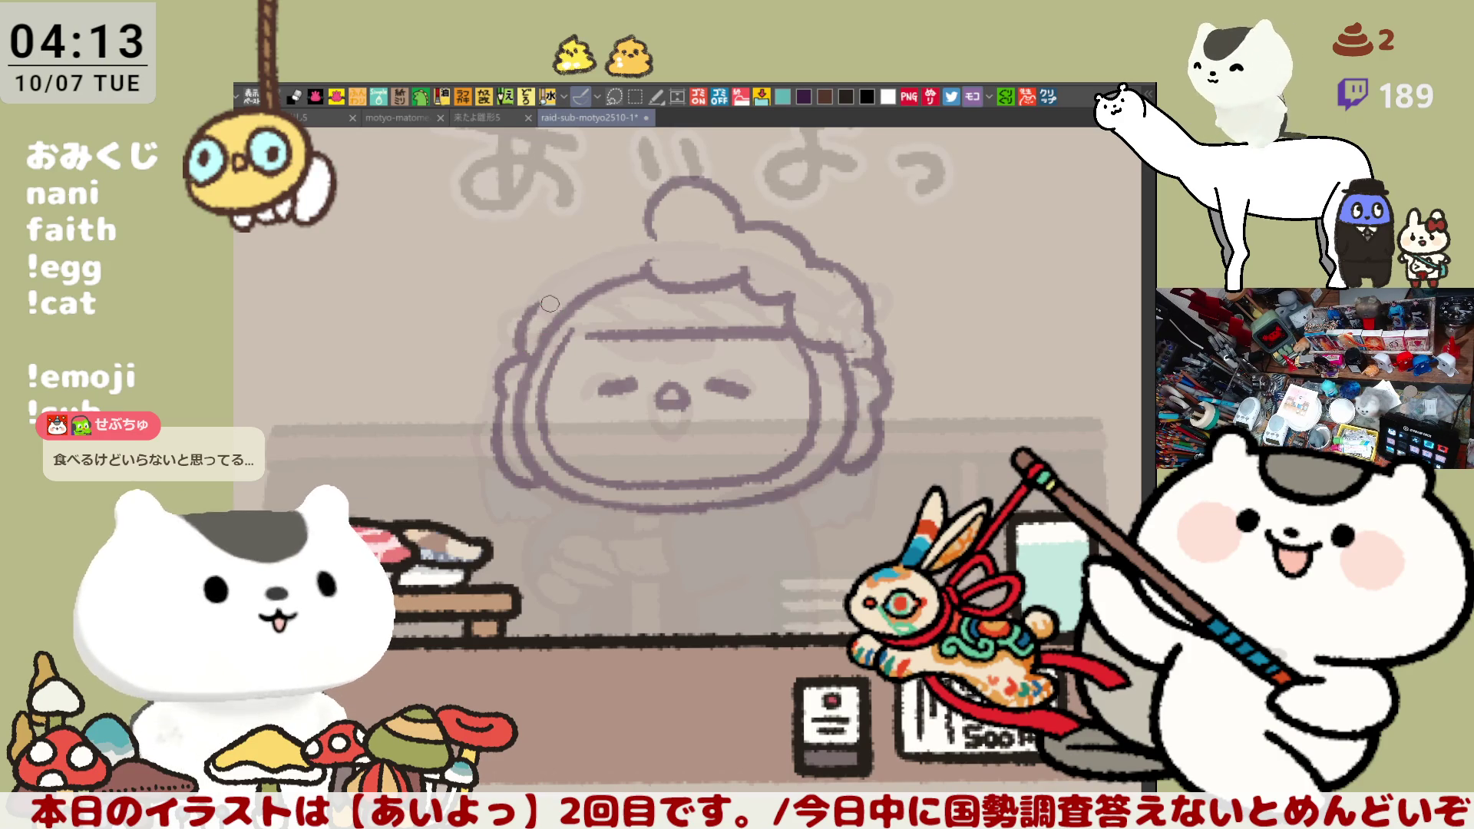
pyautogui.moveTo(557, 301)
pyautogui.mouseDown()
pyautogui.moveTo(549, 270)
pyautogui.moveTo(653, 240)
pyautogui.mouseUp()
pyautogui.hotkey('ctrl', 'z')
pyautogui.hotkey('ctrl', 'z')
pyautogui.moveTo(581, 272); pyautogui.dragTo(657, 232)
pyautogui.hotkey('ctrl', 'z')
pyautogui.moveTo(584, 271); pyautogui.dragTo(641, 238)
pyautogui.hotkey('ctrl', 'z')
# Erase the old topknot outline, ink a new topknot arc, and dab an emblem on the headband
pyautogui.moveTo(647, 215)
pyautogui.mouseDown()
pyautogui.moveTo(662, 193)
pyautogui.moveTo(718, 181)
pyautogui.moveTo(716, 213)
pyautogui.moveTo(633, 201)
pyautogui.moveTo(657, 247)
pyautogui.mouseUp()
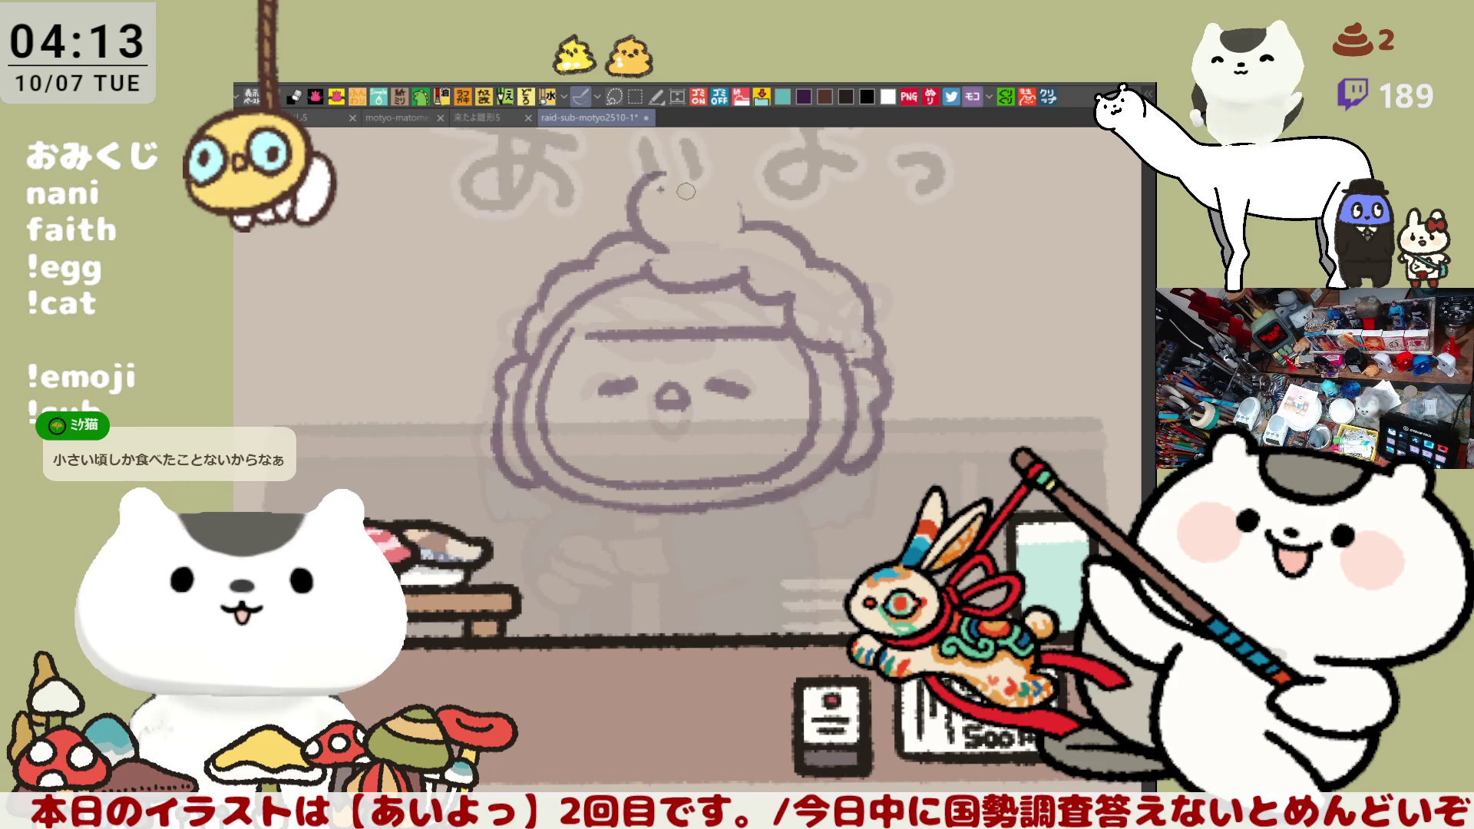
pyautogui.moveTo(659, 180)
pyautogui.mouseDown()
pyautogui.moveTo(718, 173)
pyautogui.moveTo(736, 208)
pyautogui.mouseUp()
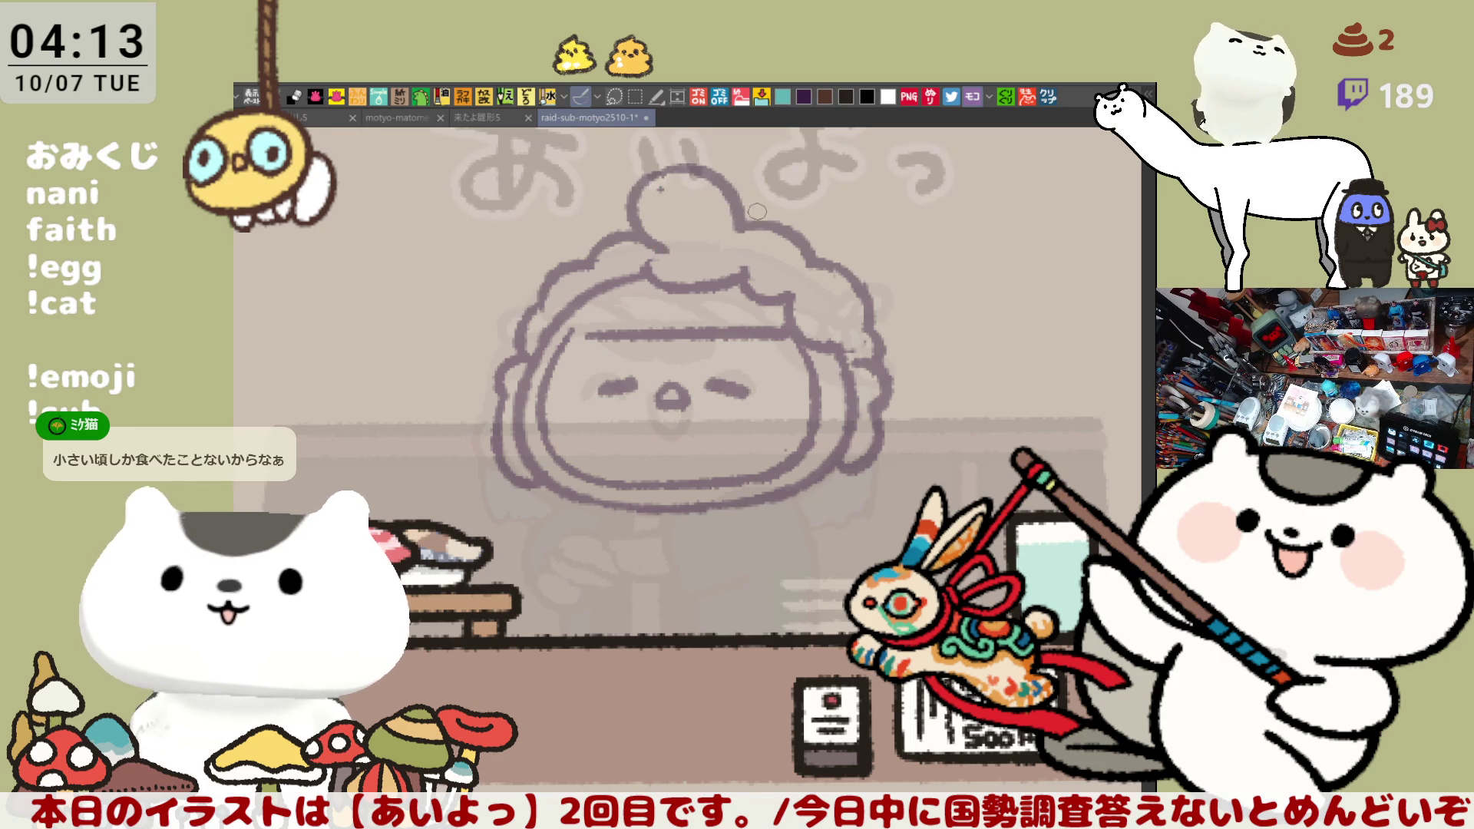
pyautogui.hotkey('ctrl', 'z')
pyautogui.moveTo(666, 171); pyautogui.dragTo(747, 232)
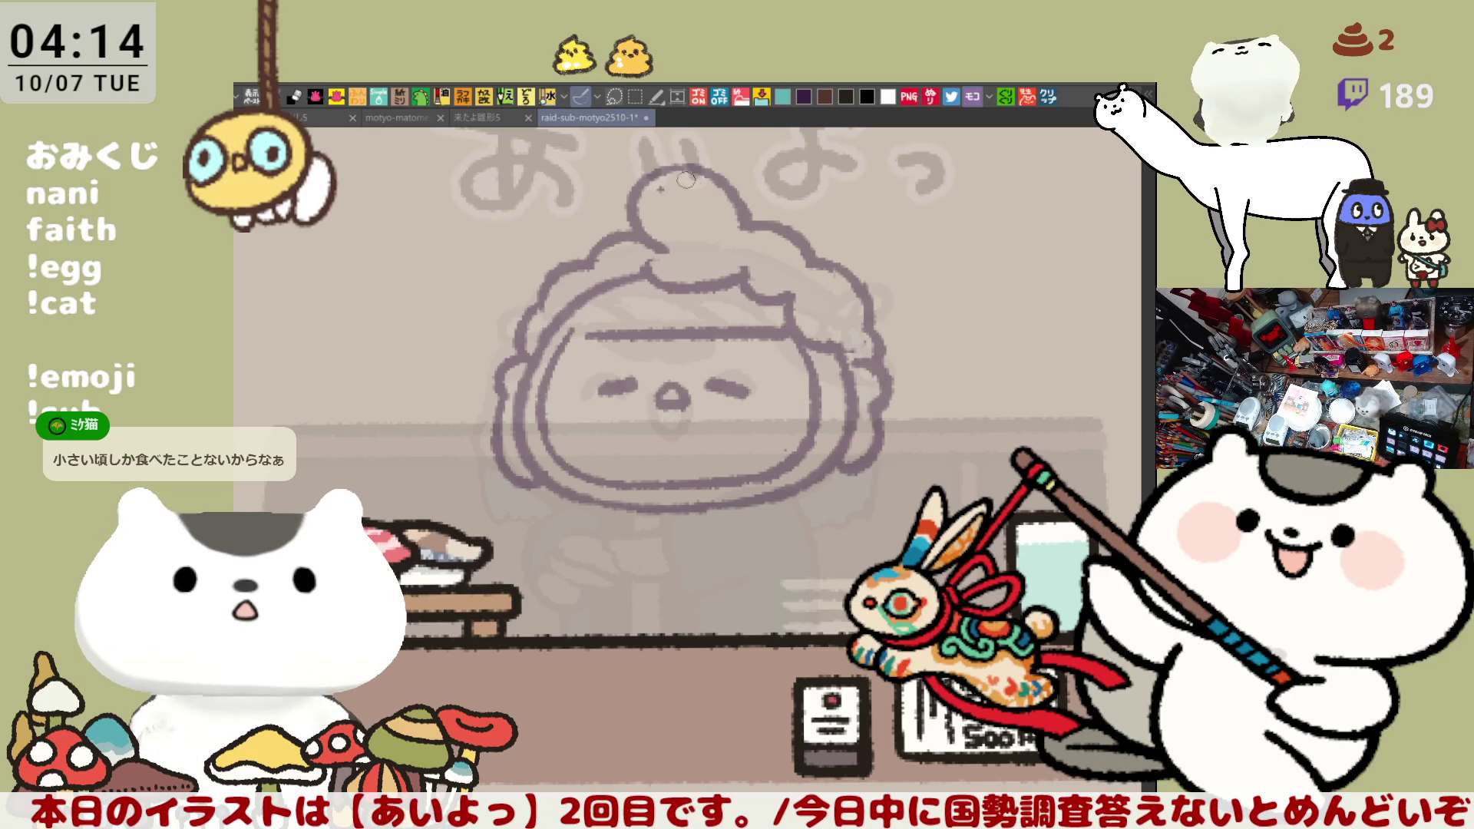
pyautogui.click(678, 305)
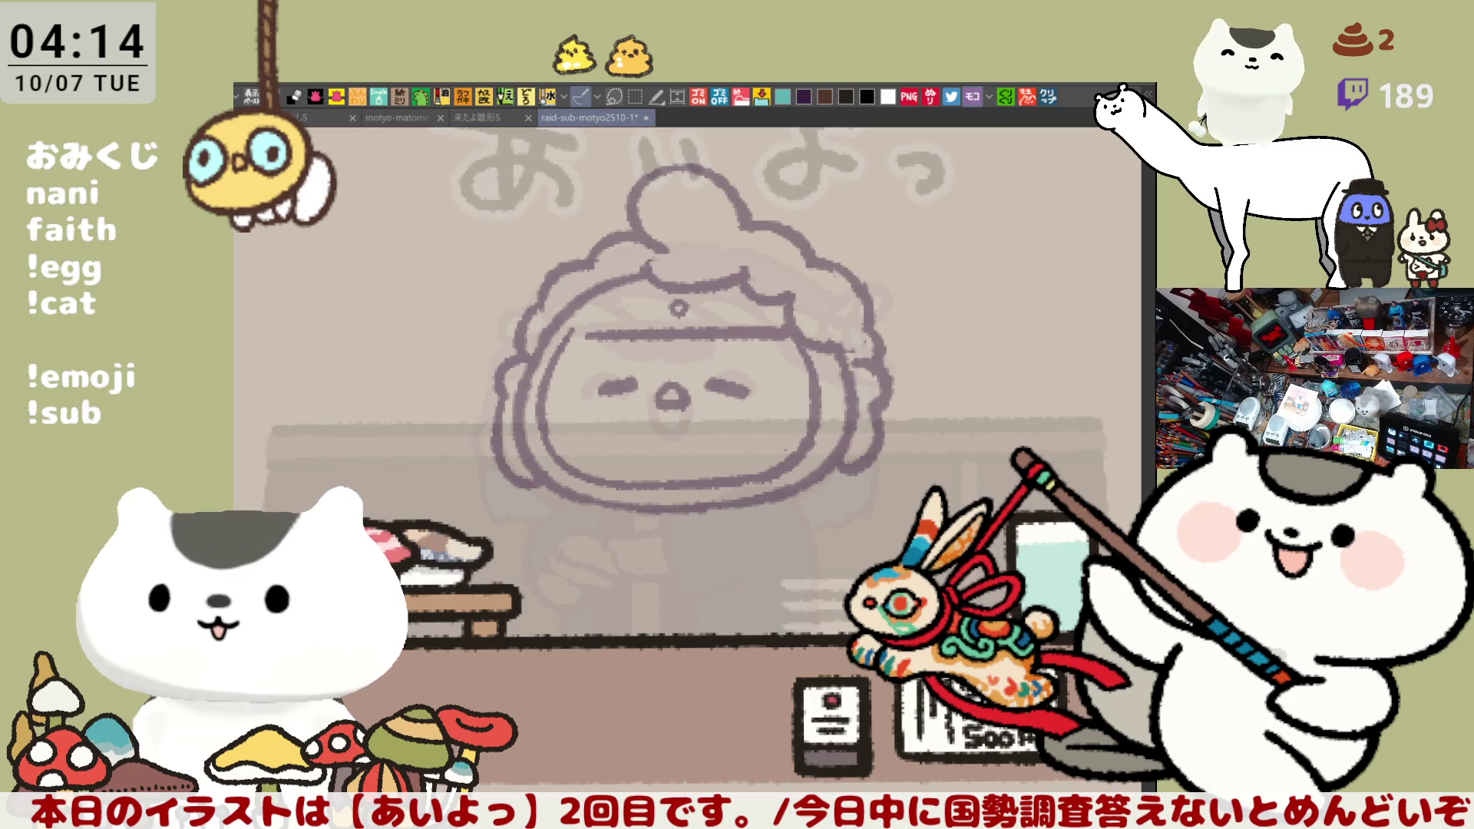
pyautogui.moveTo(621, 432)
pyautogui.mouseDown()
pyautogui.moveTo(783, 415)
pyautogui.moveTo(633, 444)
pyautogui.mouseUp()
# Lasso the whole head, scale it down slightly and move it lower, then deselect
pyautogui.click(742, 475)
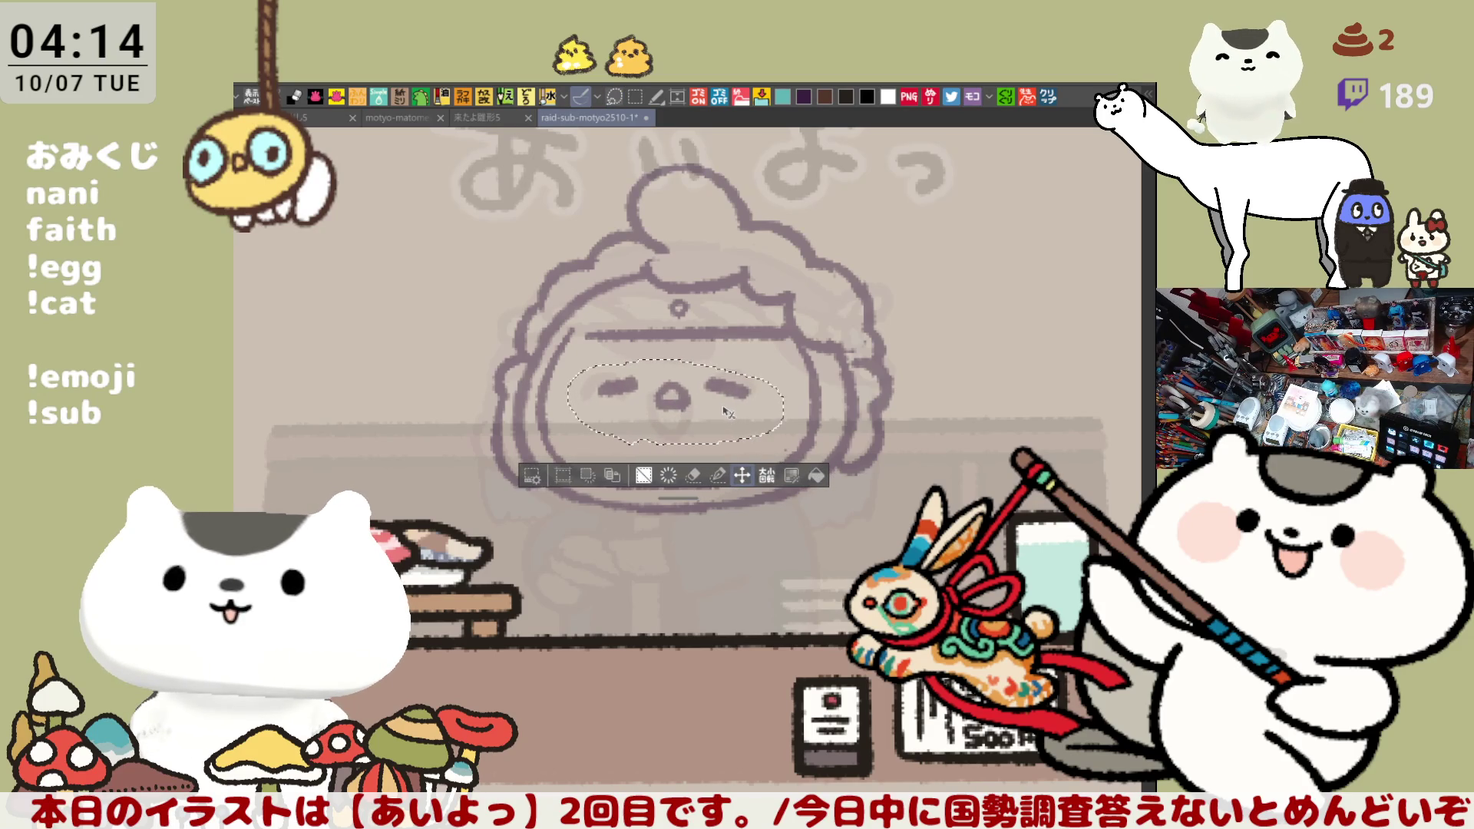
pyautogui.hotkey('ctrl', 'd')
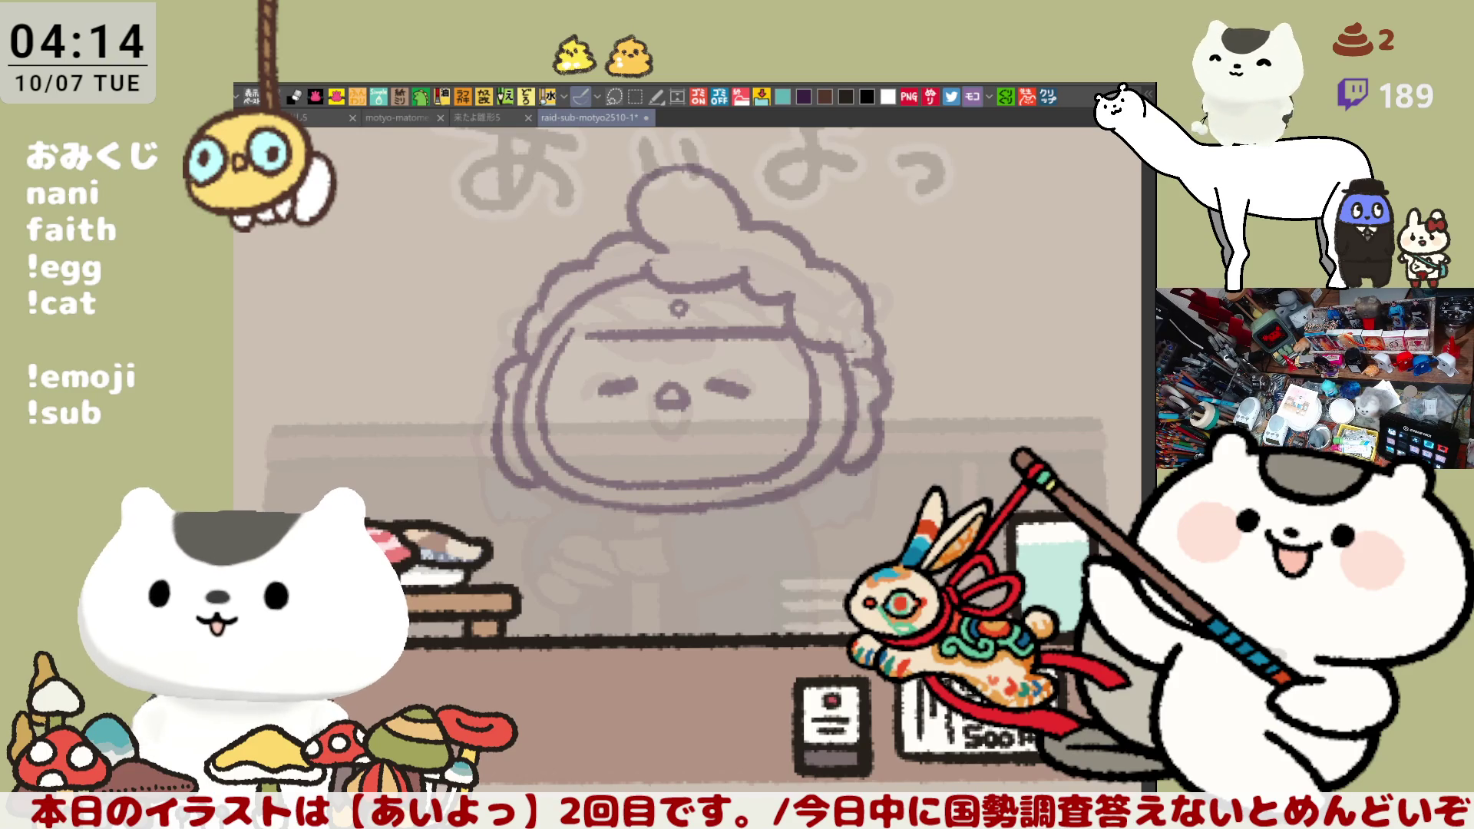
pyautogui.moveTo(590, 623)
pyautogui.mouseDown()
pyautogui.moveTo(346, 341)
pyautogui.moveTo(837, 592)
pyautogui.mouseUp()
pyautogui.hotkey('ctrl', 't')
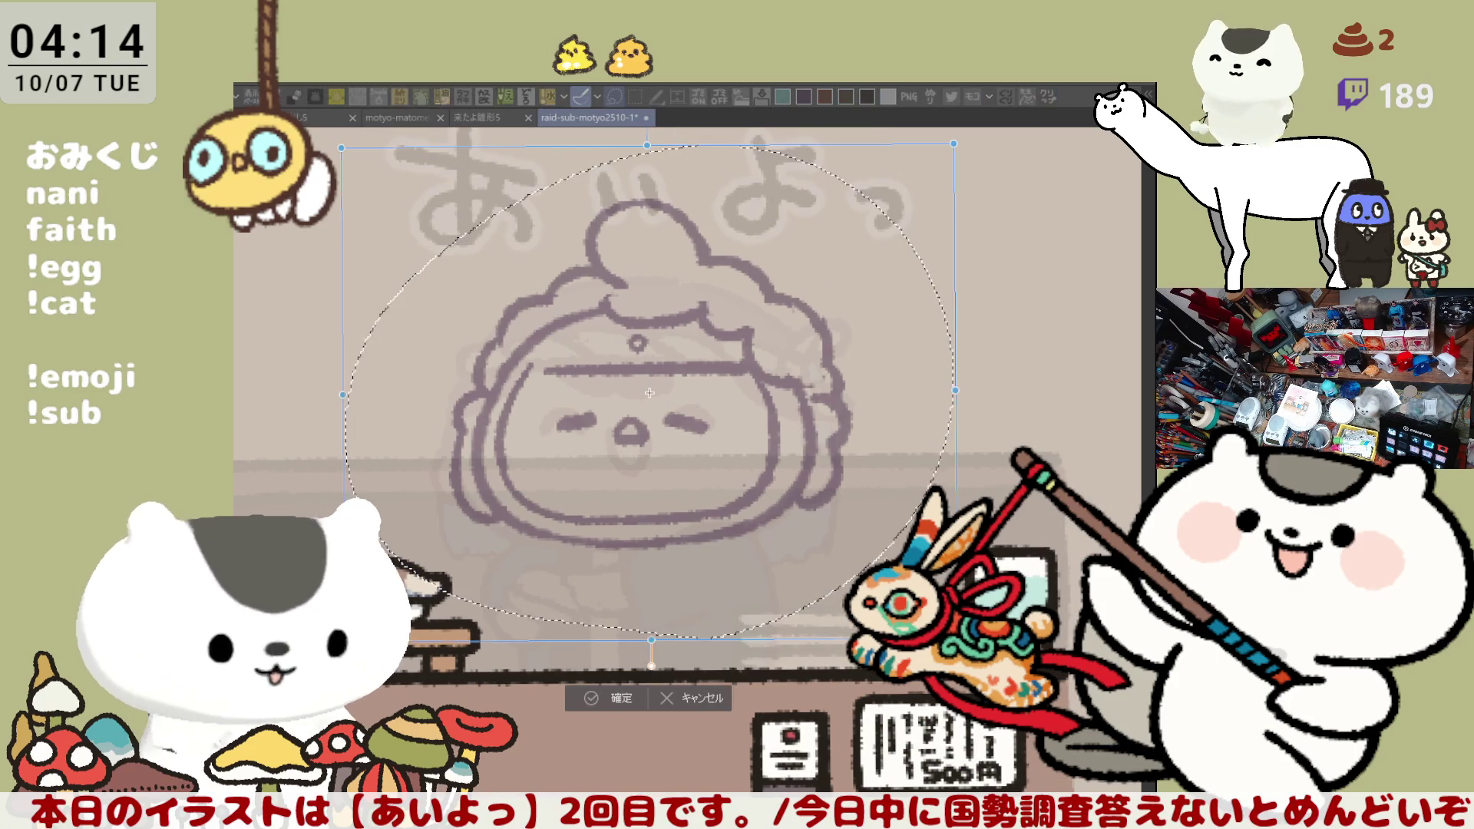
pyautogui.moveTo(954, 637); pyautogui.dragTo(916, 608)
pyautogui.moveTo(695, 532); pyautogui.dragTo(705, 598)
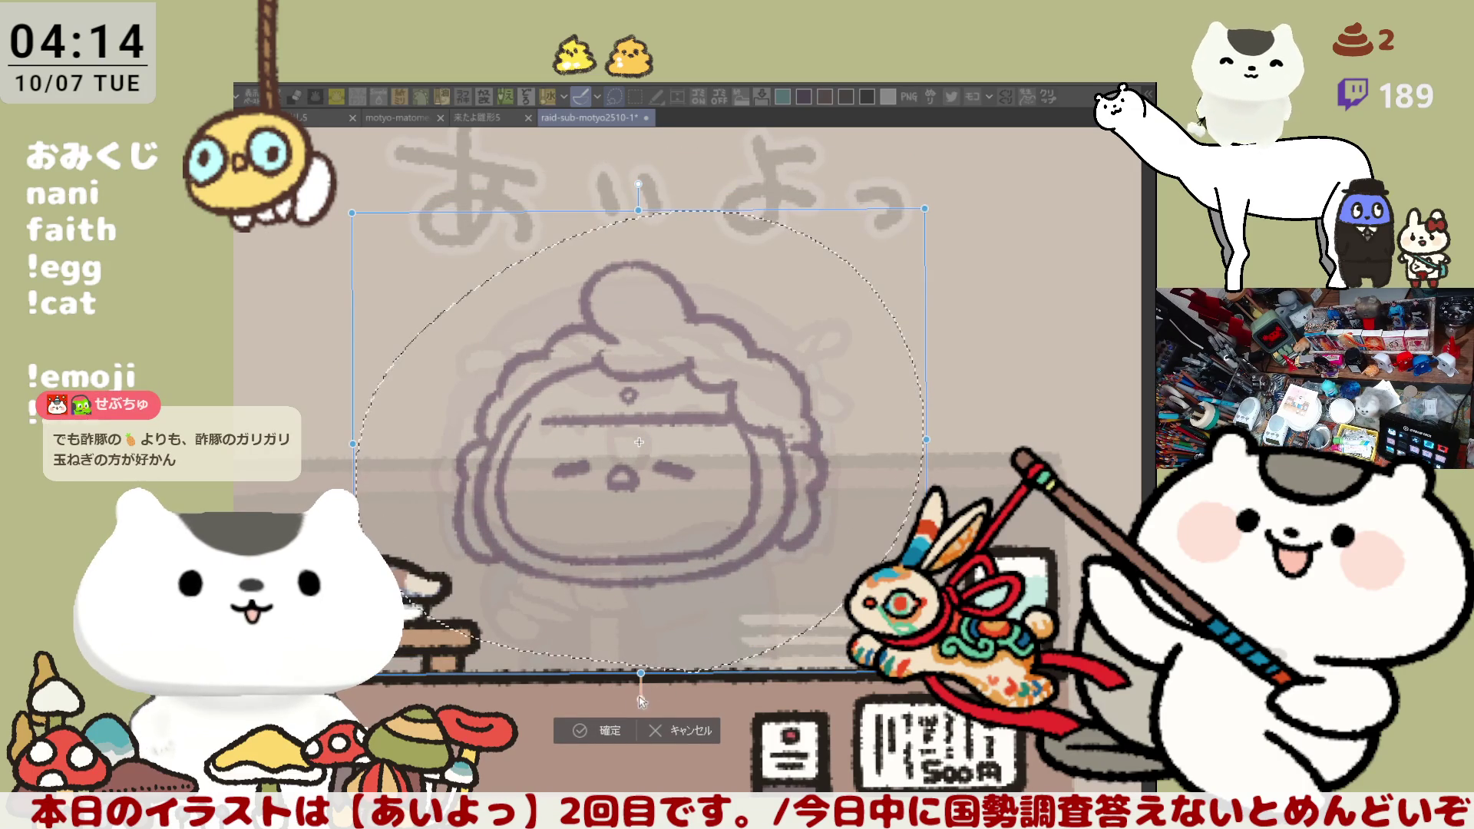
pyautogui.click(602, 731)
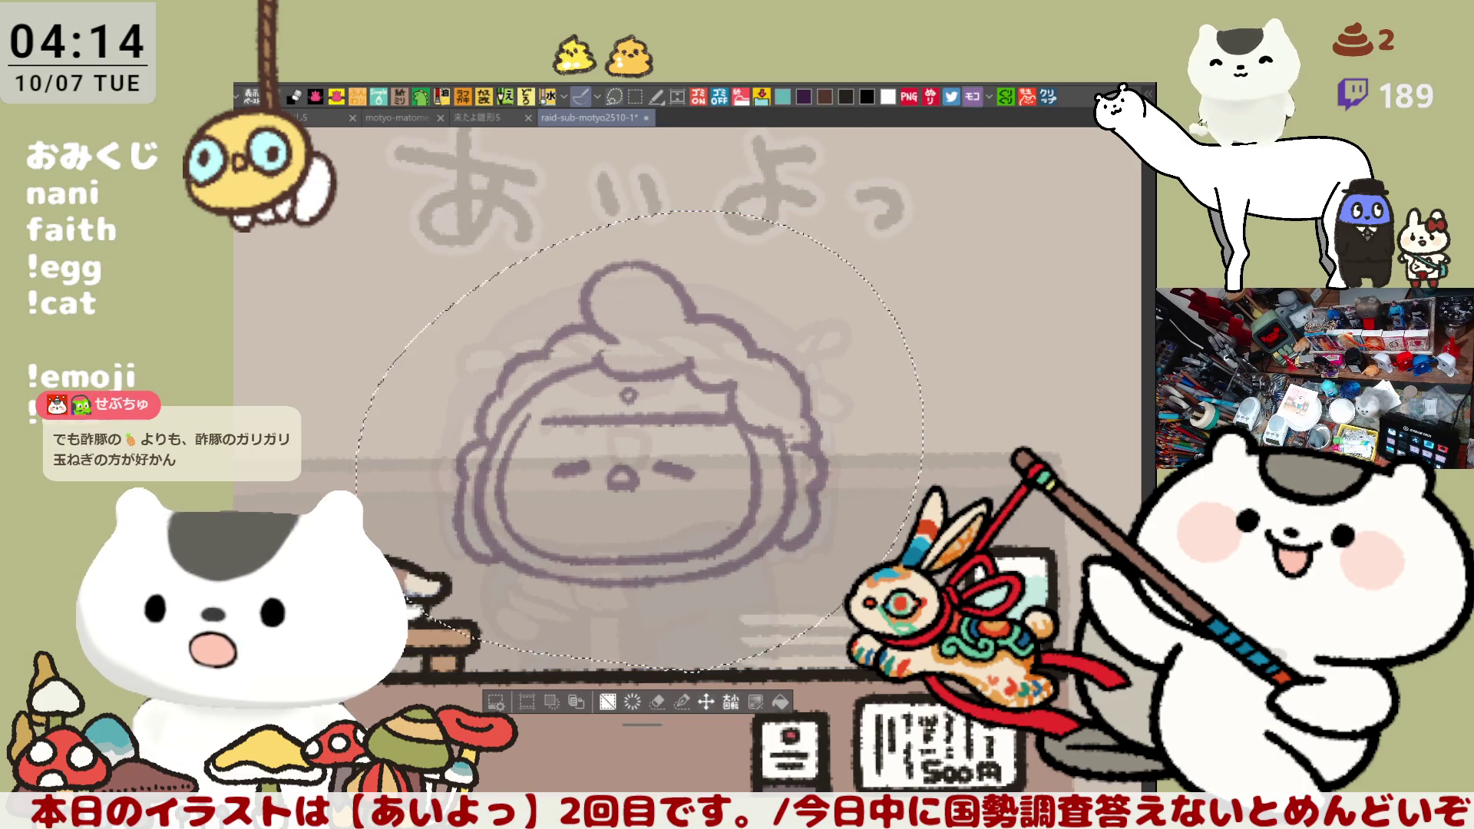
pyautogui.hotkey('ctrl', 'd')
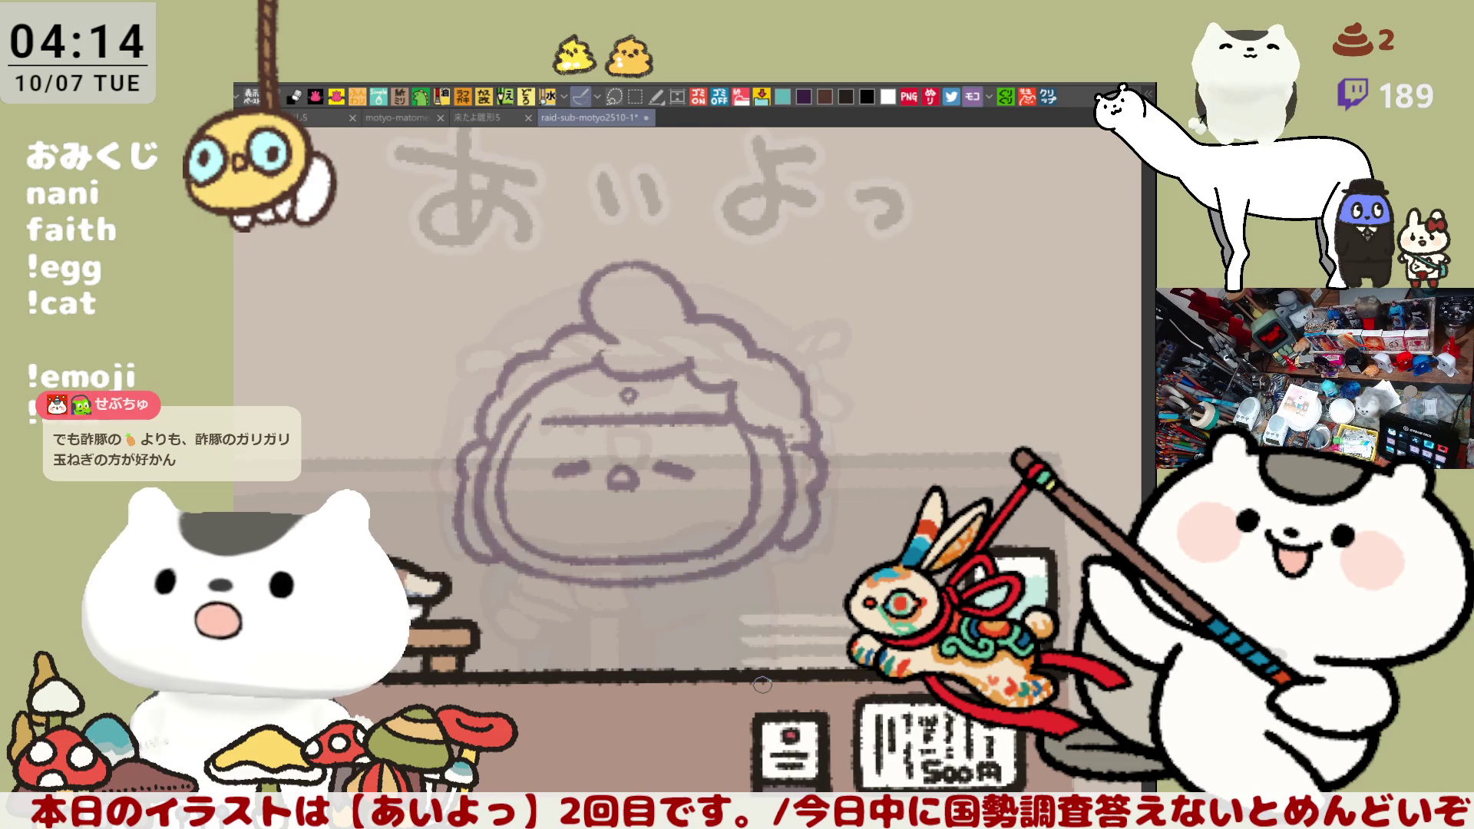
pyautogui.scroll(3, 762, 684)
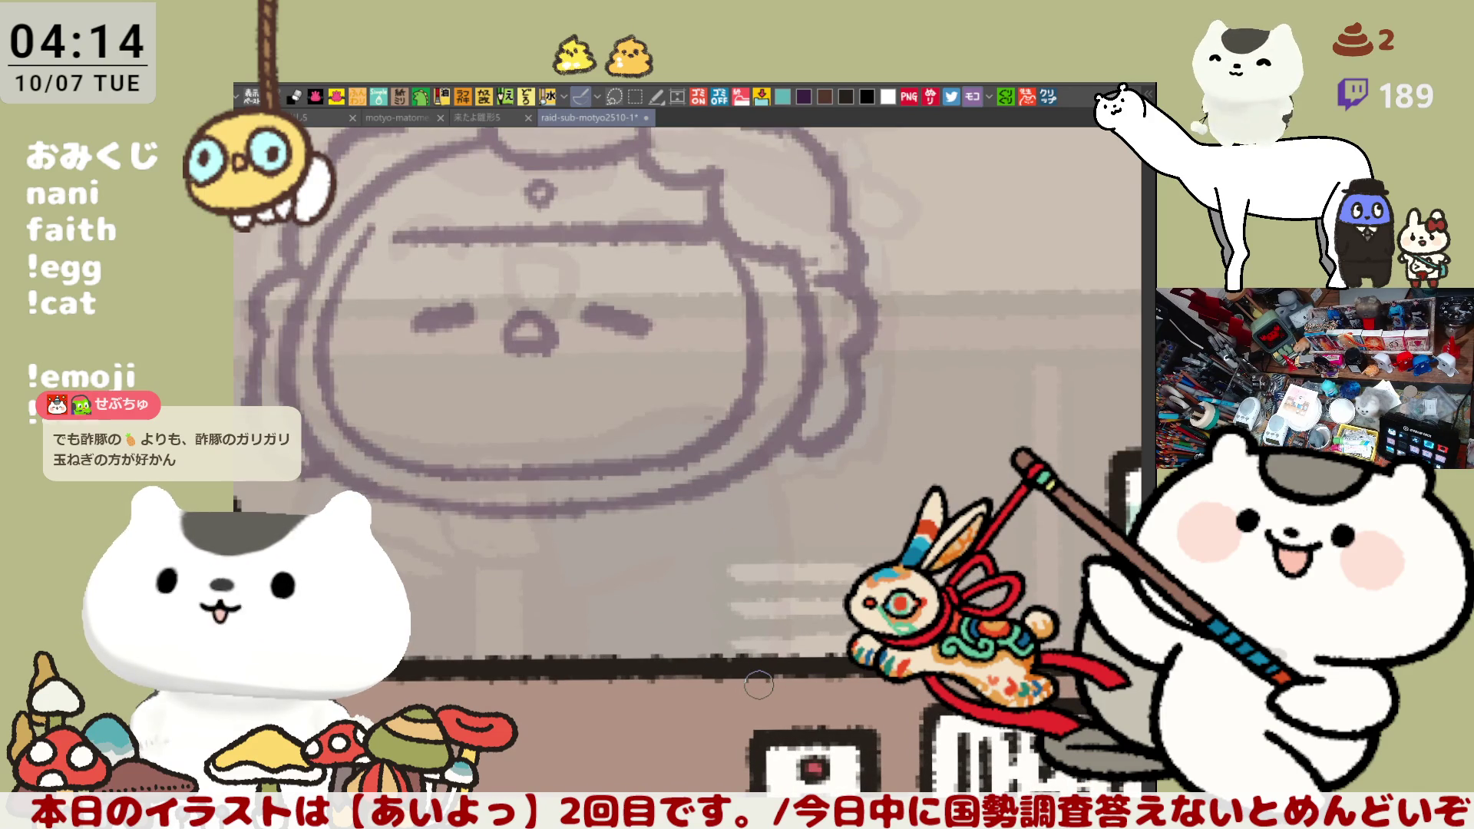
pyautogui.scroll(2, 752, 660)
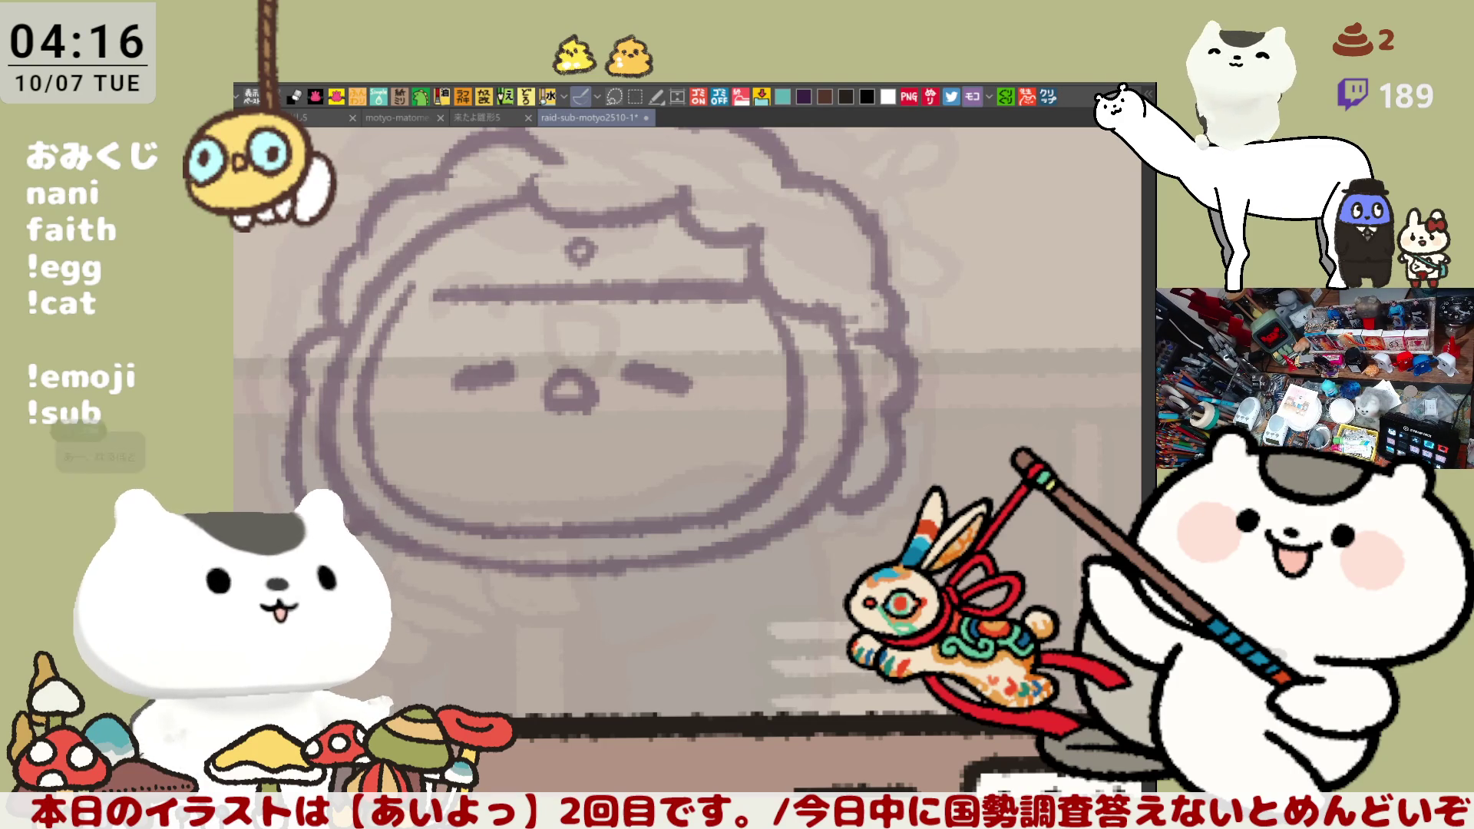
pyautogui.click(1049, 97)
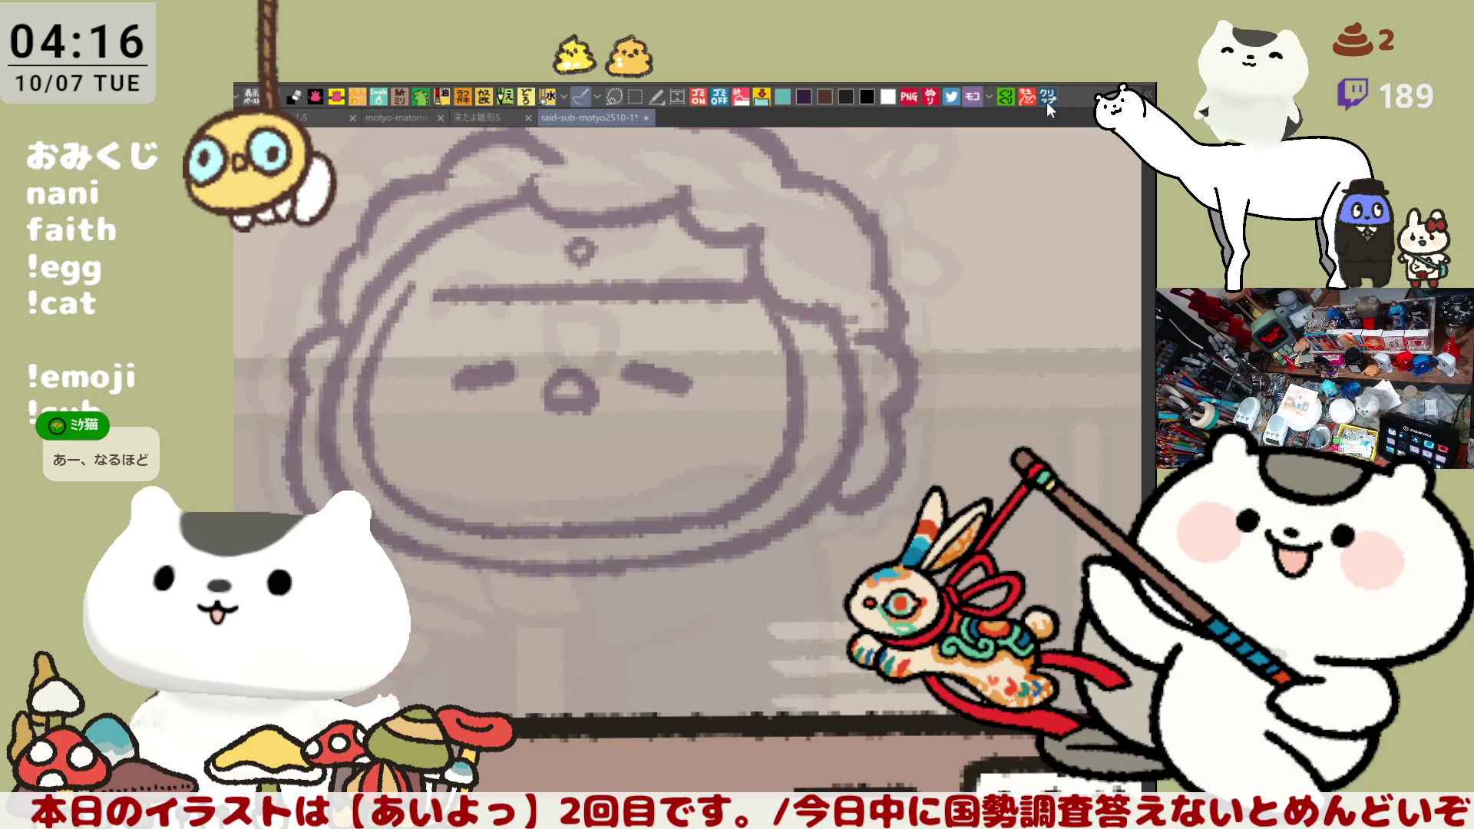
# Zoom and pan to show the cup yakisoba mayonnaise question, briefly underlining a phrase
pyautogui.scroll(2, 870, 583)
pyautogui.moveTo(565, 582)
pyautogui.mouseDown()
pyautogui.moveTo(753, 455)
pyautogui.moveTo(674, 453)
pyautogui.mouseUp()
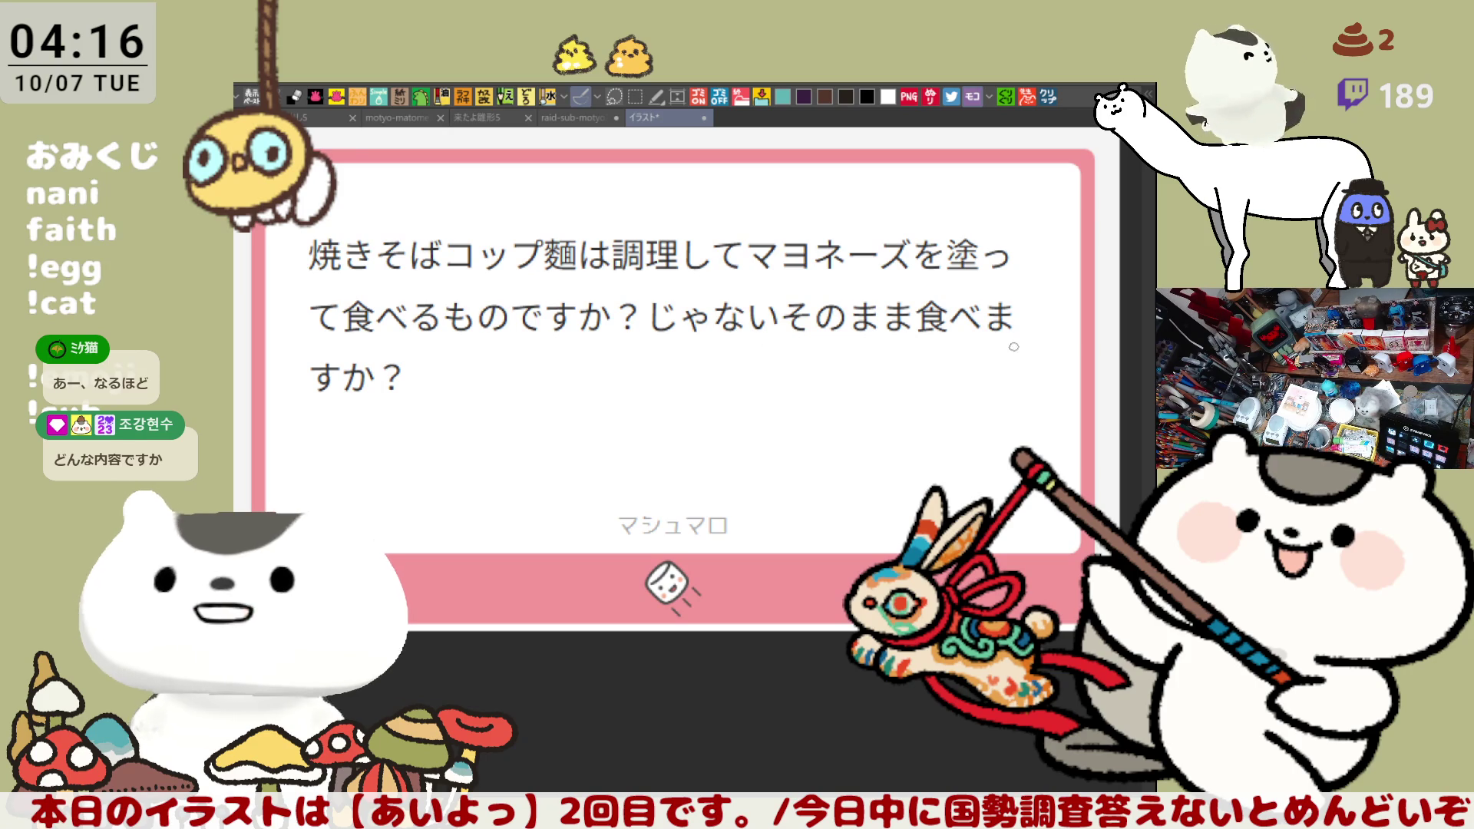
pyautogui.moveTo(630, 339); pyautogui.dragTo(1028, 343)
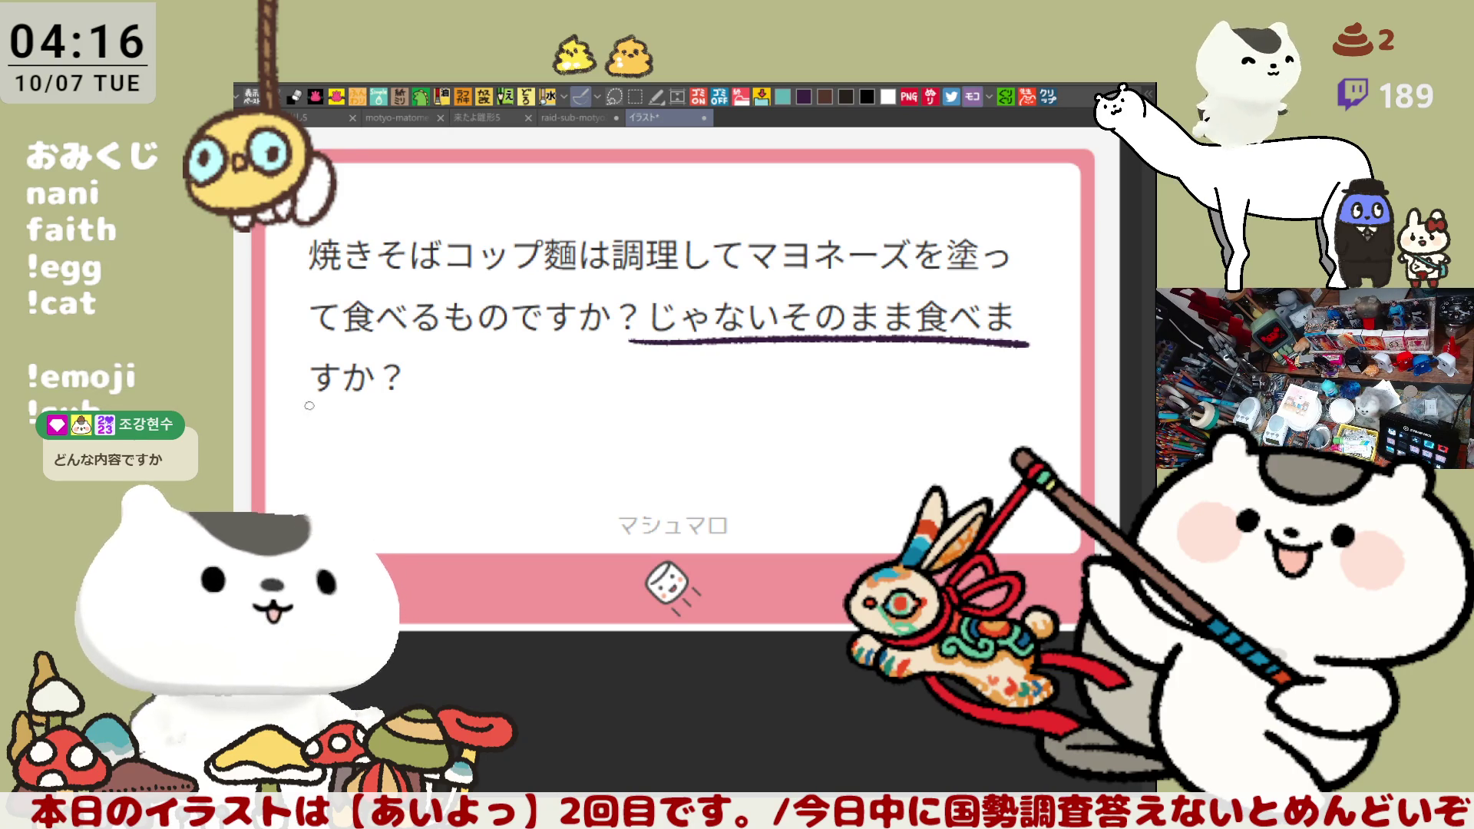
pyautogui.hotkey('ctrl', 'z')
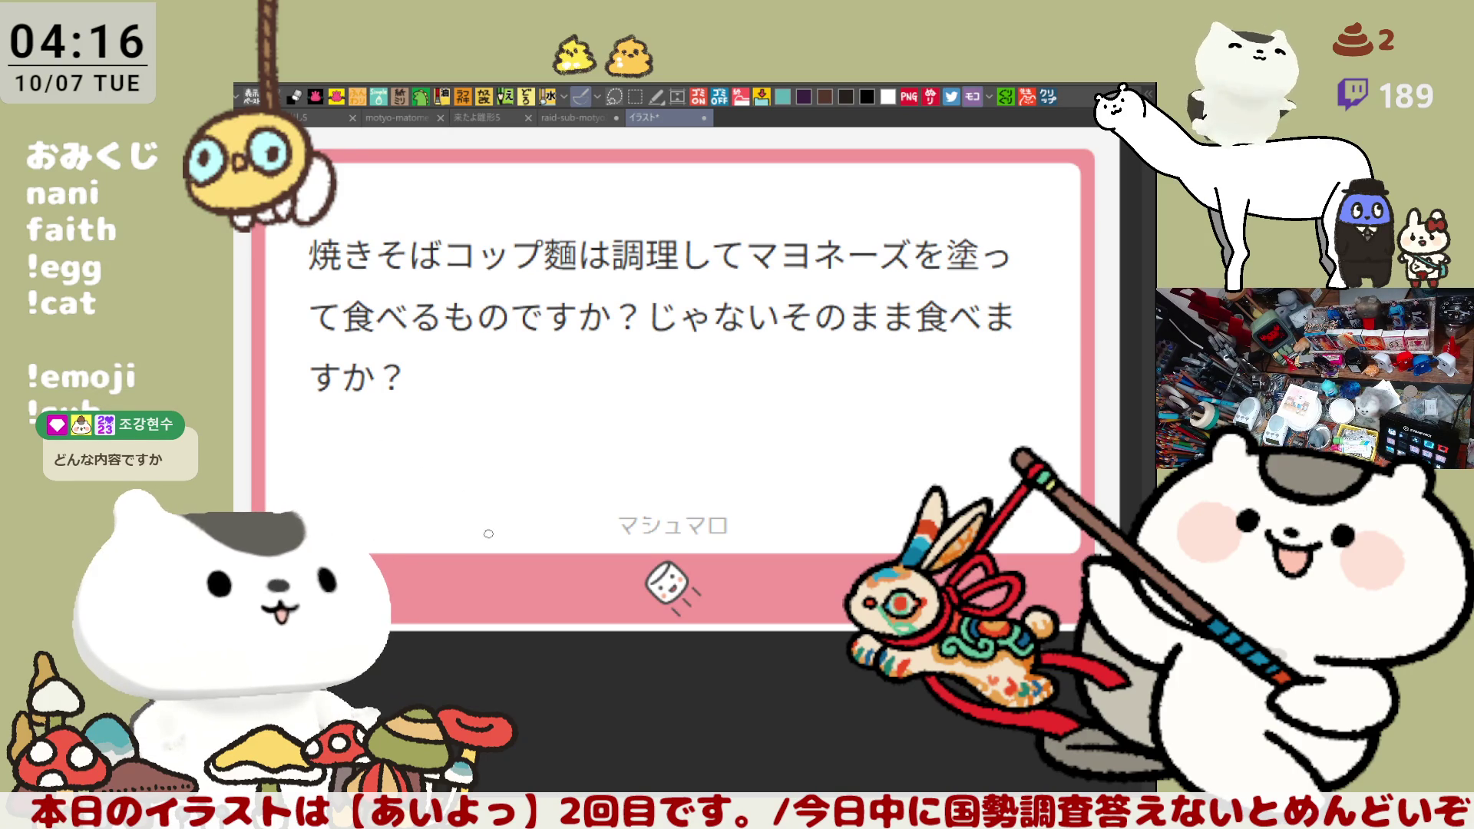
pyautogui.scroll(-1, 488, 533)
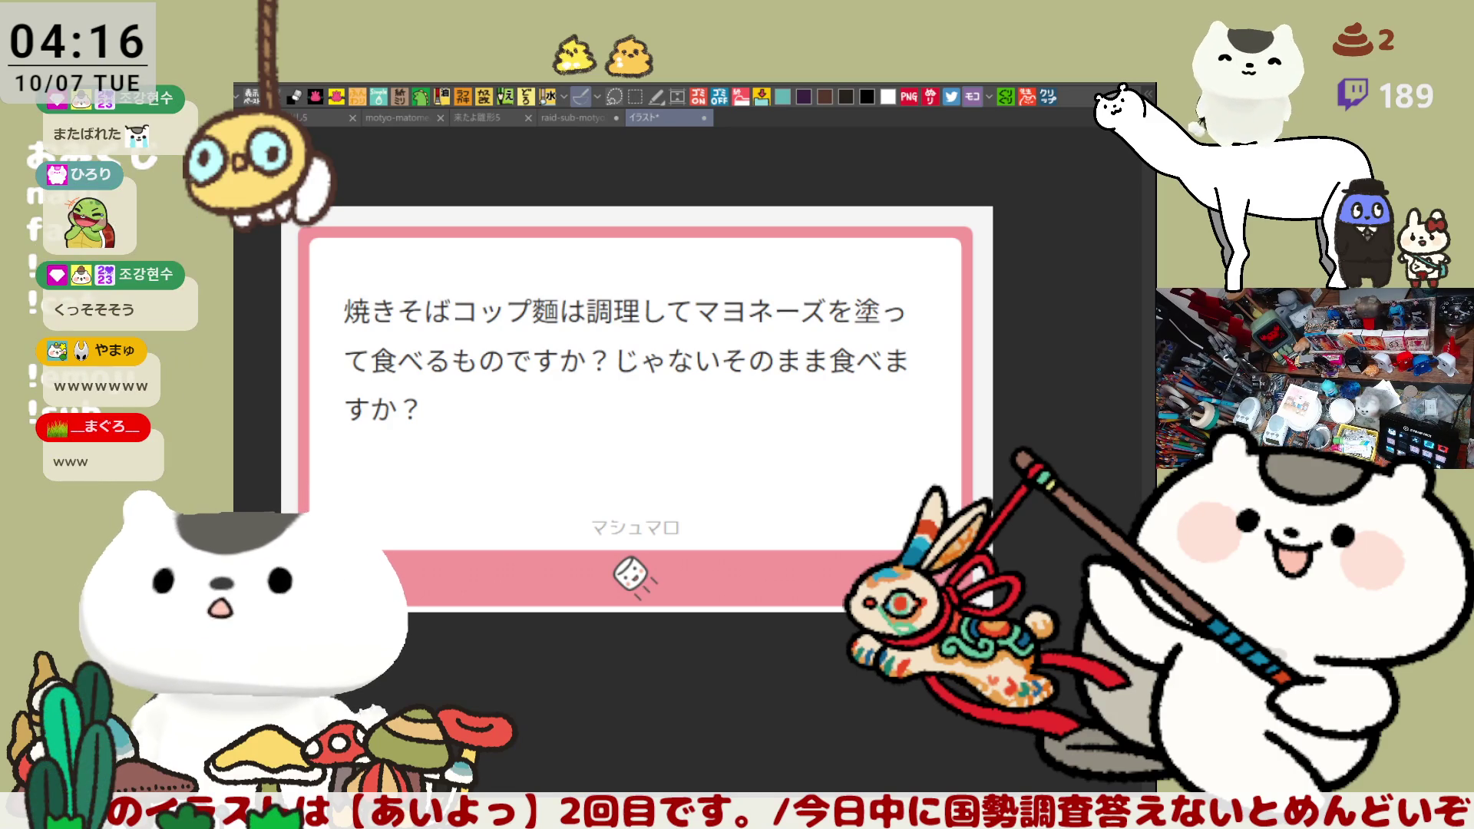
# Write ruby カップ over コップ and かけ over 塗って, crossing out 塗 and て in red
pyautogui.moveTo(454, 270)
pyautogui.mouseDown()
pyautogui.moveTo(473, 288)
pyautogui.moveTo(459, 287)
pyautogui.mouseUp()
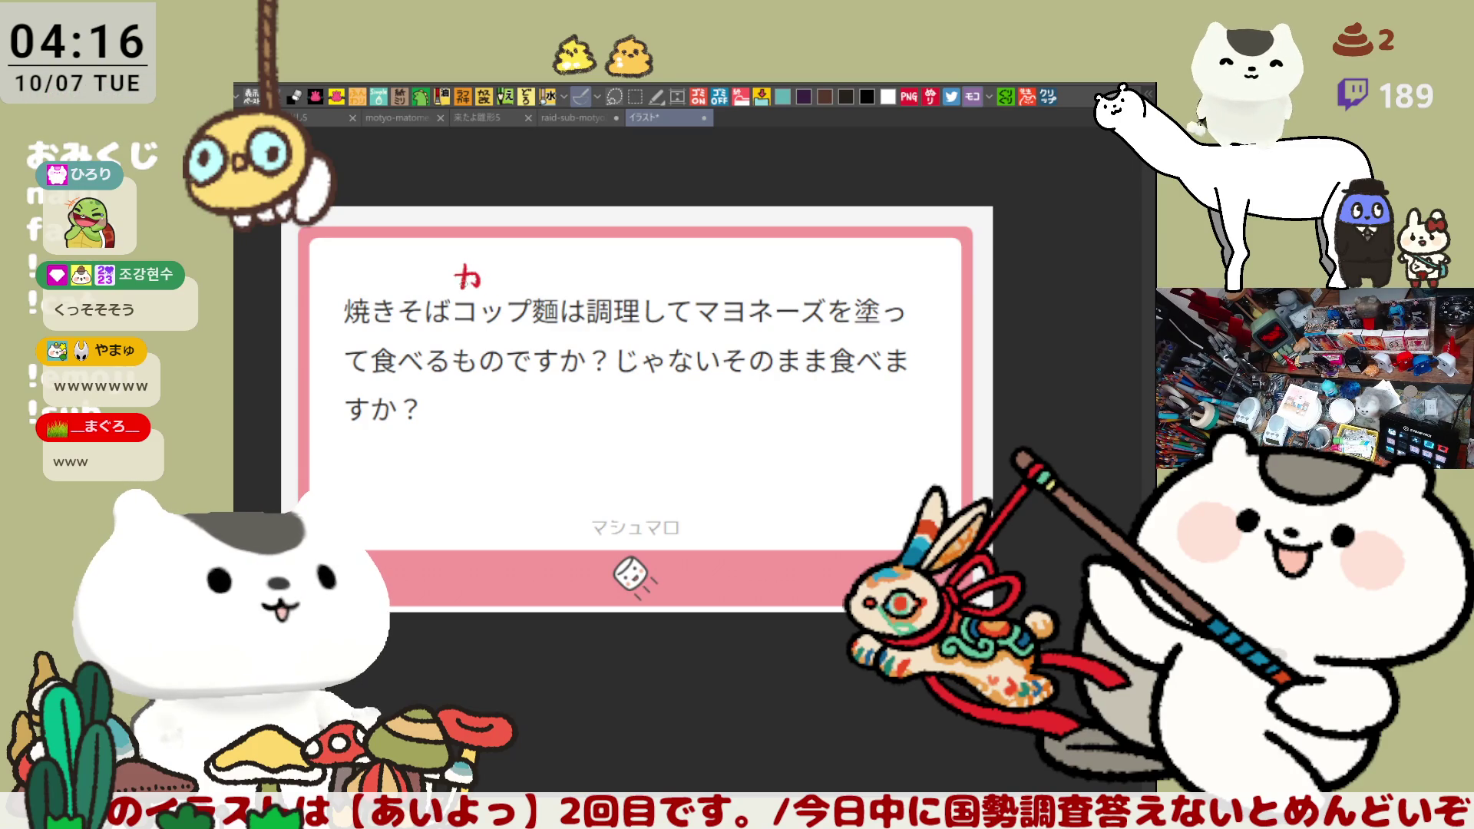
pyautogui.moveTo(499, 273)
pyautogui.mouseDown()
pyautogui.moveTo(497, 289)
pyautogui.moveTo(535, 264)
pyautogui.mouseUp()
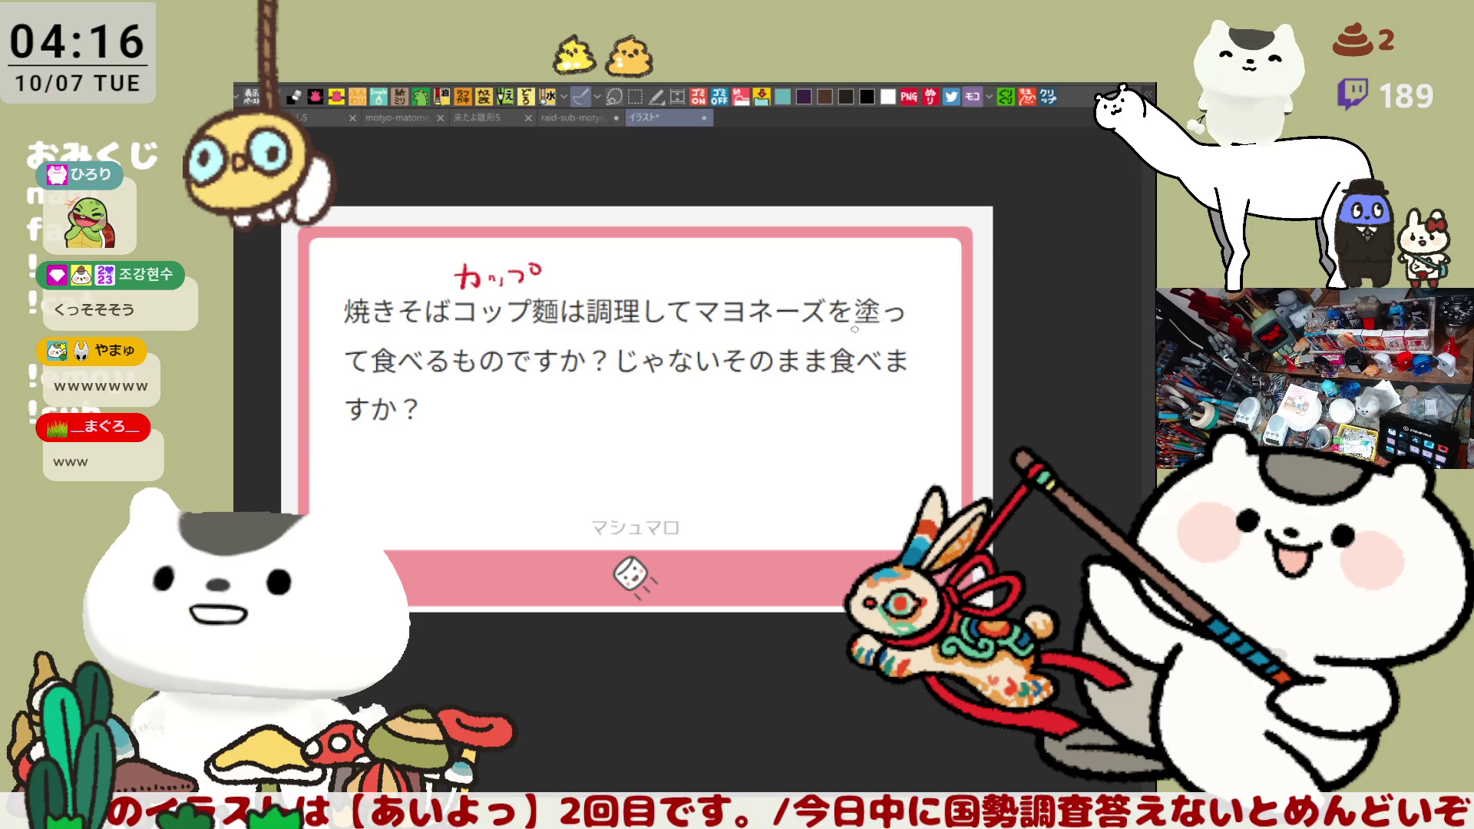
pyautogui.moveTo(857, 273)
pyautogui.mouseDown()
pyautogui.moveTo(866, 290)
pyautogui.moveTo(917, 273)
pyautogui.mouseUp()
pyautogui.moveTo(911, 266)
pyautogui.mouseDown()
pyautogui.moveTo(909, 288)
pyautogui.moveTo(940, 288)
pyautogui.moveTo(904, 324)
pyautogui.mouseUp()
pyautogui.moveTo(895, 301); pyautogui.dragTo(855, 325)
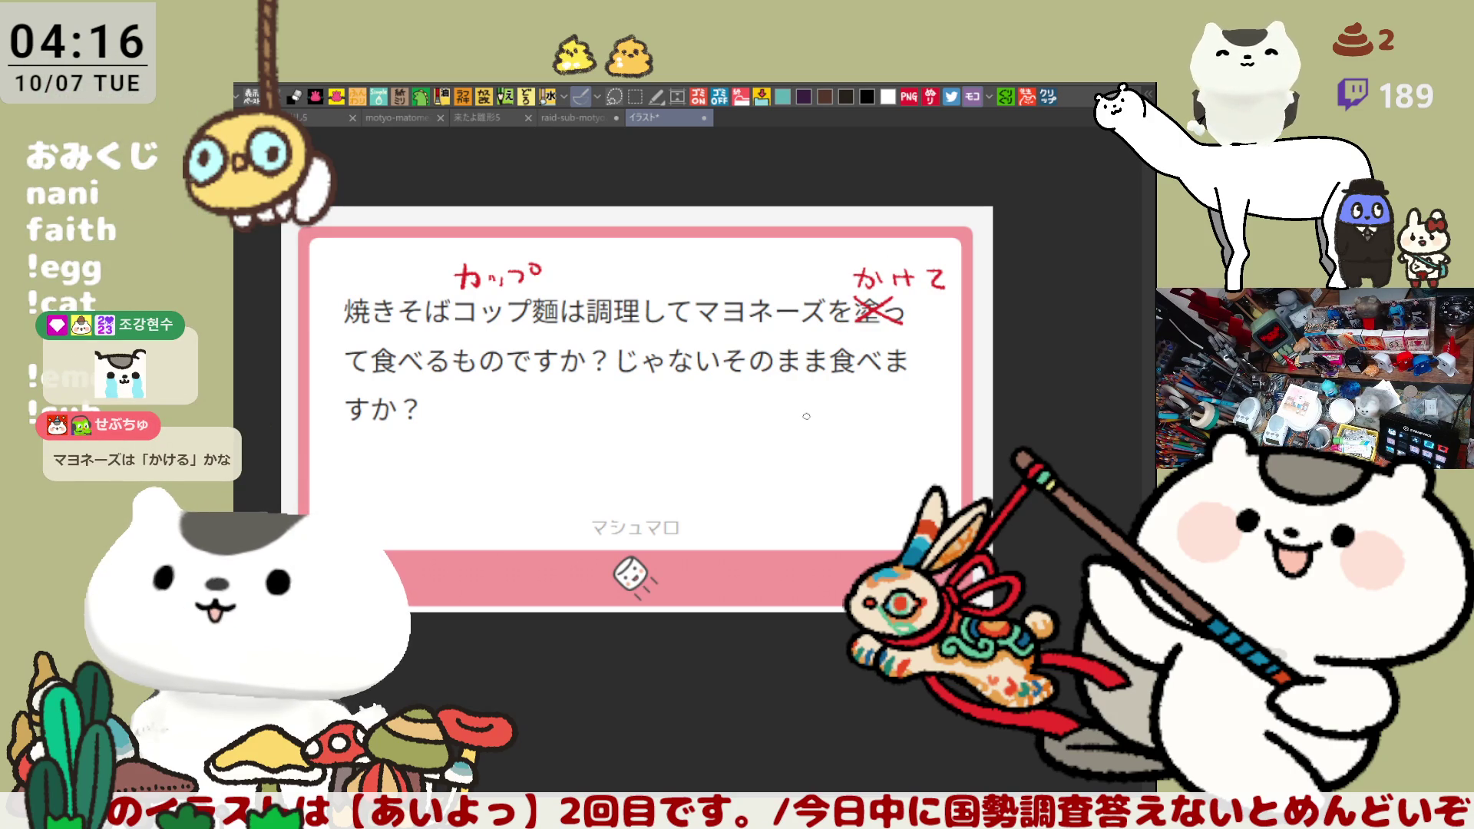
pyautogui.moveTo(347, 350)
pyautogui.mouseDown()
pyautogui.moveTo(366, 368)
pyautogui.moveTo(349, 369)
pyautogui.mouseUp()
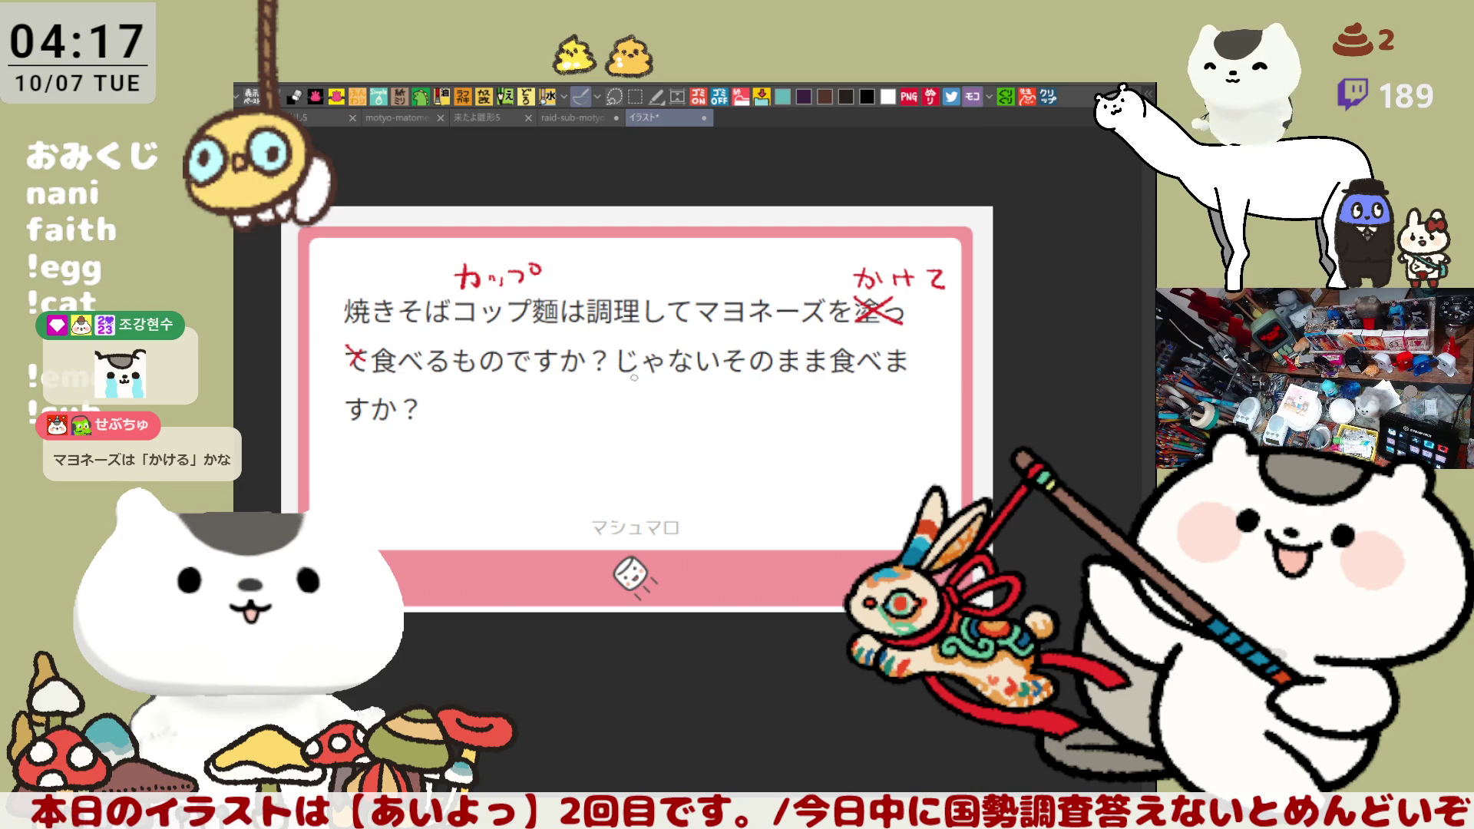
# Write かけずに under じゃない, redoing the miswritten attempt, and strike through じゃない
pyautogui.moveTo(615, 385)
pyautogui.mouseDown()
pyautogui.moveTo(689, 381)
pyautogui.moveTo(698, 393)
pyautogui.moveTo(707, 379)
pyautogui.mouseUp()
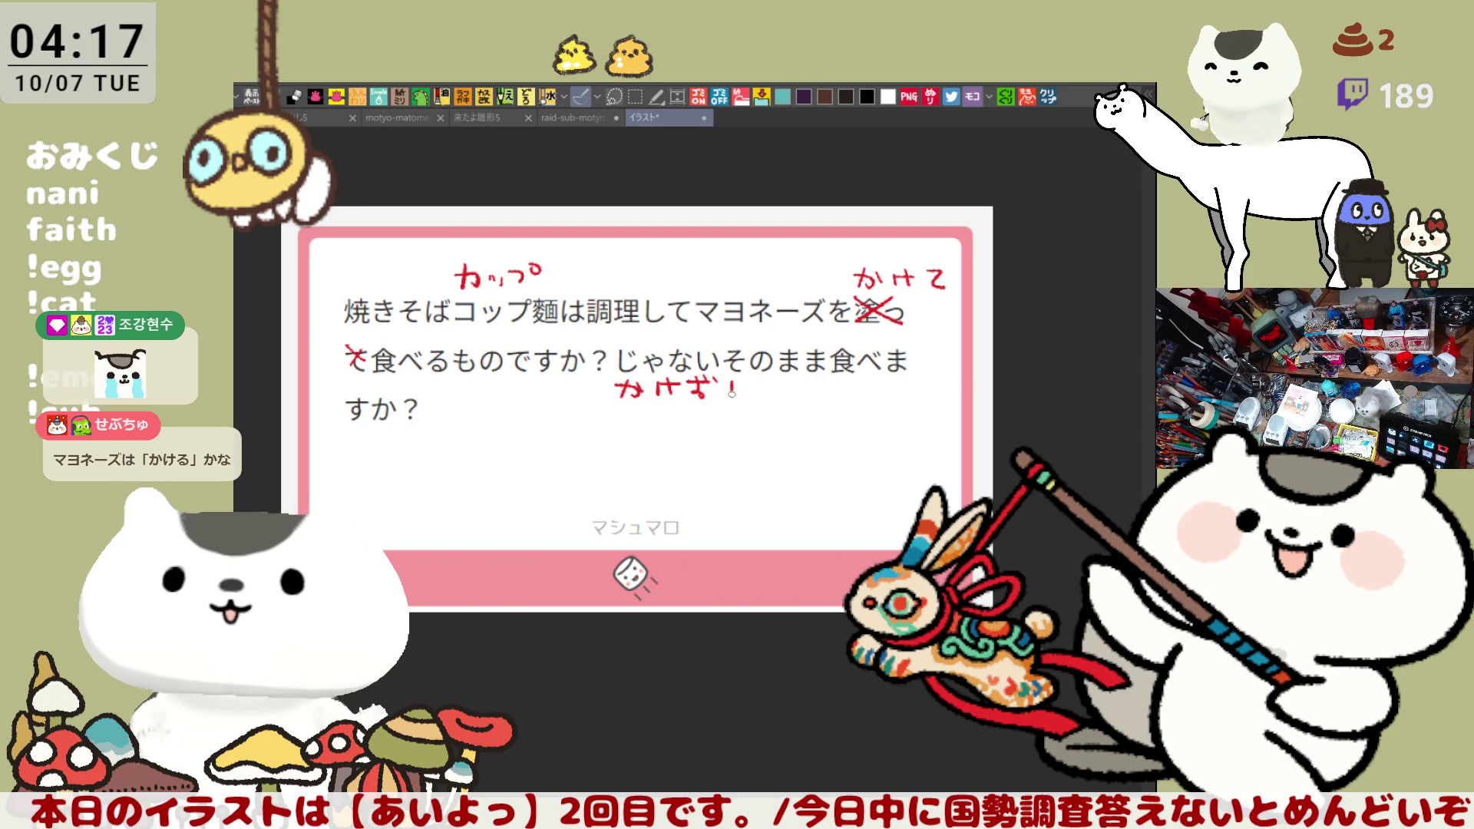
pyautogui.hotkey('ctrl', 'z')
pyautogui.hotkey('ctrl', 'z')
pyautogui.hotkey('ctrl', 'z')
pyautogui.hotkey('ctrl', 'z')
pyautogui.hotkey('ctrl', 'z')
pyautogui.hotkey('ctrl', 'z')
pyautogui.moveTo(605, 388); pyautogui.dragTo(636, 397)
pyautogui.moveTo(640, 386)
pyautogui.mouseDown()
pyautogui.moveTo(659, 385)
pyautogui.moveTo(648, 398)
pyautogui.mouseUp()
pyautogui.moveTo(662, 382); pyautogui.dragTo(679, 381)
pyautogui.moveTo(683, 374)
pyautogui.mouseDown()
pyautogui.moveTo(693, 399)
pyautogui.moveTo(711, 386)
pyautogui.mouseUp()
pyautogui.moveTo(701, 394); pyautogui.dragTo(714, 396)
pyautogui.moveTo(609, 356); pyautogui.dragTo(723, 355)
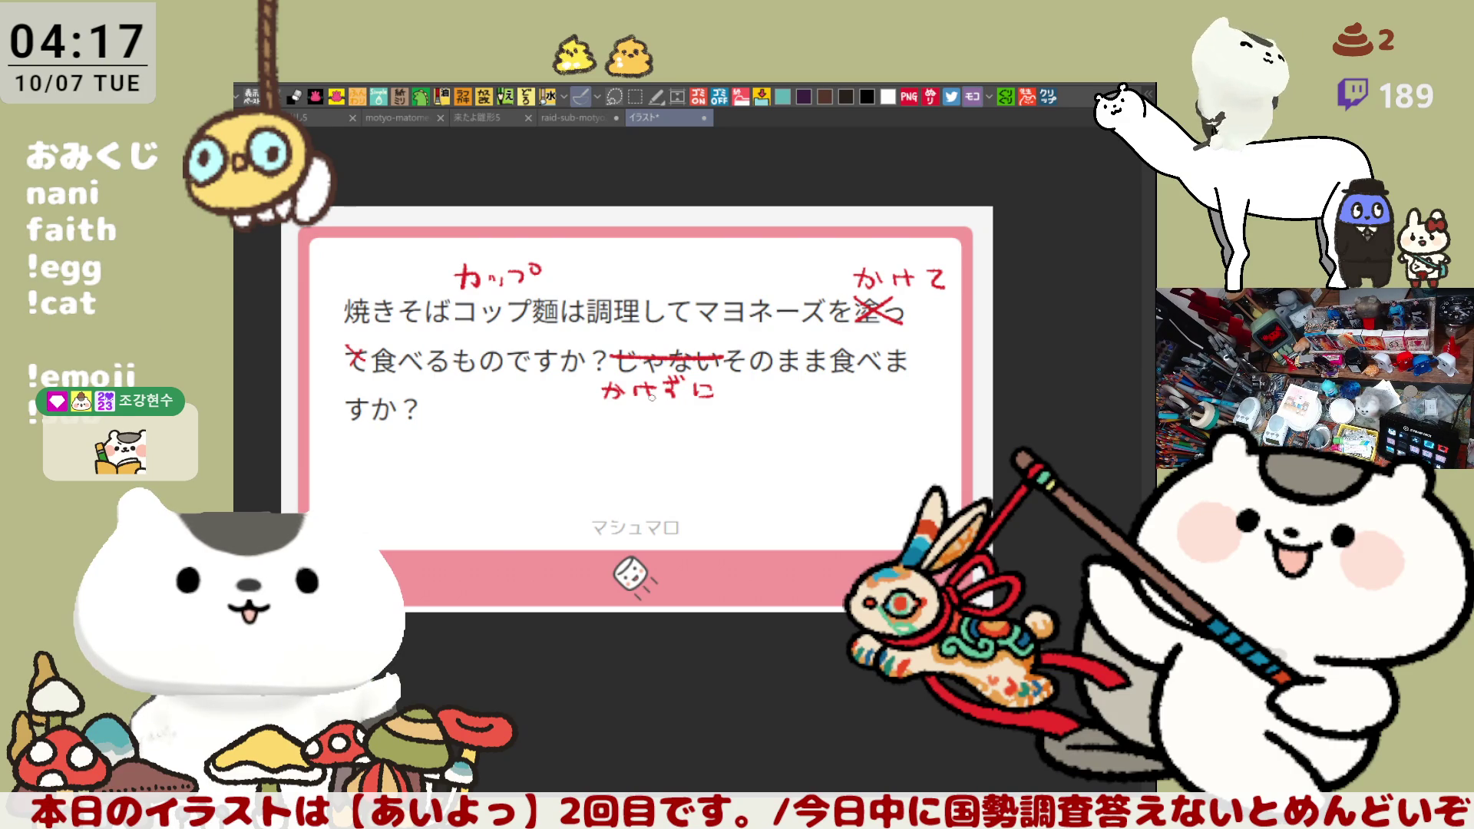
# Handwrite a replacement phrase below かけずに, then return to the chef sketch canvas
pyautogui.moveTo(573, 409)
pyautogui.mouseDown()
pyautogui.moveTo(587, 434)
pyautogui.moveTo(609, 414)
pyautogui.mouseUp()
pyautogui.moveTo(597, 420); pyautogui.dragTo(604, 433)
pyautogui.moveTo(622, 416)
pyautogui.mouseDown()
pyautogui.moveTo(639, 419)
pyautogui.moveTo(632, 432)
pyautogui.moveTo(648, 417)
pyautogui.mouseUp()
pyautogui.moveTo(651, 412)
pyautogui.mouseDown()
pyautogui.moveTo(654, 432)
pyautogui.moveTo(683, 419)
pyautogui.moveTo(731, 442)
pyautogui.mouseUp()
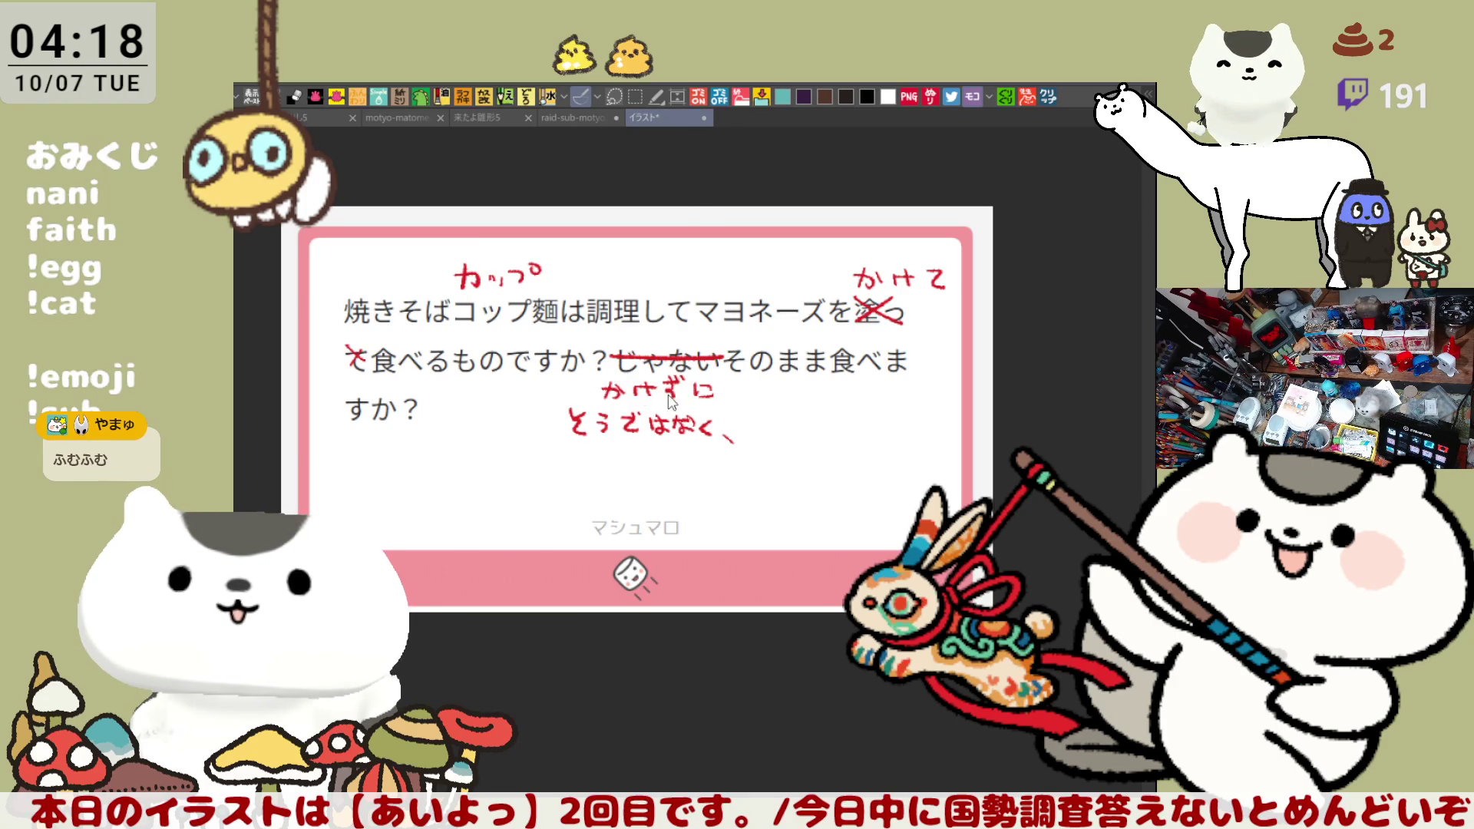
pyautogui.hotkey('ctrl', 'shift', 'Tab')
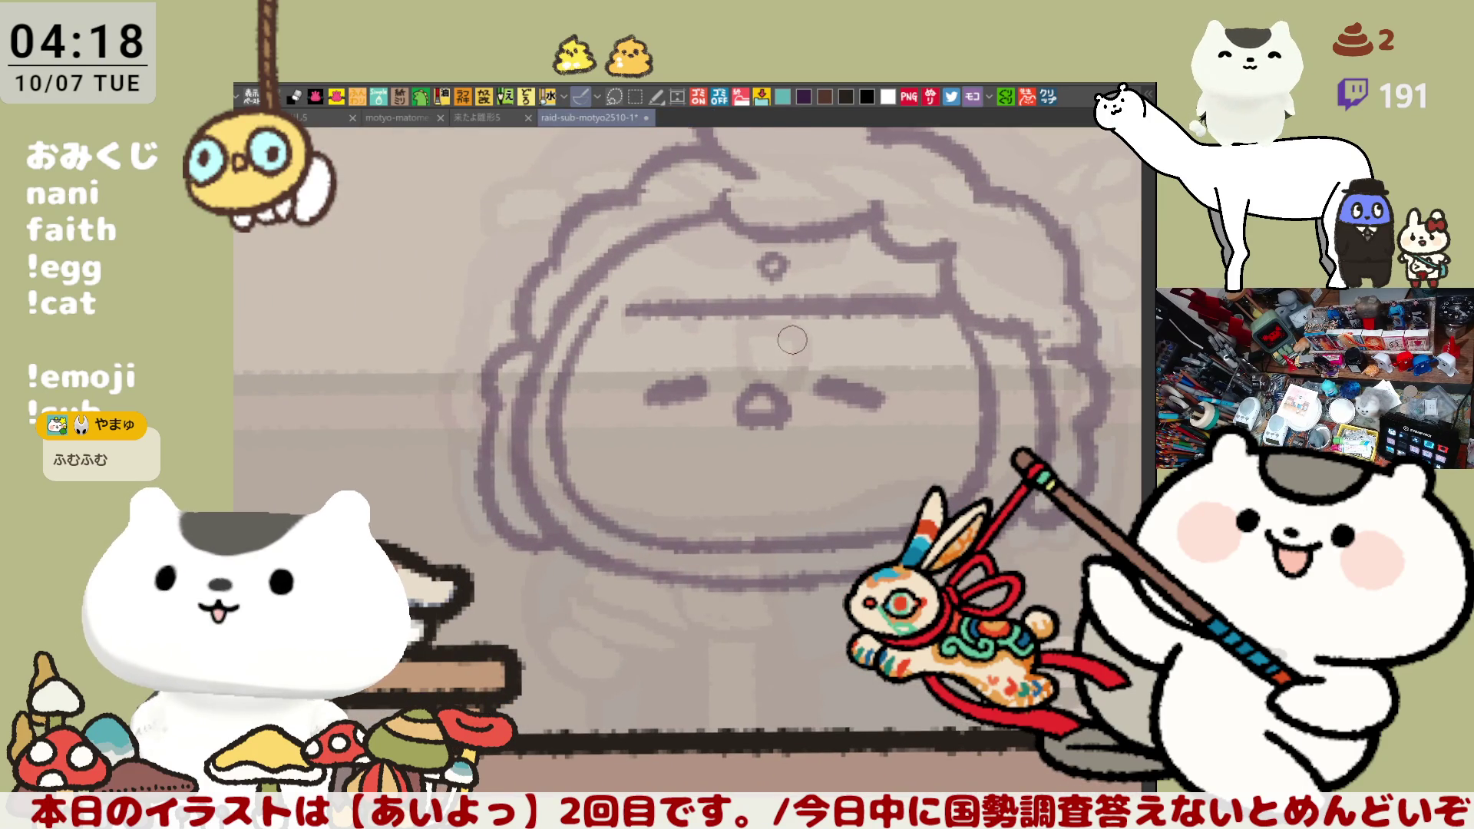
# Ink the head's lower outline after several undone attempts, and extend the cup's bottom line
pyautogui.hscroll(3, 806, 355)
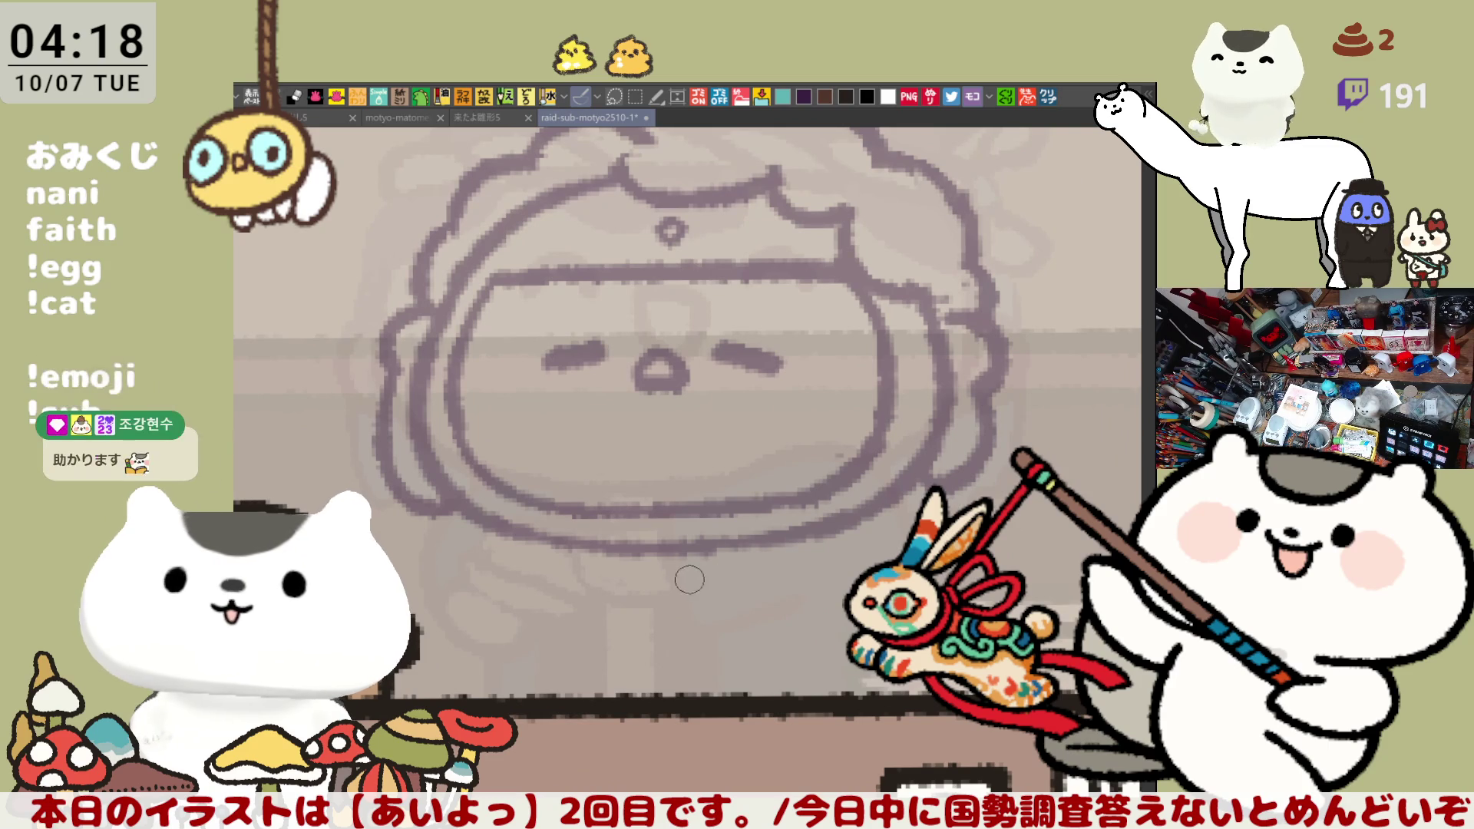
pyautogui.moveTo(701, 572)
pyautogui.mouseDown()
pyautogui.moveTo(603, 577)
pyautogui.moveTo(576, 618)
pyautogui.moveTo(672, 618)
pyautogui.moveTo(660, 583)
pyautogui.moveTo(864, 550)
pyautogui.mouseUp()
pyautogui.hotkey('ctrl', 'z')
pyautogui.hotkey('ctrl', 'z')
pyautogui.hotkey('ctrl', 'z')
pyautogui.hotkey('ctrl', 'z')
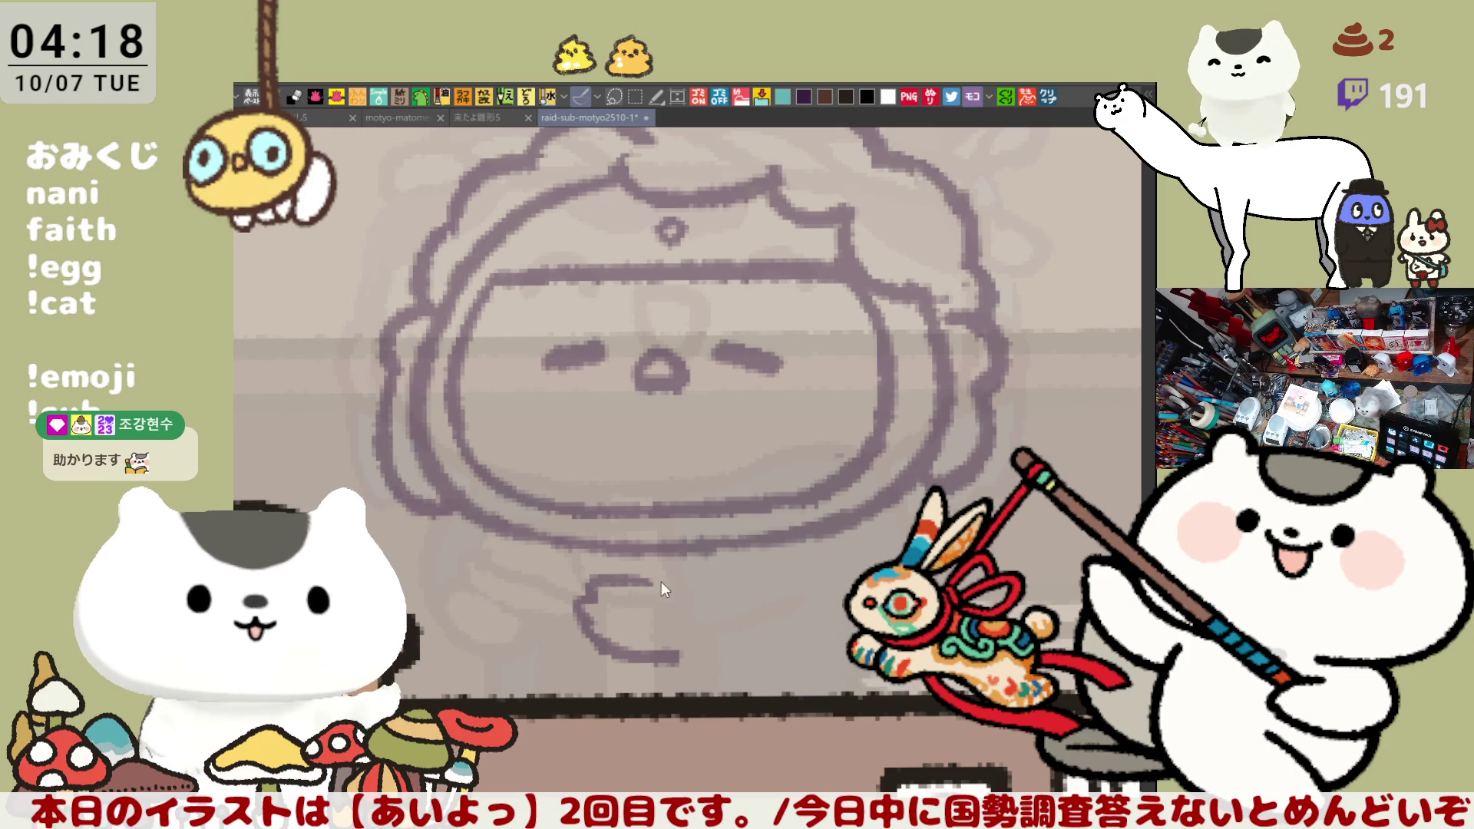
pyautogui.moveTo(665, 577)
pyautogui.mouseDown()
pyautogui.moveTo(664, 652)
pyautogui.moveTo(751, 546)
pyautogui.moveTo(883, 533)
pyautogui.mouseUp()
pyautogui.hotkey('ctrl', 'z')
pyautogui.hotkey('ctrl', 'z')
pyautogui.hotkey('ctrl', 'z')
pyautogui.moveTo(722, 557); pyautogui.dragTo(868, 537)
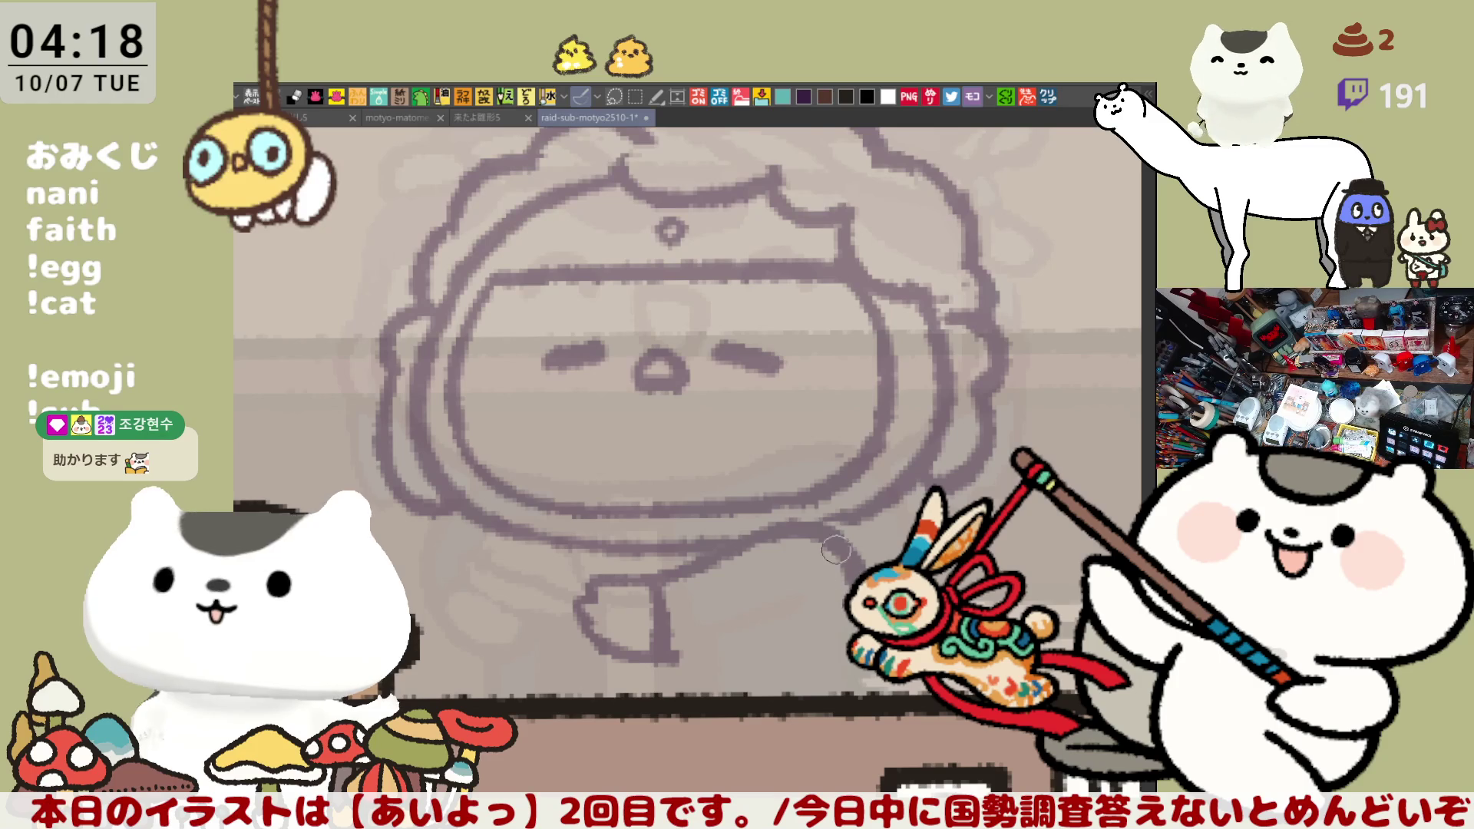
pyautogui.hotkey('ctrl', 'z')
pyautogui.moveTo(722, 557); pyautogui.dragTo(883, 530)
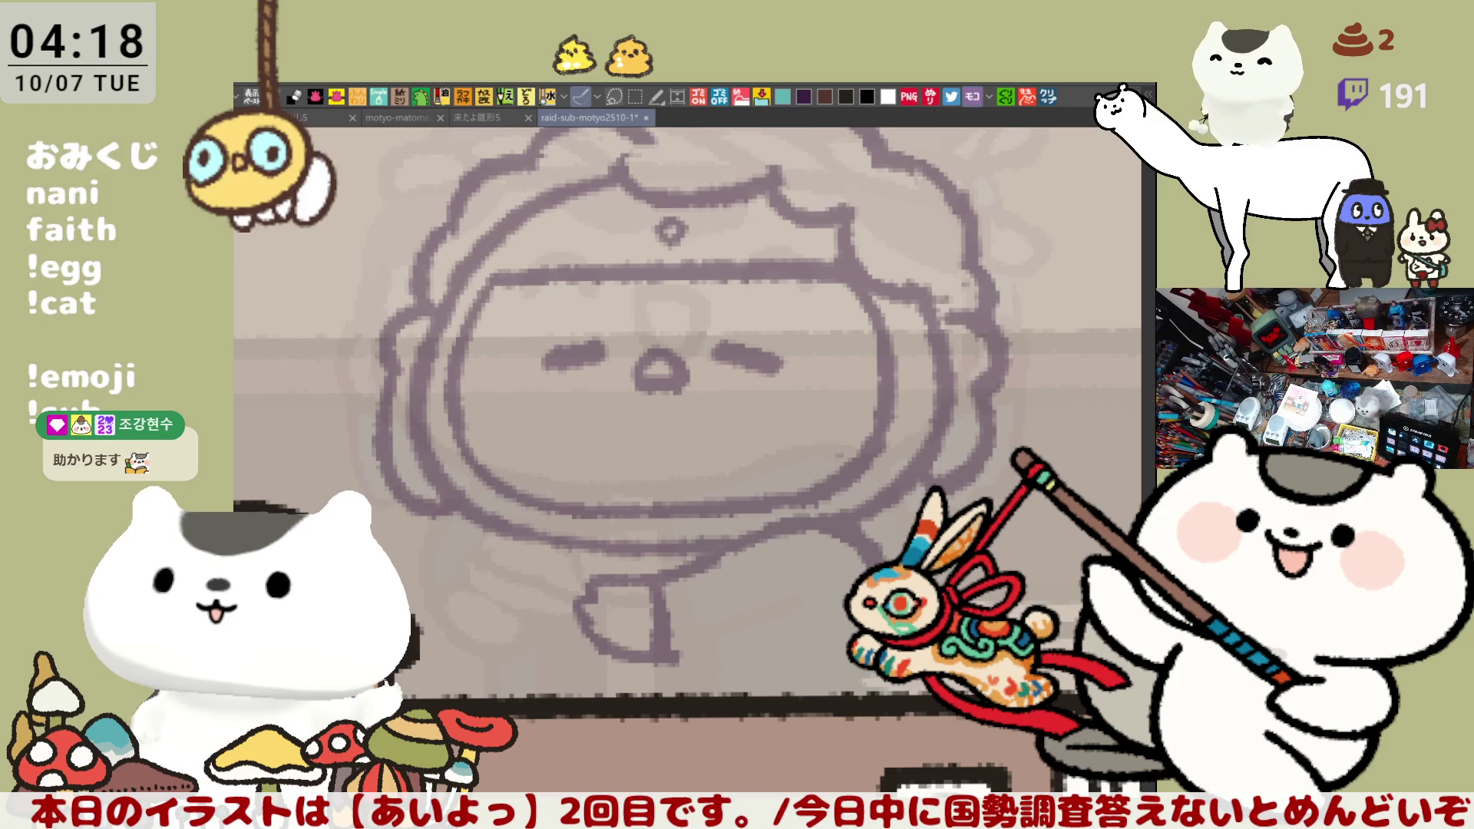
pyautogui.moveTo(668, 659); pyautogui.dragTo(785, 645)
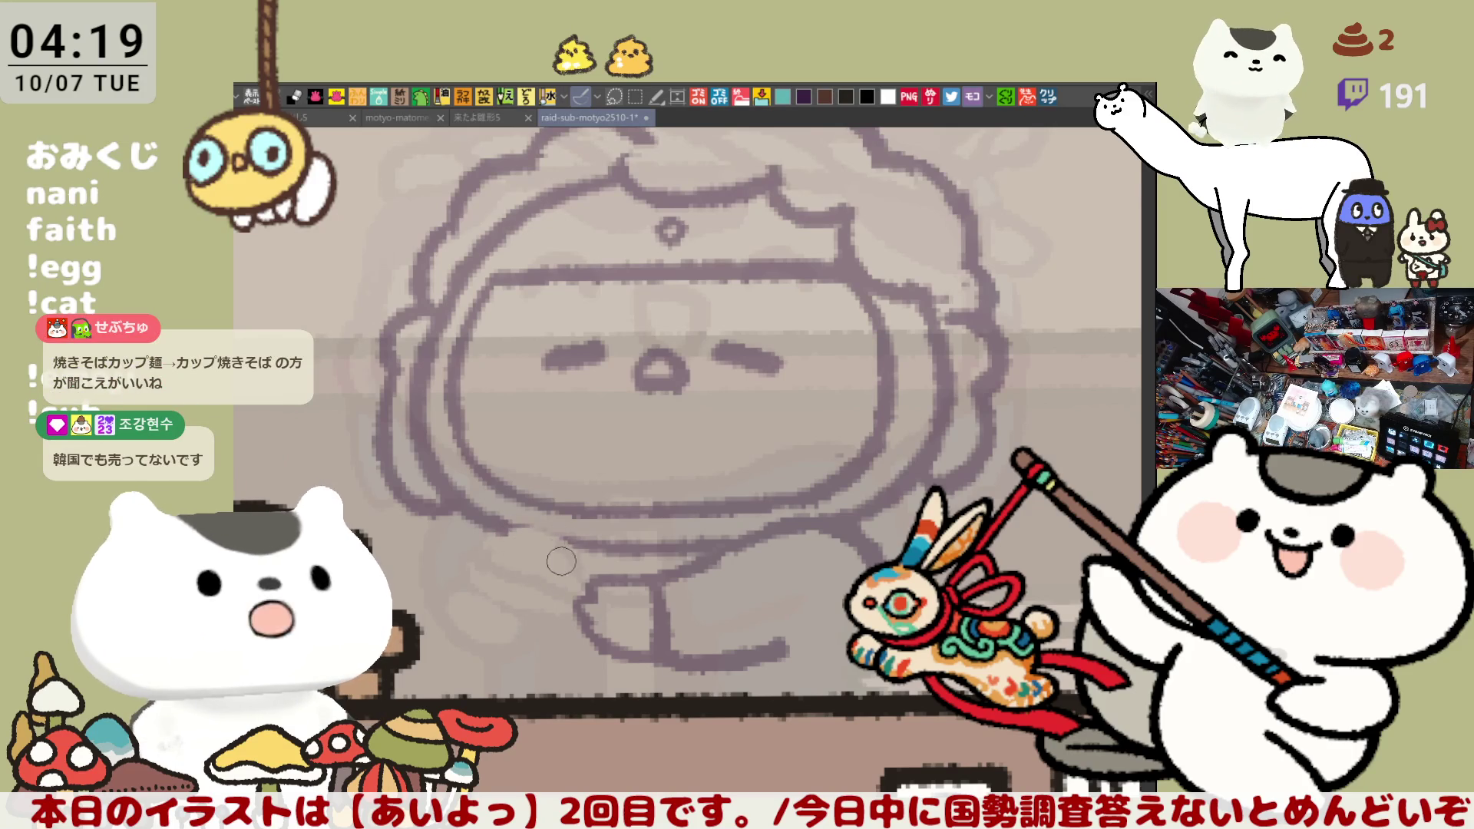
# Ink lines at the figure's lower left, then open the copied question as a new canvas
pyautogui.moveTo(577, 545); pyautogui.dragTo(553, 606)
pyautogui.moveTo(476, 530)
pyautogui.mouseDown()
pyautogui.moveTo(584, 555)
pyautogui.moveTo(551, 585)
pyautogui.mouseUp()
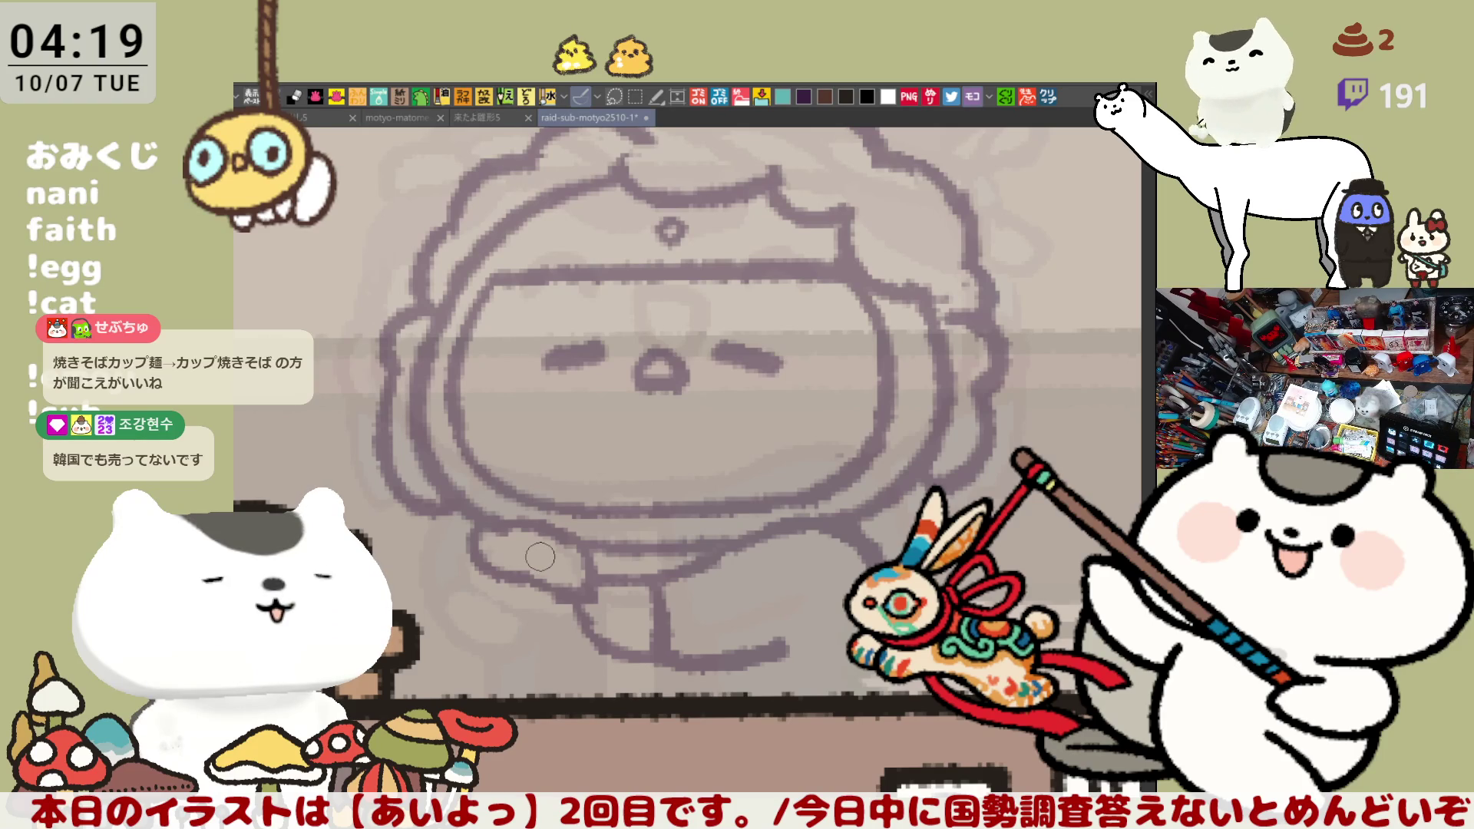
pyautogui.click(1048, 96)
pyautogui.scroll(2, 541, 586)
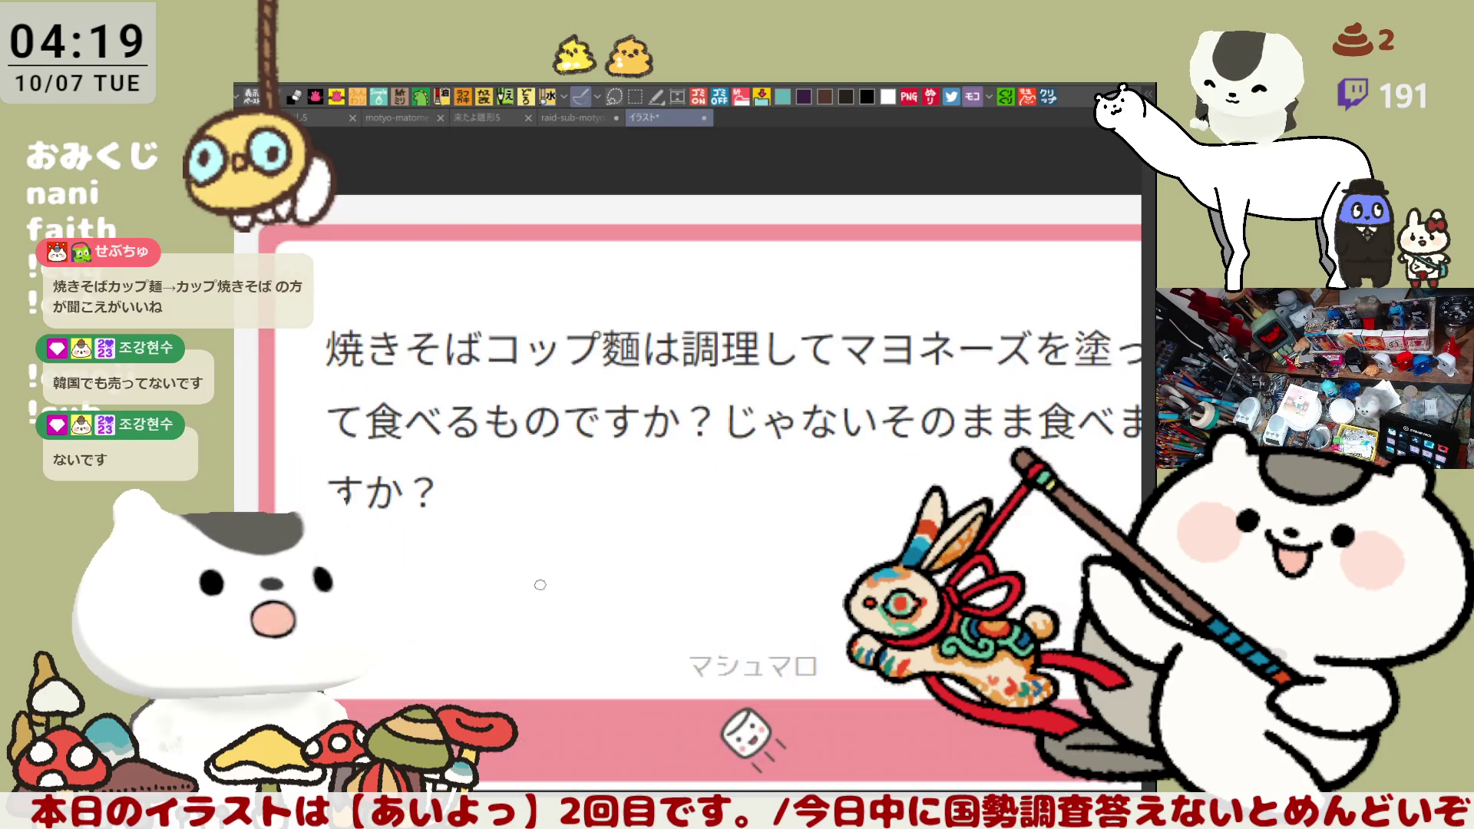
# Handwrite カップ焼きそば above the question, then close that canvas without saving
pyautogui.moveTo(421, 306)
pyautogui.mouseDown()
pyautogui.moveTo(453, 305)
pyautogui.moveTo(438, 326)
pyautogui.mouseUp()
pyautogui.moveTo(521, 304); pyautogui.dragTo(574, 316)
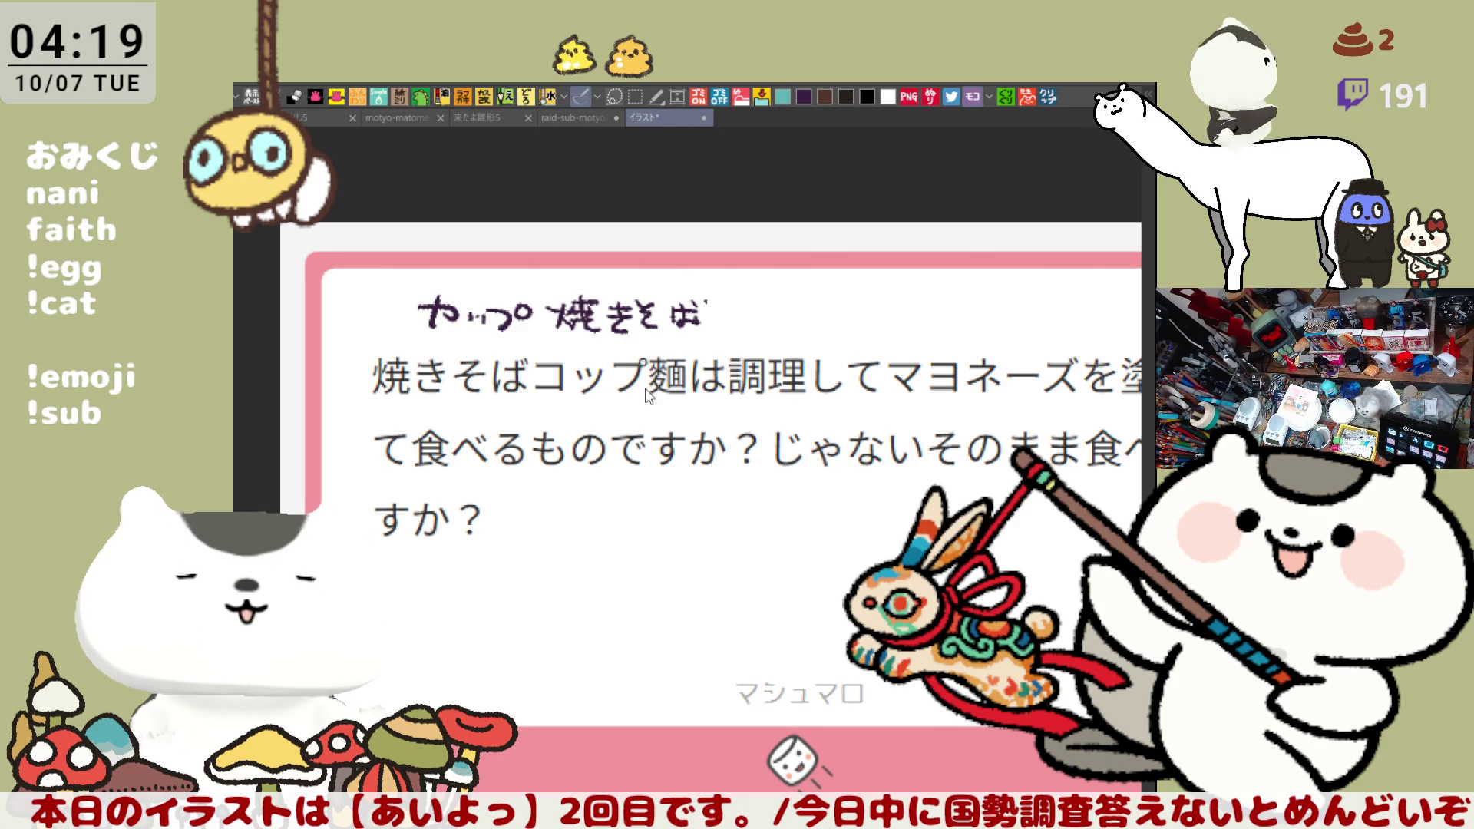
pyautogui.hotkey('ctrl', 'w')
# Ink the chef's curved arm line and the 工-shaped strokes beside the head
pyautogui.scroll(-2, 439, 481)
pyautogui.moveTo(420, 460)
pyautogui.mouseDown()
pyautogui.moveTo(390, 496)
pyautogui.moveTo(414, 533)
pyautogui.moveTo(472, 553)
pyautogui.moveTo(518, 534)
pyautogui.mouseUp()
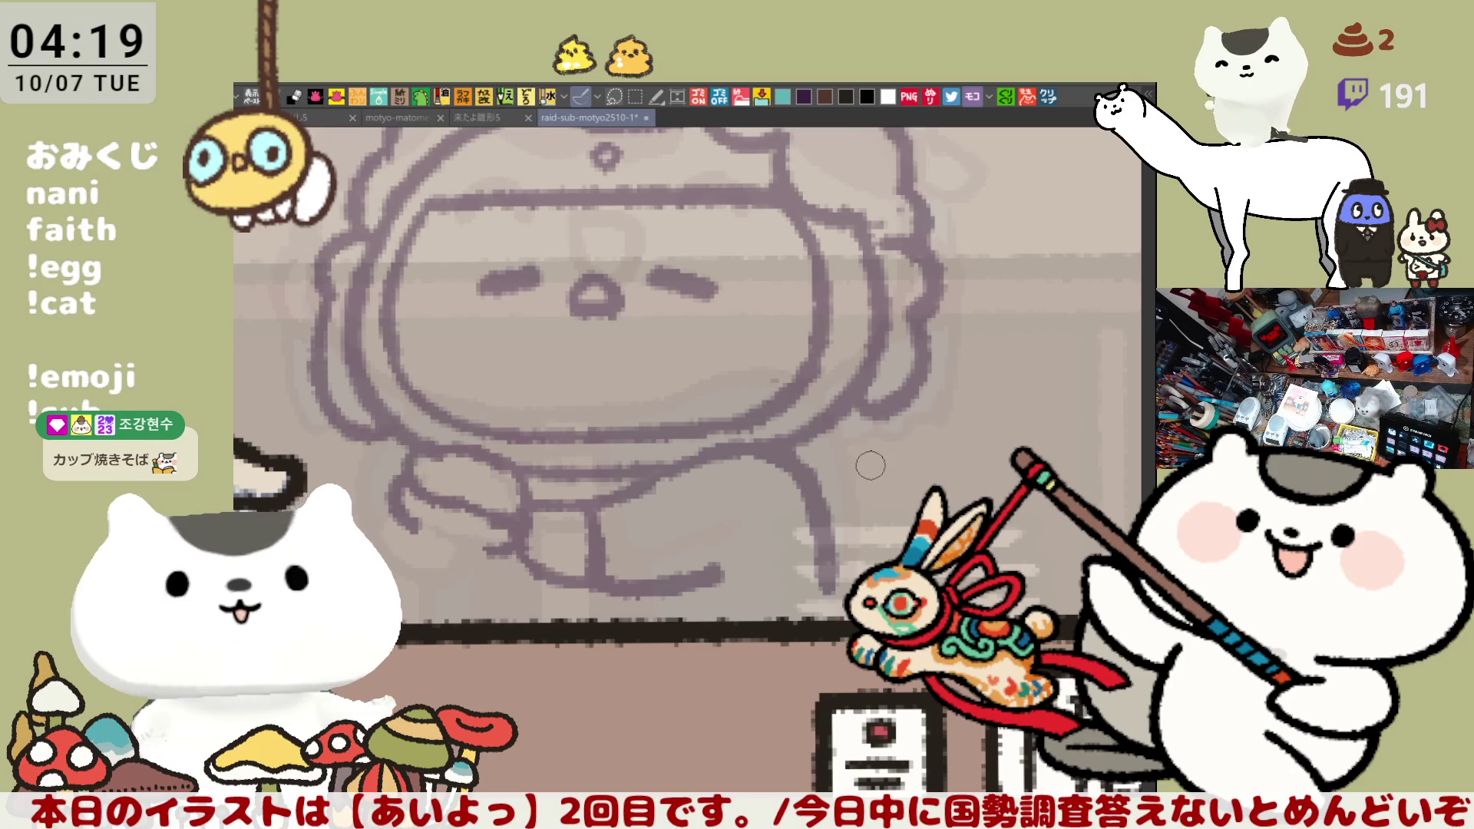
pyautogui.scroll(3, 614, 461)
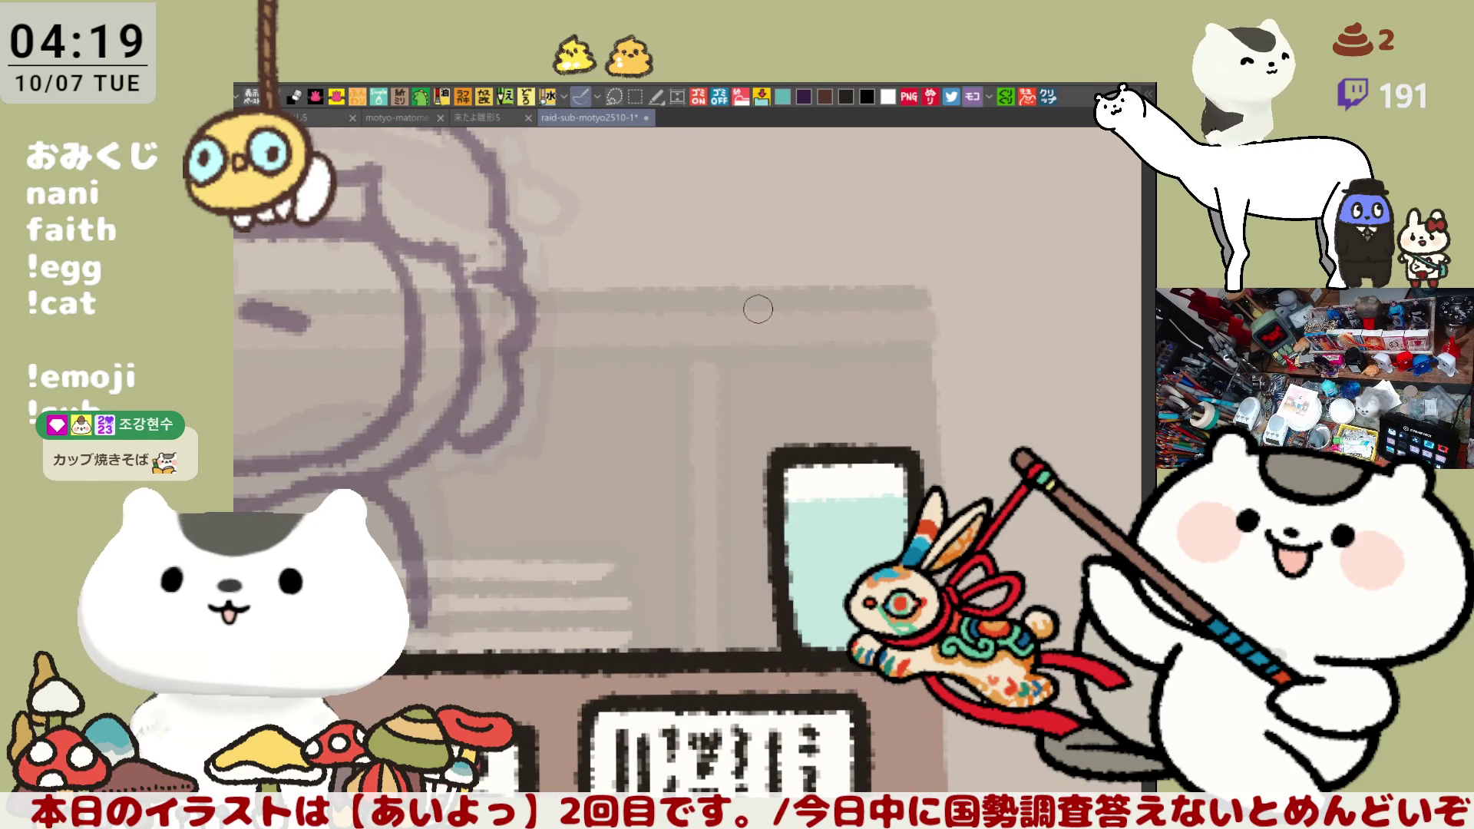
pyautogui.moveTo(653, 217); pyautogui.dragTo(752, 217)
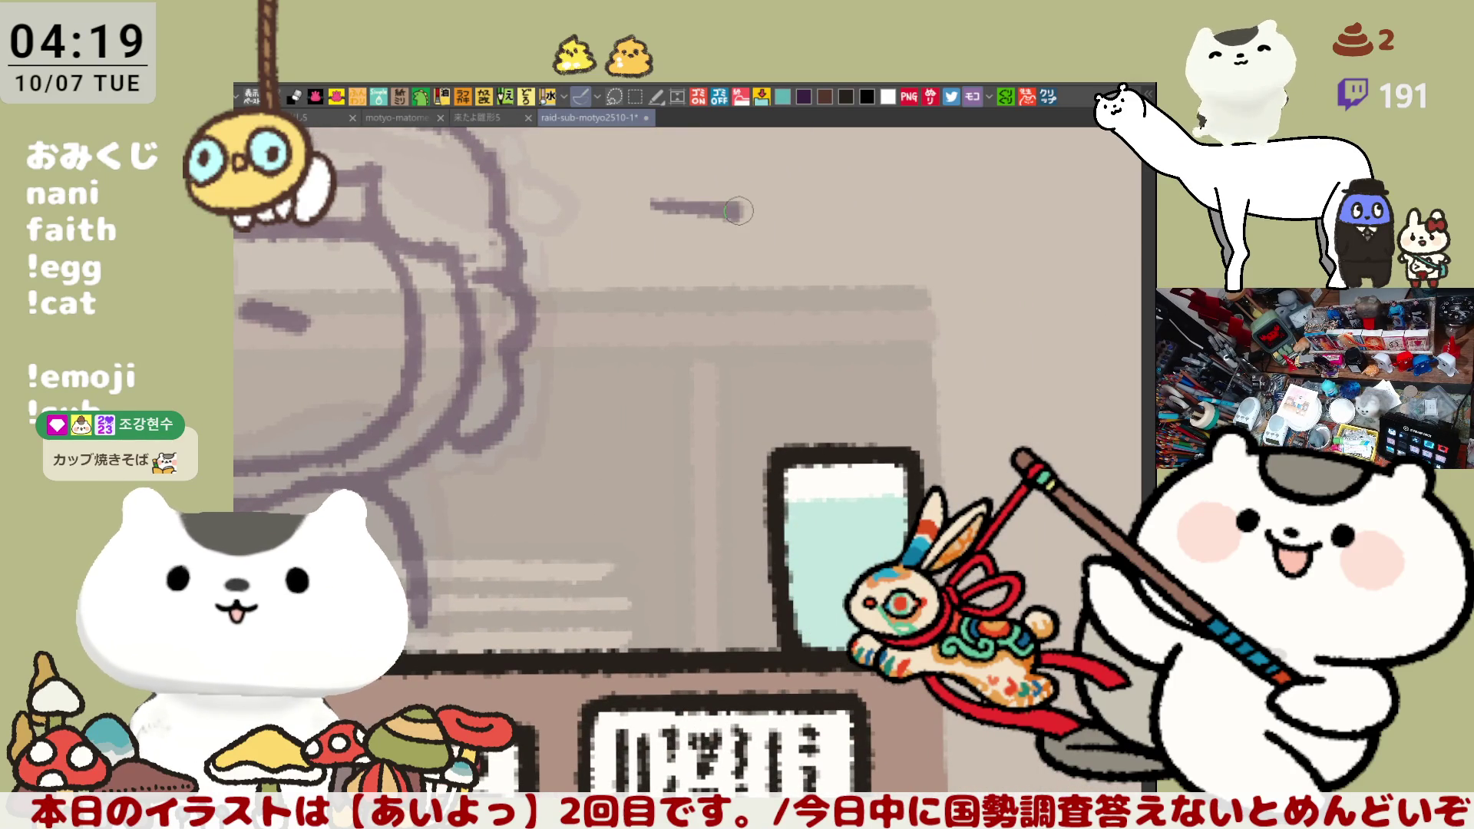
pyautogui.hotkey('ctrl', 'z')
pyautogui.moveTo(653, 217); pyautogui.dragTo(751, 216)
pyautogui.moveTo(681, 220); pyautogui.dragTo(683, 296)
pyautogui.moveTo(733, 215)
pyautogui.mouseDown()
pyautogui.moveTo(734, 295)
pyautogui.moveTo(772, 296)
pyautogui.mouseUp()
pyautogui.moveTo(734, 214); pyautogui.dragTo(775, 215)
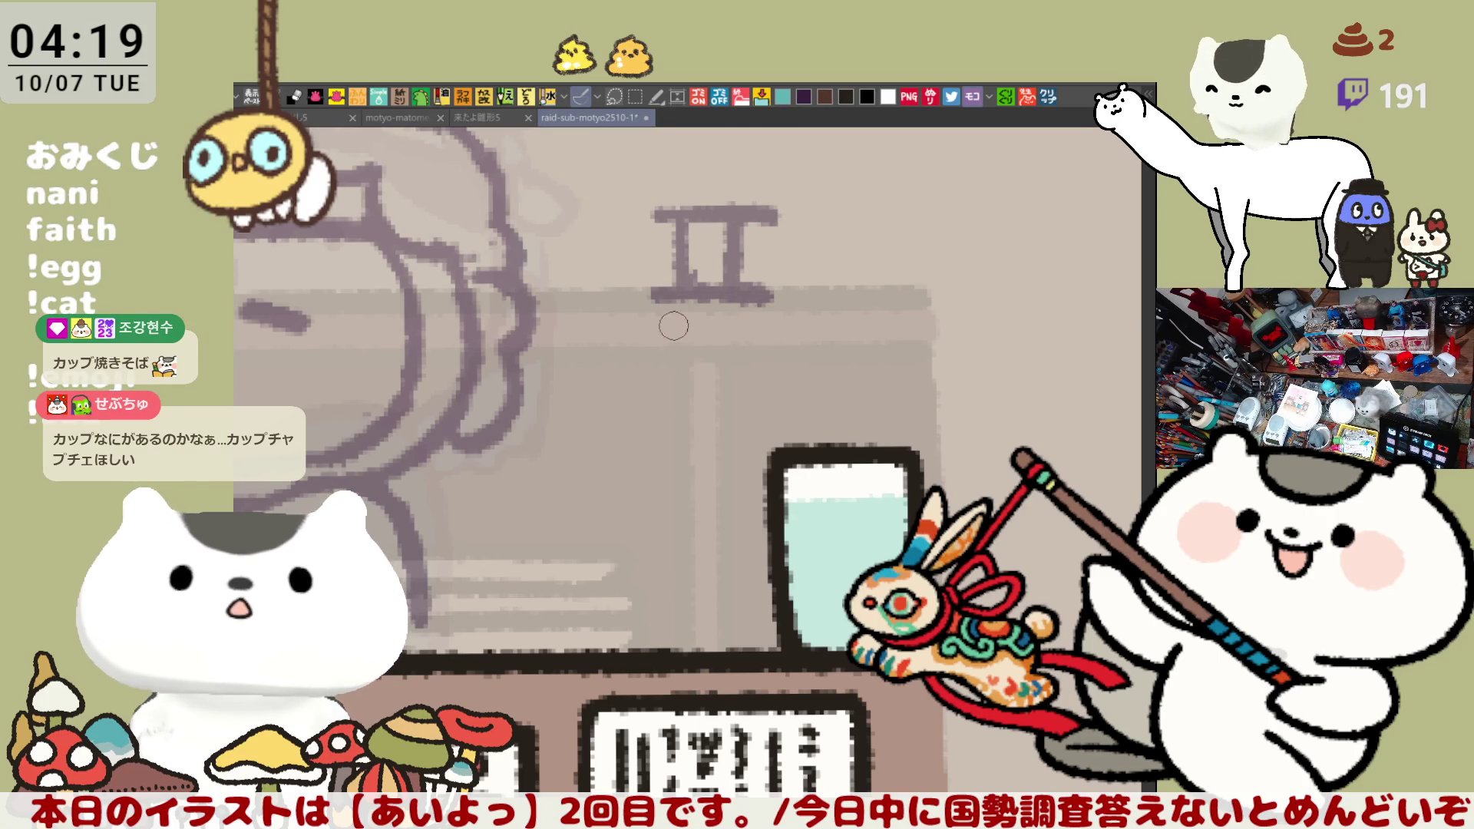
pyautogui.moveTo(654, 332)
pyautogui.mouseDown()
pyautogui.moveTo(768, 331)
pyautogui.moveTo(707, 384)
pyautogui.mouseUp()
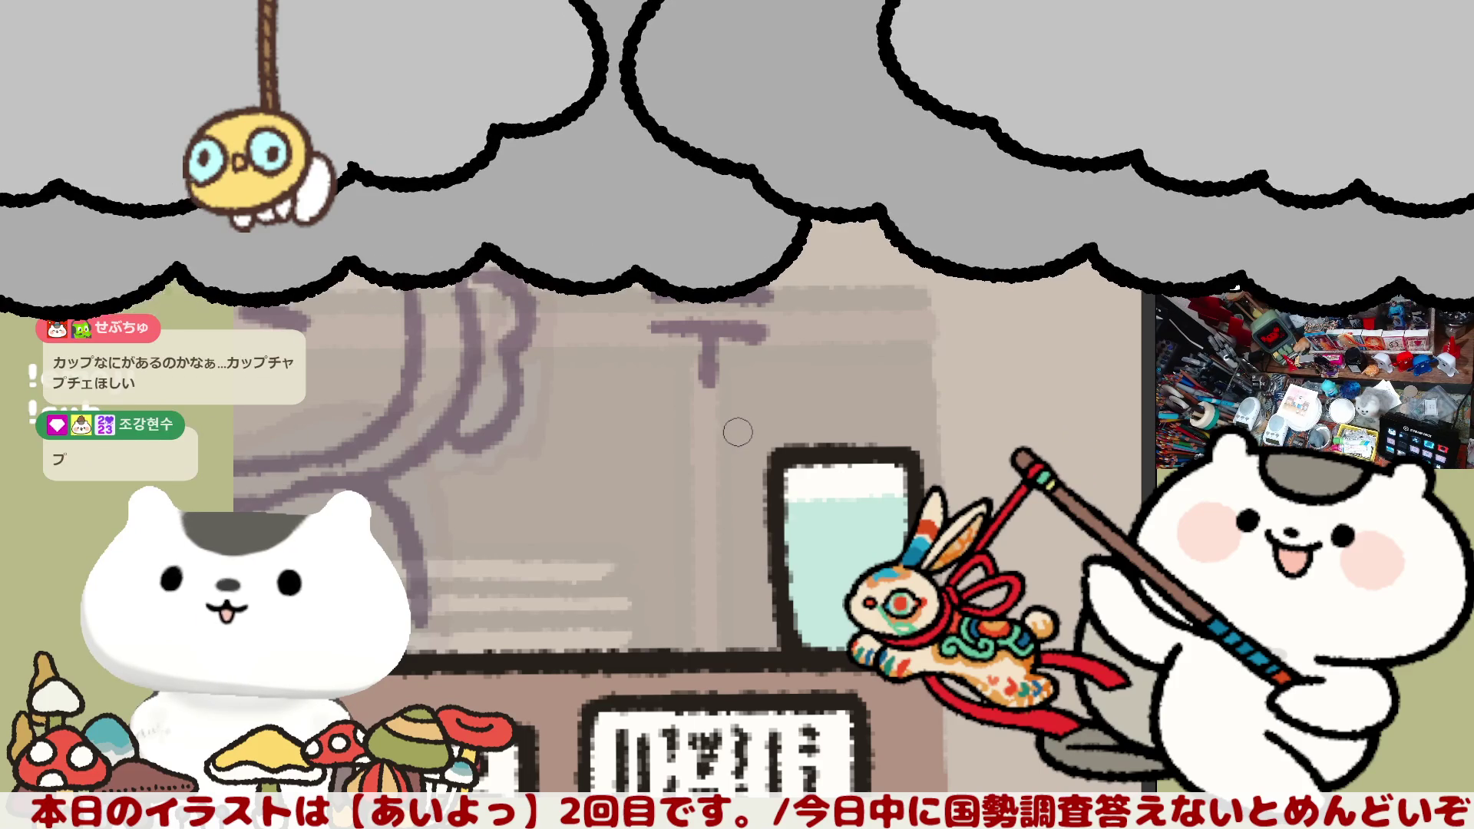
pyautogui.hotkey('ctrl', 'z')
pyautogui.hotkey('ctrl', 'z')
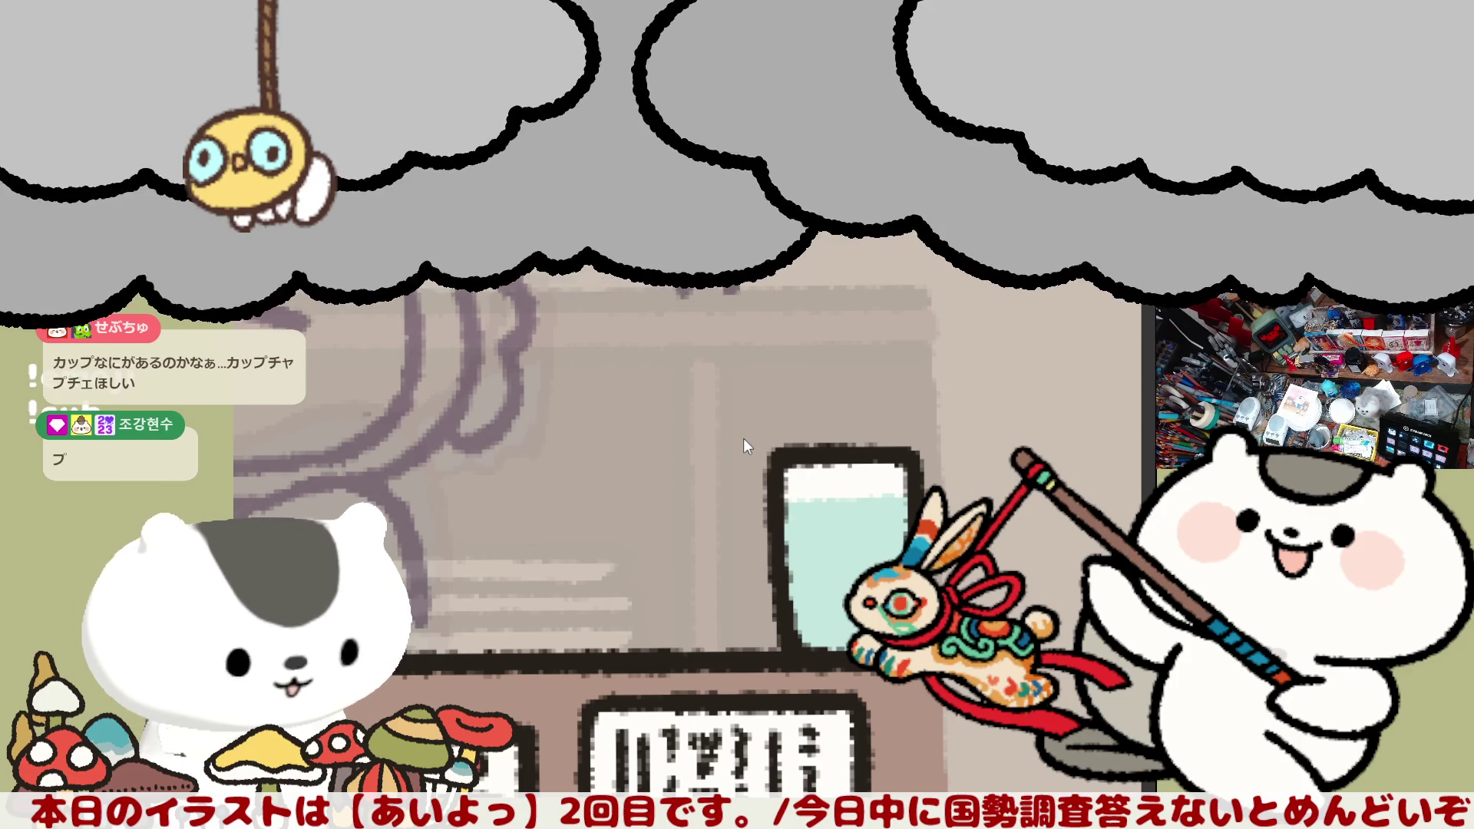
# Redraw the loop under the wing and ink the torso lines down toward the counter
pyautogui.moveTo(614, 517); pyautogui.dragTo(559, 494)
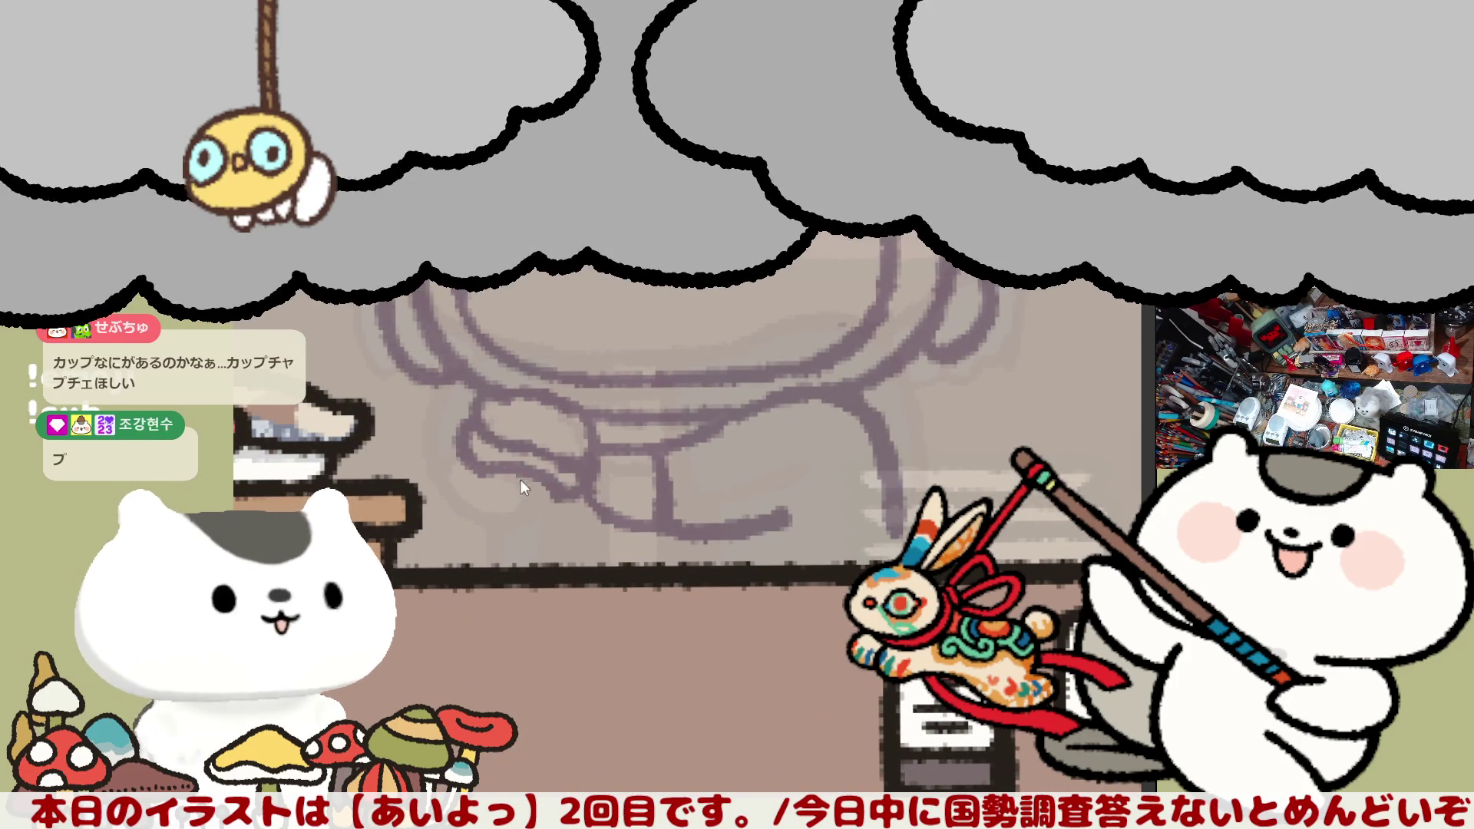
pyautogui.moveTo(567, 489); pyautogui.dragTo(538, 538)
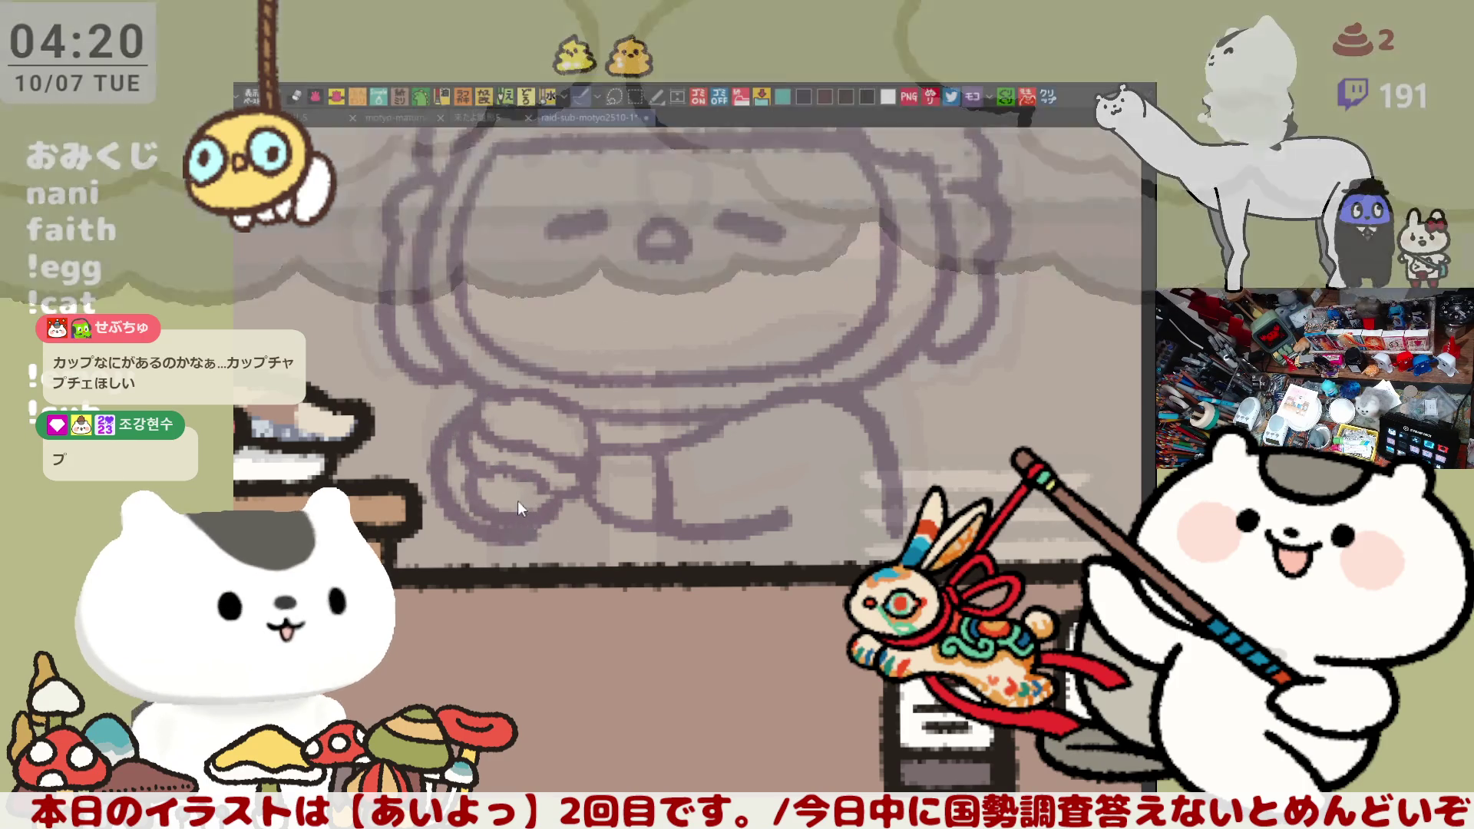
pyautogui.hotkey('ctrl', 'z')
pyautogui.moveTo(491, 460)
pyautogui.mouseDown()
pyautogui.moveTo(544, 513)
pyautogui.moveTo(508, 572)
pyautogui.mouseUp()
pyautogui.hotkey('ctrl', 'z')
pyautogui.moveTo(528, 520)
pyautogui.mouseDown()
pyautogui.moveTo(507, 572)
pyautogui.moveTo(598, 566)
pyautogui.mouseUp()
pyautogui.moveTo(668, 515); pyautogui.dragTo(666, 572)
pyautogui.moveTo(731, 517); pyautogui.dragTo(731, 566)
pyautogui.moveTo(897, 498); pyautogui.dragTo(885, 564)
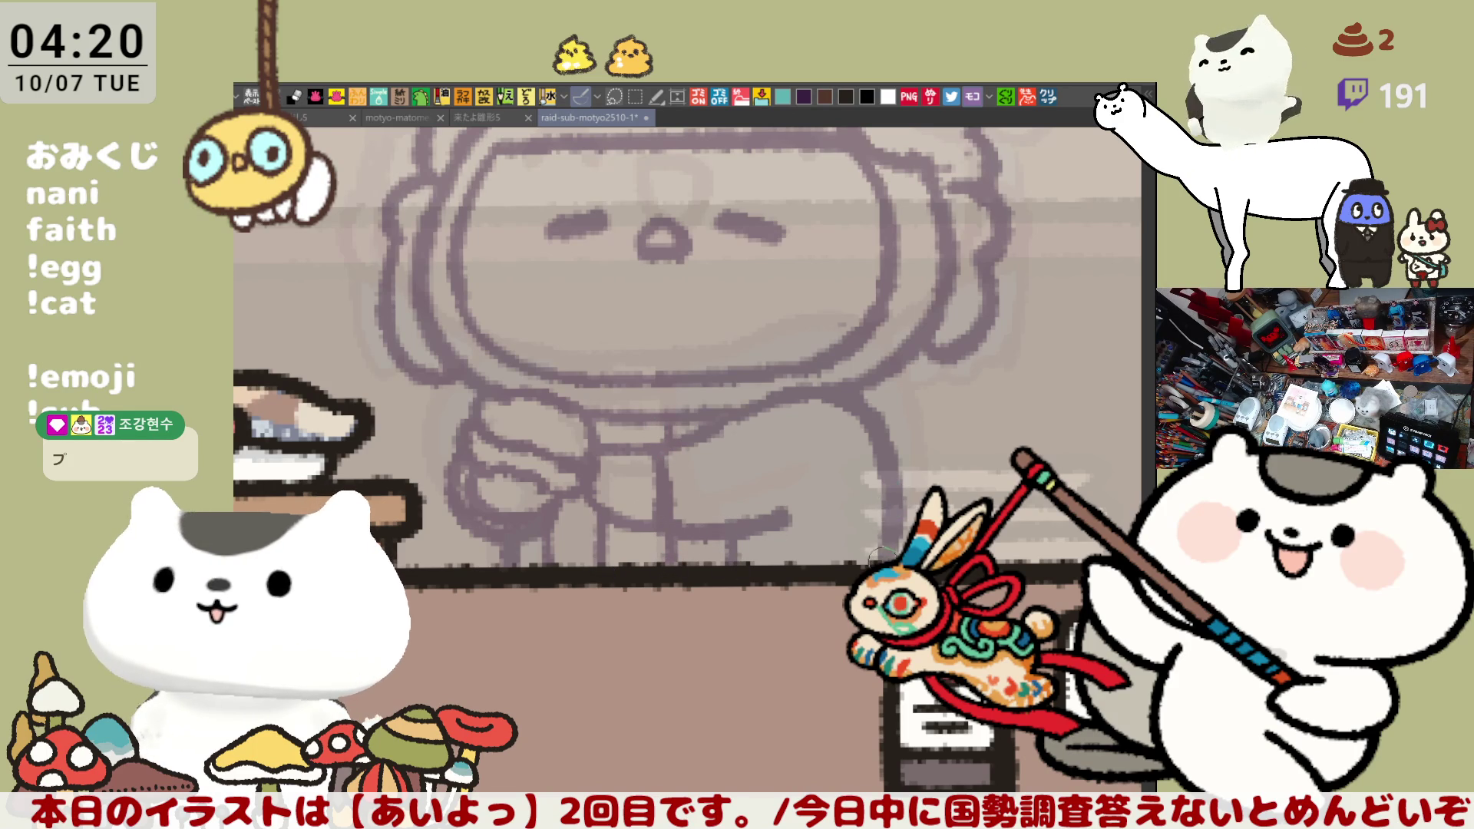
pyautogui.scroll(2, 880, 517)
pyautogui.scroll(-4, 880, 517)
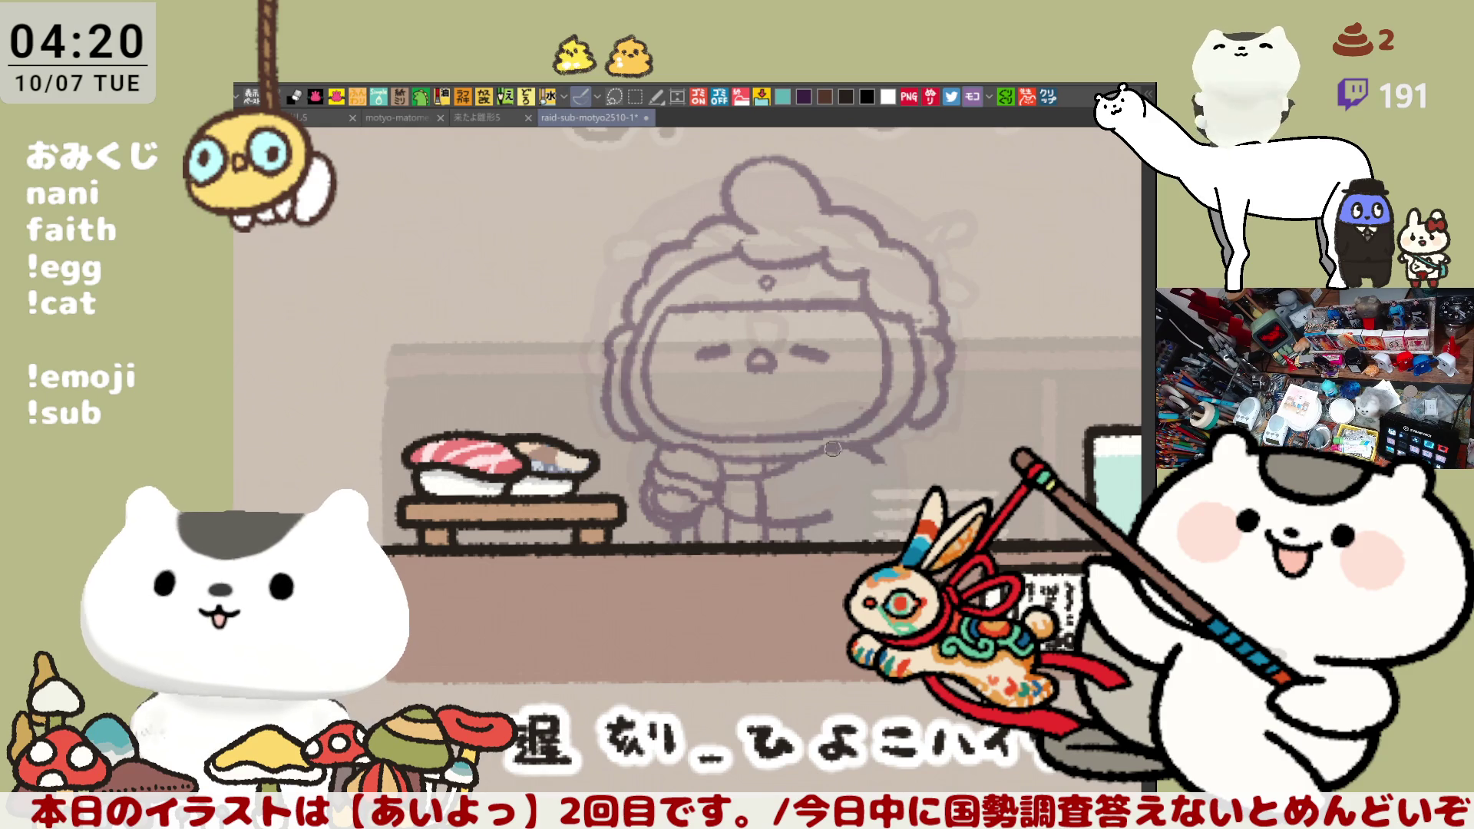
# Ink the right edge of the torso and save the illustration
pyautogui.moveTo(872, 463); pyautogui.dragTo(879, 545)
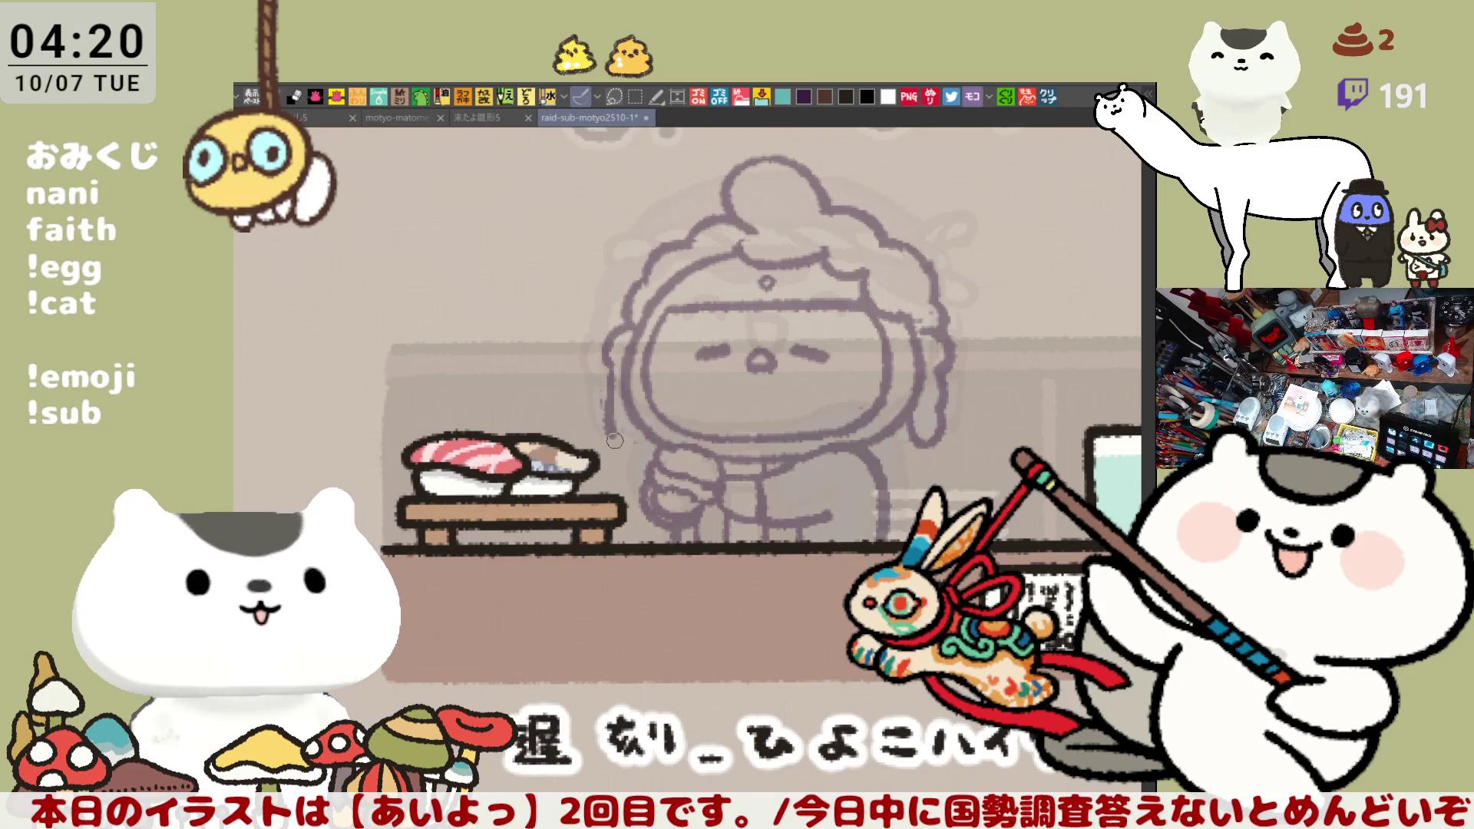
pyautogui.moveTo(641, 440); pyautogui.dragTo(582, 471)
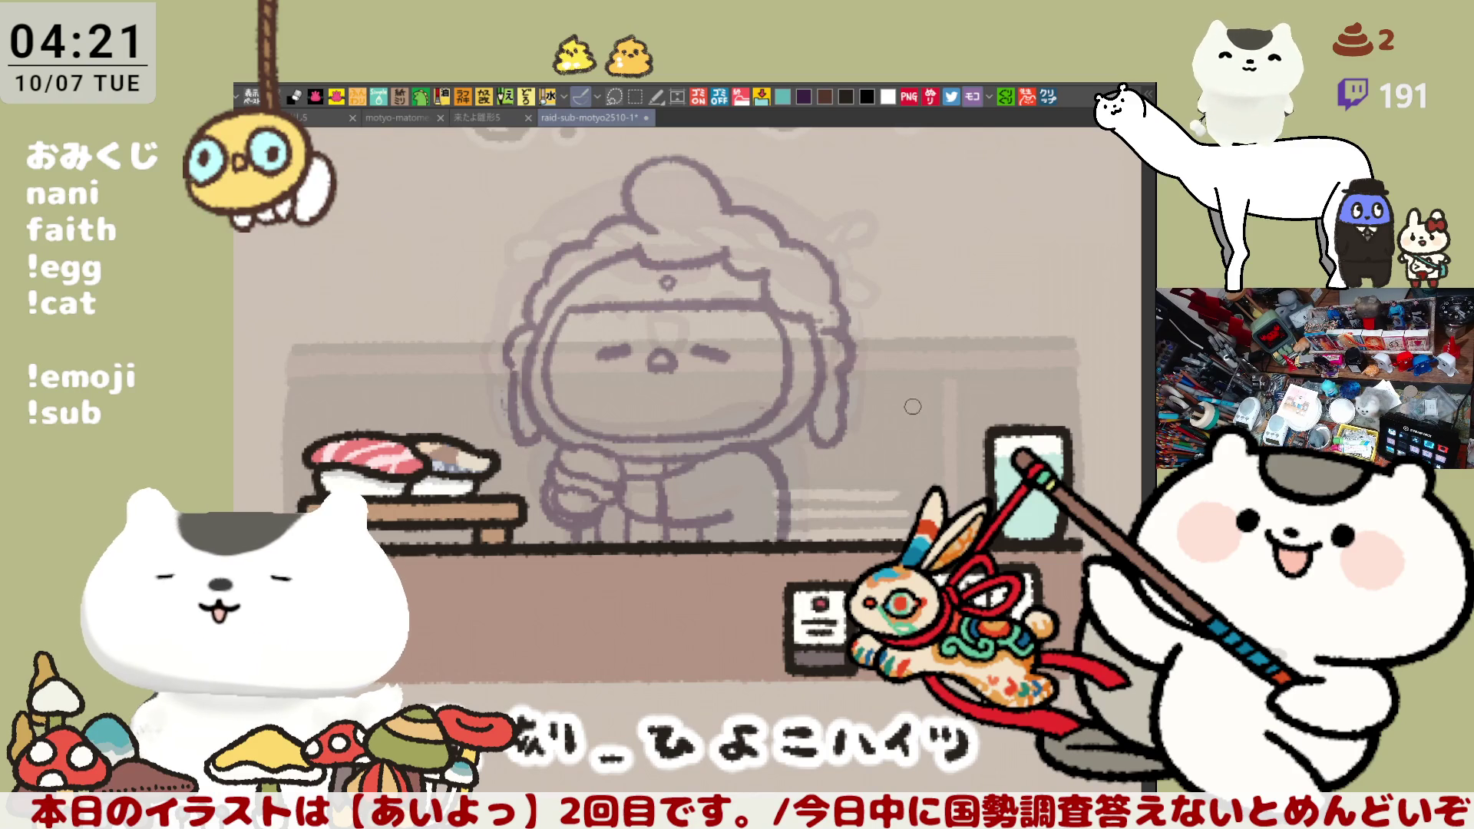
pyautogui.hotkey('ctrl', 's')
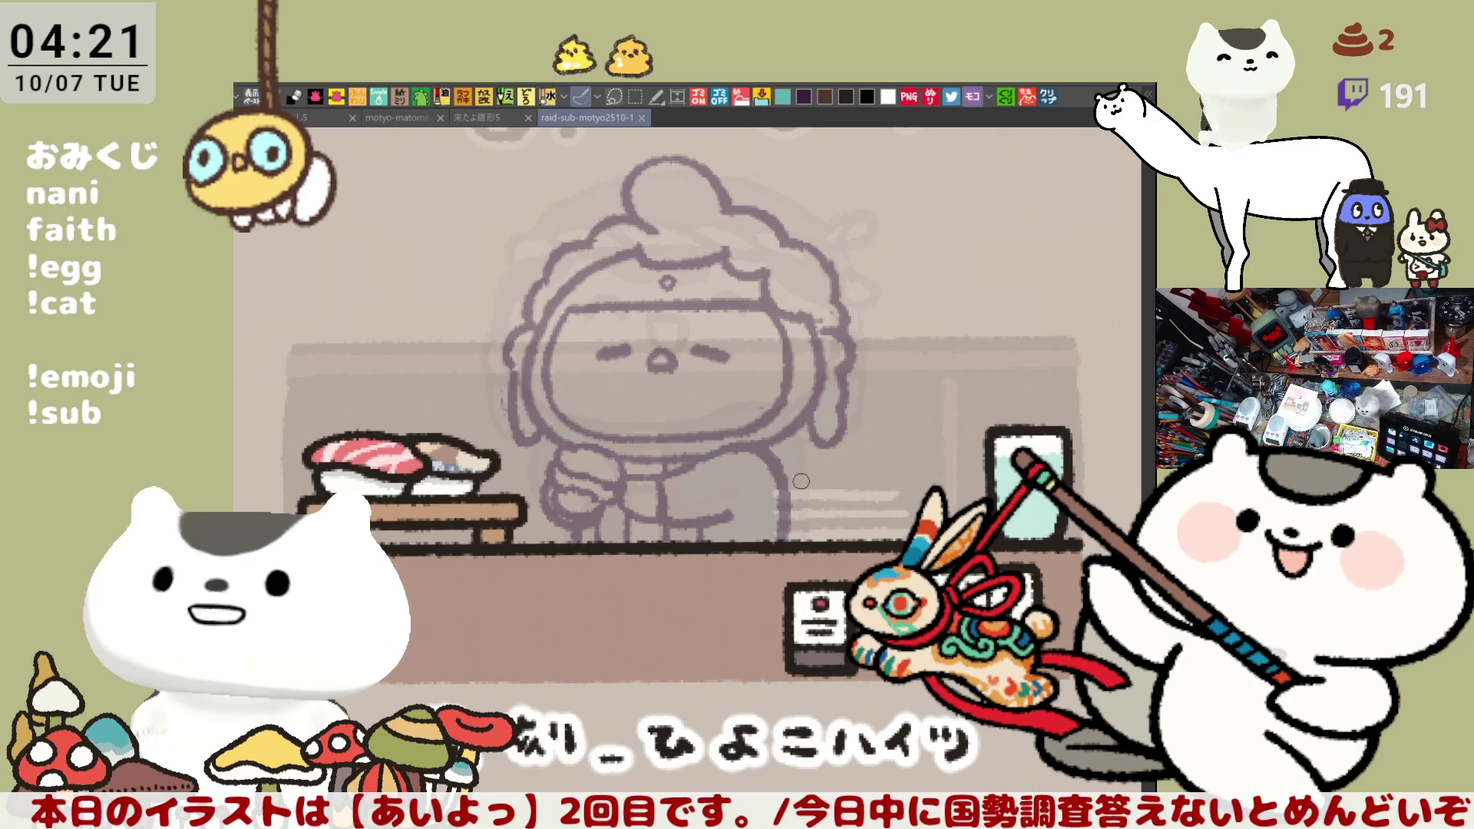
# Bring the hat and face into view, then open the copied message as a new canvas
pyautogui.scroll(1, 789, 490)
pyautogui.scroll(2, 788, 490)
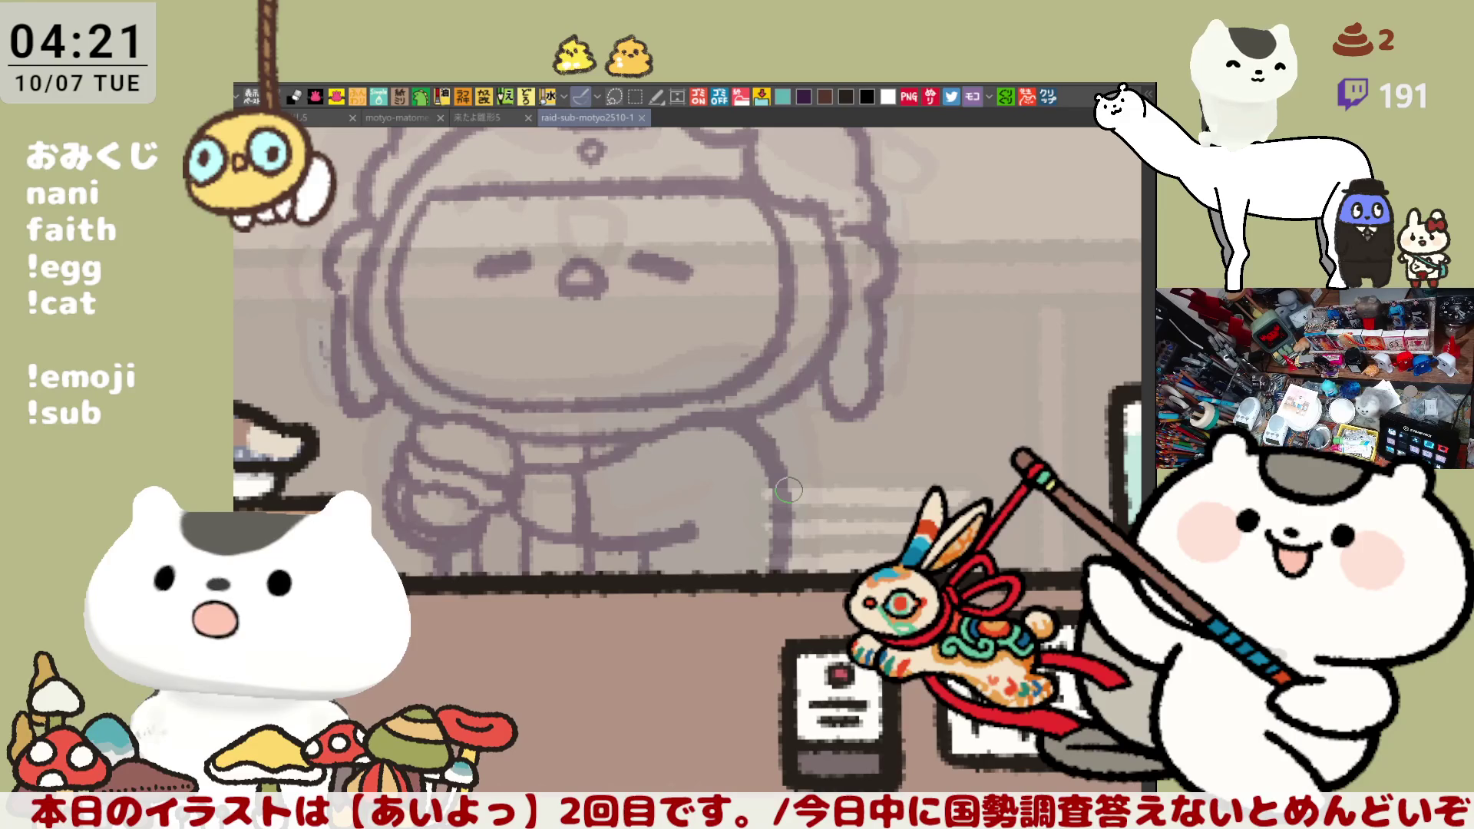
pyautogui.scroll(4, 789, 490)
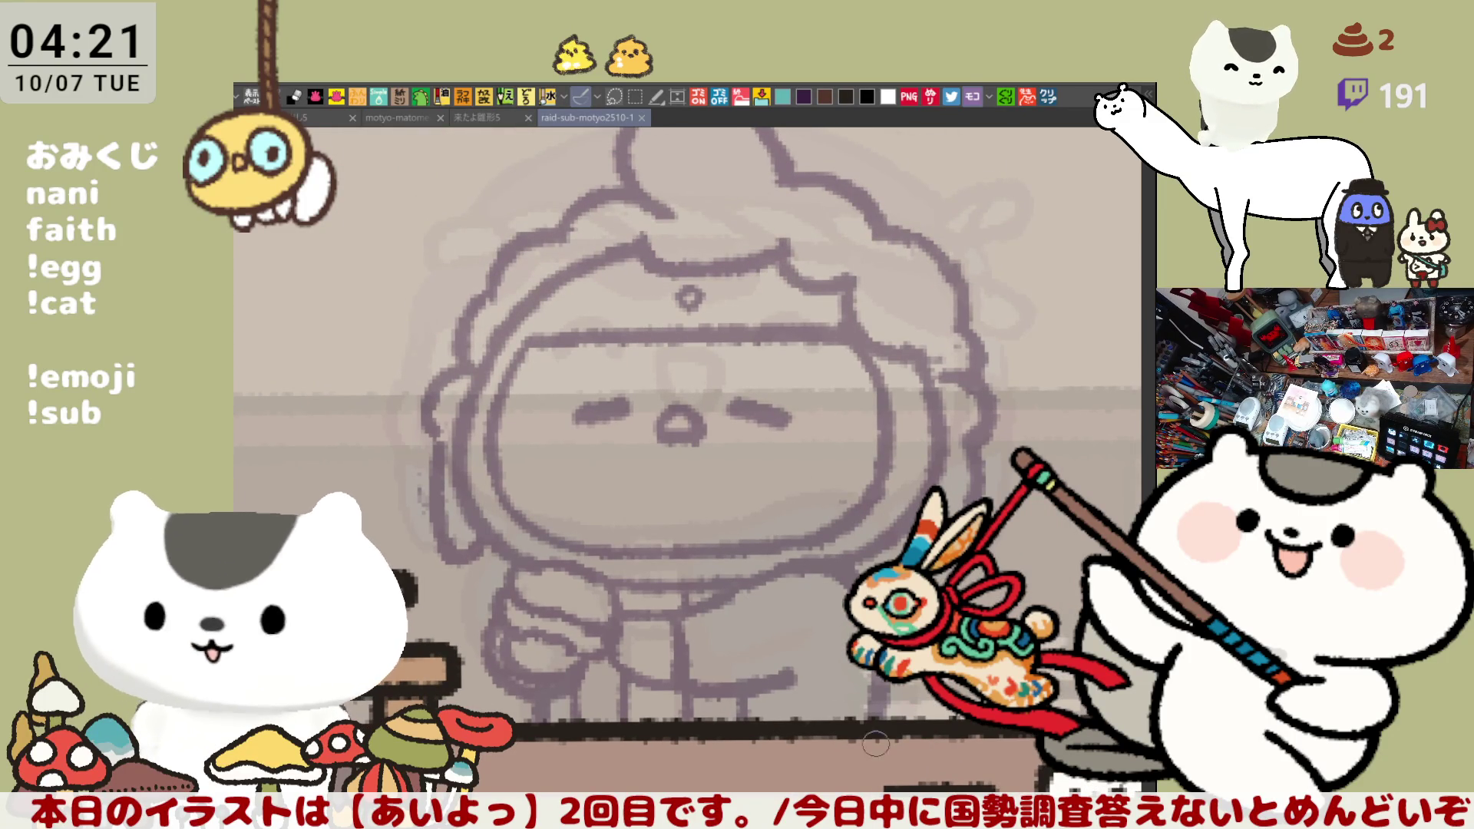
pyautogui.moveTo(666, 455); pyautogui.dragTo(714, 530)
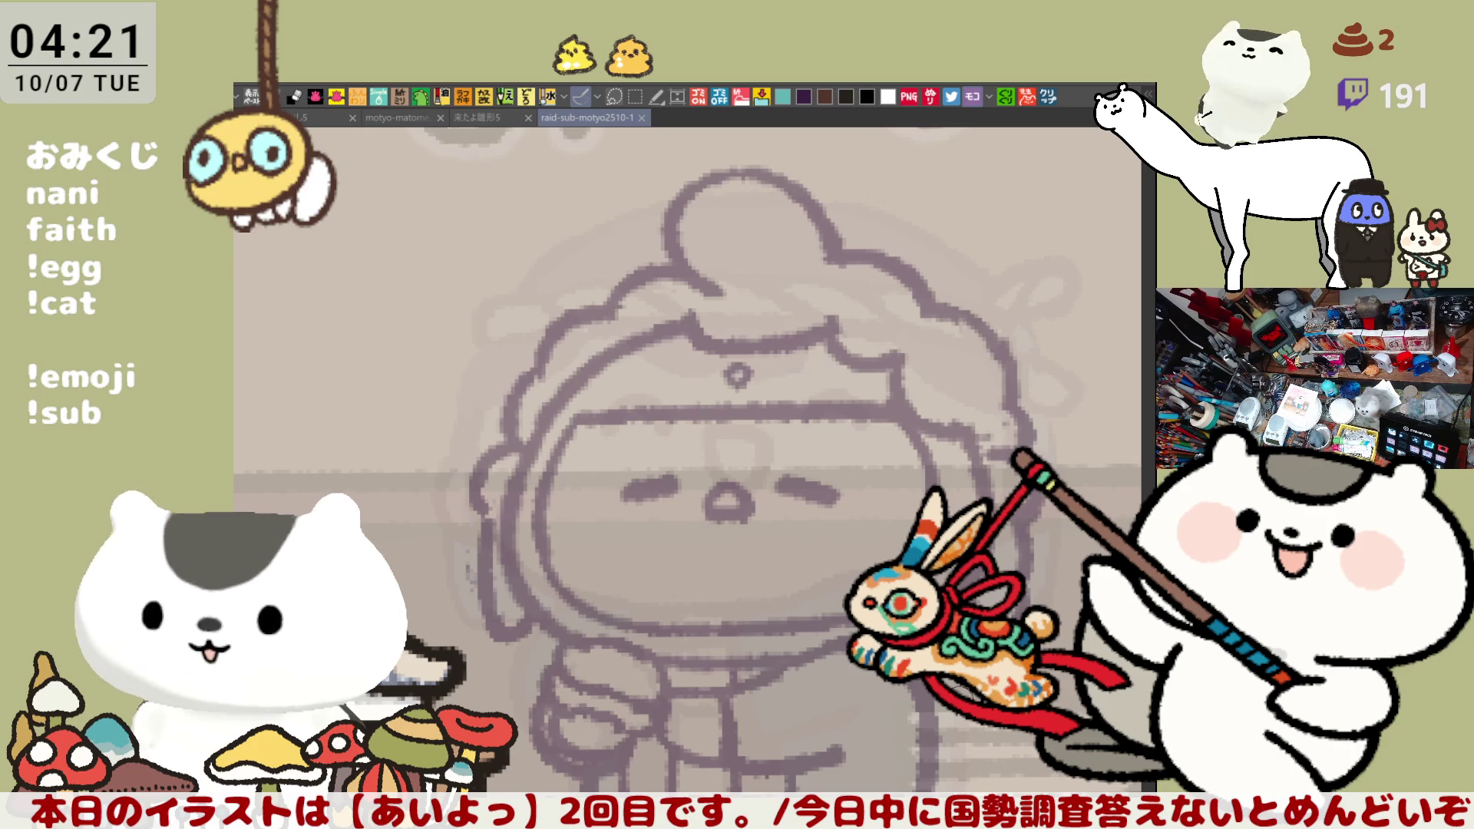
pyautogui.click(1049, 97)
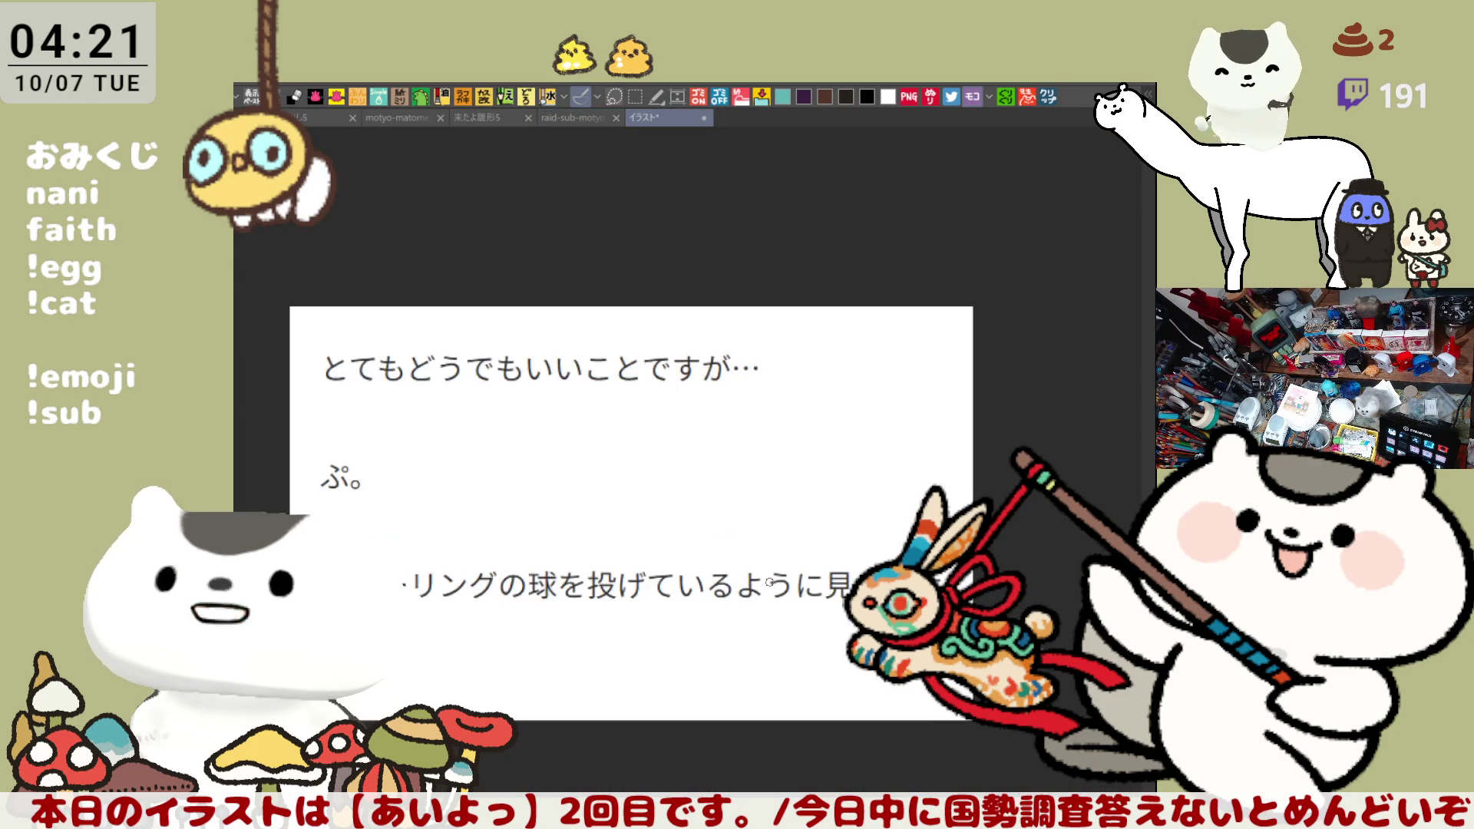
pyautogui.scroll(5, 770, 582)
pyautogui.moveTo(808, 579); pyautogui.dragTo(815, 595)
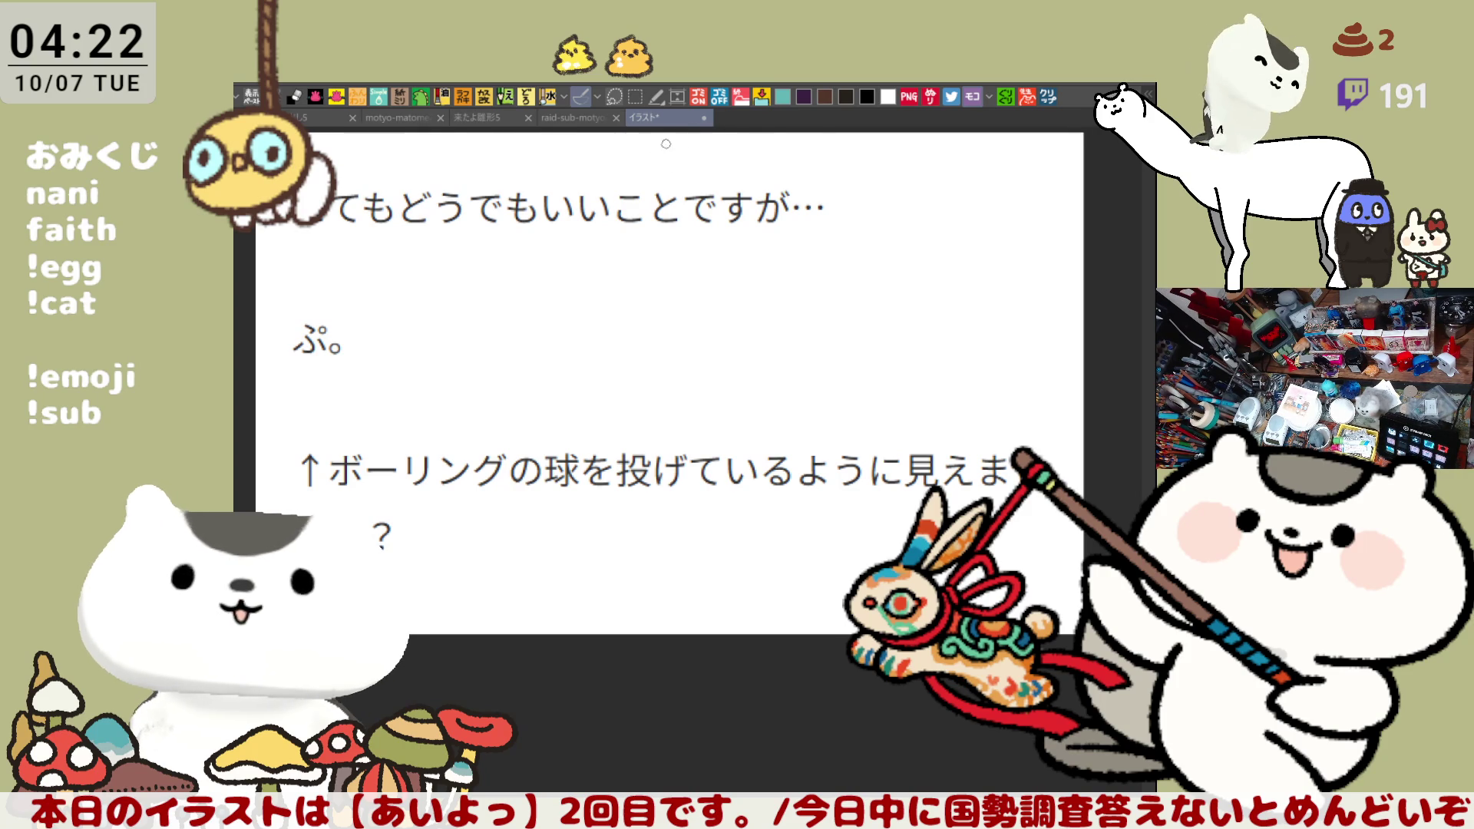
pyautogui.hotkey('ctrl', 'shift', 'Tab')
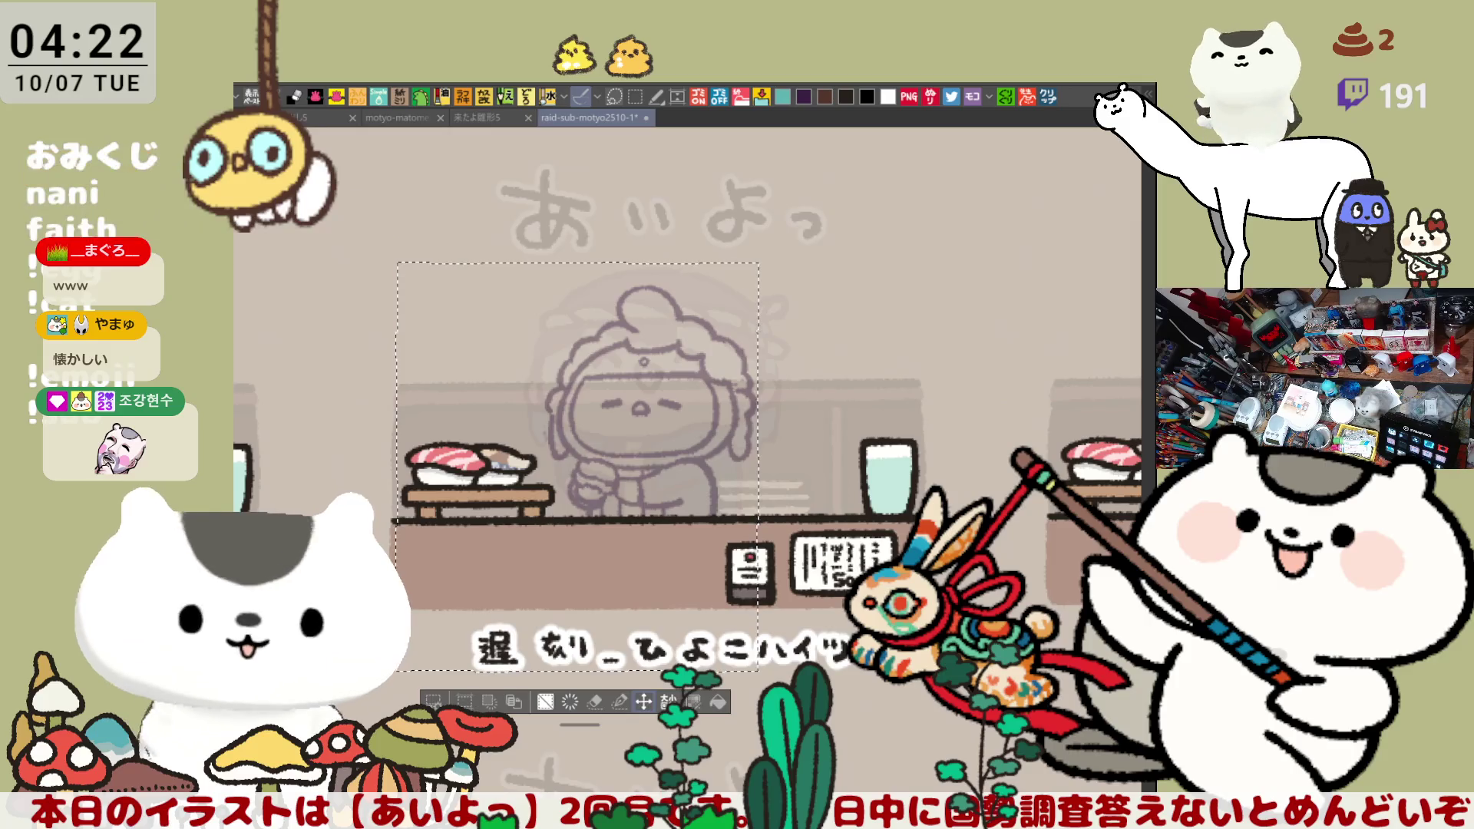
# Flip the canvas view and ink the arm's curved line beside the chef, redrawing it once
pyautogui.press('h')
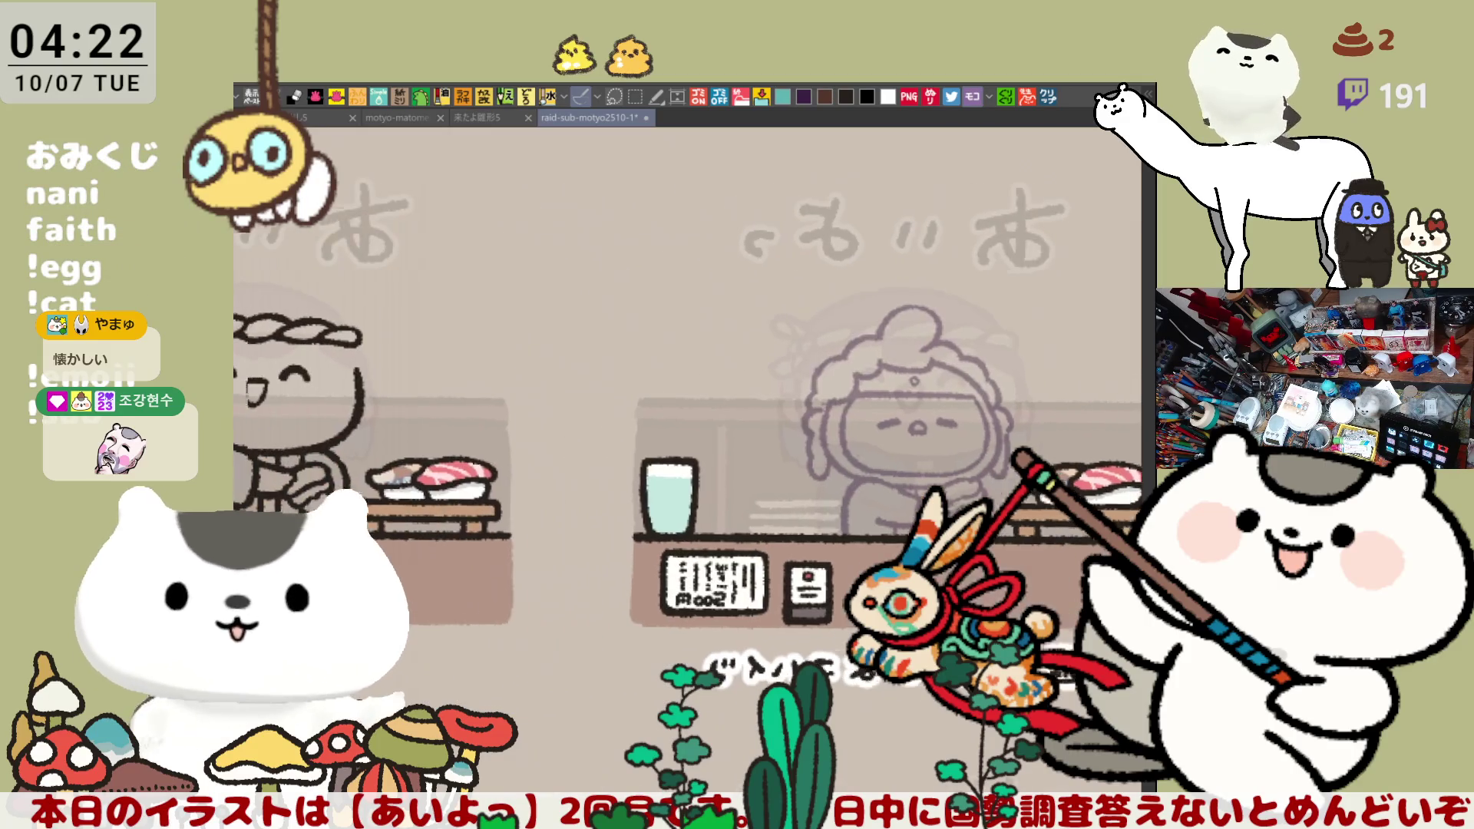
pyautogui.scroll(2, 954, 746)
pyautogui.moveTo(716, 390); pyautogui.dragTo(772, 504)
pyautogui.hotkey('ctrl', 'z')
pyautogui.moveTo(740, 425); pyautogui.dragTo(777, 505)
pyautogui.hotkey('ctrl', 'z')
pyautogui.moveTo(750, 421)
pyautogui.mouseDown()
pyautogui.moveTo(758, 501)
pyautogui.moveTo(789, 503)
pyautogui.mouseUp()
# Extend the arm curve upward and rework the stroke running right from its top
pyautogui.moveTo(769, 404); pyautogui.dragTo(751, 423)
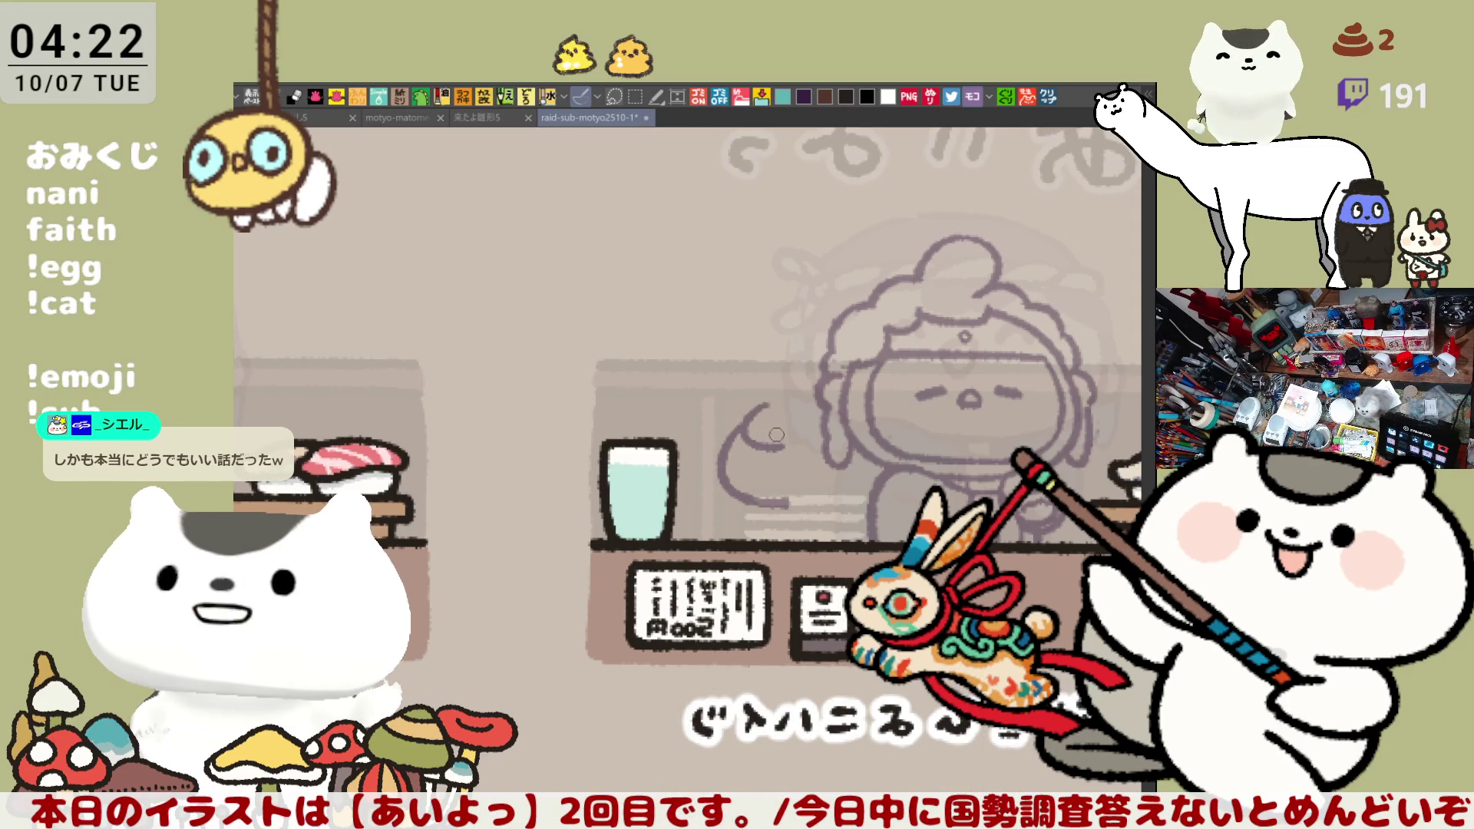
pyautogui.moveTo(747, 423); pyautogui.dragTo(806, 421)
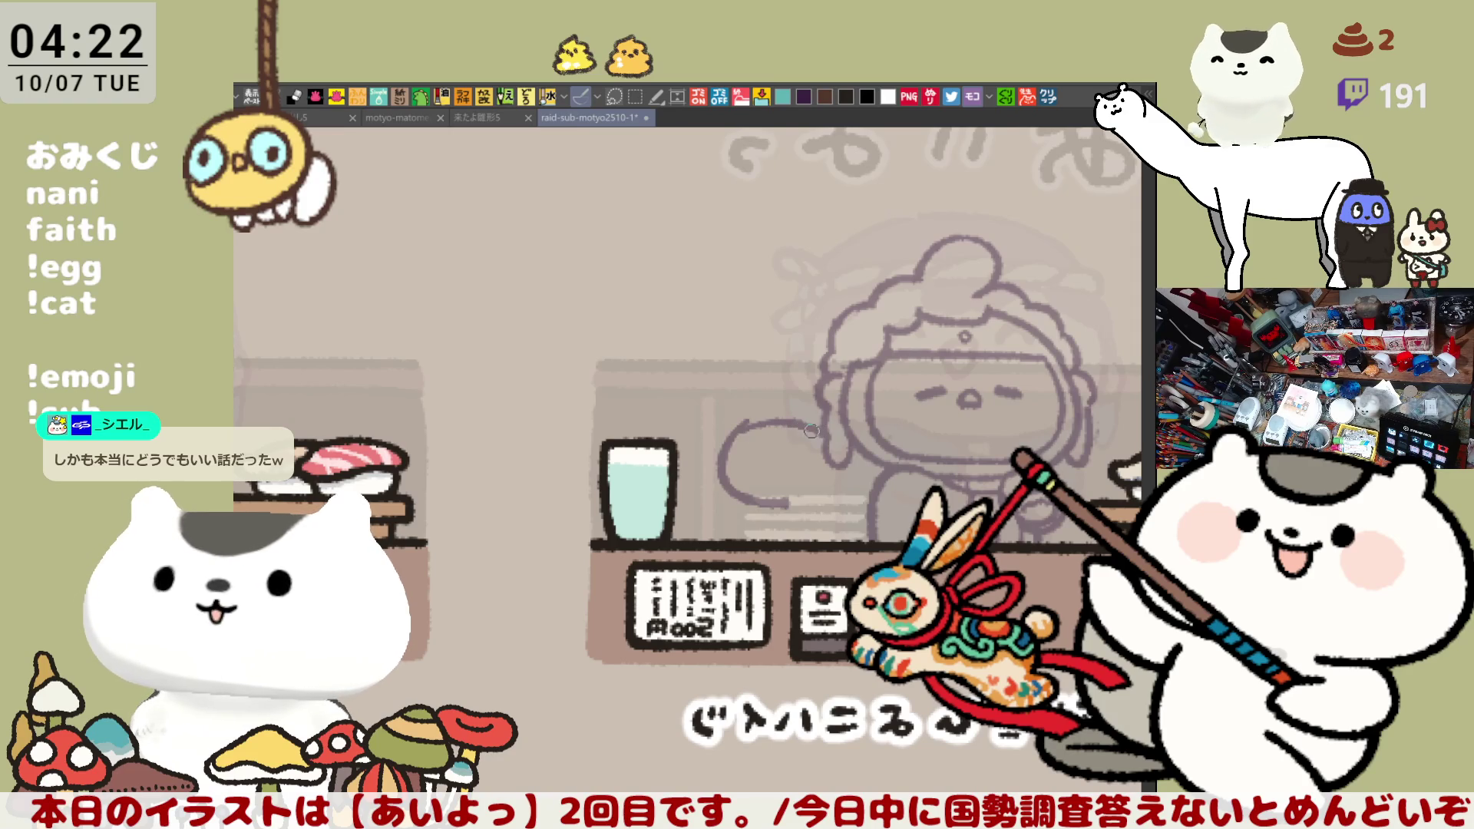
pyautogui.hotkey('ctrl', 'z')
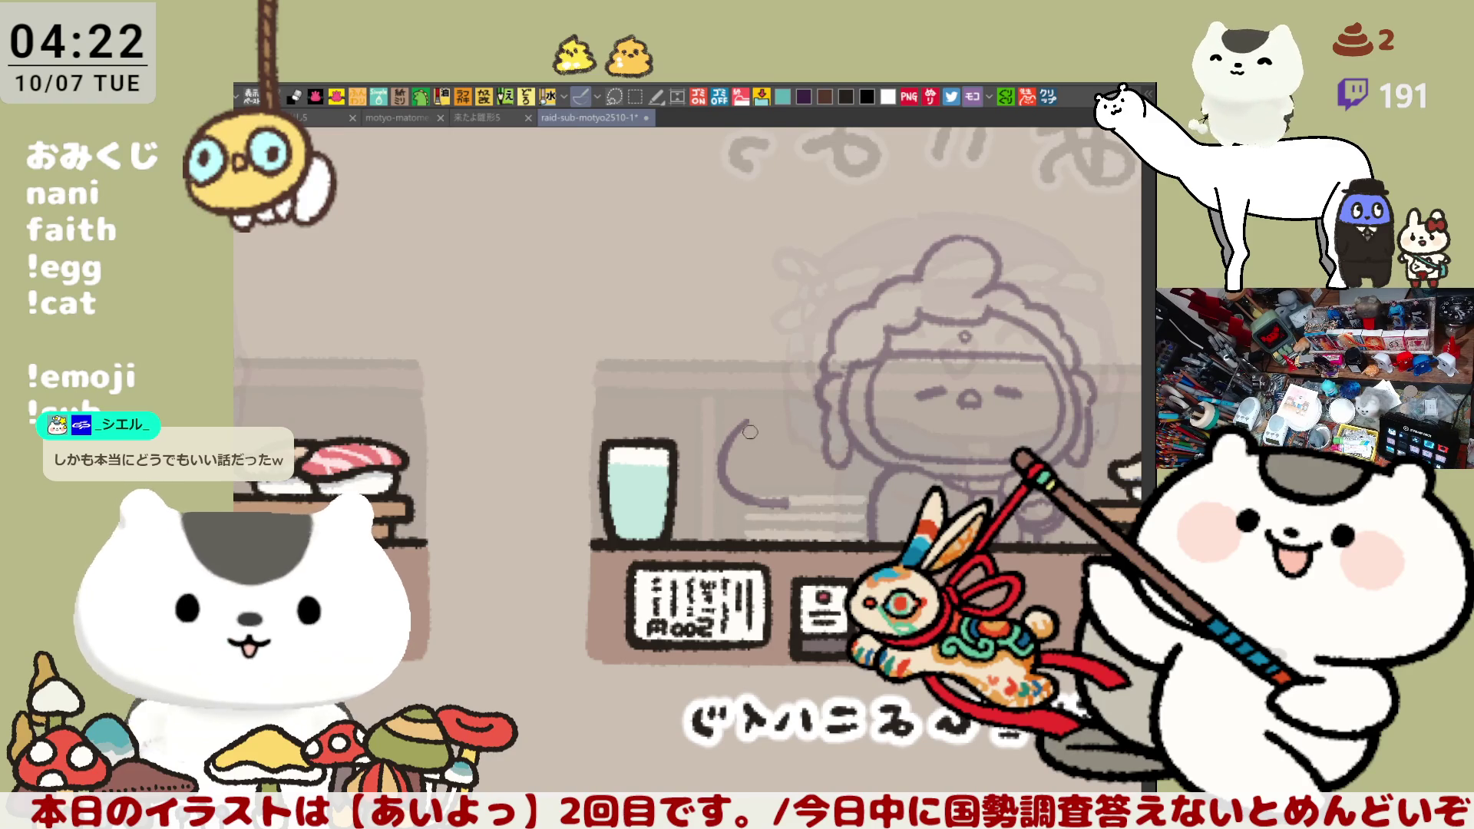
pyautogui.moveTo(749, 421)
pyautogui.mouseDown()
pyautogui.moveTo(806, 427)
pyautogui.moveTo(789, 413)
pyautogui.moveTo(800, 433)
pyautogui.mouseUp()
pyautogui.hotkey('ctrl', 'z')
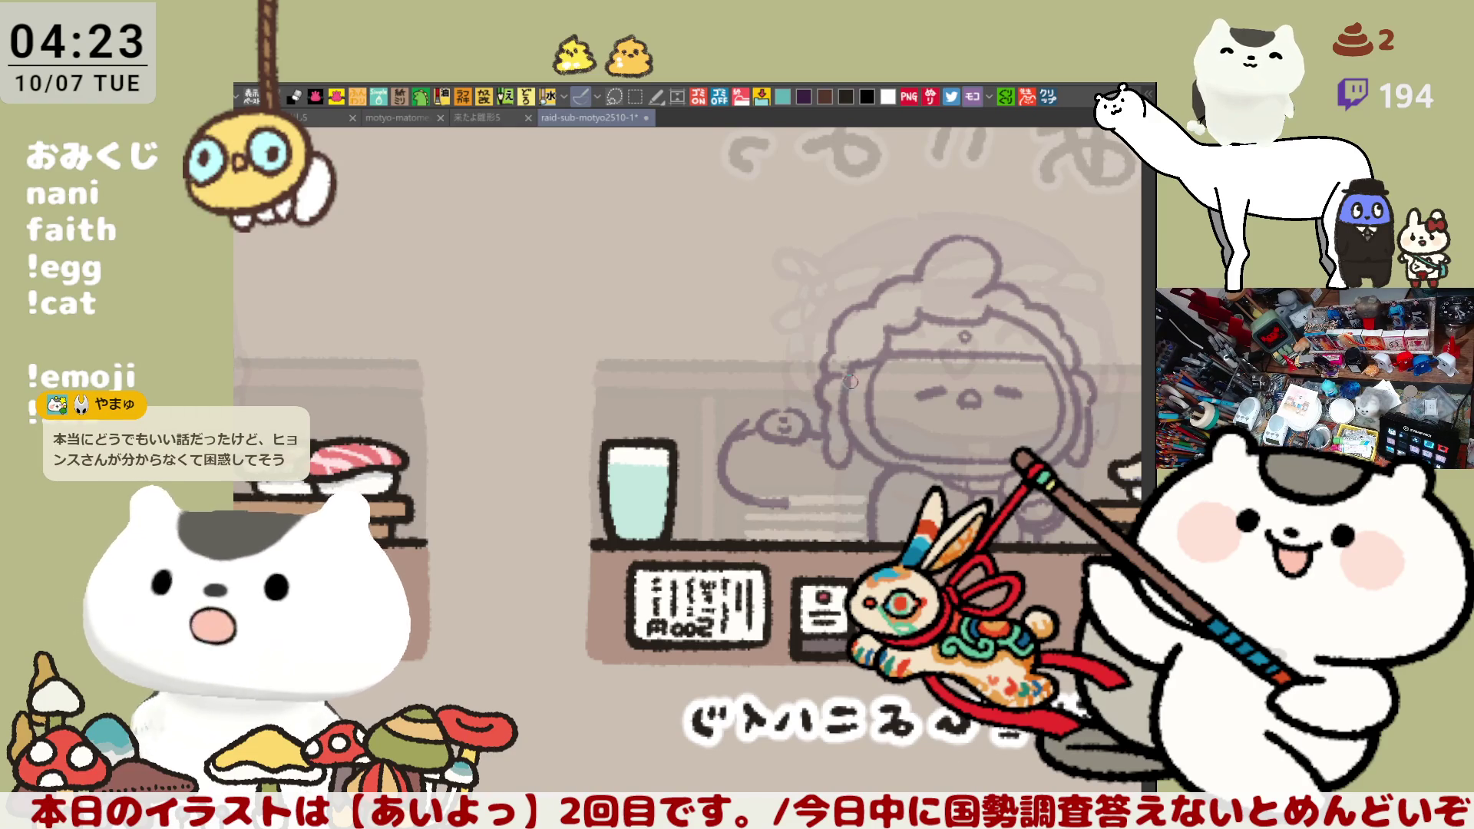
# Draw an arc over the small cat's head and redraw its left outline as a curve
pyautogui.scroll(1, 843, 351)
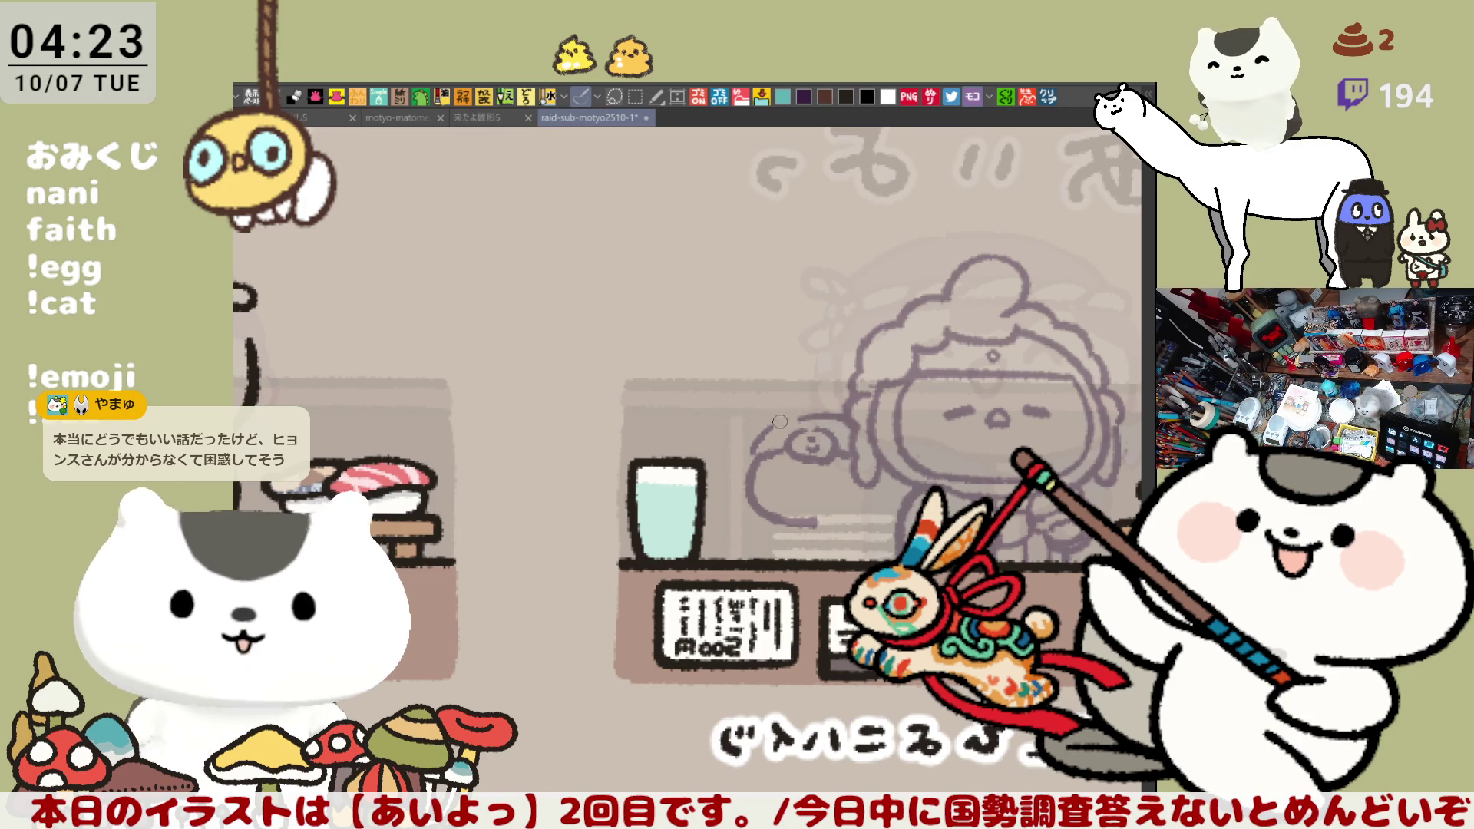
pyautogui.moveTo(764, 430)
pyautogui.mouseDown()
pyautogui.moveTo(798, 388)
pyautogui.moveTo(814, 419)
pyautogui.mouseUp()
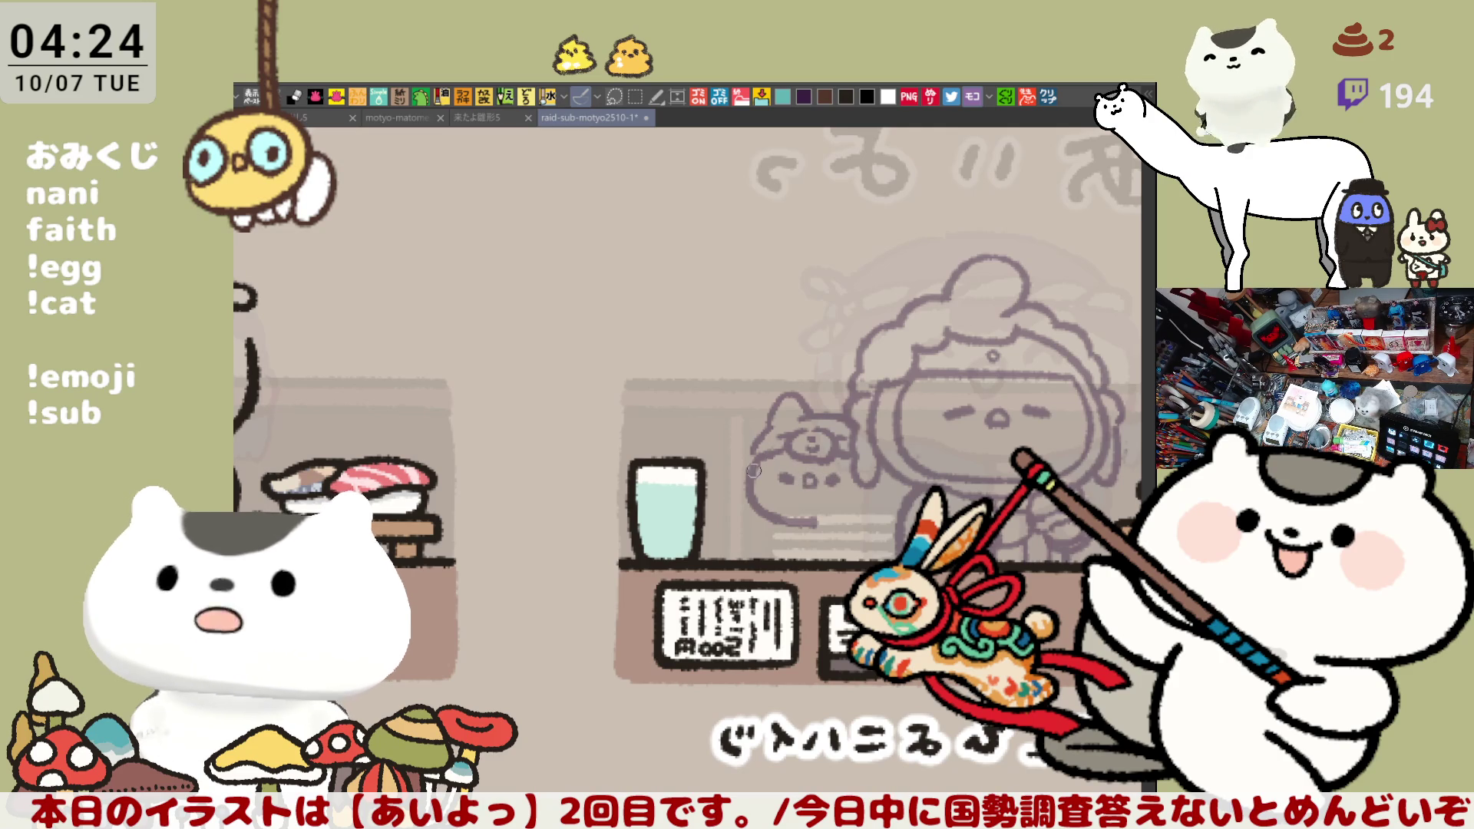
pyautogui.moveTo(756, 446); pyautogui.dragTo(746, 506)
pyautogui.hotkey('ctrl', 'z')
pyautogui.moveTo(757, 453); pyautogui.dragTo(749, 526)
pyautogui.moveTo(756, 450)
pyautogui.mouseDown()
pyautogui.moveTo(733, 513)
pyautogui.moveTo(751, 522)
pyautogui.mouseUp()
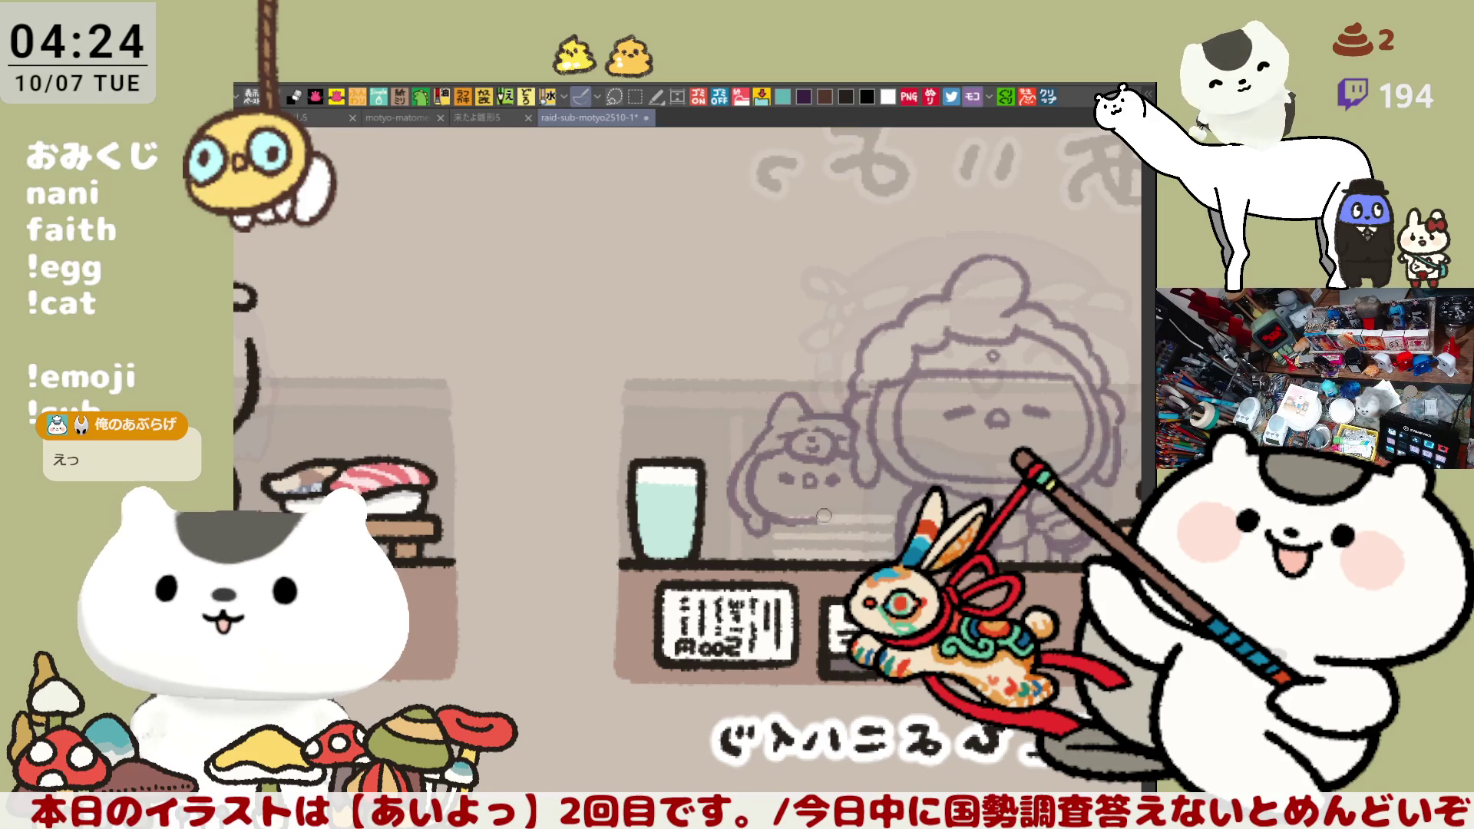
# Try a chin line for the cat, discard it, and open the stir-fried noodle reference photo
pyautogui.moveTo(783, 520); pyautogui.dragTo(845, 520)
pyautogui.hotkey('ctrl', 'z')
pyautogui.hotkey('ctrl', 'z')
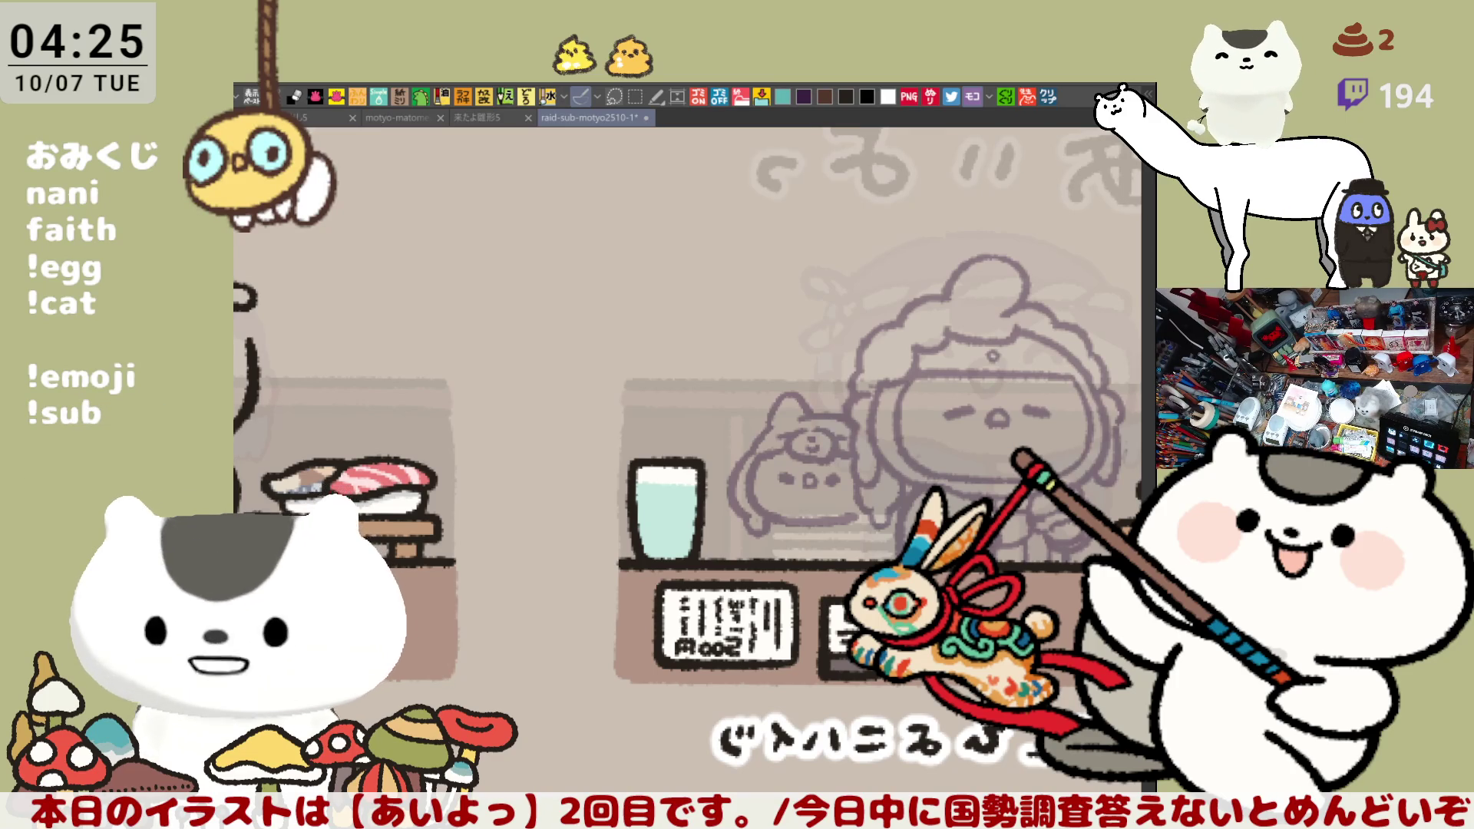
pyautogui.click(1057, 96)
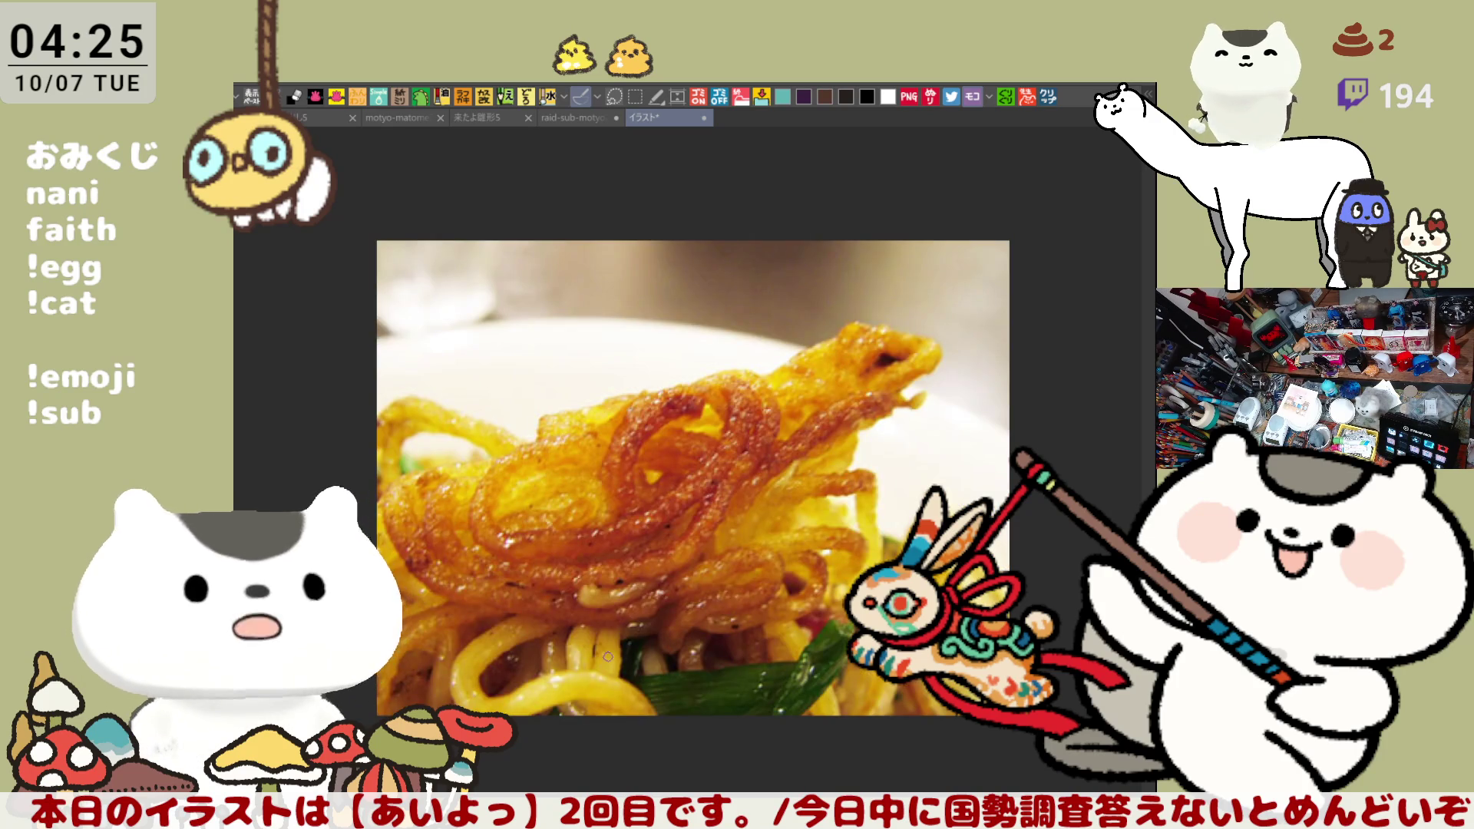
pyautogui.scroll(1, 607, 655)
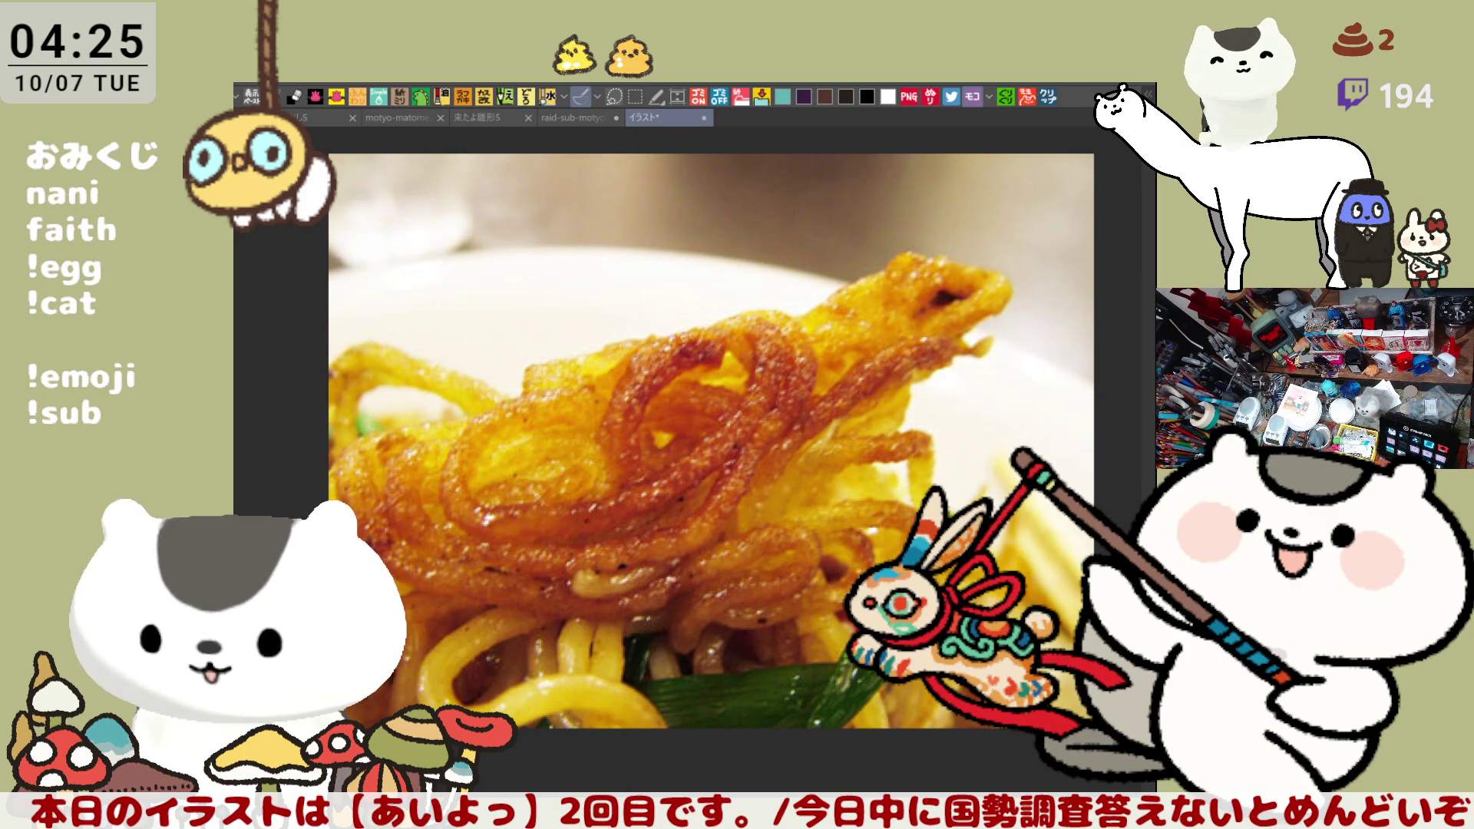
pyautogui.hotkey('ctrl', 'v')
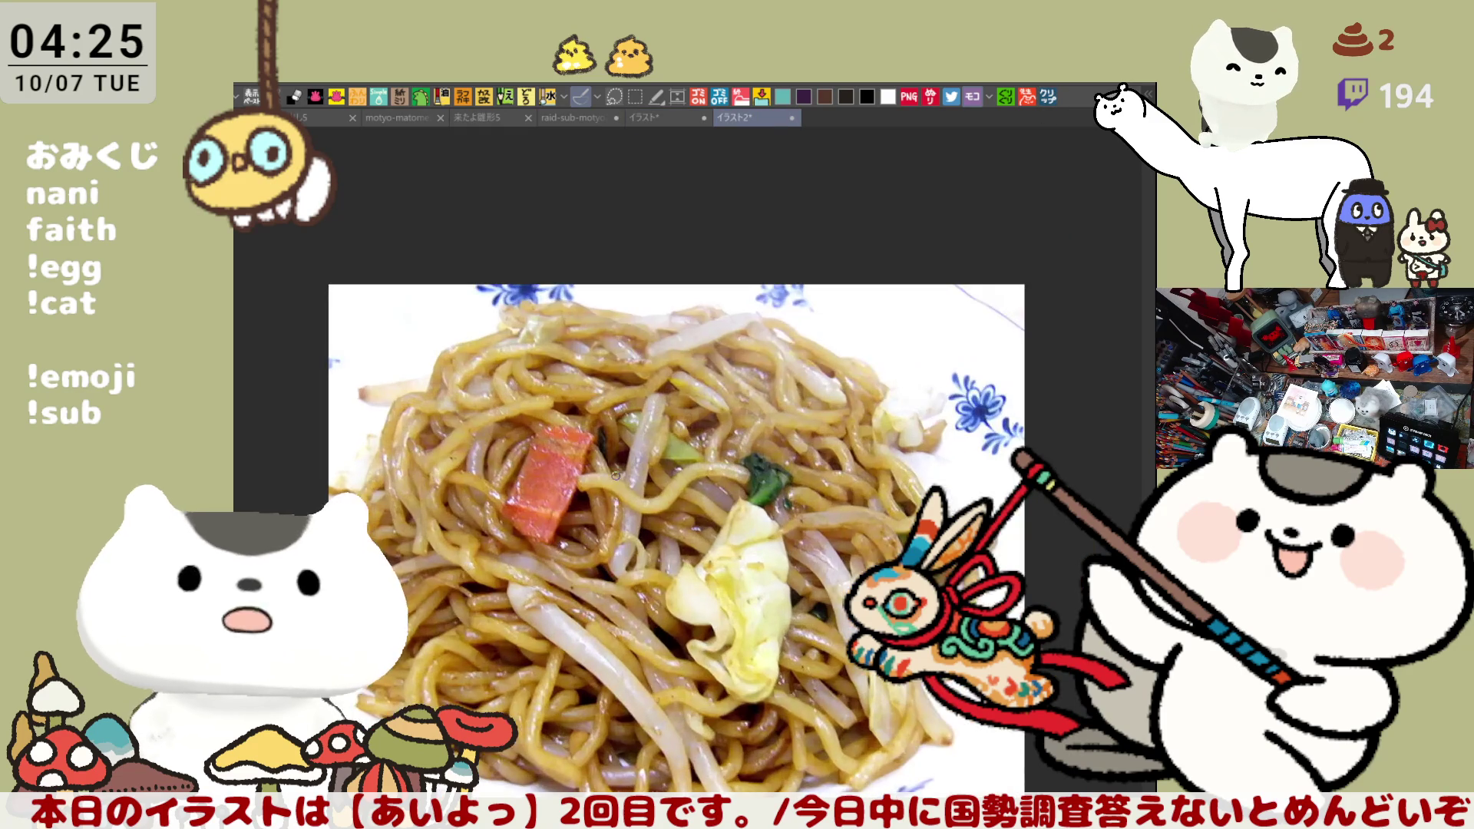
pyautogui.hotkey('ctrl', 'alt', '0')
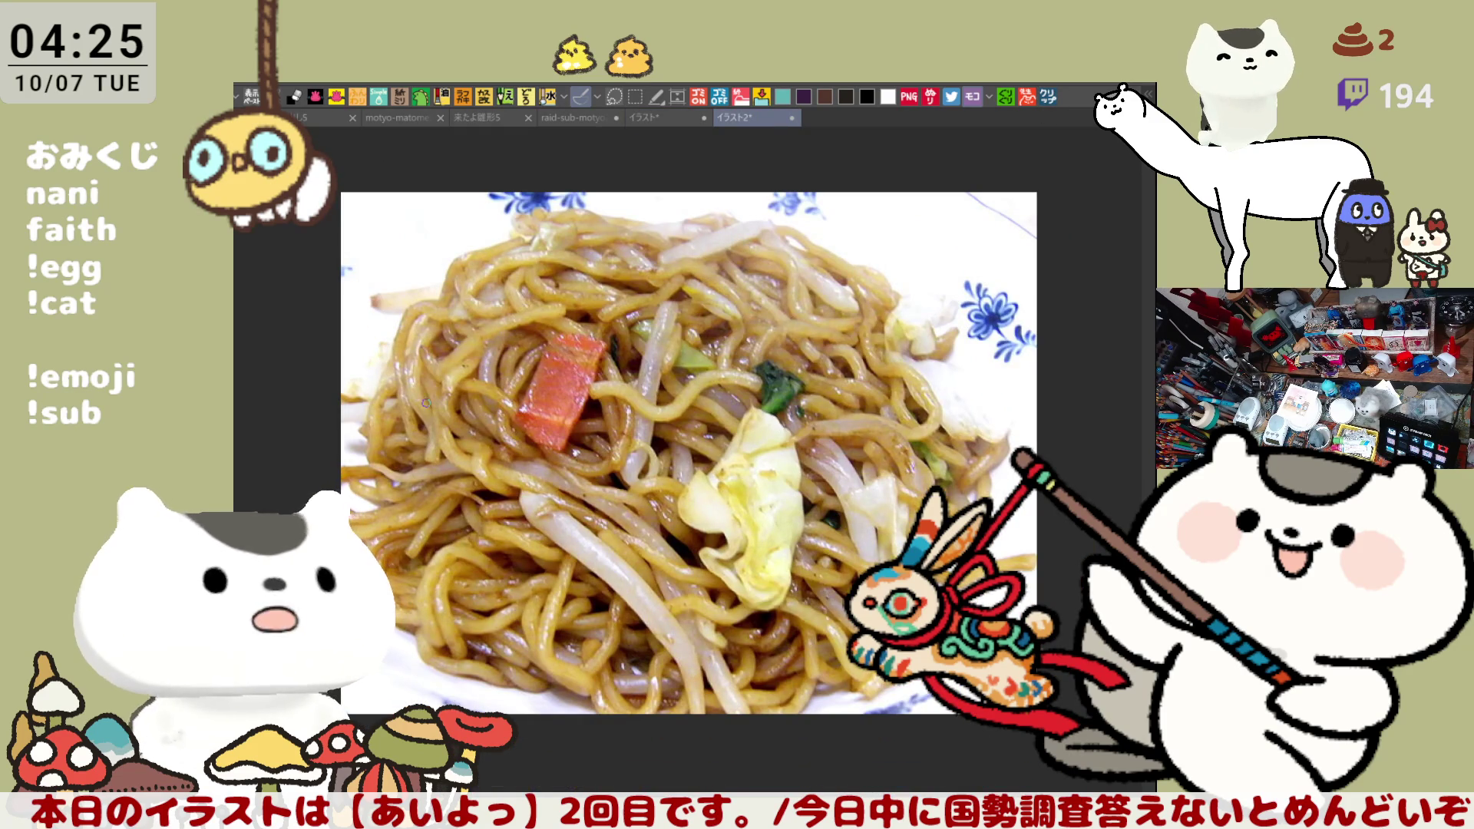
pyautogui.click(669, 117)
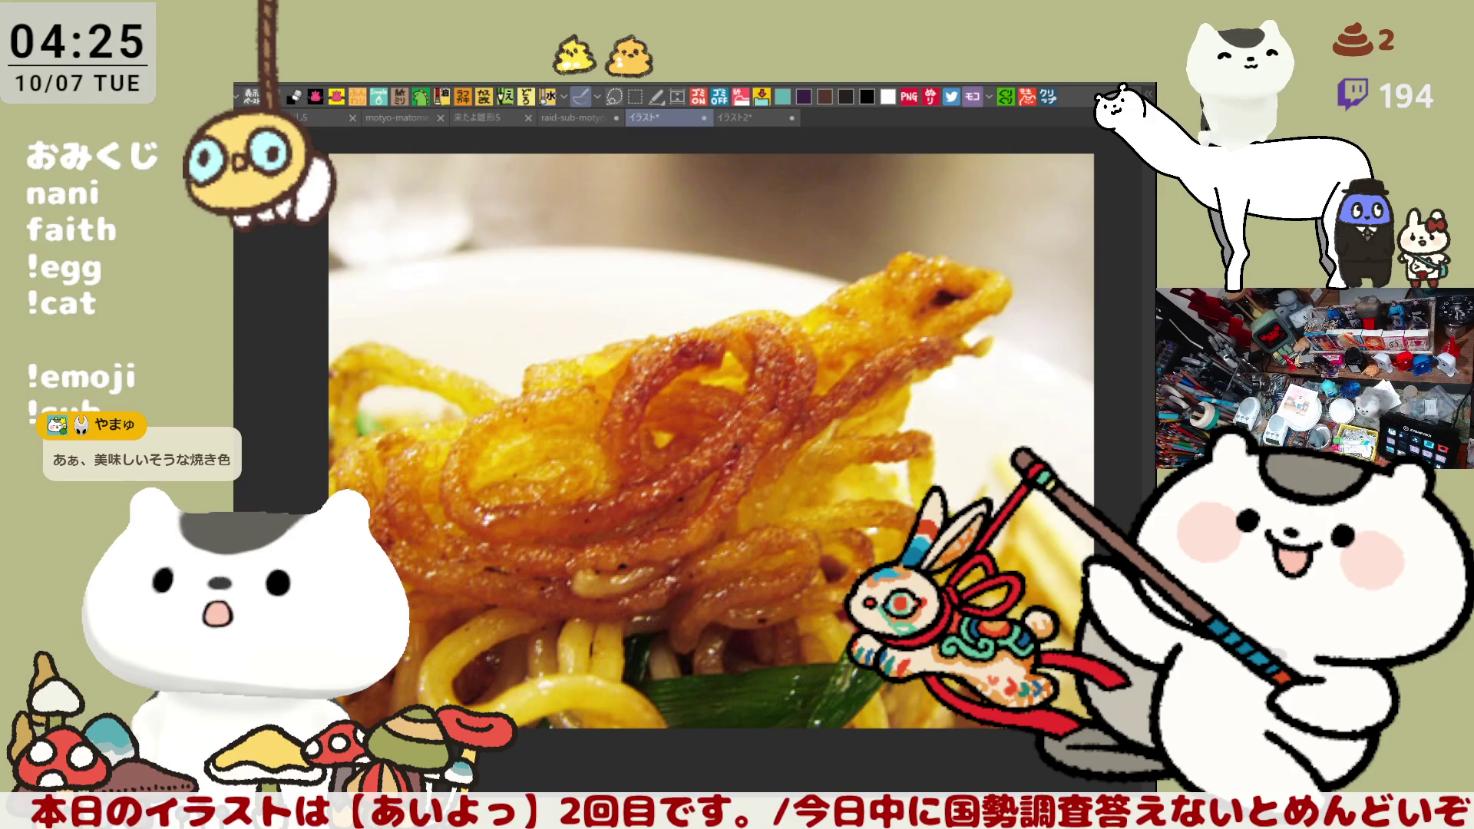
pyautogui.hotkey('ctrl', 'v')
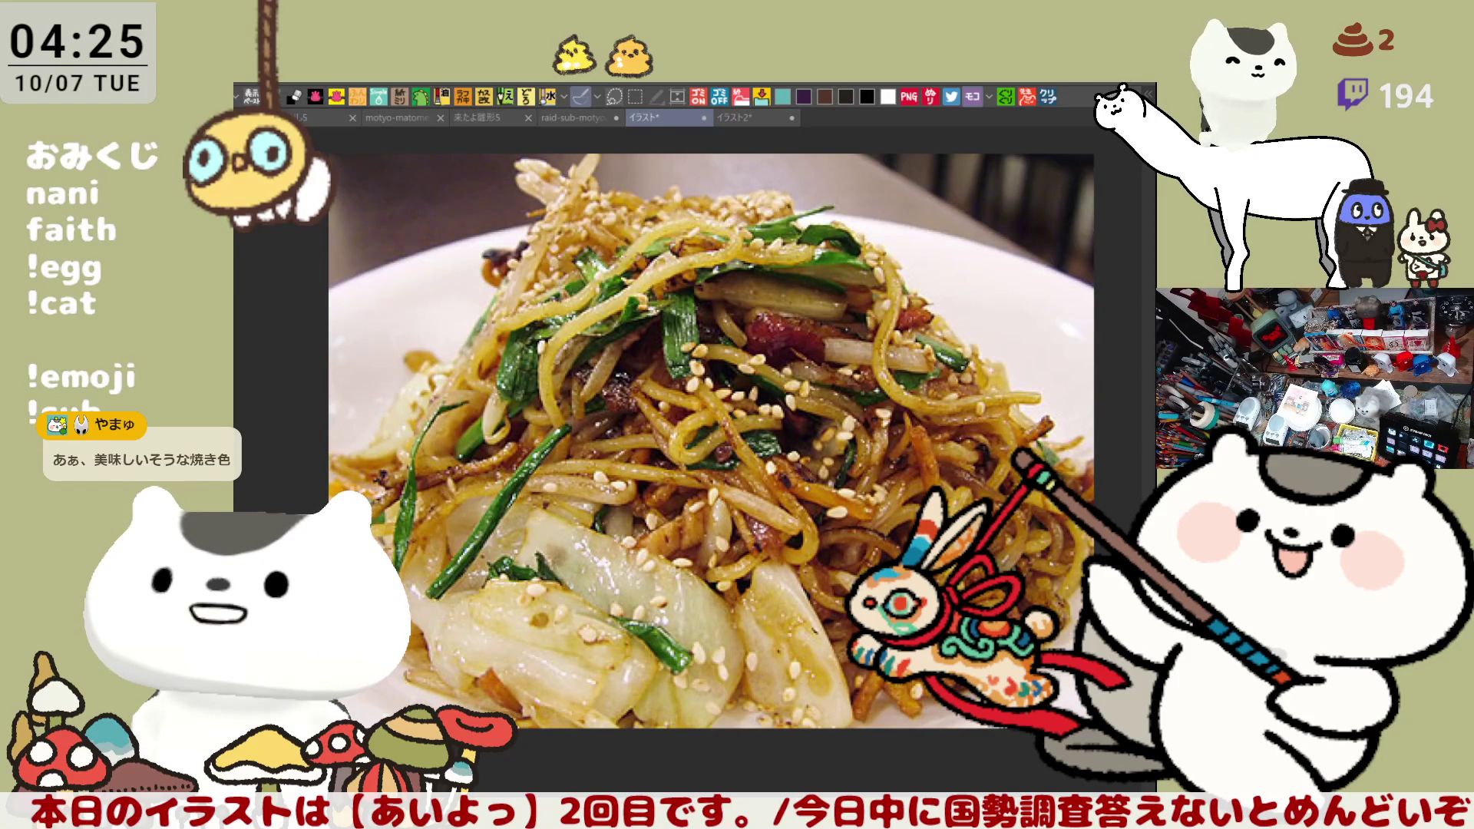
pyautogui.hotkey('ctrl', 'z')
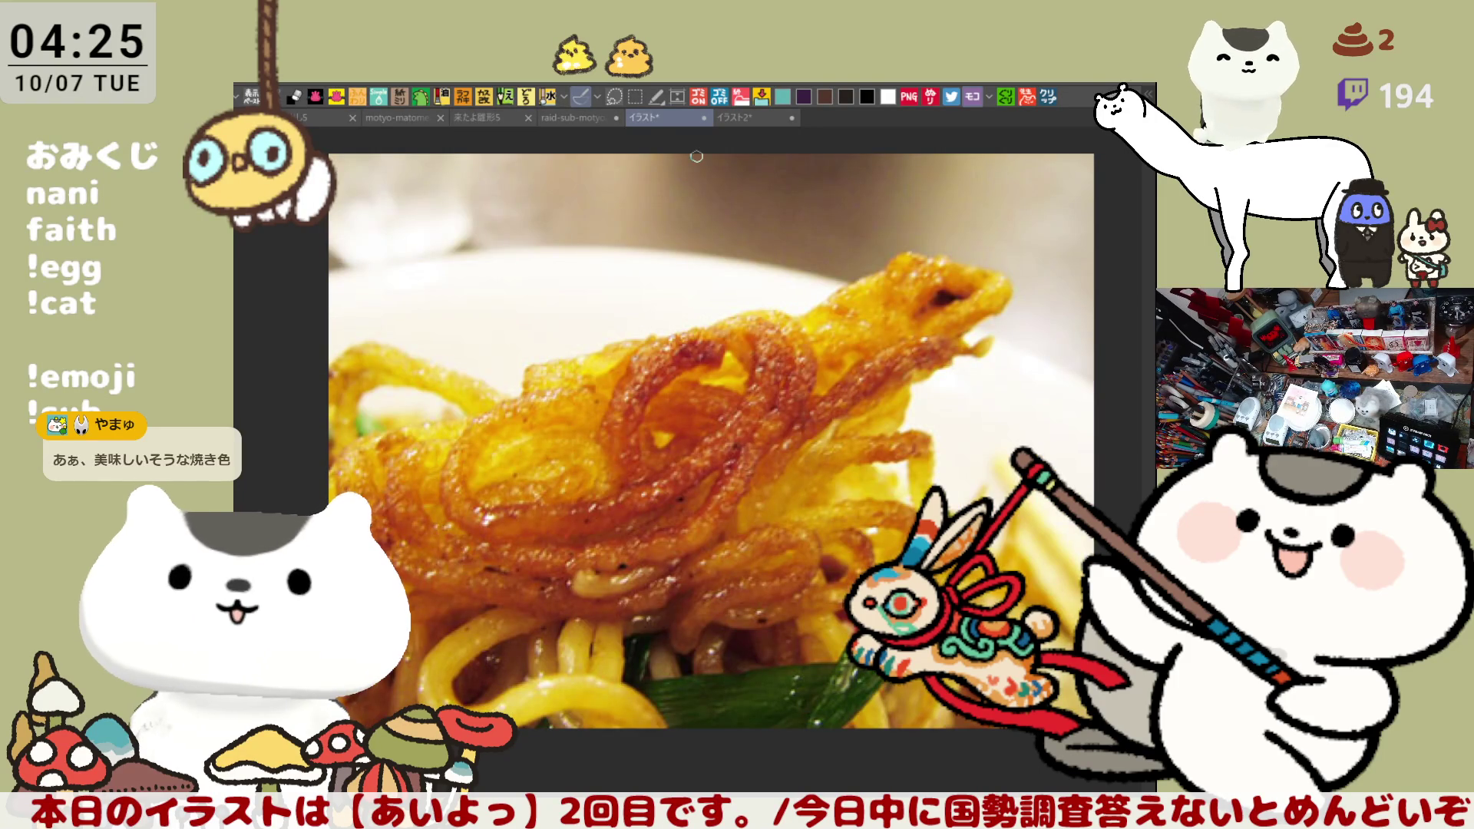
pyautogui.click(743, 119)
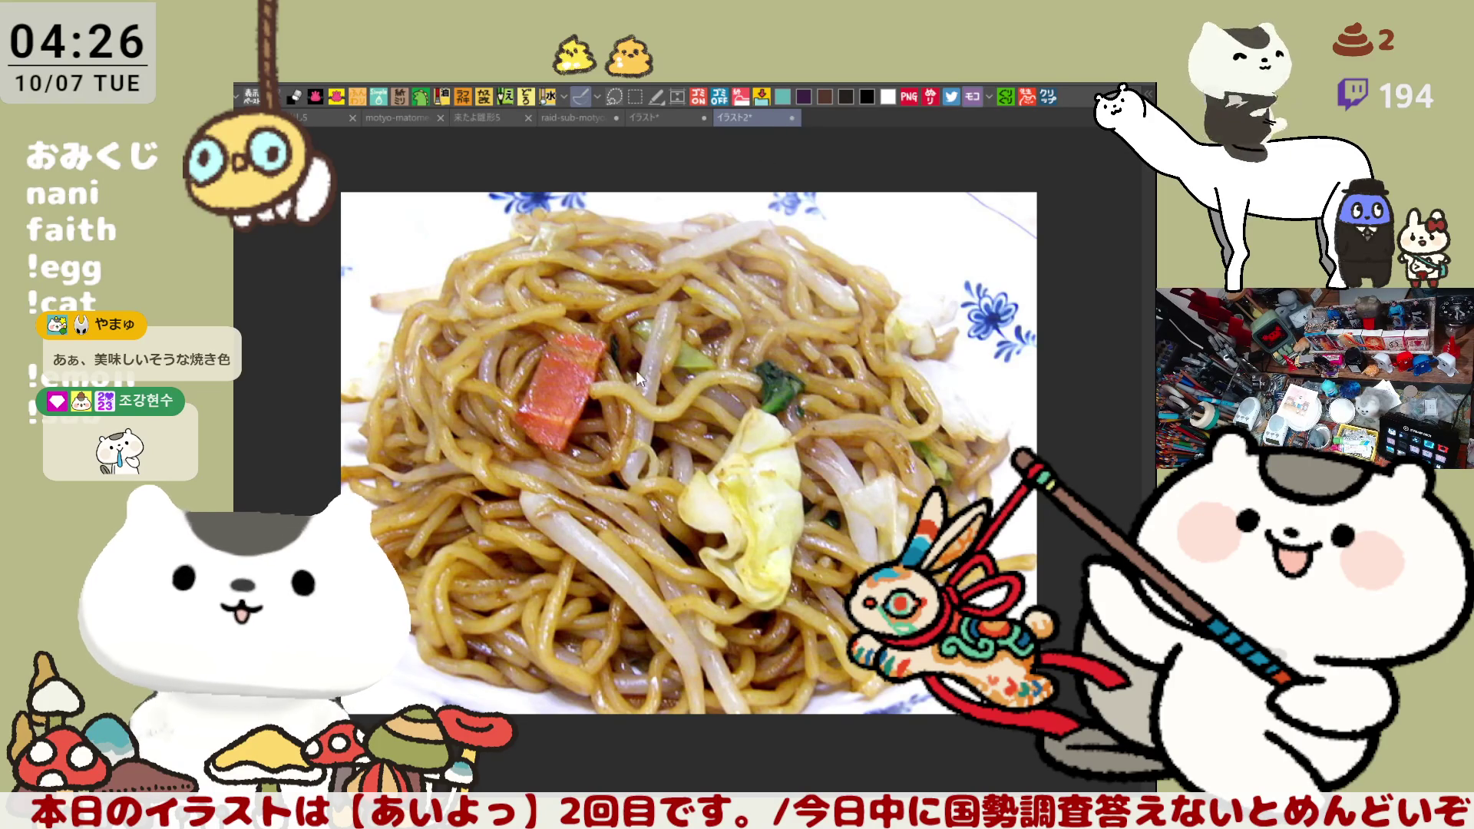
pyautogui.hotkey('ctrl', 'w')
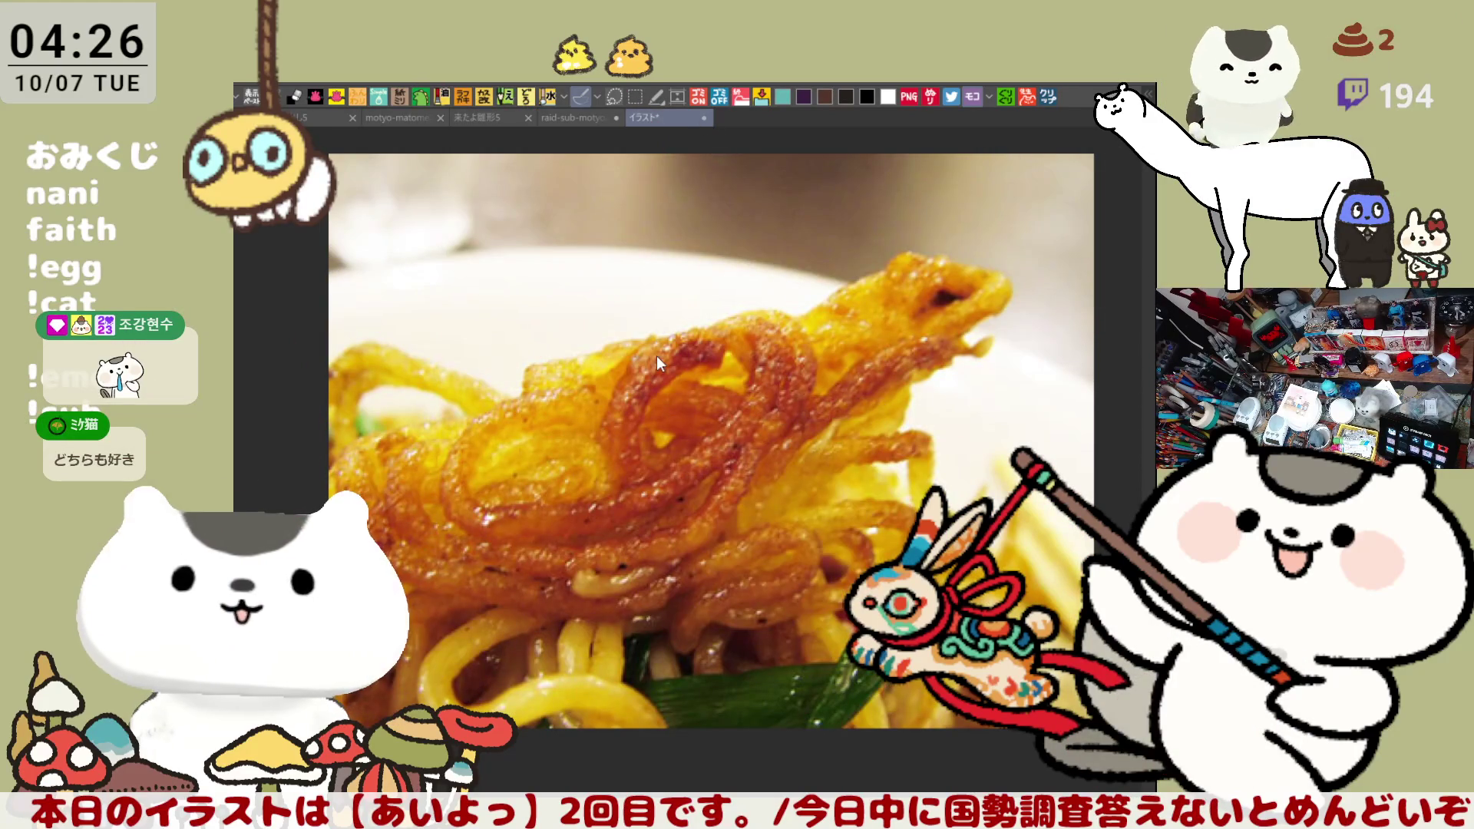
pyautogui.hotkey('ctrl', 'shift', 'Tab')
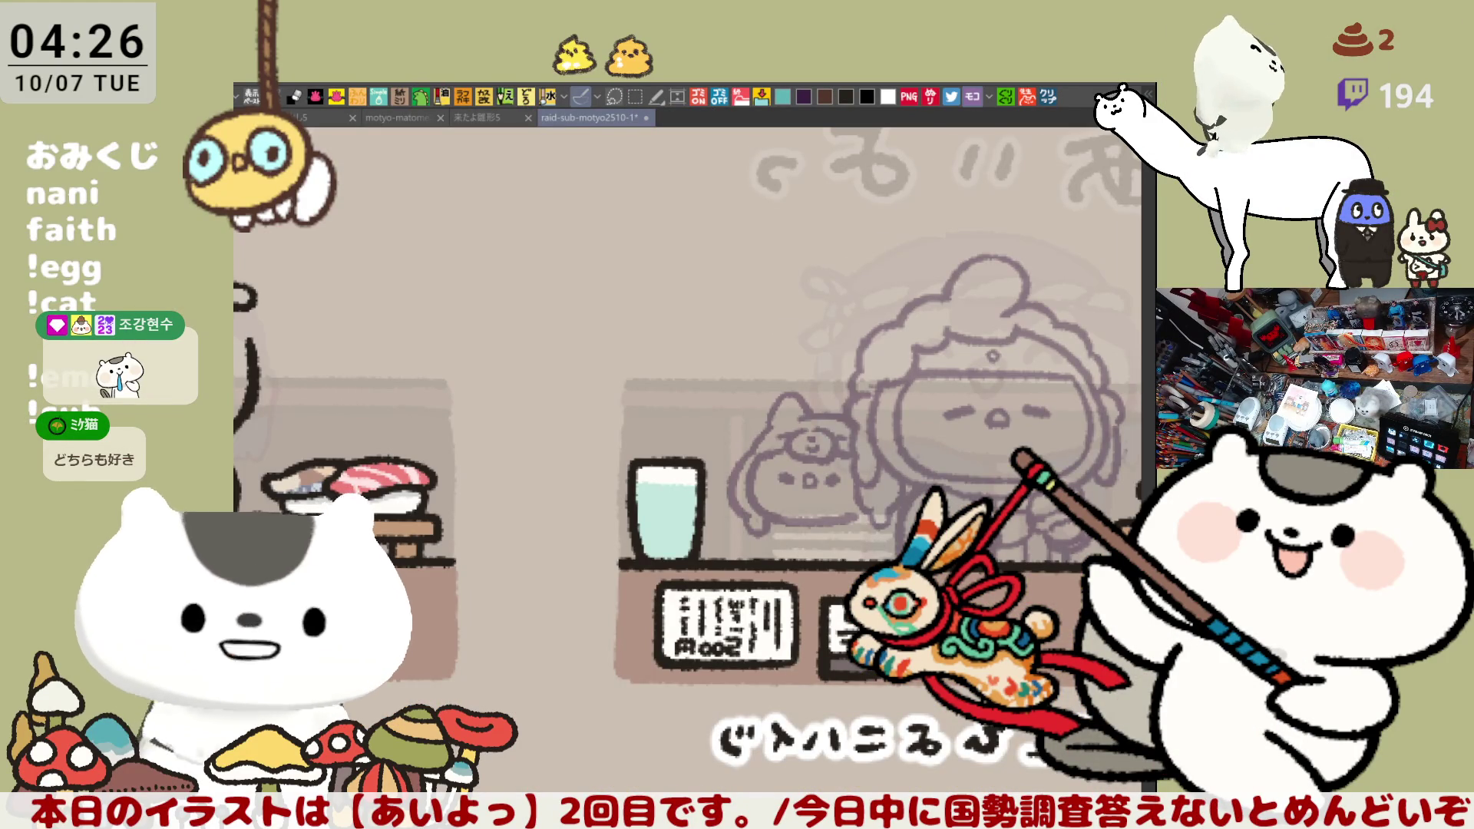
# Add short strokes near the counter edge below the small cat, then view the scene's left side
pyautogui.hscroll(2, 845, 527)
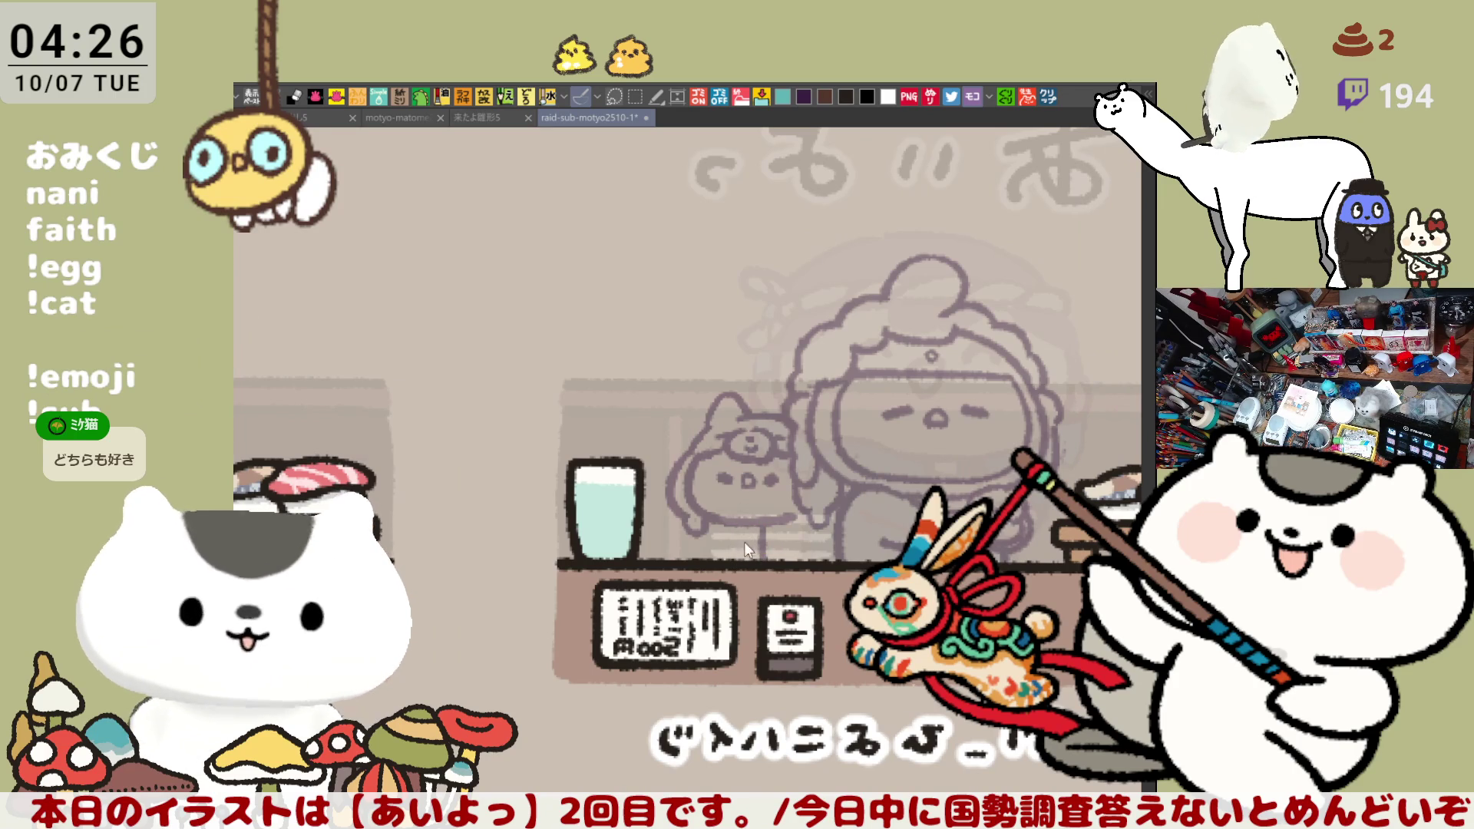
pyautogui.moveTo(760, 532)
pyautogui.mouseDown()
pyautogui.moveTo(757, 566)
pyautogui.moveTo(758, 519)
pyautogui.moveTo(735, 527)
pyautogui.moveTo(731, 561)
pyautogui.moveTo(725, 514)
pyautogui.moveTo(725, 557)
pyautogui.moveTo(708, 523)
pyautogui.moveTo(717, 545)
pyautogui.mouseUp()
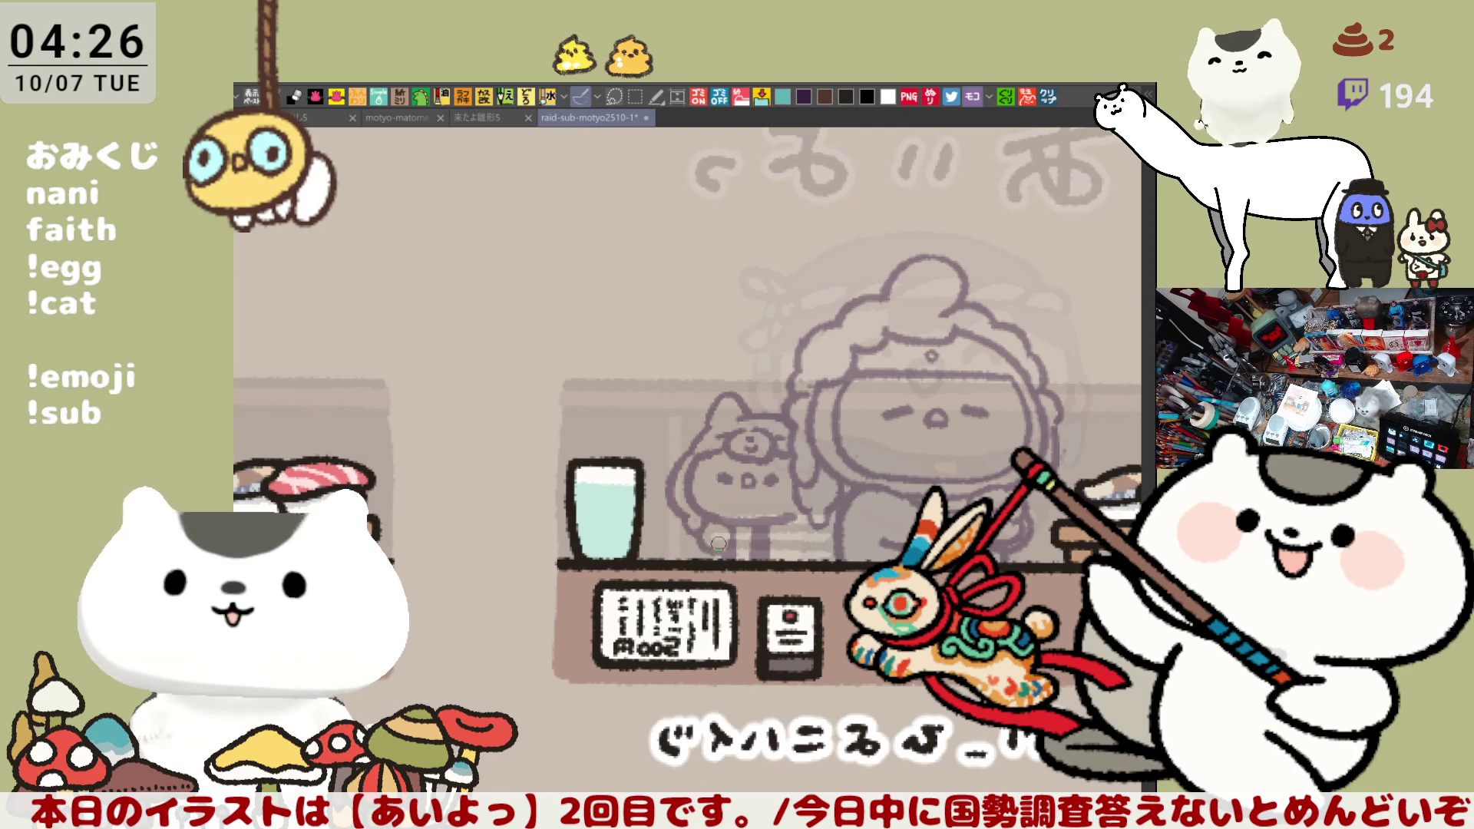
pyautogui.moveTo(525, 530); pyautogui.dragTo(775, 518)
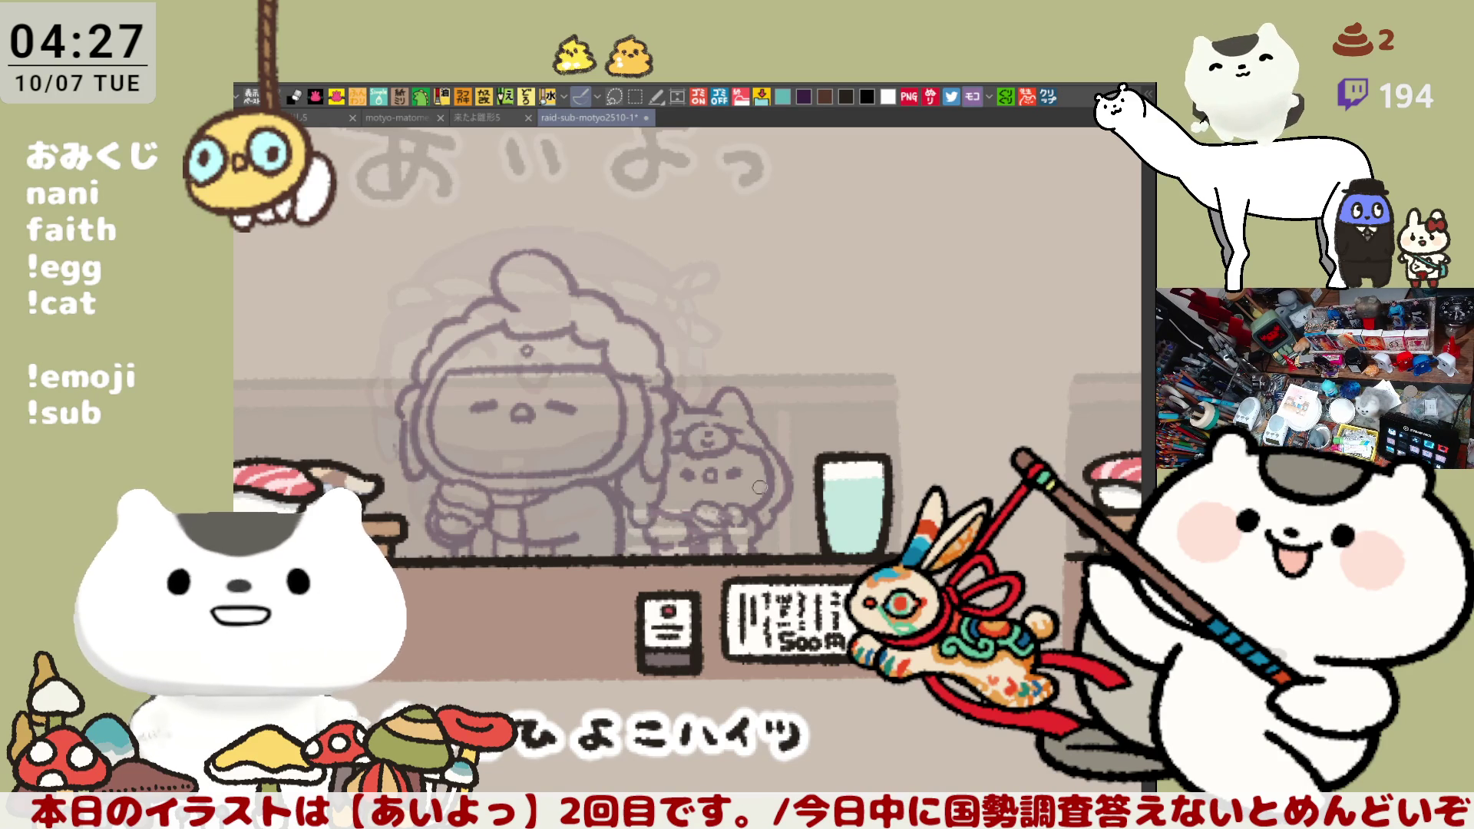
pyautogui.hscroll(-5, 743, 493)
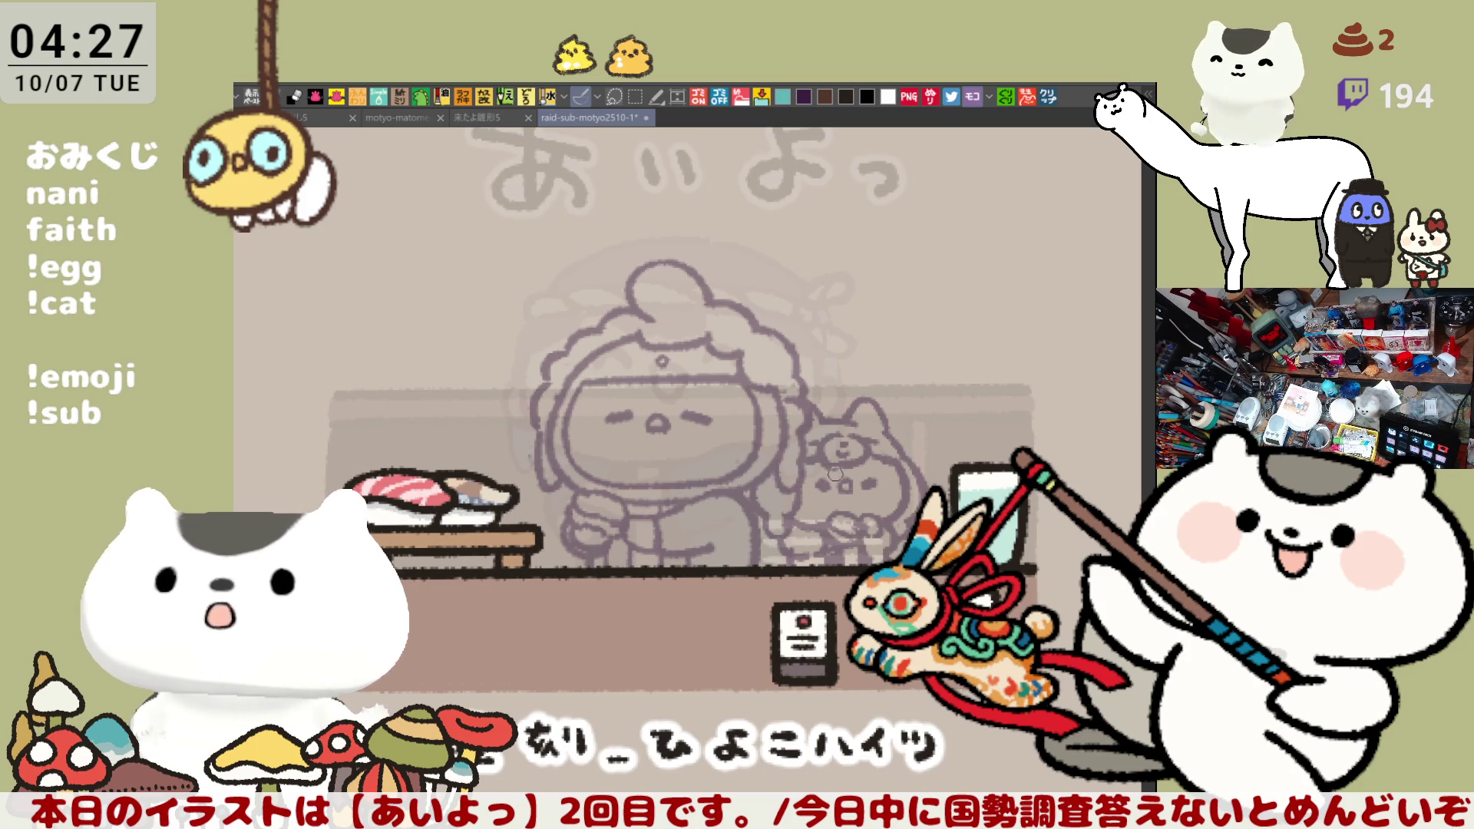
# Retrace the left outline of the chef's face, then tilt the view briefly and restore it level
pyautogui.scroll(-2, 863, 497)
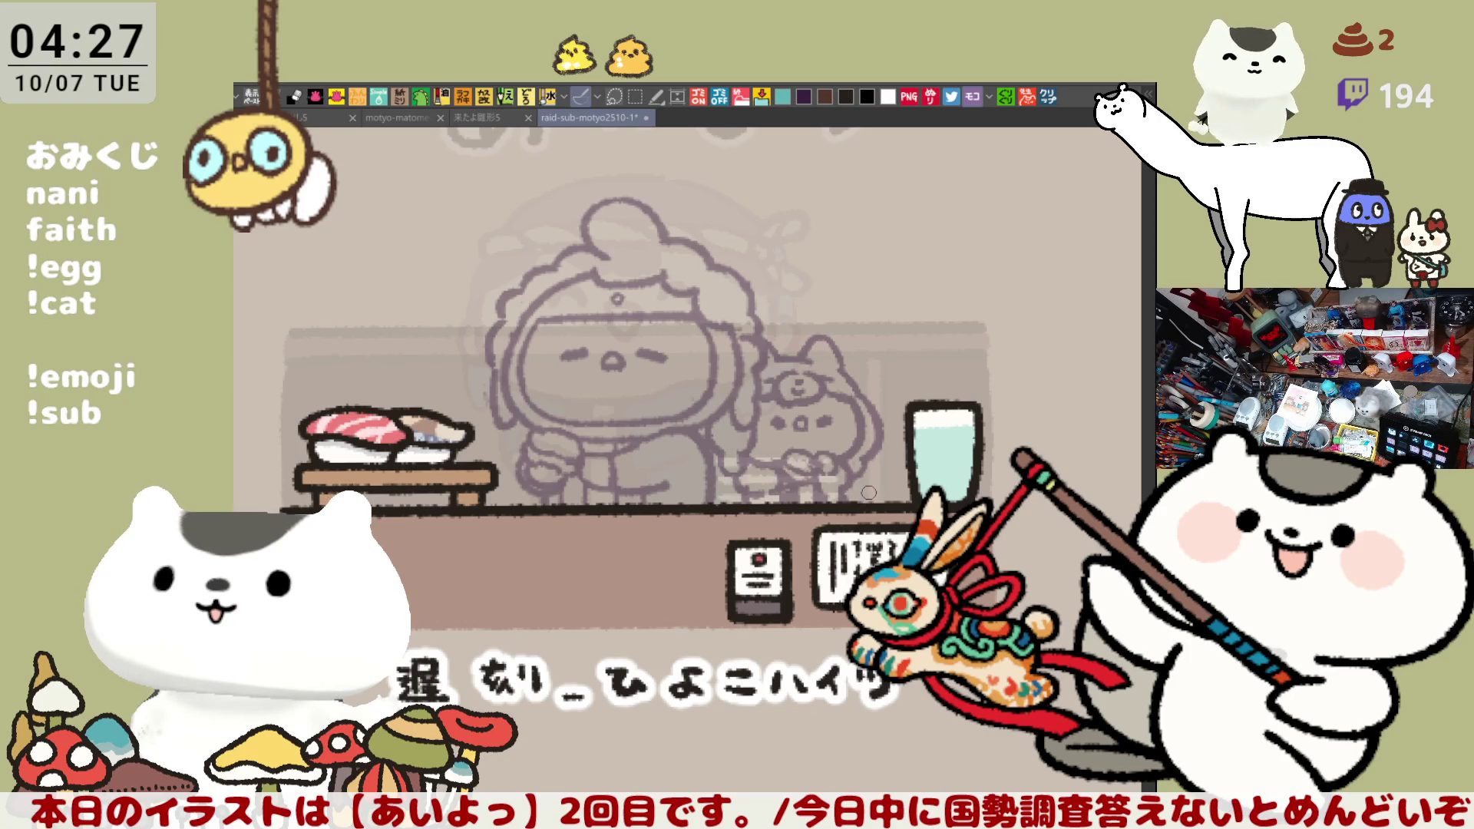
pyautogui.scroll(1, 868, 493)
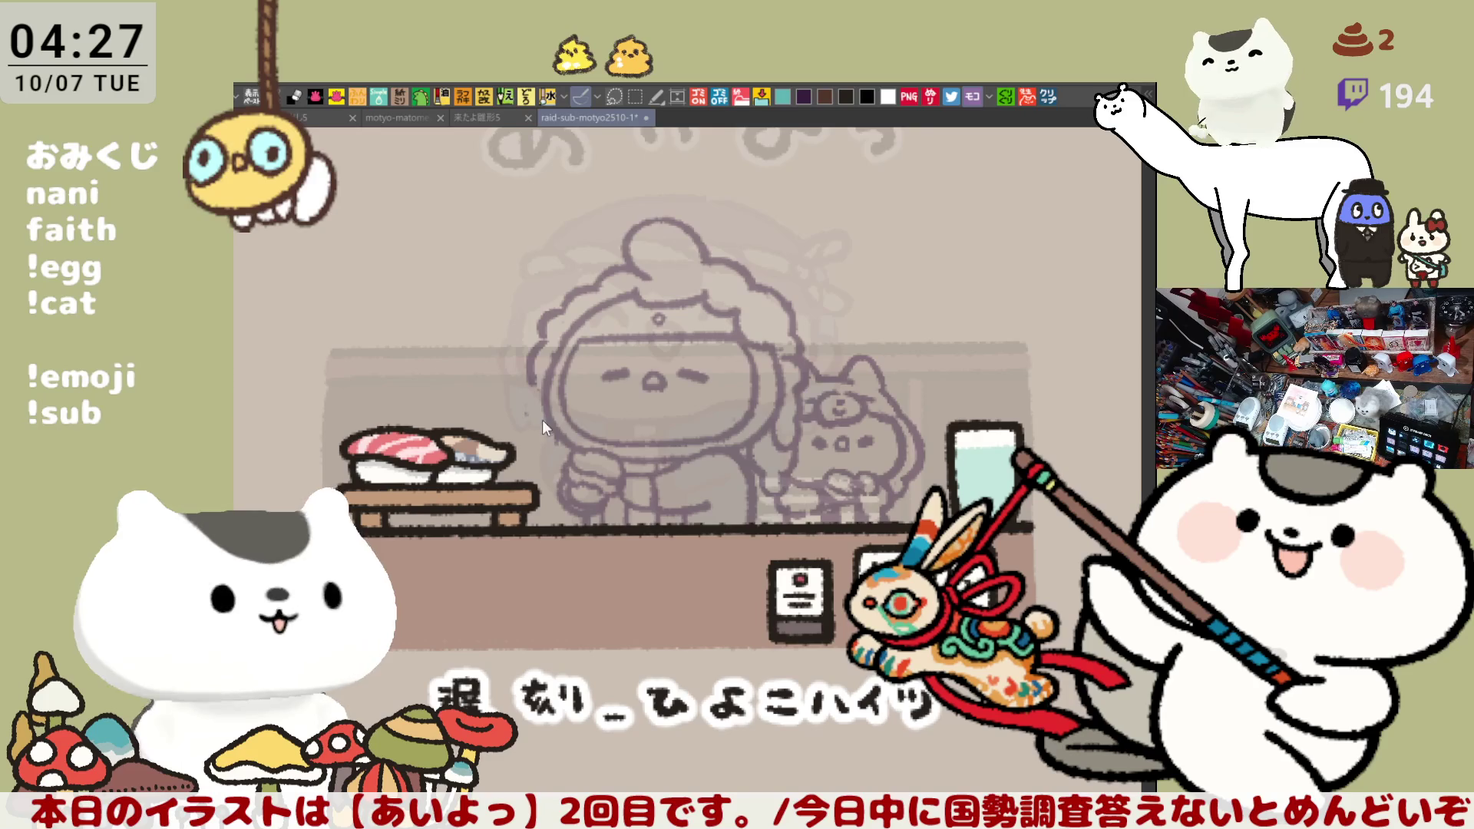
pyautogui.moveTo(533, 393)
pyautogui.mouseDown()
pyautogui.moveTo(552, 437)
pyautogui.moveTo(547, 378)
pyautogui.mouseUp()
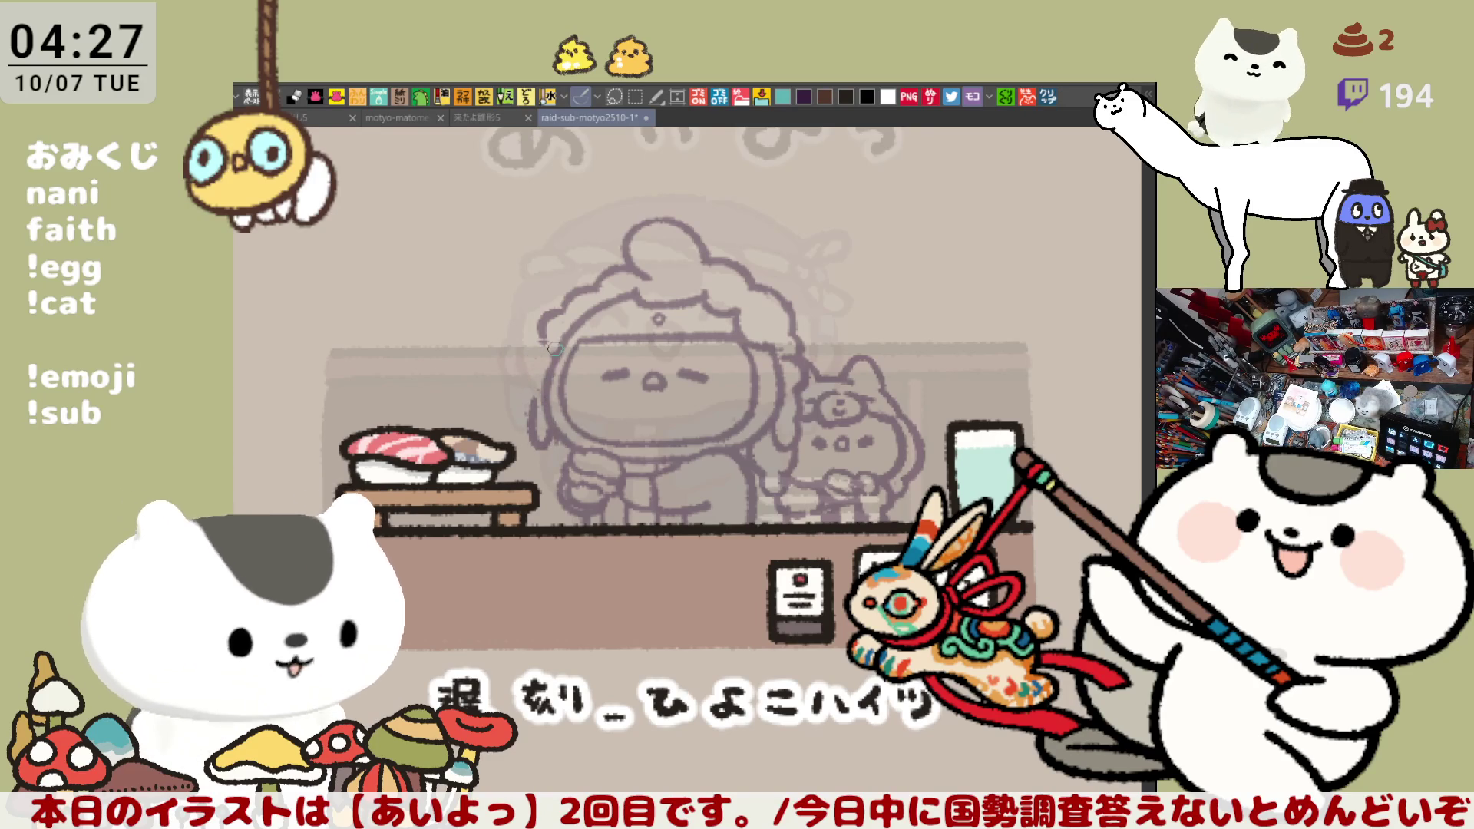
pyautogui.moveTo(552, 357)
pyautogui.mouseDown()
pyautogui.moveTo(533, 396)
pyautogui.moveTo(564, 343)
pyautogui.moveTo(528, 367)
pyautogui.moveTo(548, 340)
pyautogui.mouseUp()
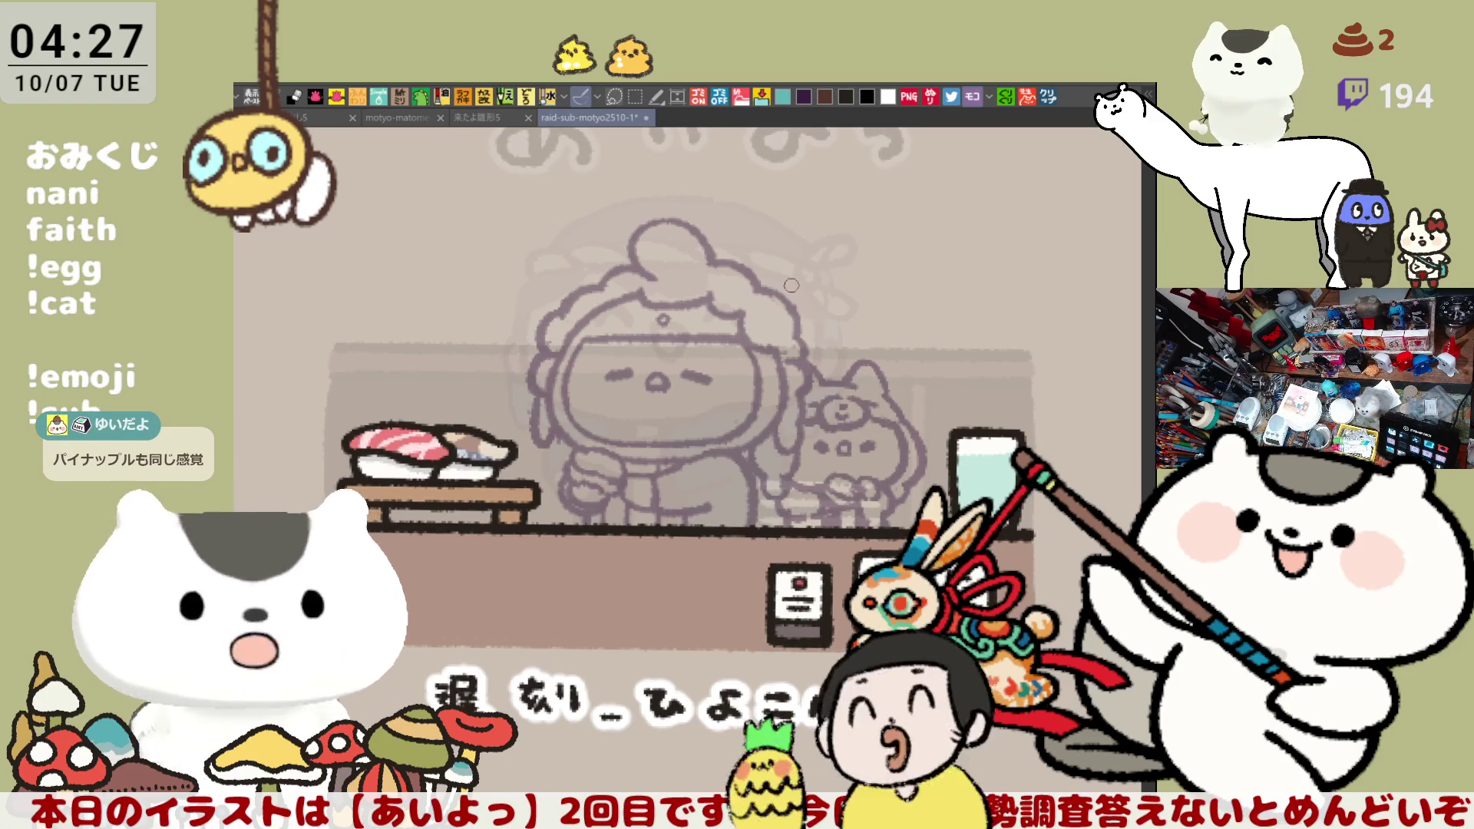
pyautogui.scroll(-3, 786, 277)
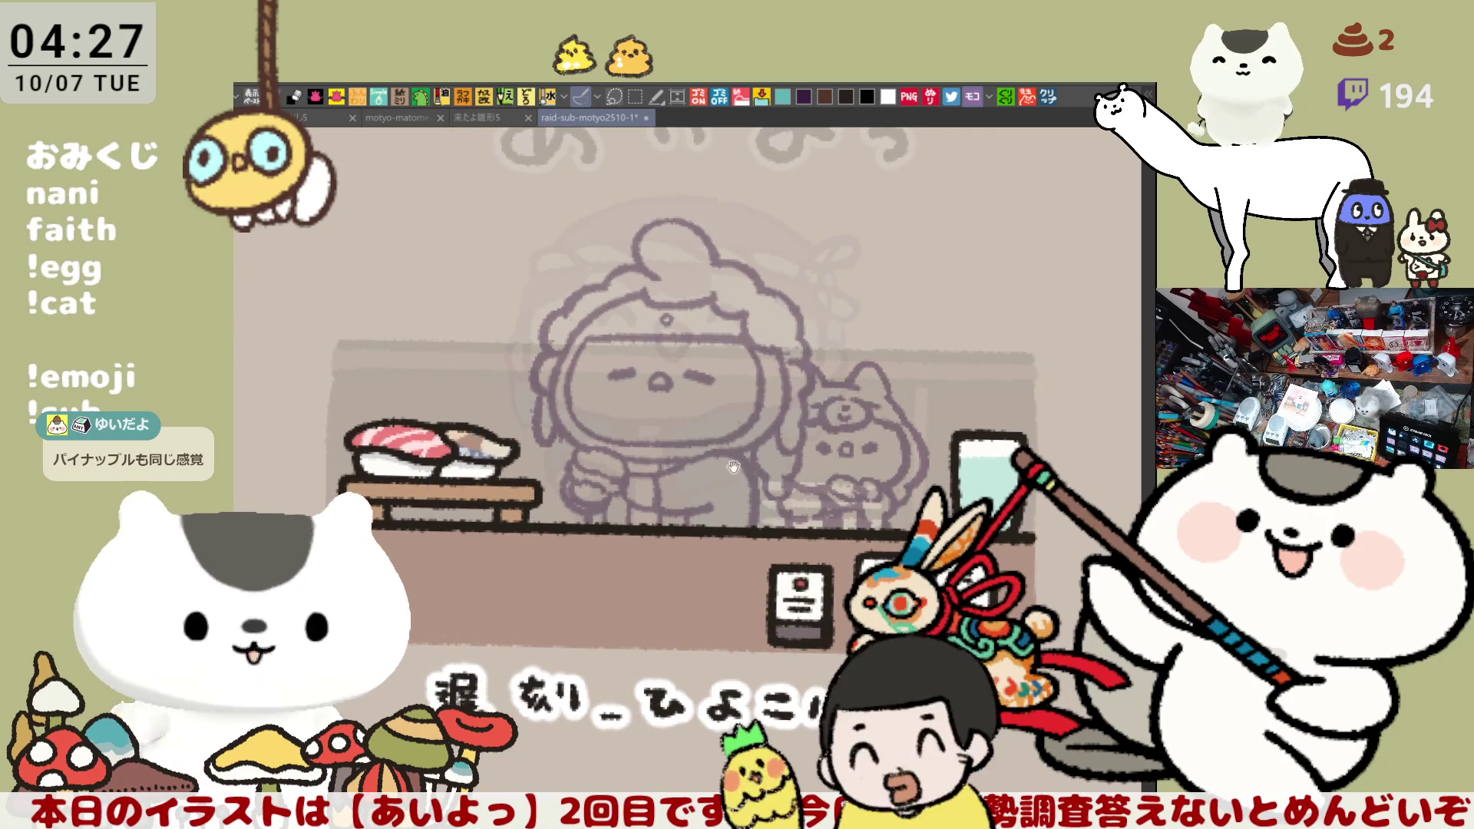
pyautogui.press('-')
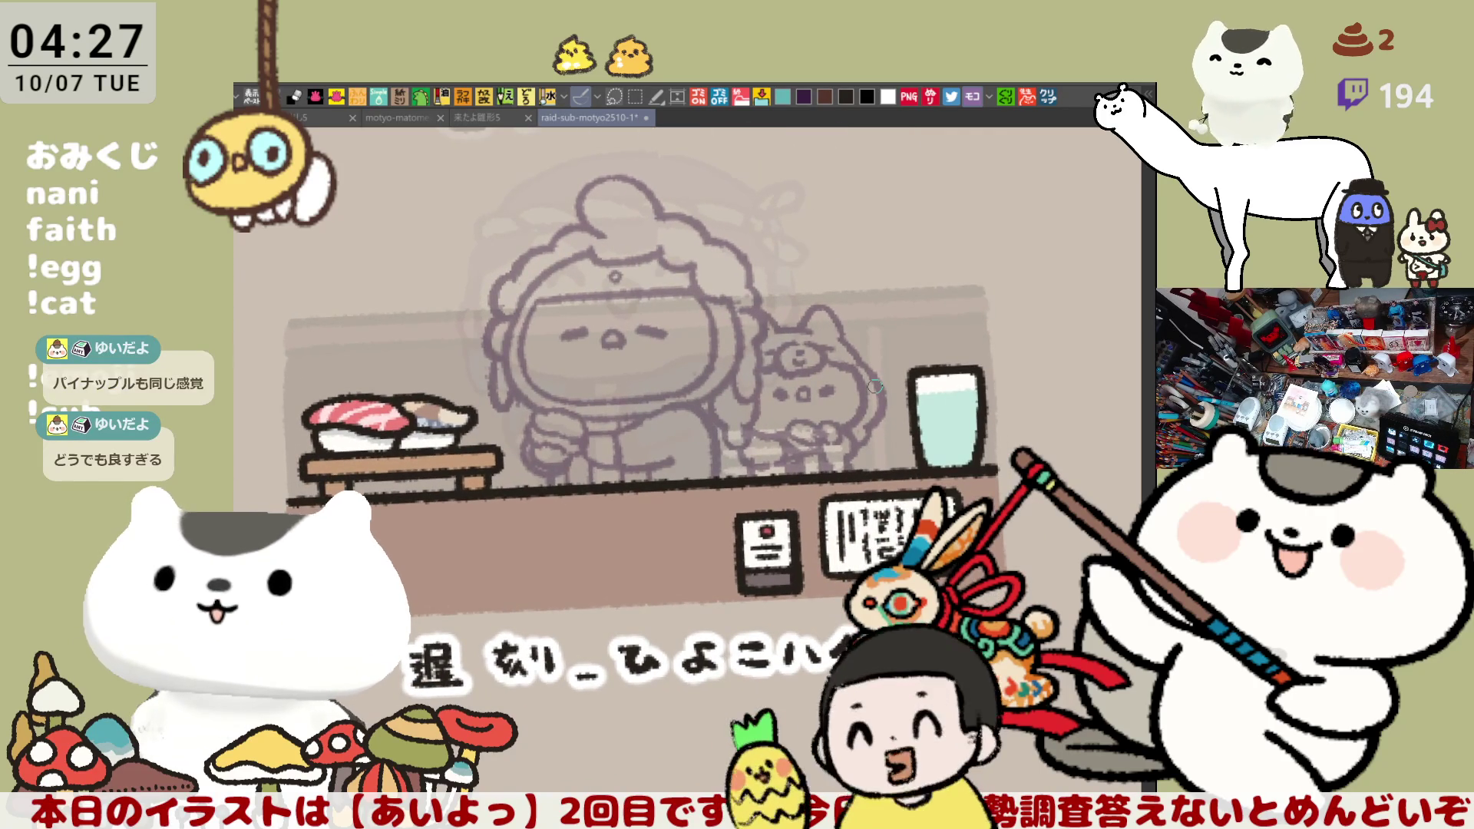
pyautogui.scroll(4, 874, 386)
pyautogui.scroll(-2, 872, 383)
pyautogui.press('^')
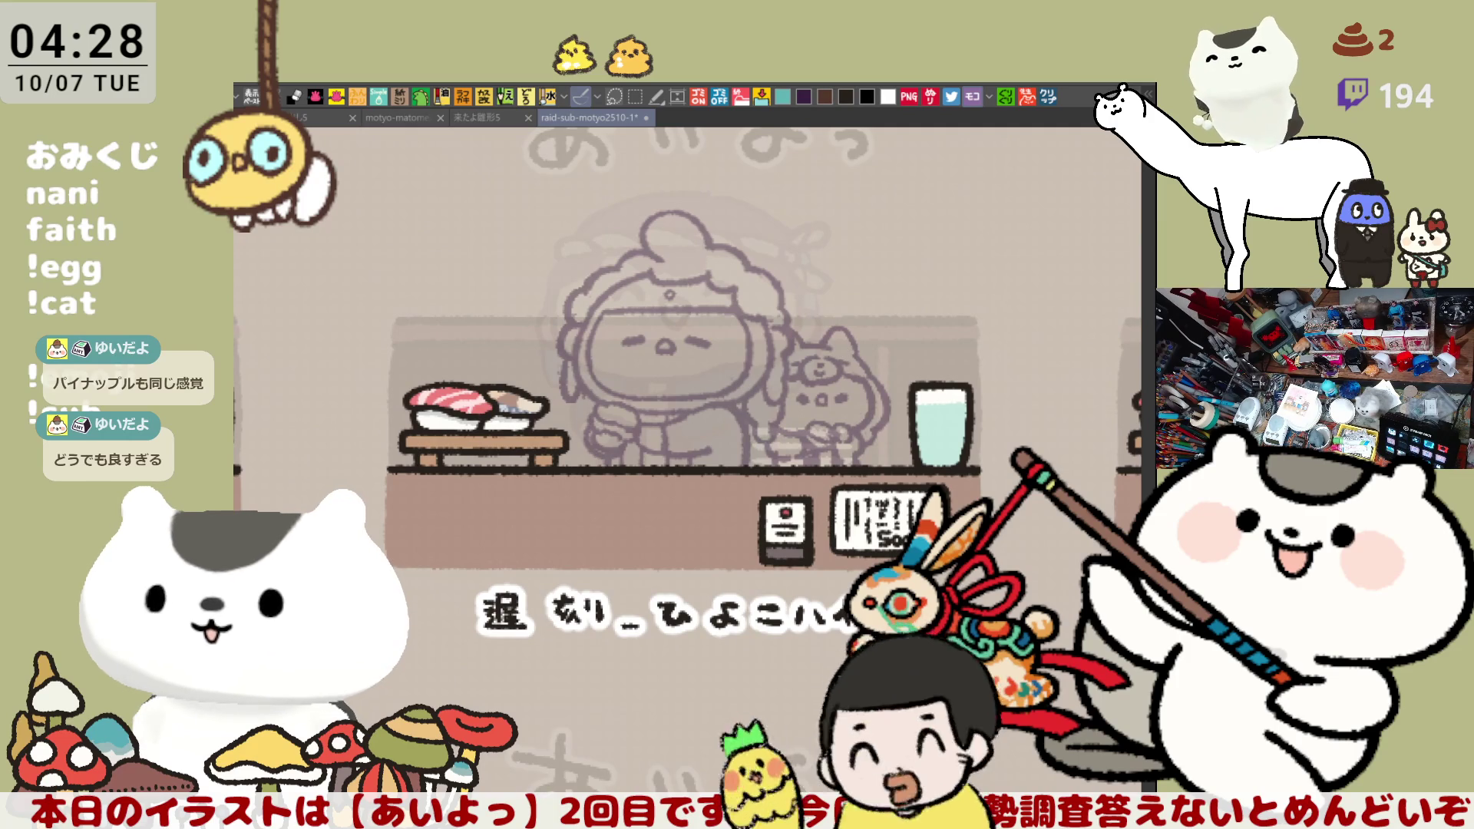
# Enlarge the selected chef sketch, nudge it slightly left, and commit the transform
pyautogui.moveTo(531, 199); pyautogui.dragTo(919, 500)
pyautogui.hotkey('ctrl', 't')
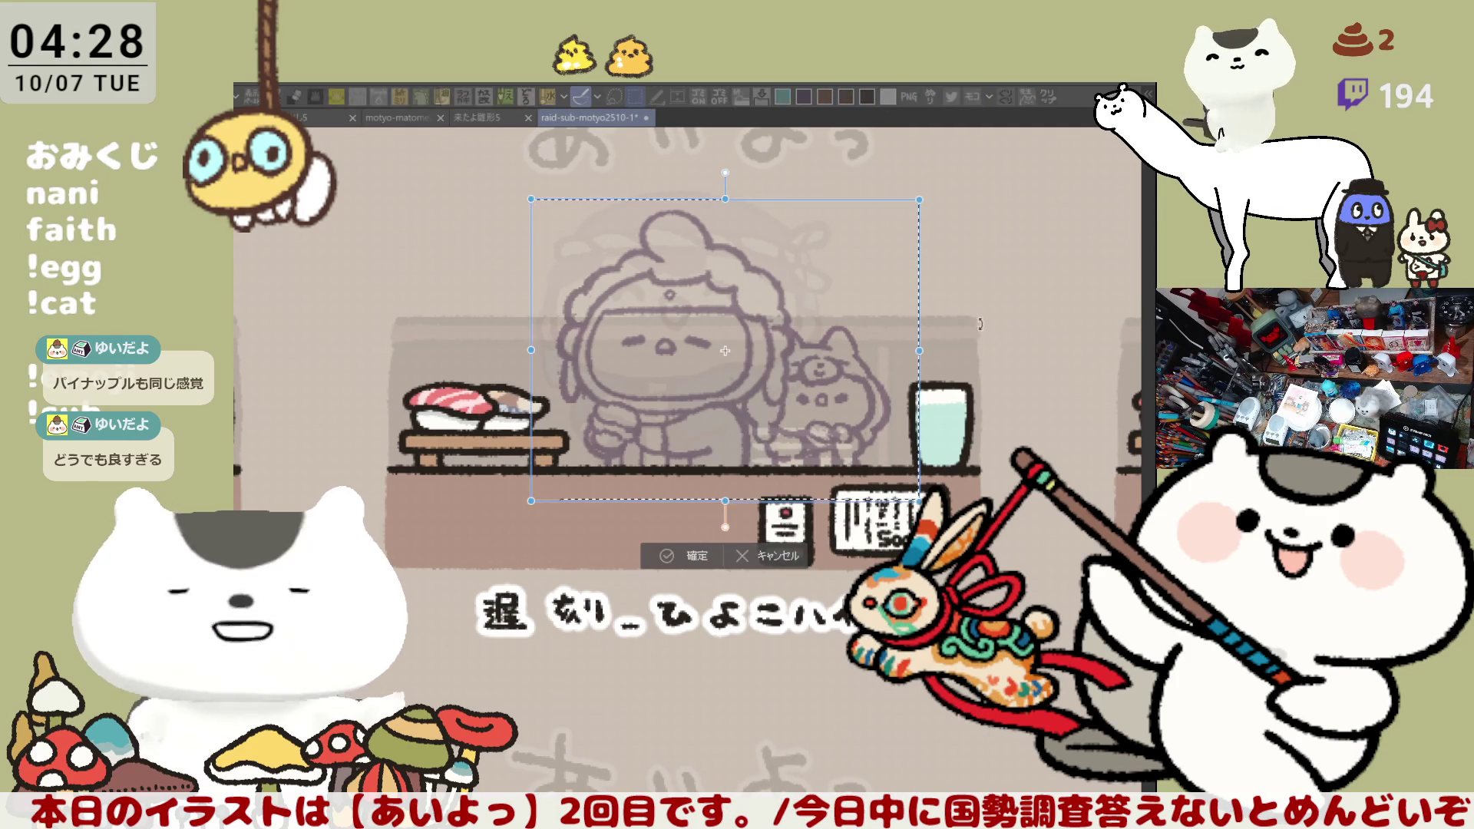
pyautogui.moveTo(920, 193); pyautogui.dragTo(952, 162)
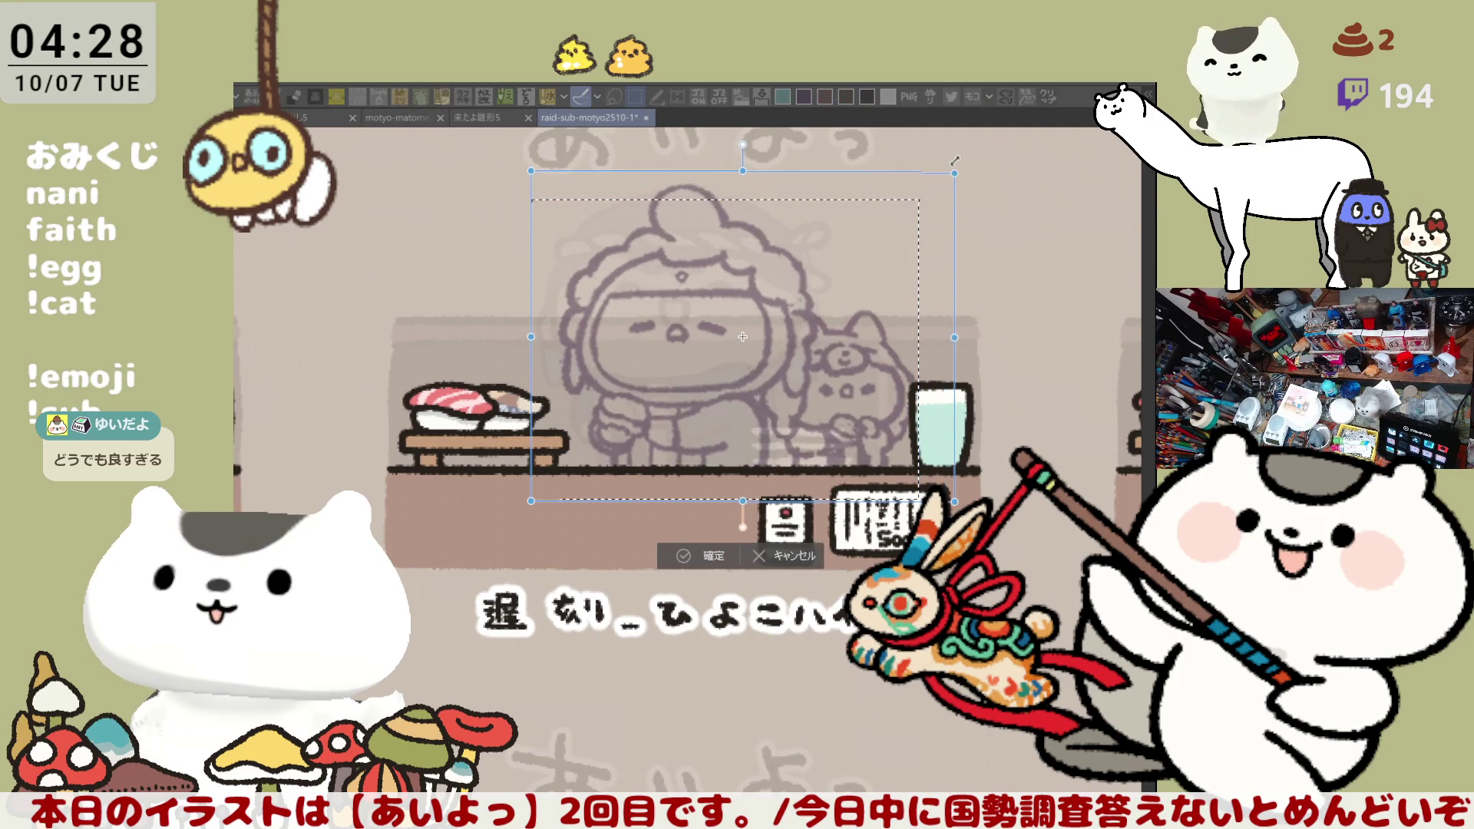
pyautogui.moveTo(806, 422); pyautogui.dragTo(785, 416)
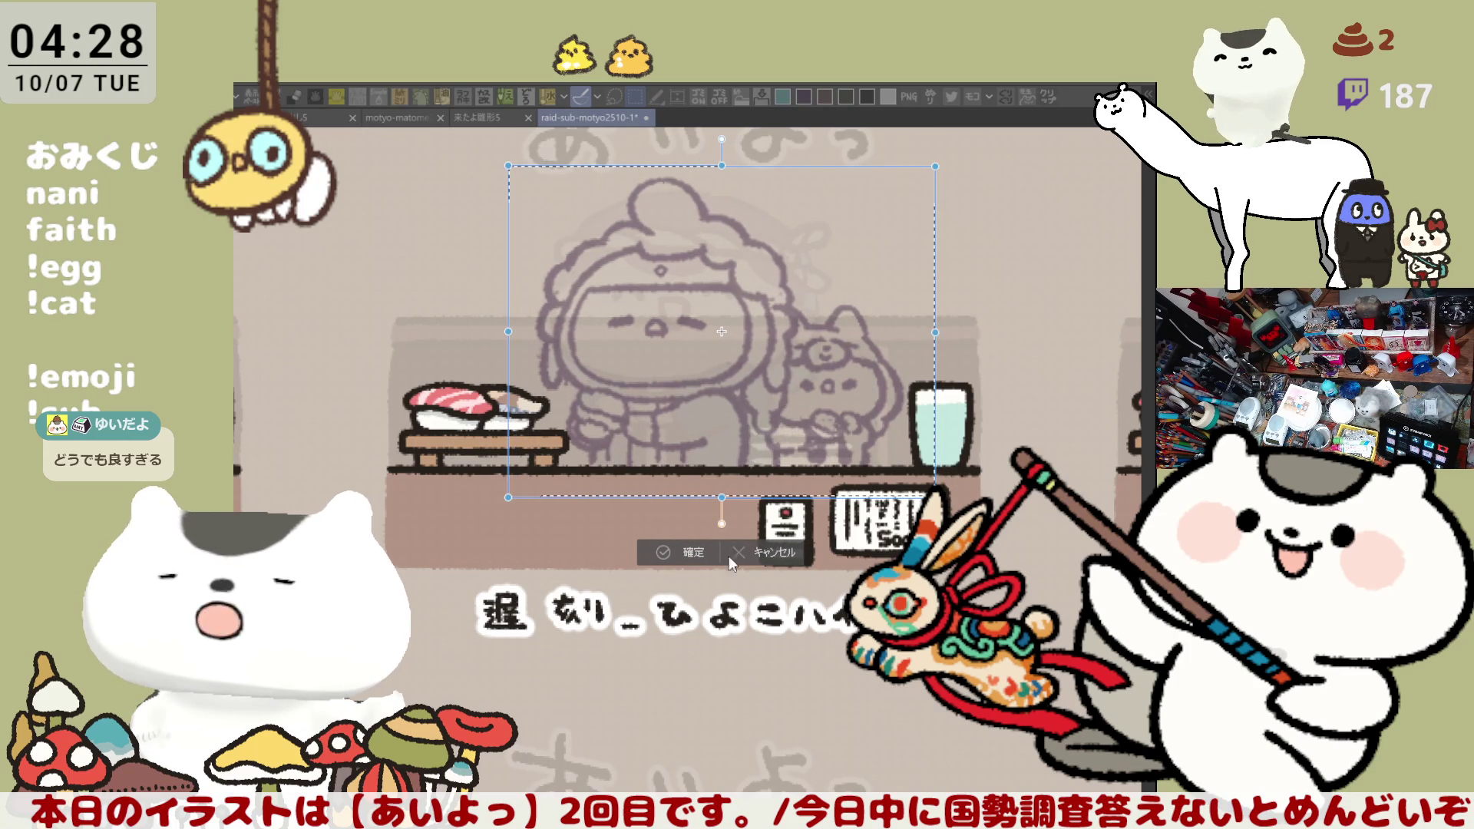
pyautogui.click(689, 553)
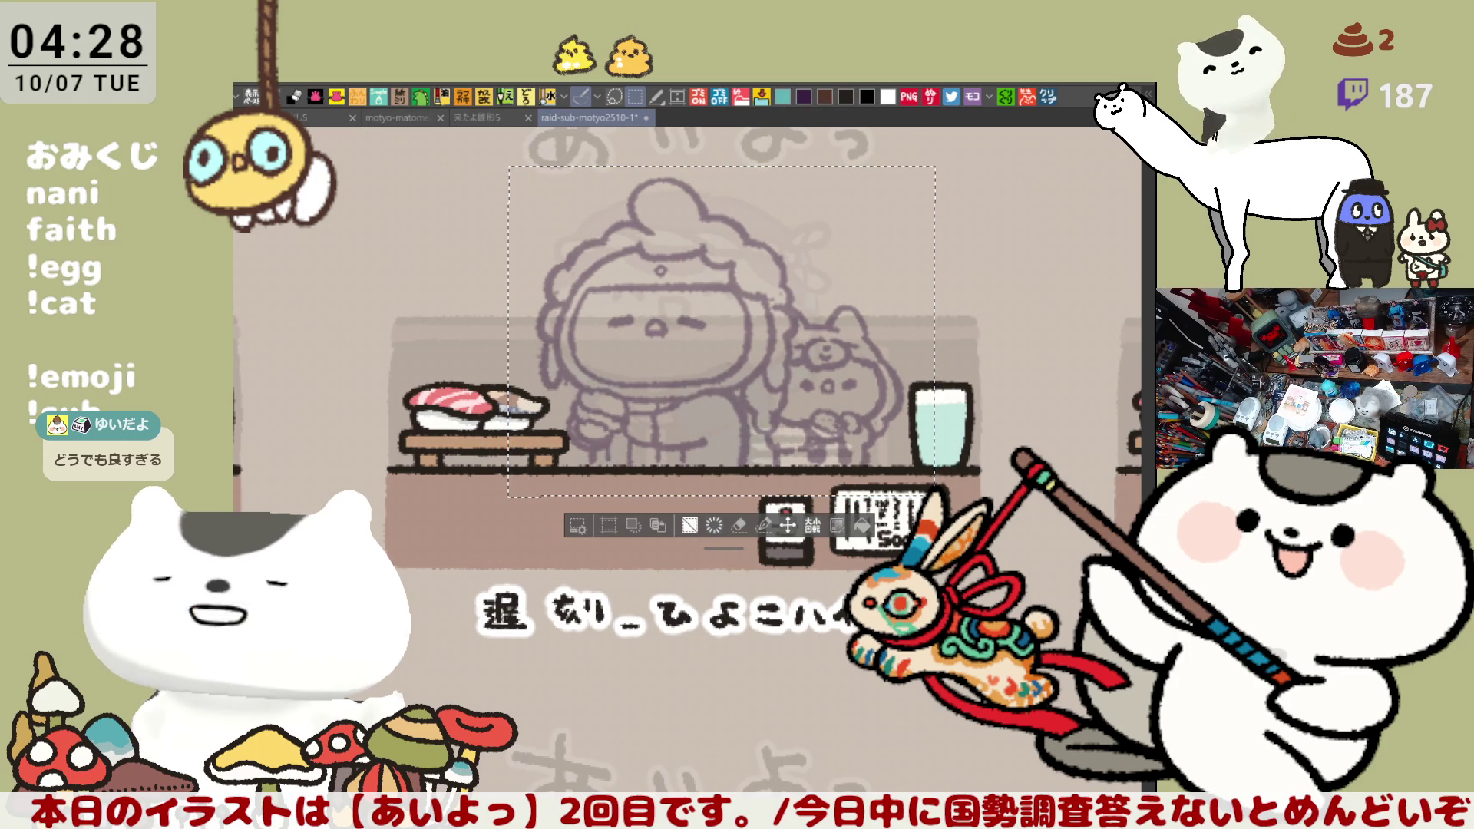
# Clear all selections and scroll the canvas up
pyautogui.hotkey('ctrl', 'd')
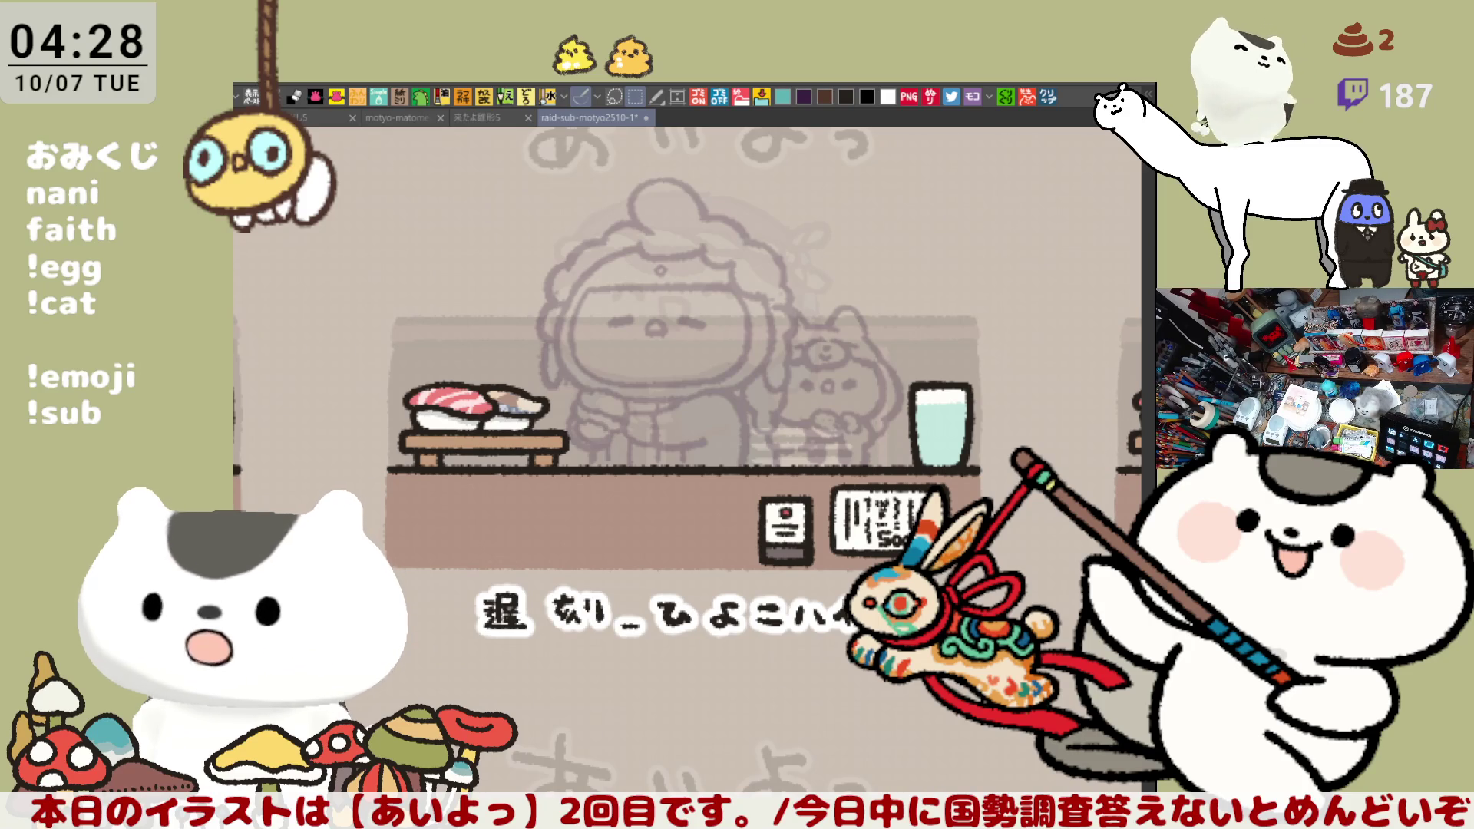
pyautogui.moveTo(1030, 674)
pyautogui.mouseDown()
pyautogui.moveTo(689, 284)
pyautogui.moveTo(459, 161)
pyautogui.mouseUp()
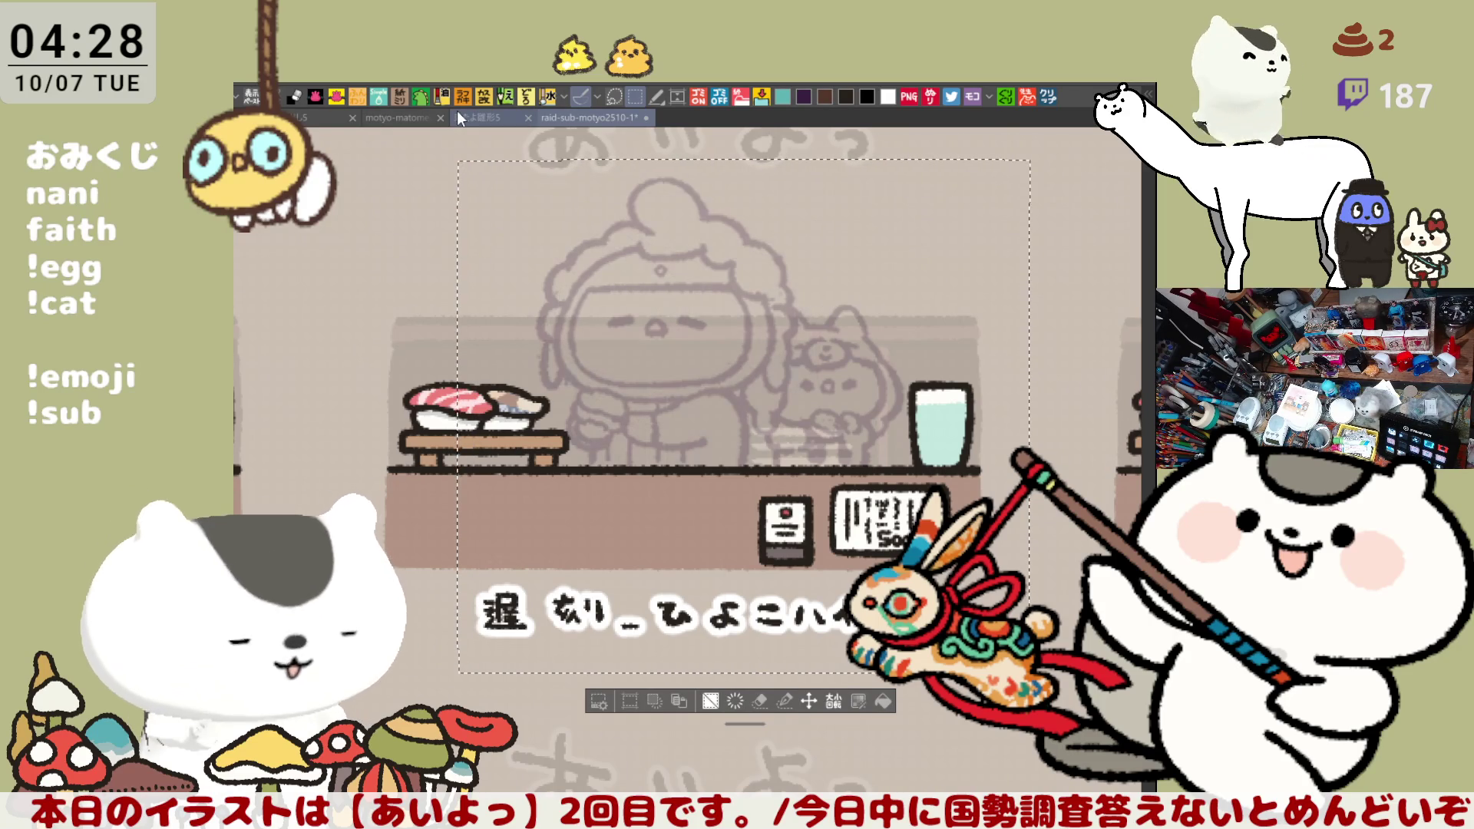
pyautogui.hotkey('ctrl', 'd')
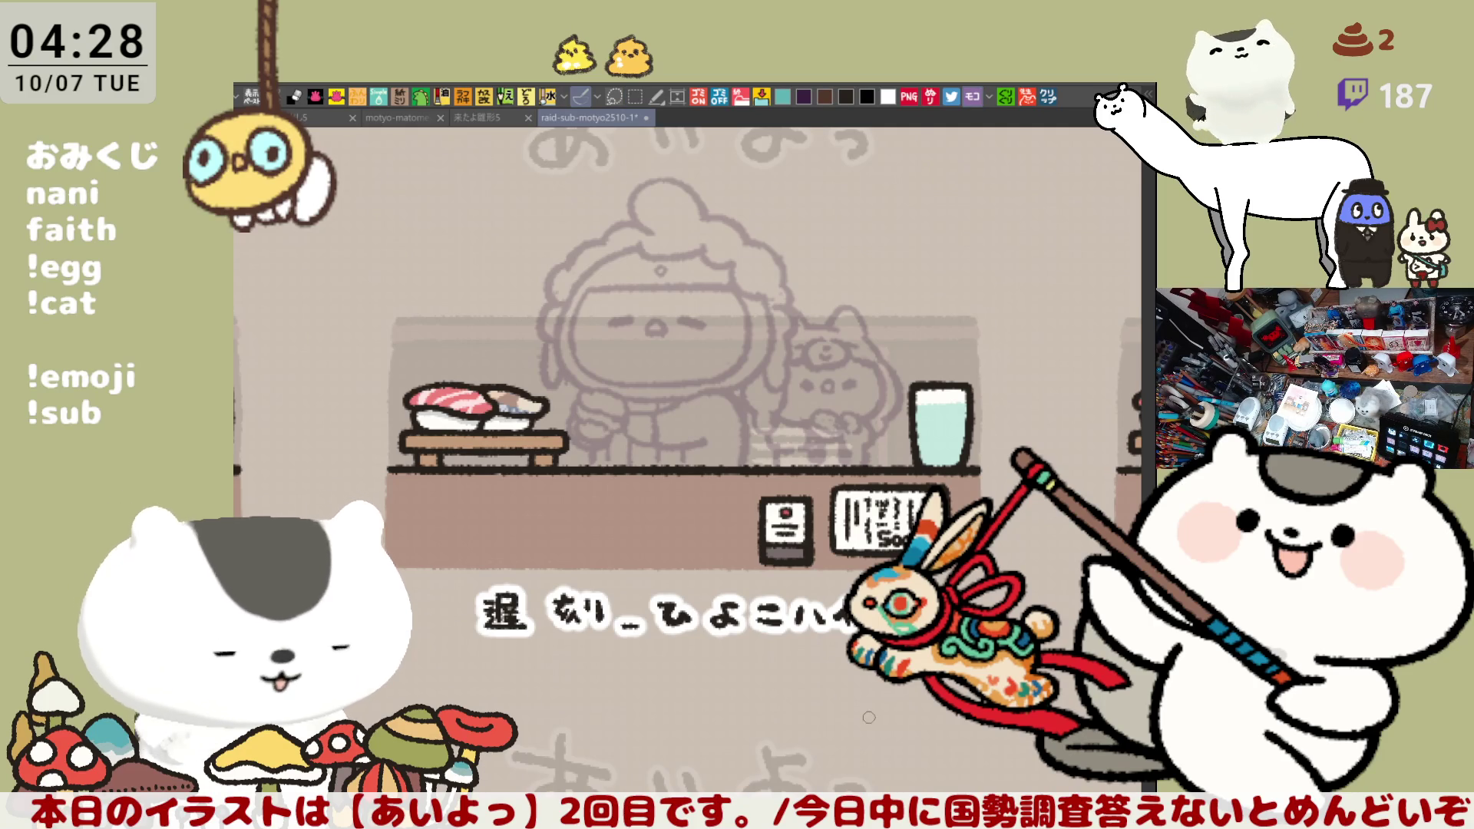
pyautogui.scroll(3, 869, 718)
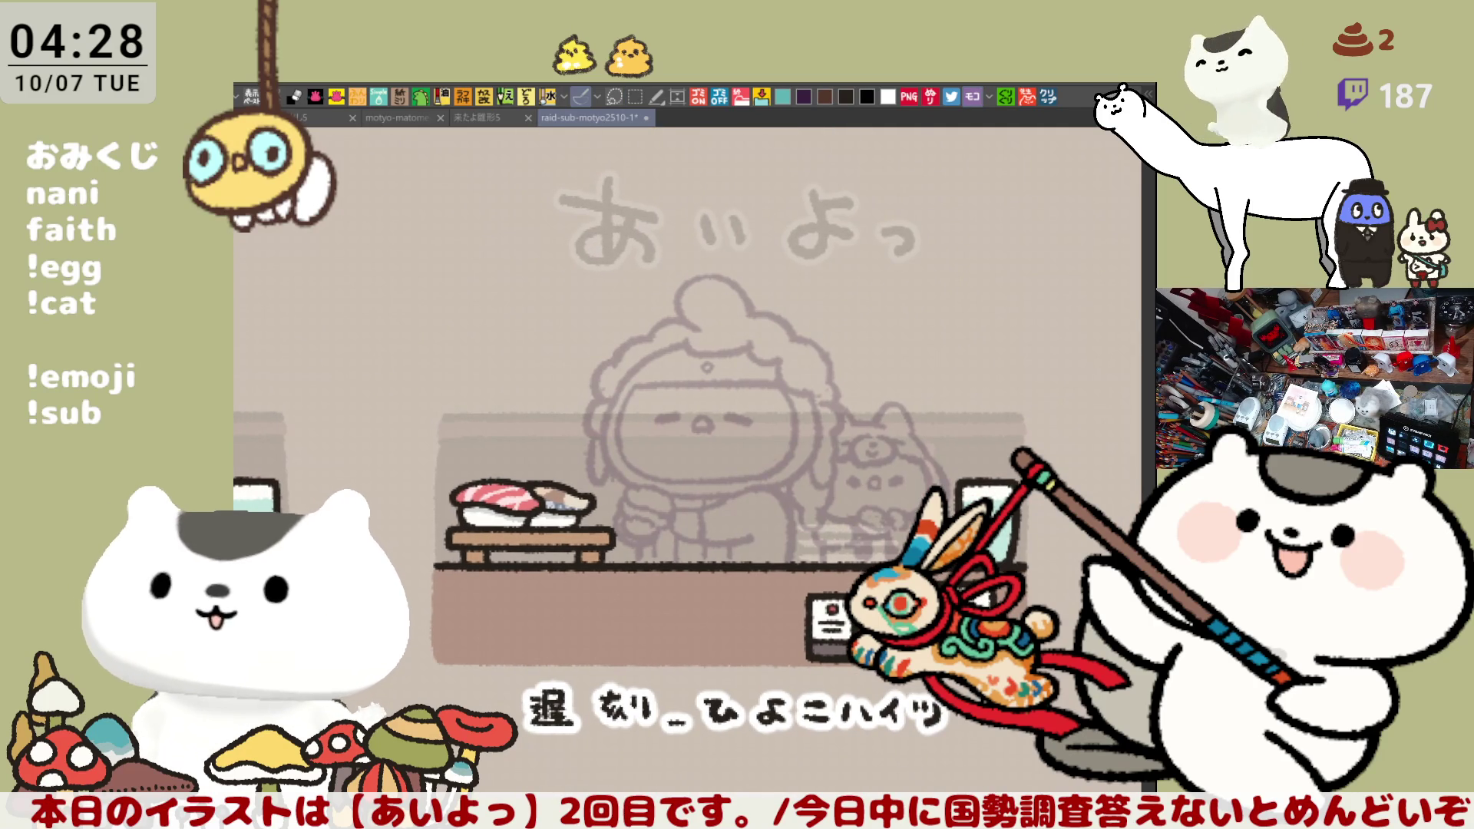
pyautogui.scroll(3, 867, 683)
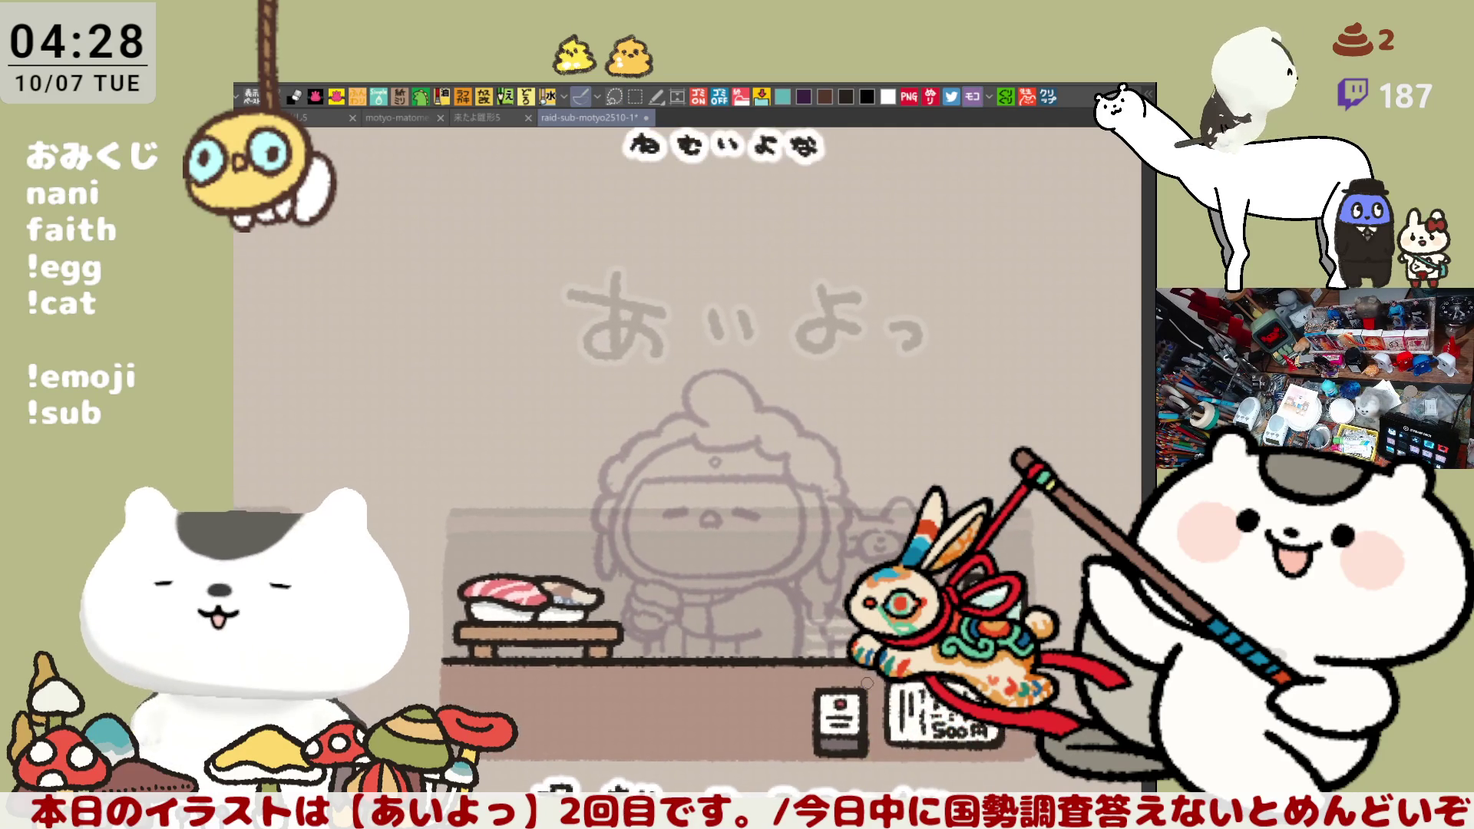
# Zoom in and ink the left outline of the chef's face in black, retrying until clean
pyautogui.scroll(3, 867, 683)
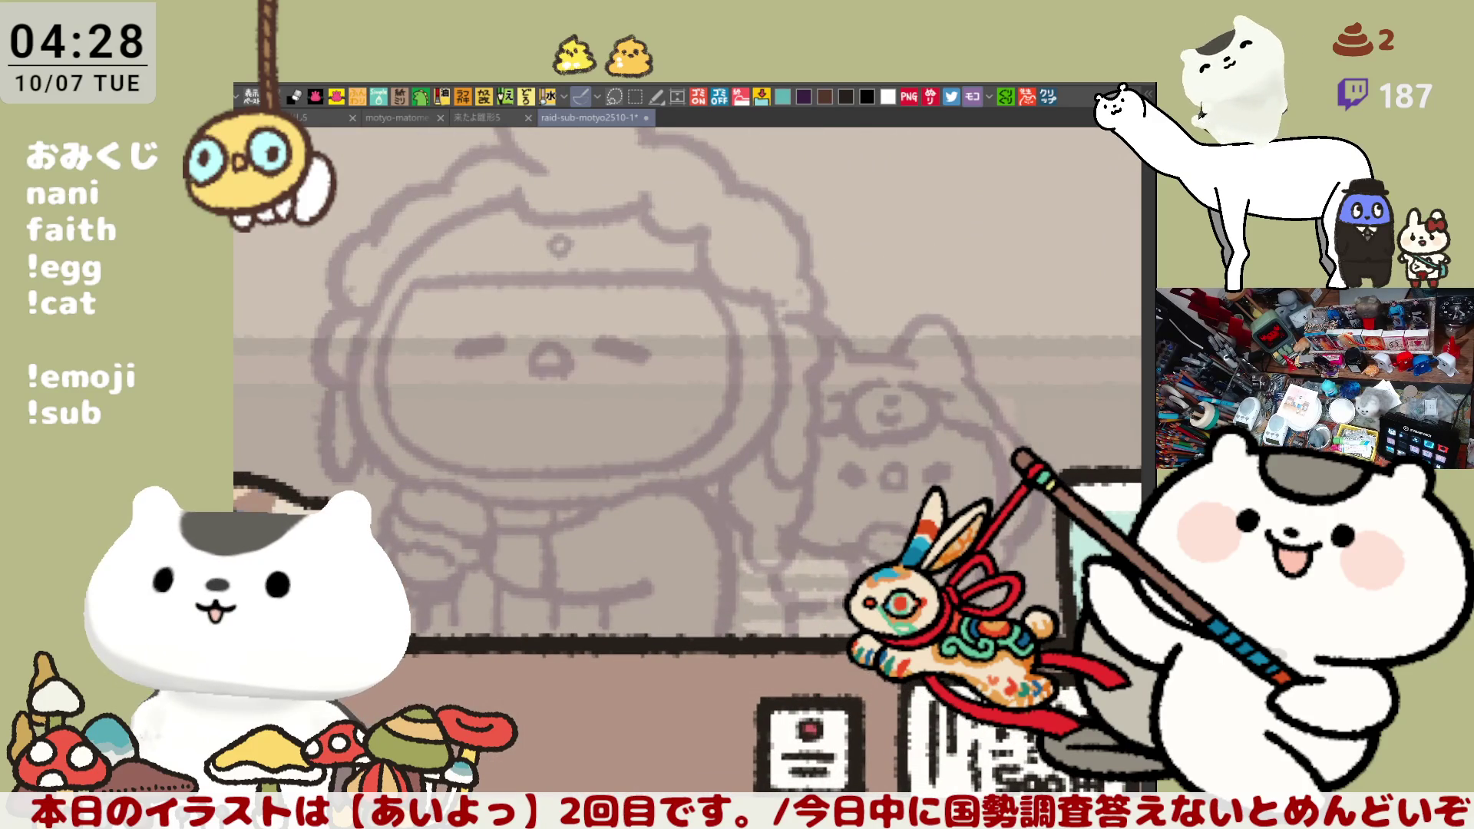
pyautogui.hscroll(-3, 839, 345)
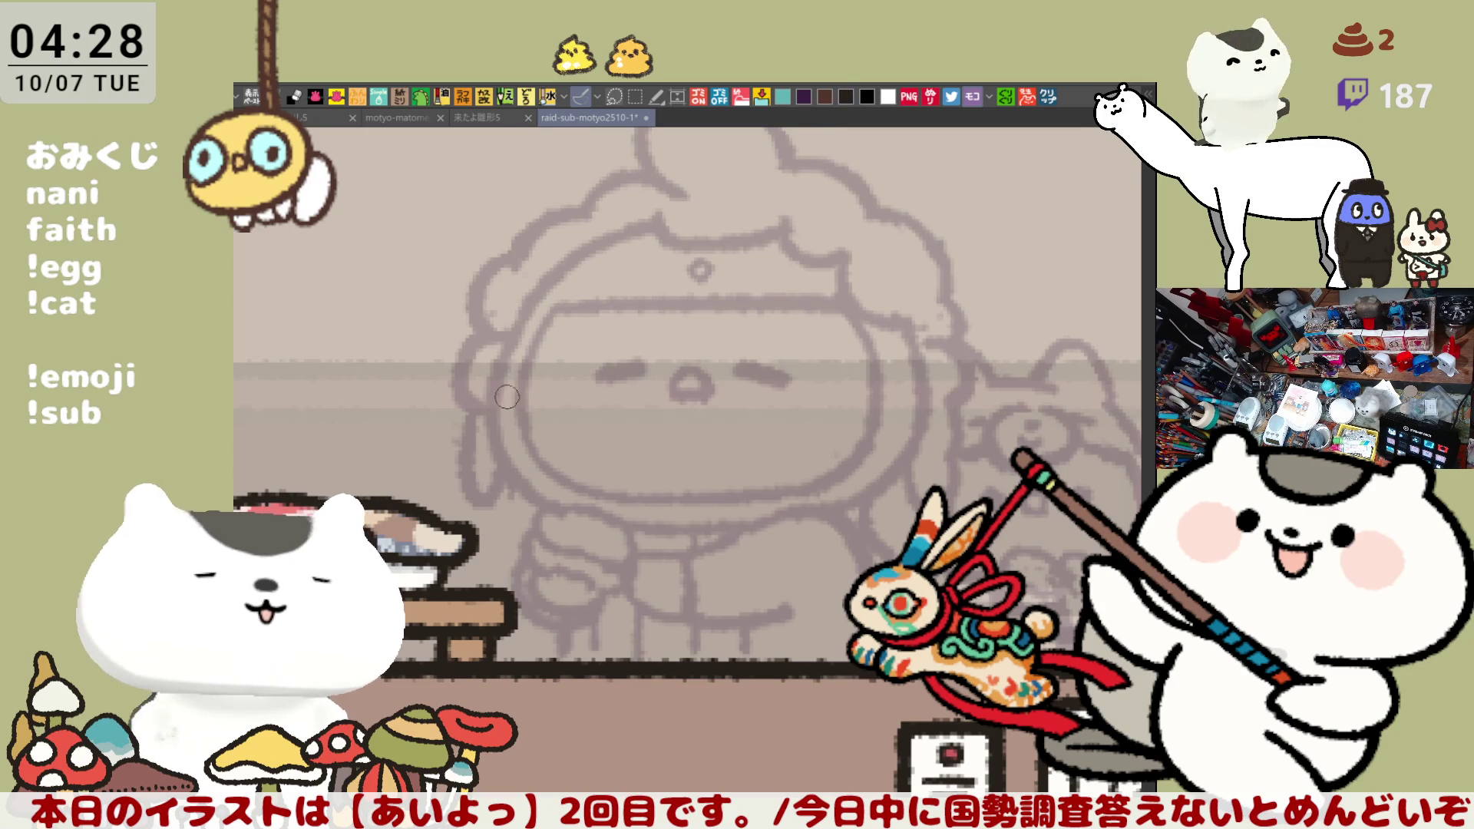
pyautogui.moveTo(549, 305)
pyautogui.mouseDown()
pyautogui.moveTo(519, 461)
pyautogui.moveTo(515, 423)
pyautogui.moveTo(538, 491)
pyautogui.moveTo(530, 453)
pyautogui.moveTo(577, 485)
pyautogui.moveTo(537, 338)
pyautogui.moveTo(580, 484)
pyautogui.moveTo(541, 329)
pyautogui.moveTo(577, 479)
pyautogui.mouseUp()
pyautogui.hotkey('ctrl', 'z')
pyautogui.hotkey('ctrl', 'z')
pyautogui.hotkey('ctrl', 'z')
pyautogui.hotkey('ctrl', 'z')
pyautogui.hotkey('ctrl', 'z')
pyautogui.moveTo(550, 307); pyautogui.dragTo(582, 486)
pyautogui.hotkey('ctrl', 'z')
pyautogui.moveTo(556, 311)
pyautogui.mouseDown()
pyautogui.moveTo(543, 338)
pyautogui.moveTo(551, 465)
pyautogui.mouseUp()
pyautogui.hotkey('ctrl', 'z')
pyautogui.moveTo(554, 307); pyautogui.dragTo(540, 466)
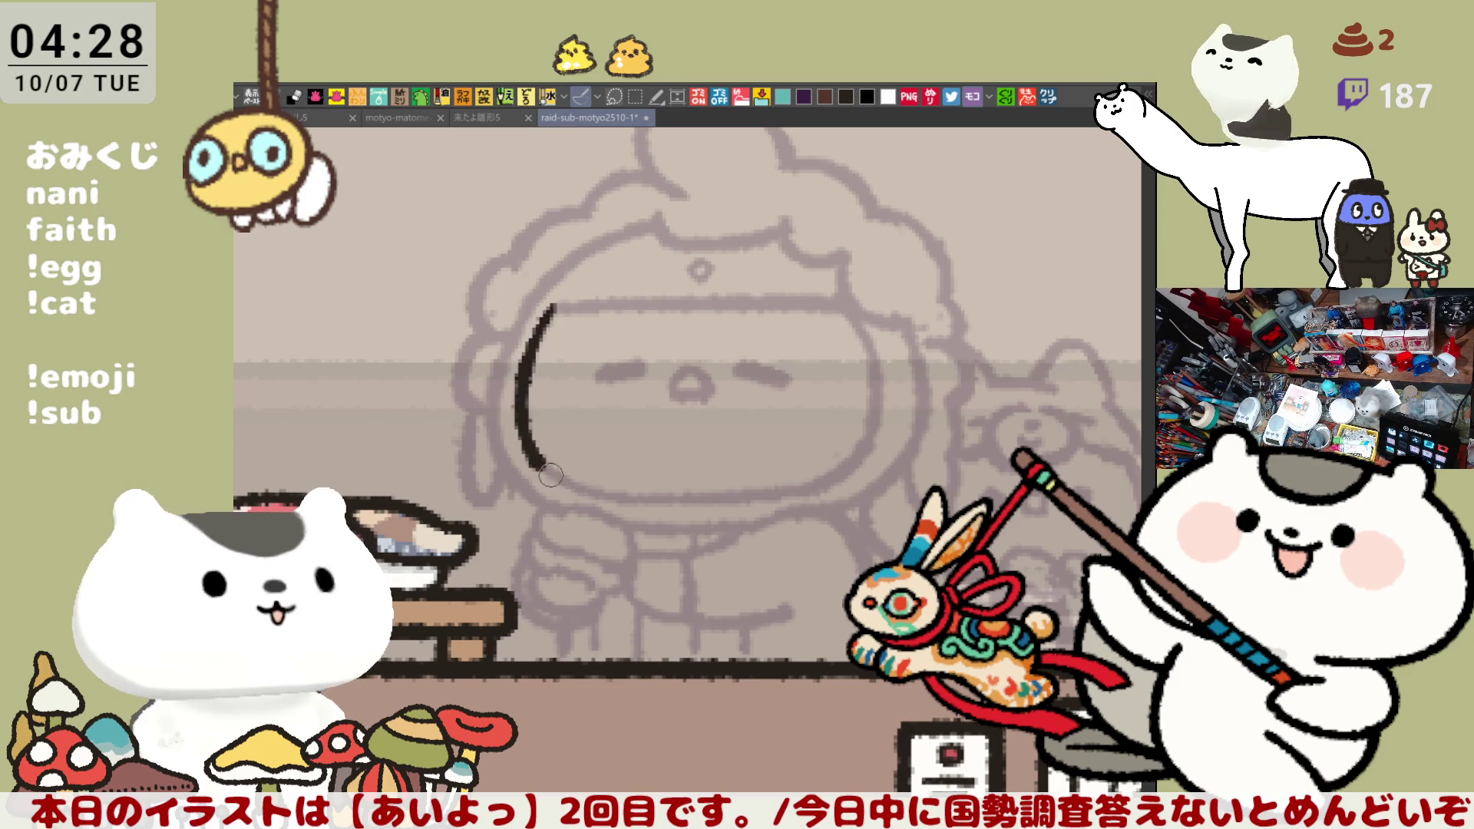
pyautogui.hotkey('ctrl', 'z')
pyautogui.moveTo(554, 307); pyautogui.dragTo(539, 468)
pyautogui.hotkey('ctrl', 'z')
pyautogui.moveTo(554, 309)
pyautogui.mouseDown()
pyautogui.moveTo(548, 470)
pyautogui.moveTo(649, 511)
pyautogui.mouseUp()
# Ink the chin line extending right from the face outline, then mirror the view horizontally
pyautogui.hotkey('ctrl', 'z')
pyautogui.hotkey('ctrl', 'z')
pyautogui.moveTo(553, 470); pyautogui.dragTo(698, 495)
pyautogui.hotkey('ctrl', 'z')
pyautogui.moveTo(580, 476); pyautogui.dragTo(674, 492)
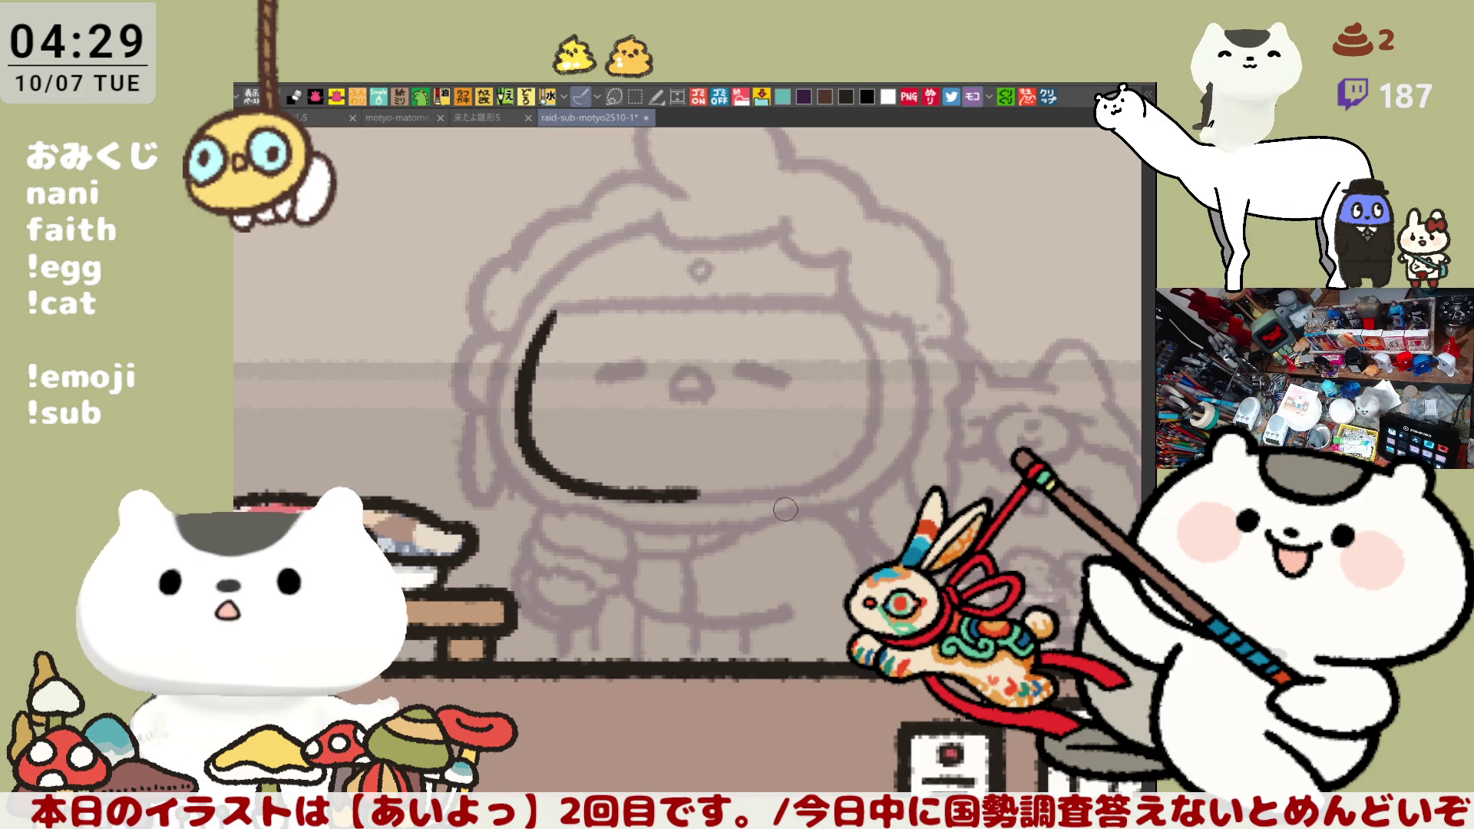
pyautogui.hotkey('ctrl', 'z')
pyautogui.moveTo(580, 474); pyautogui.dragTo(695, 495)
pyautogui.moveTo(555, 470)
pyautogui.mouseDown()
pyautogui.moveTo(677, 500)
pyautogui.moveTo(756, 497)
pyautogui.mouseUp()
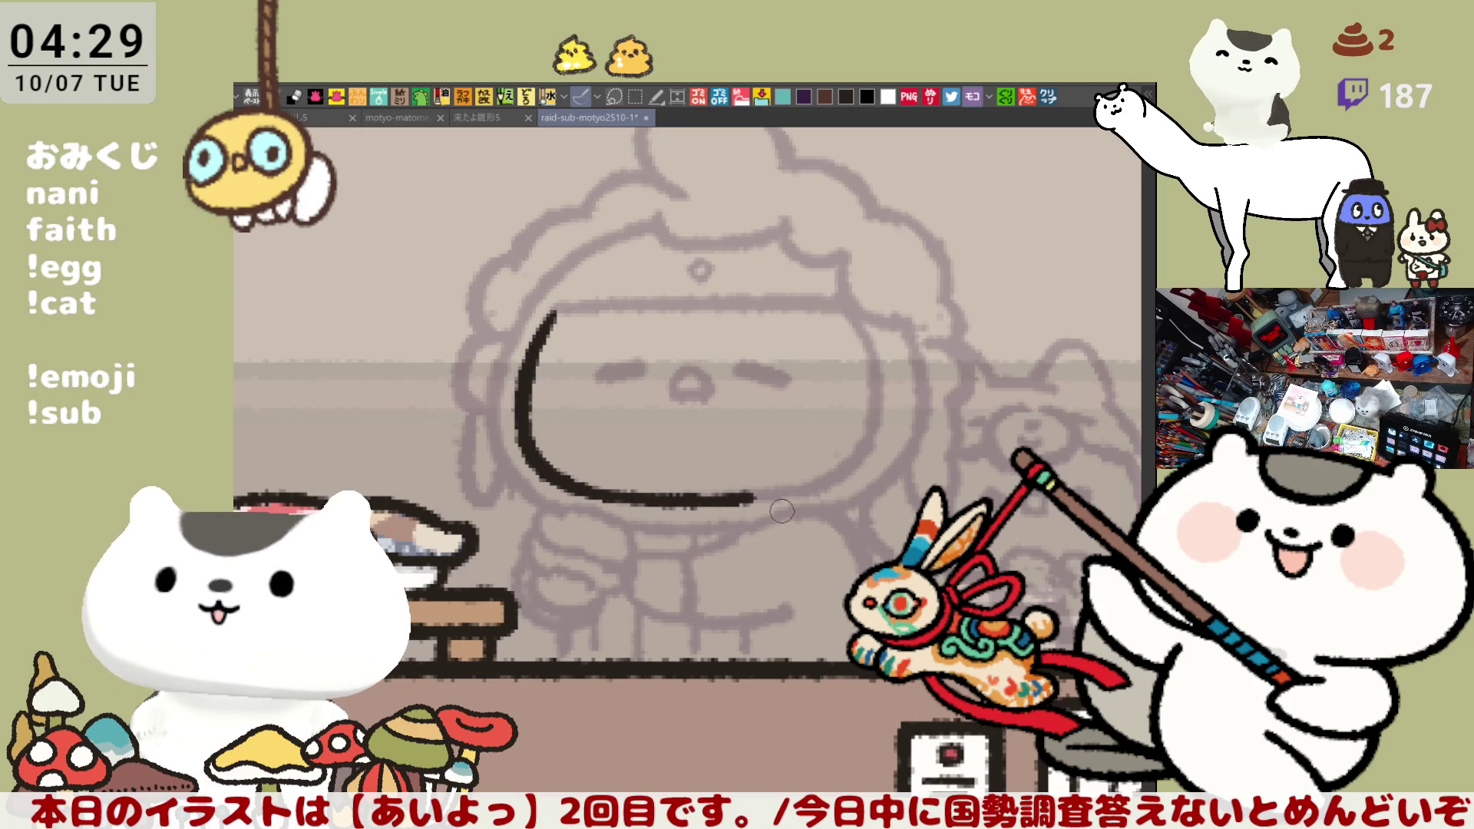
pyautogui.hotkey('ctrl', 'z')
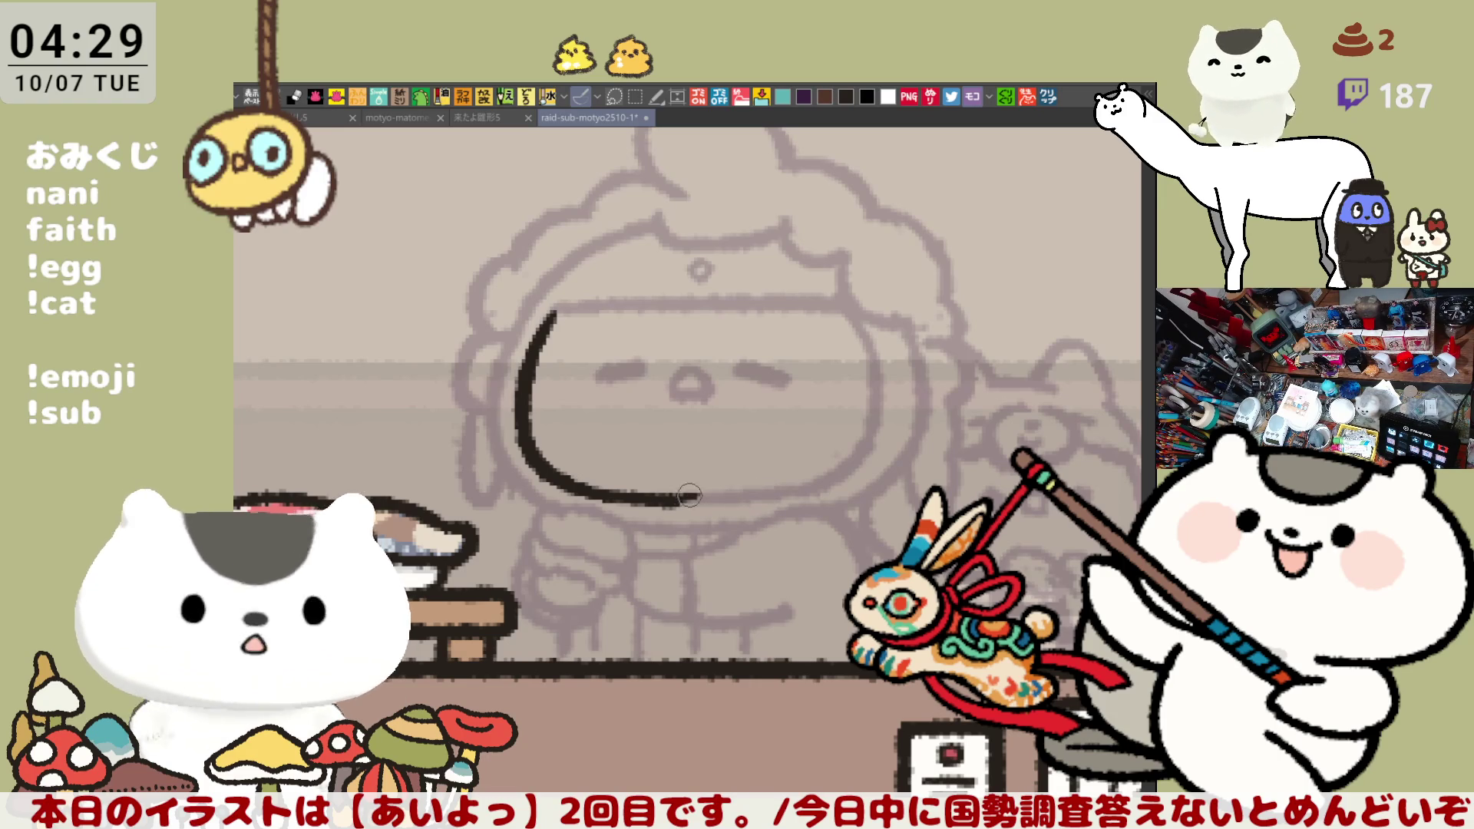
pyautogui.moveTo(711, 493); pyautogui.dragTo(783, 496)
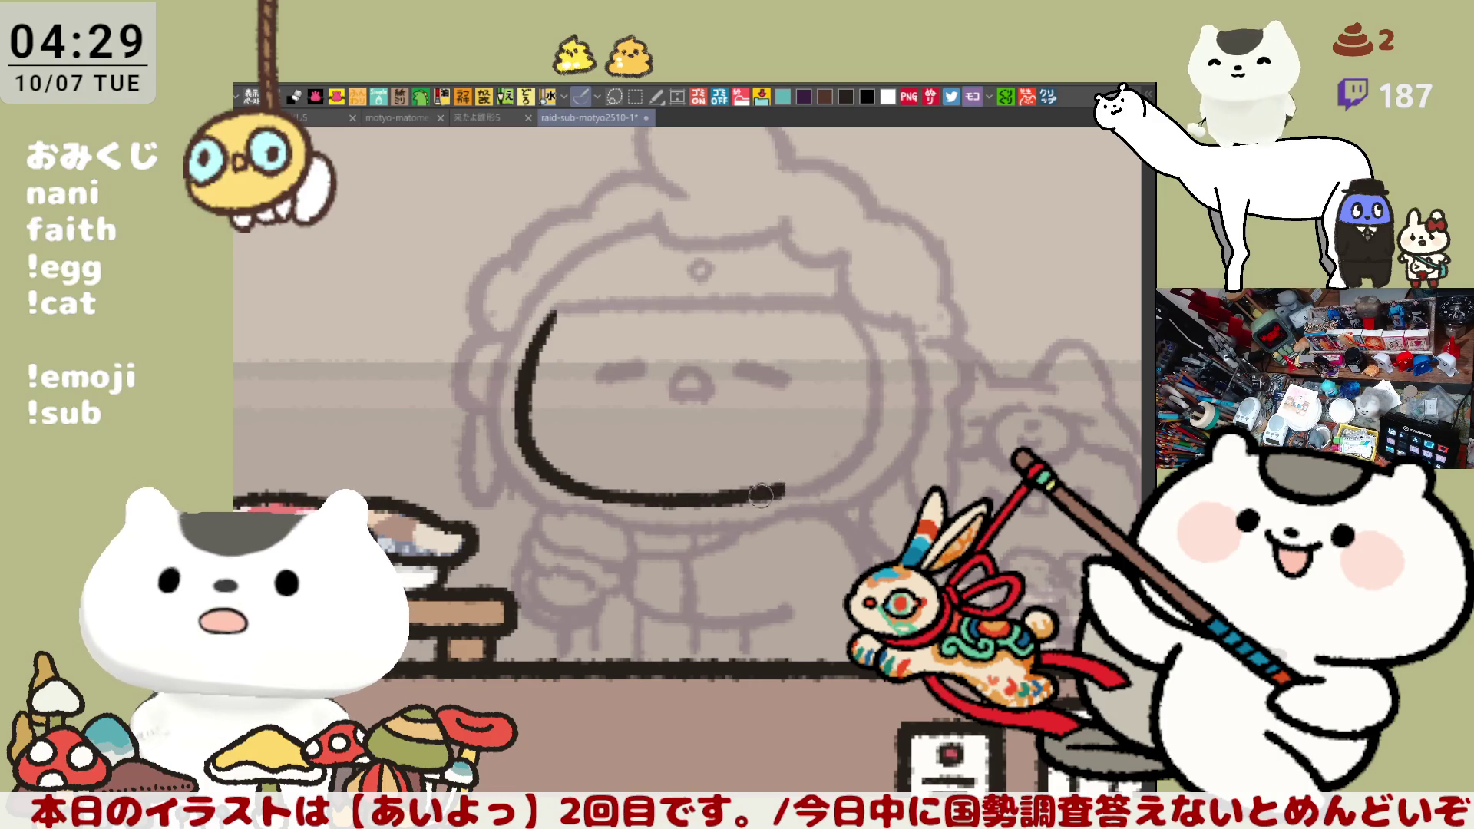
pyautogui.press('h')
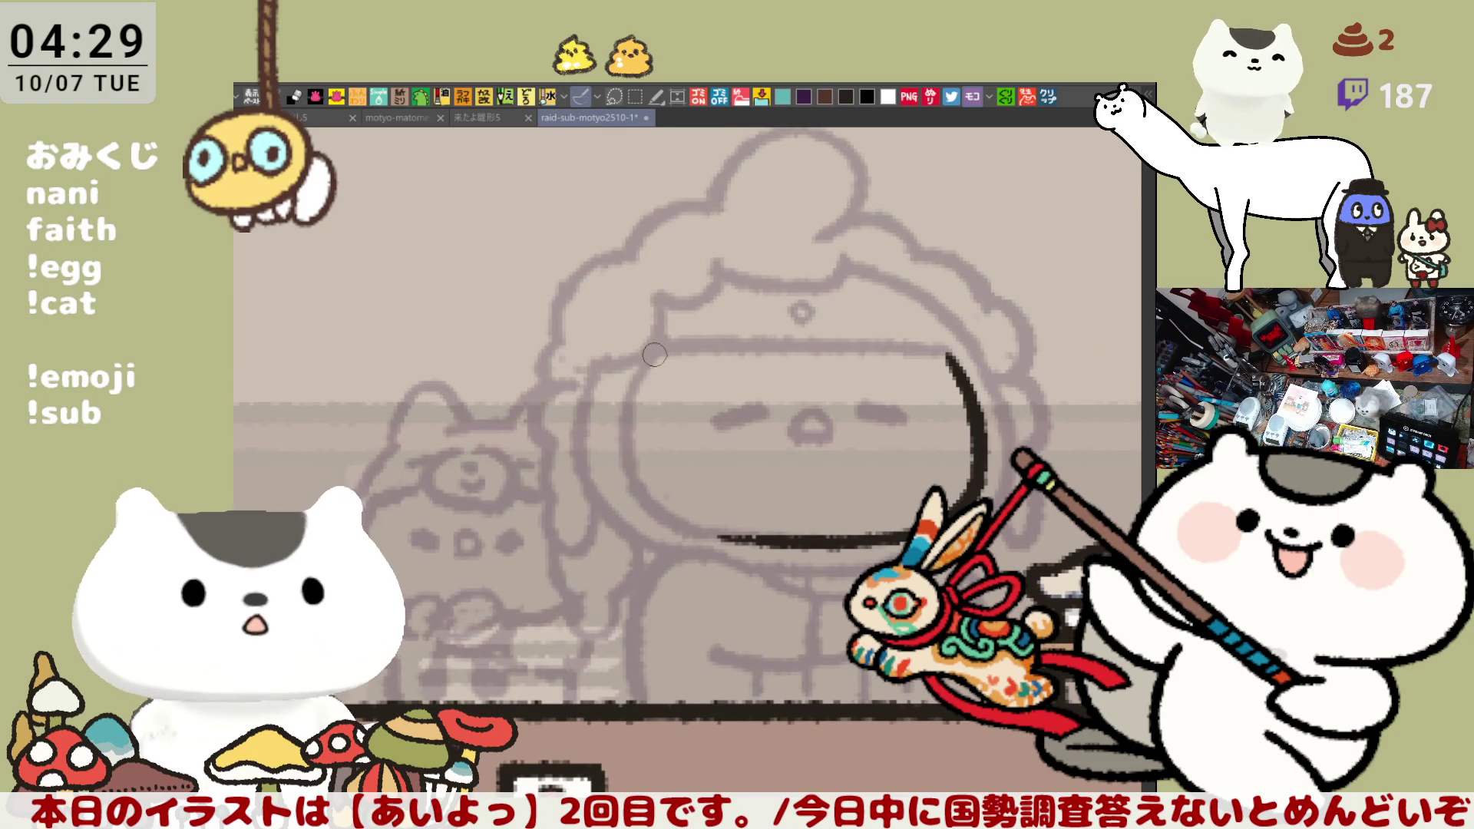
# Ink the other side of the face and join it to the chin line
pyautogui.moveTo(651, 355)
pyautogui.mouseDown()
pyautogui.moveTo(626, 449)
pyautogui.moveTo(643, 493)
pyautogui.mouseUp()
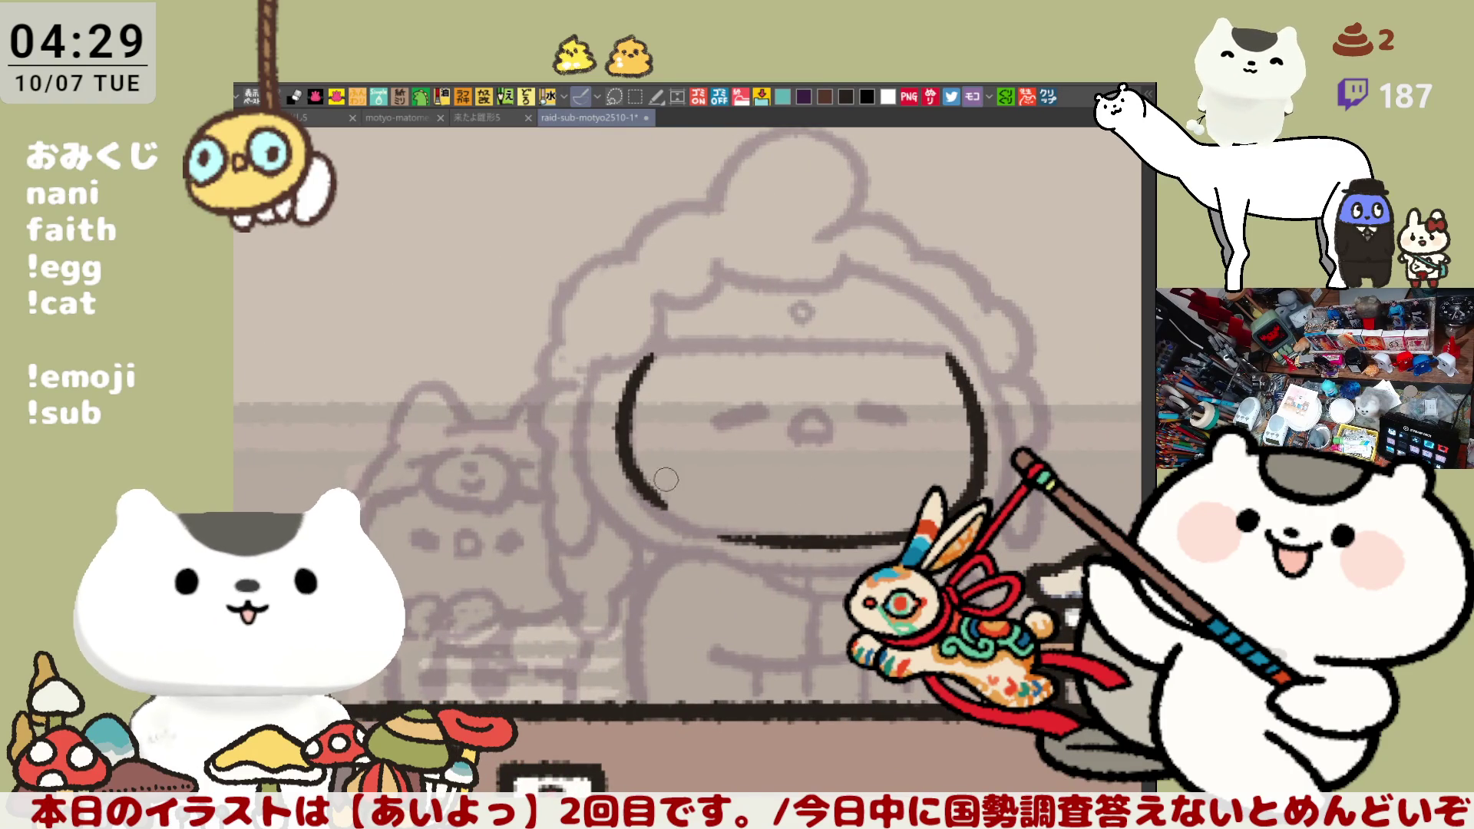
pyautogui.hotkey('ctrl', 'z')
pyautogui.moveTo(651, 355); pyautogui.dragTo(643, 493)
pyautogui.hotkey('ctrl', 'z')
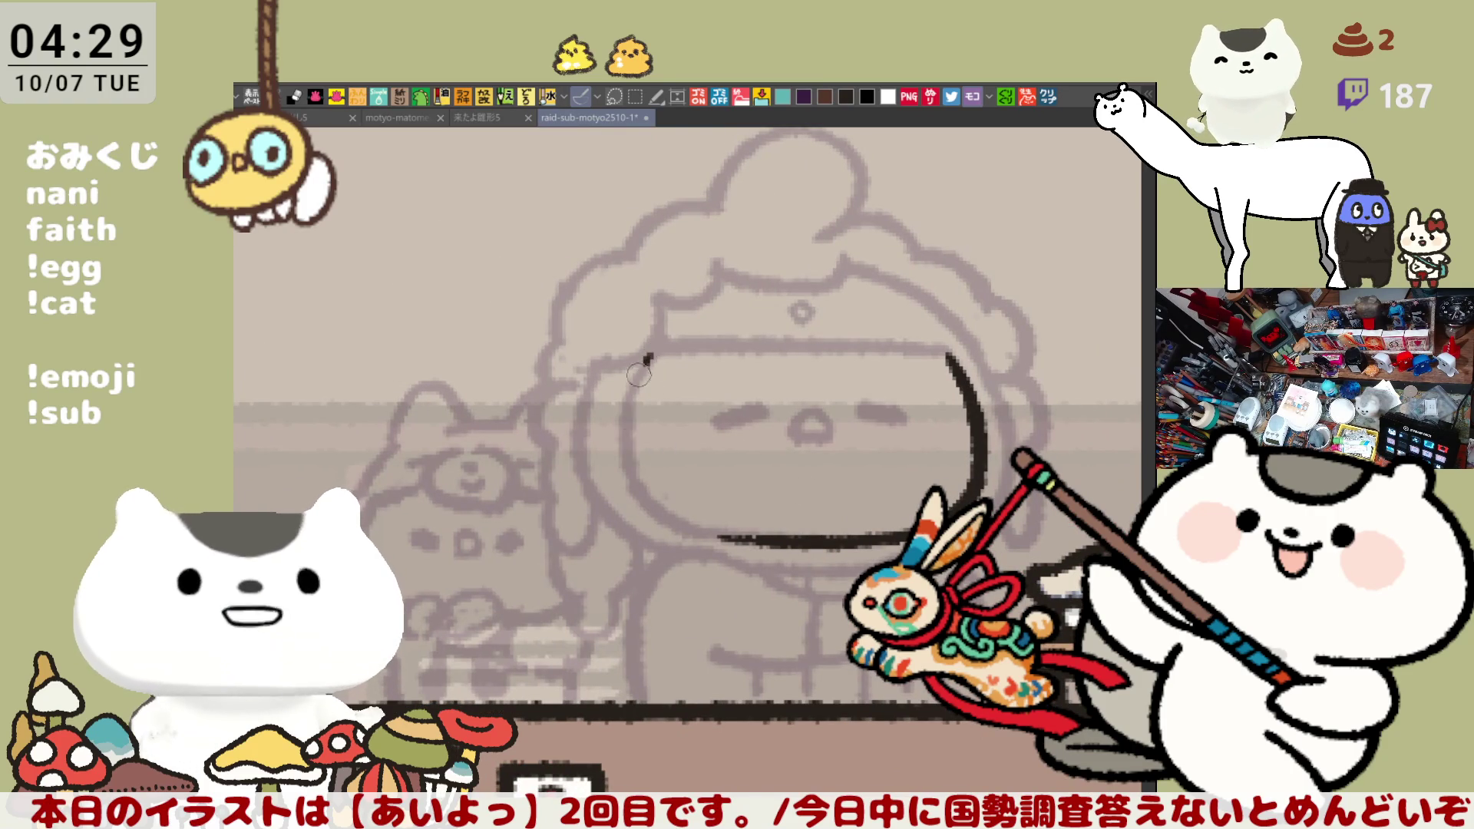
pyautogui.moveTo(651, 355); pyautogui.dragTo(662, 506)
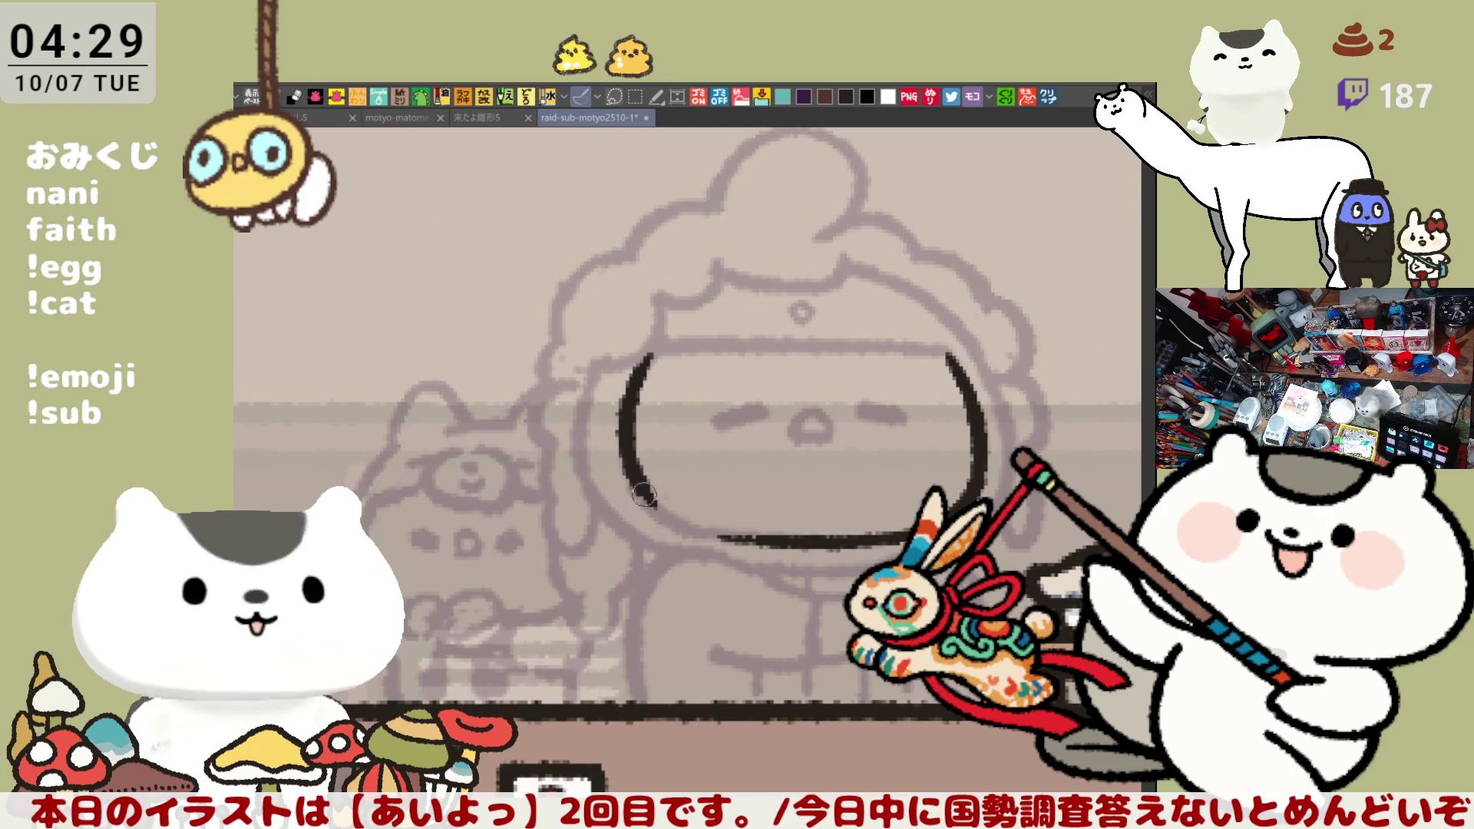
pyautogui.moveTo(643, 491); pyautogui.dragTo(711, 533)
pyautogui.hotkey('ctrl', 'z')
pyautogui.moveTo(623, 459)
pyautogui.mouseDown()
pyautogui.moveTo(705, 529)
pyautogui.moveTo(748, 539)
pyautogui.mouseUp()
pyautogui.hotkey('ctrl', 'z')
pyautogui.hotkey('ctrl', 'z')
pyautogui.moveTo(661, 513); pyautogui.dragTo(768, 542)
pyautogui.hotkey('ctrl', 'z')
pyautogui.moveTo(672, 519); pyautogui.dragTo(758, 540)
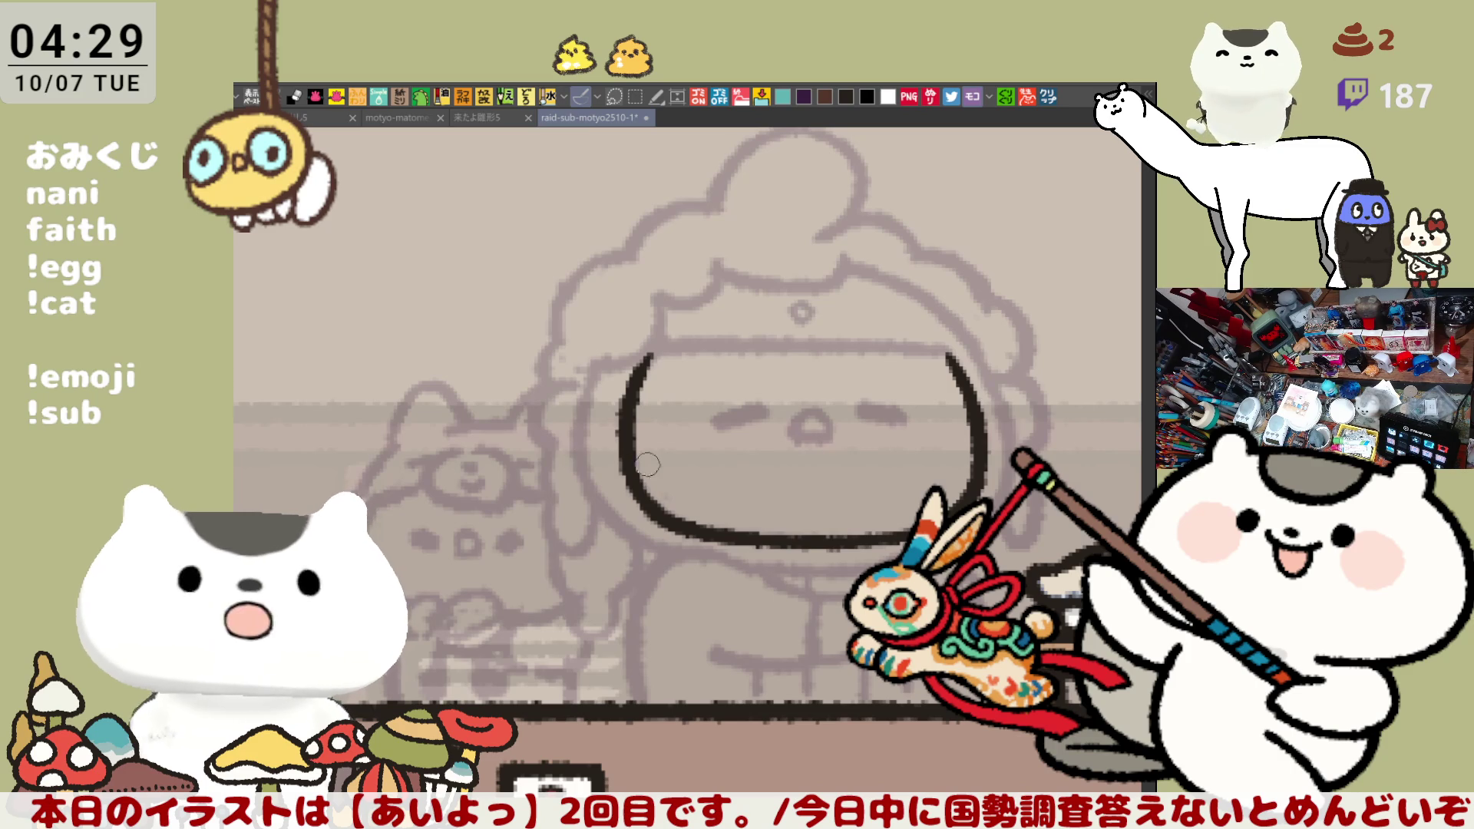
# Ink the outer curve beside the face, adding a short tail at its lower end
pyautogui.moveTo(598, 353); pyautogui.dragTo(614, 526)
pyautogui.hotkey('ctrl', 'z')
pyautogui.moveTo(595, 353); pyautogui.dragTo(657, 544)
pyautogui.hotkey('ctrl', 'z')
pyautogui.moveTo(595, 355); pyautogui.dragTo(665, 554)
pyautogui.hotkey('ctrl', 'z')
pyautogui.moveTo(587, 357)
pyautogui.mouseDown()
pyautogui.moveTo(618, 542)
pyautogui.moveTo(676, 557)
pyautogui.mouseUp()
pyautogui.hotkey('ctrl', 'z')
pyautogui.moveTo(574, 400); pyautogui.dragTo(680, 559)
pyautogui.hotkey('ctrl', 'z')
pyautogui.moveTo(591, 355)
pyautogui.mouseDown()
pyautogui.moveTo(588, 503)
pyautogui.moveTo(687, 559)
pyautogui.mouseUp()
pyautogui.hotkey('ctrl', 'z')
pyautogui.moveTo(592, 349)
pyautogui.mouseDown()
pyautogui.moveTo(570, 441)
pyautogui.moveTo(684, 569)
pyautogui.mouseUp()
pyautogui.hotkey('ctrl', 'z')
pyautogui.moveTo(591, 354)
pyautogui.mouseDown()
pyautogui.moveTo(592, 507)
pyautogui.moveTo(687, 565)
pyautogui.moveTo(588, 507)
pyautogui.moveTo(629, 529)
pyautogui.mouseUp()
pyautogui.hotkey('ctrl', 'z')
pyautogui.hotkey('ctrl', 'z')
pyautogui.moveTo(591, 349)
pyautogui.mouseDown()
pyautogui.moveTo(587, 388)
pyautogui.moveTo(665, 553)
pyautogui.mouseUp()
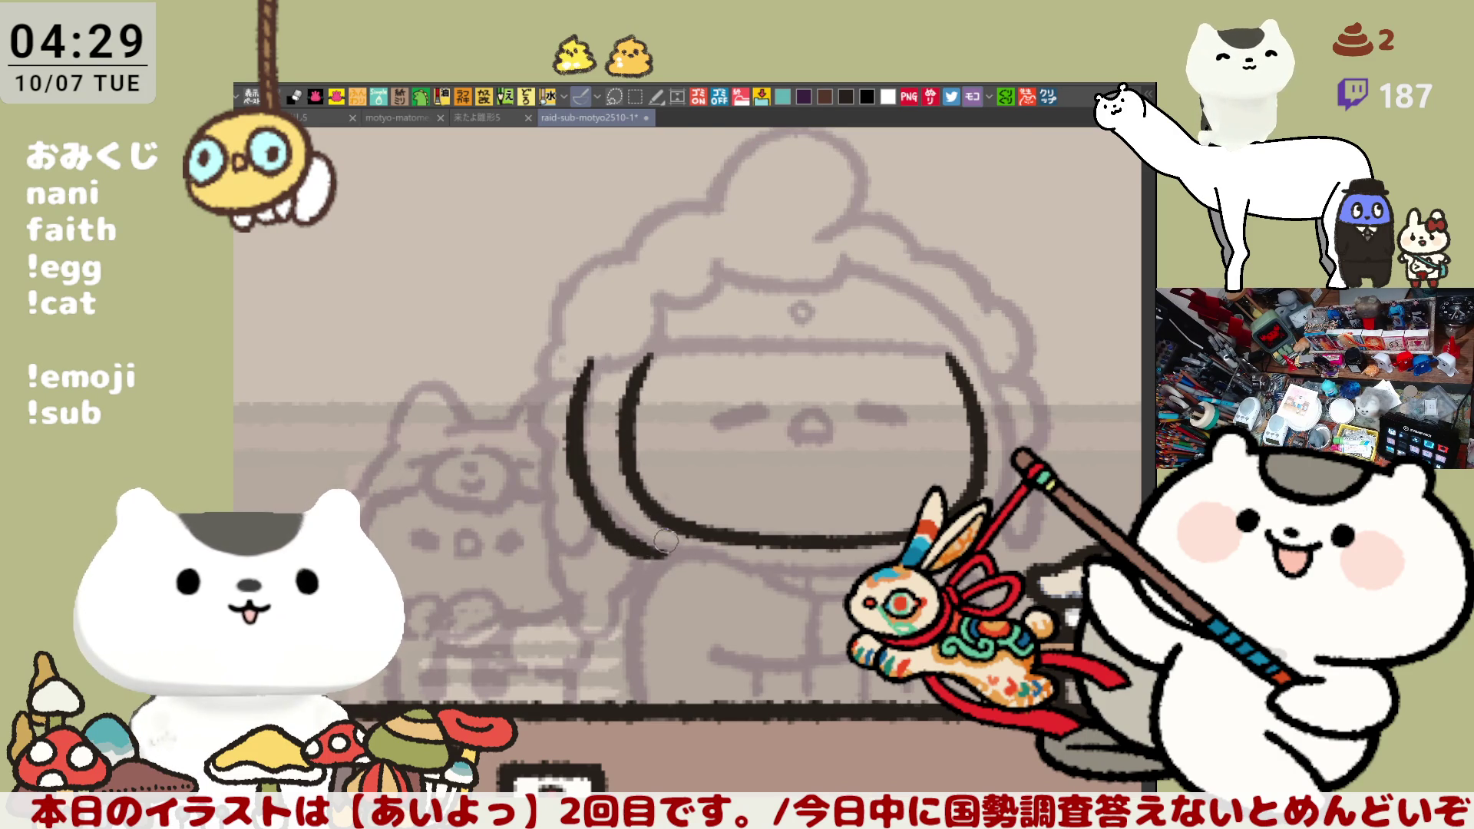
pyautogui.hotkey('ctrl', 'z')
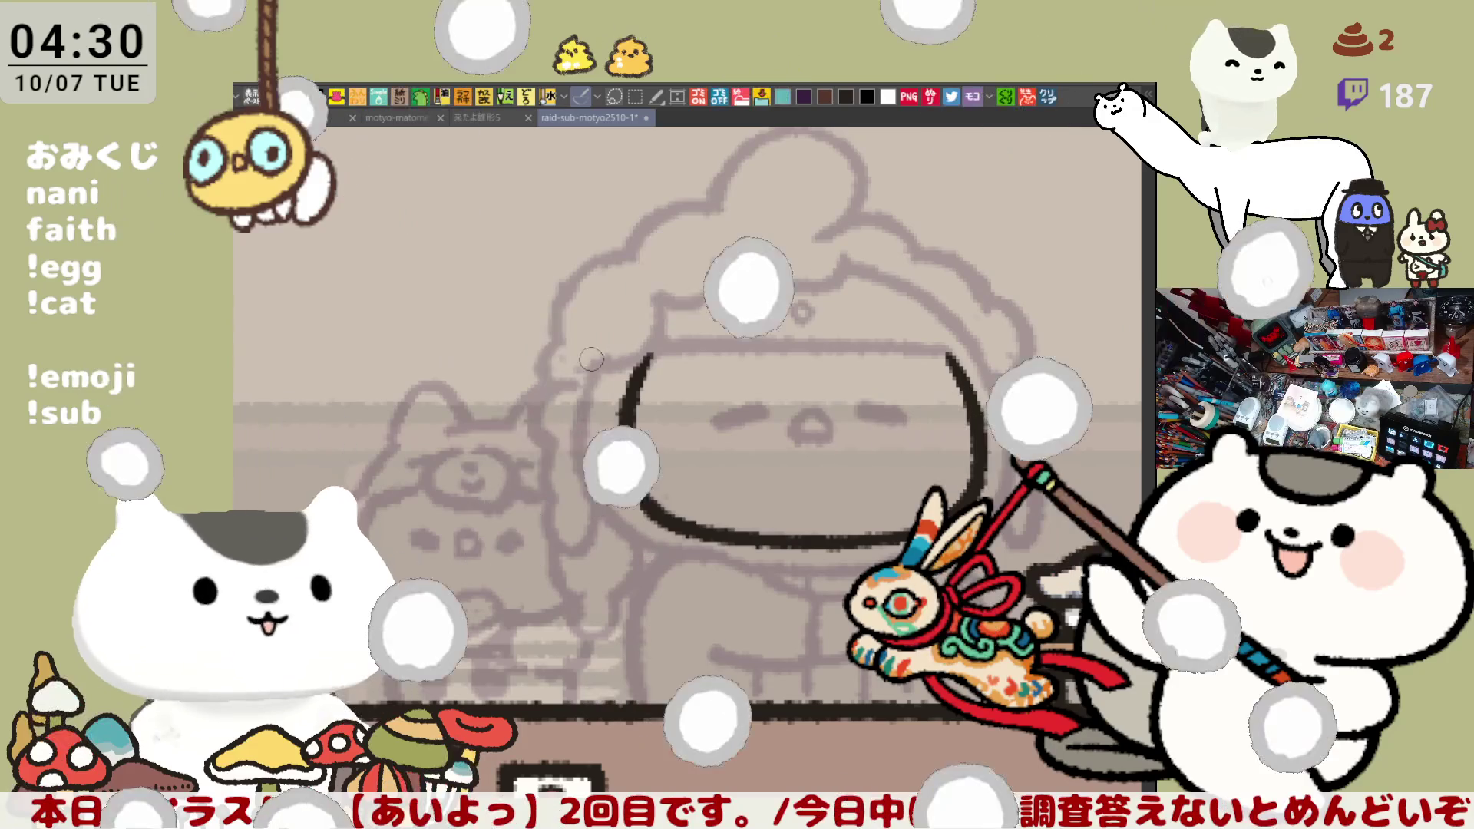
pyautogui.moveTo(591, 359); pyautogui.dragTo(622, 522)
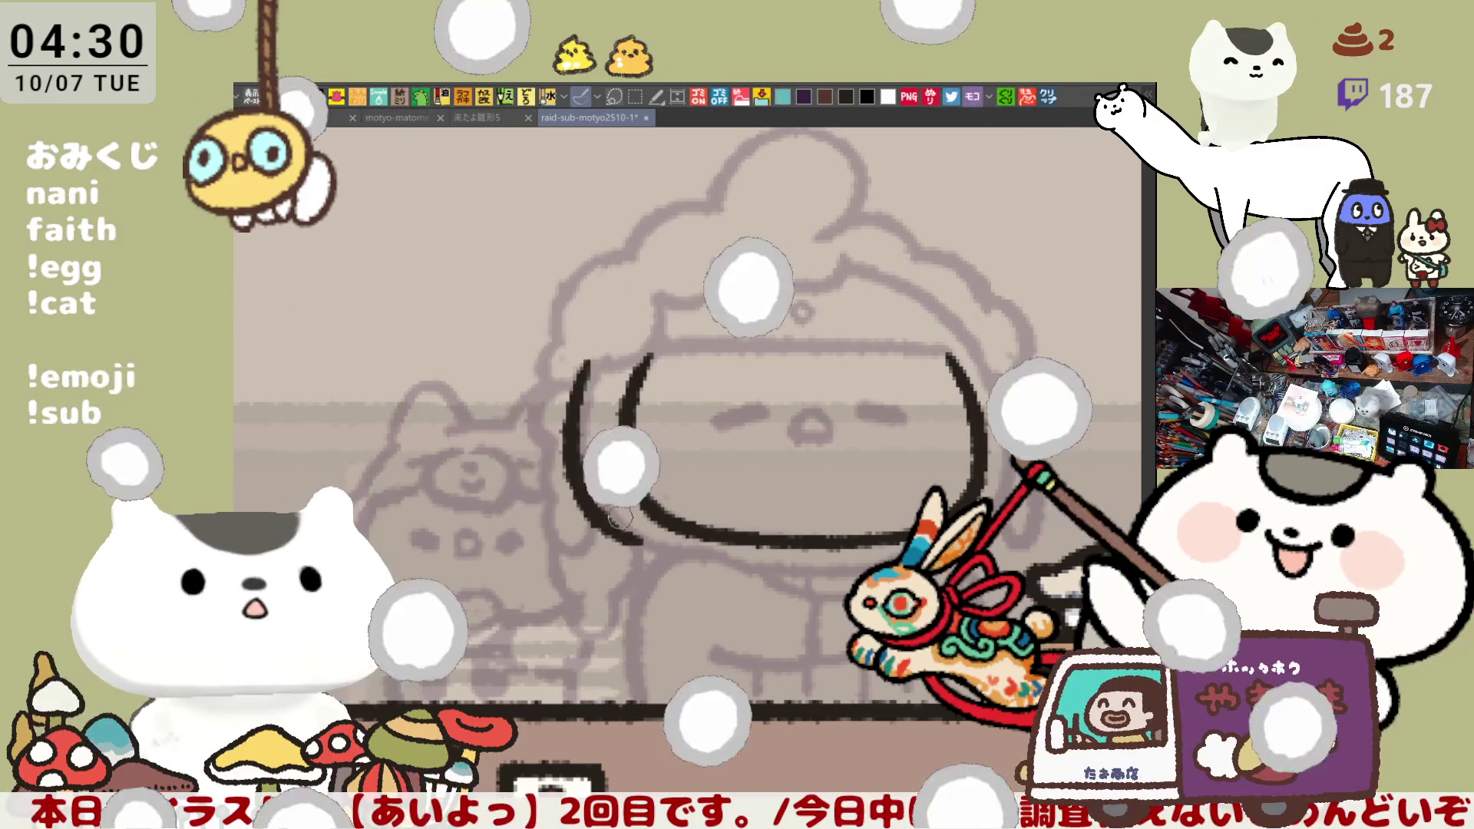
pyautogui.hotkey('ctrl', 'z')
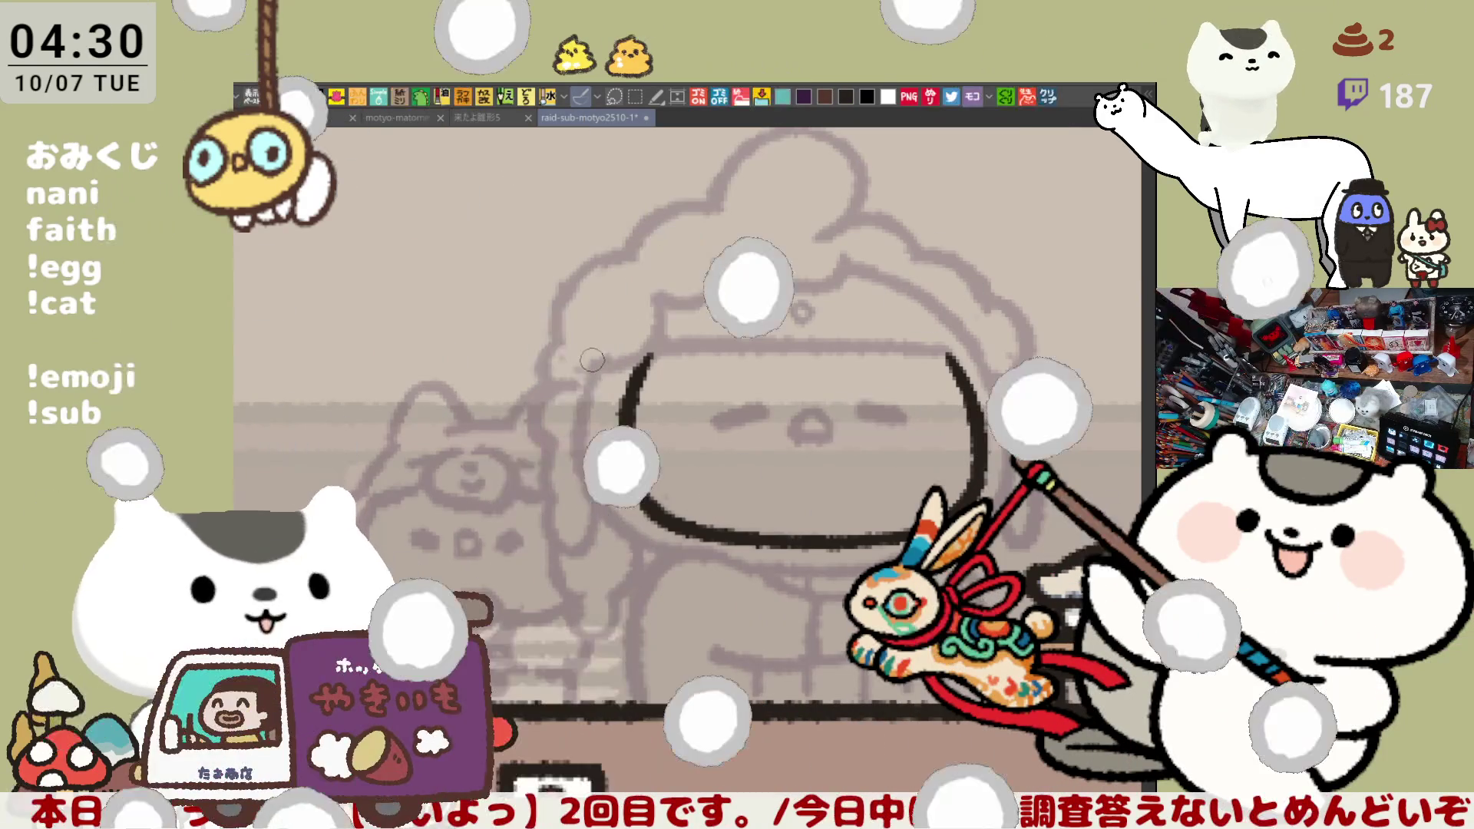
pyautogui.moveTo(592, 362); pyautogui.dragTo(614, 526)
pyautogui.hotkey('ctrl', 'z')
pyautogui.moveTo(592, 362); pyautogui.dragTo(615, 529)
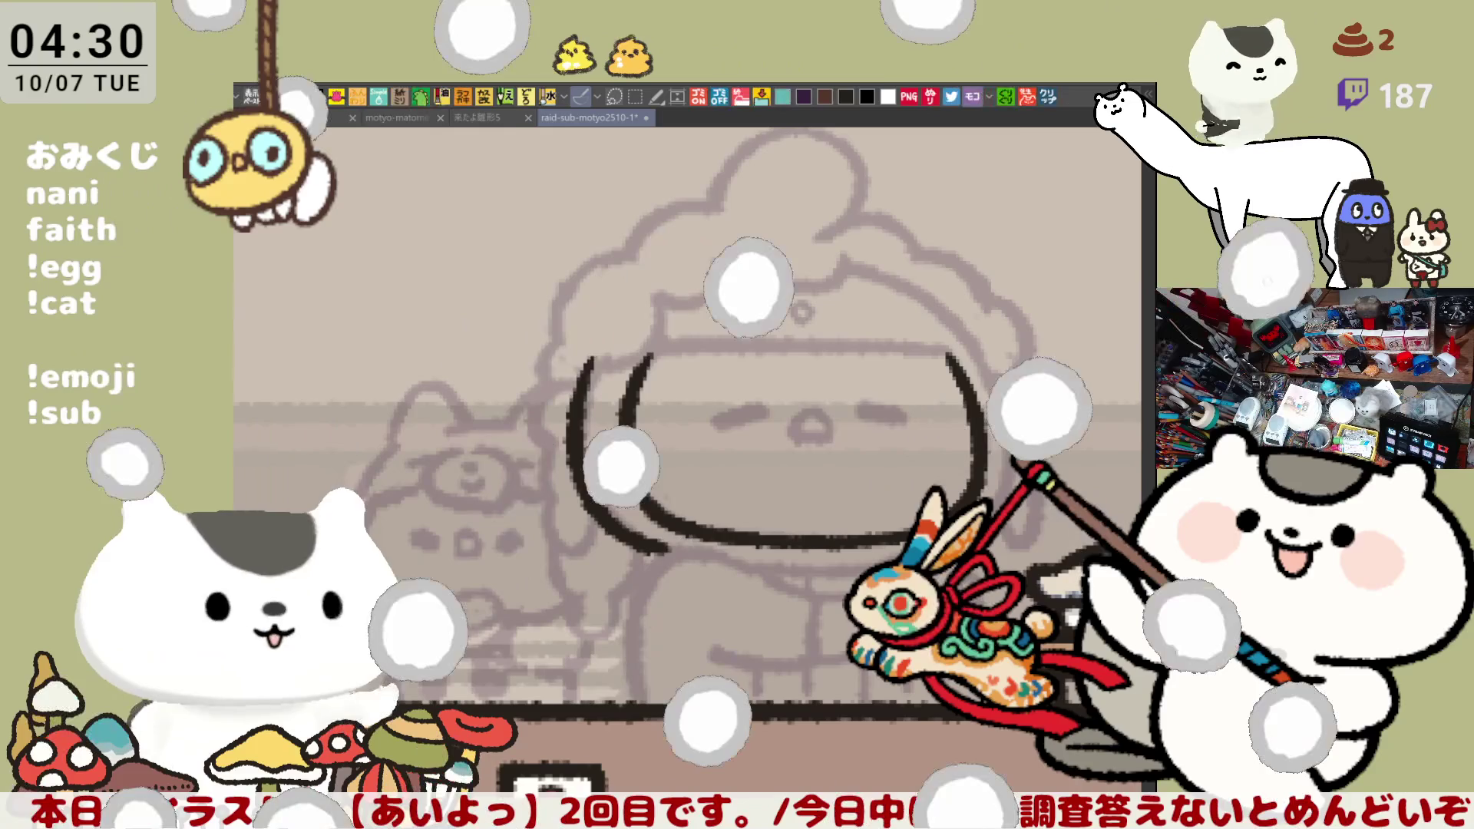
pyautogui.moveTo(660, 548); pyautogui.dragTo(694, 554)
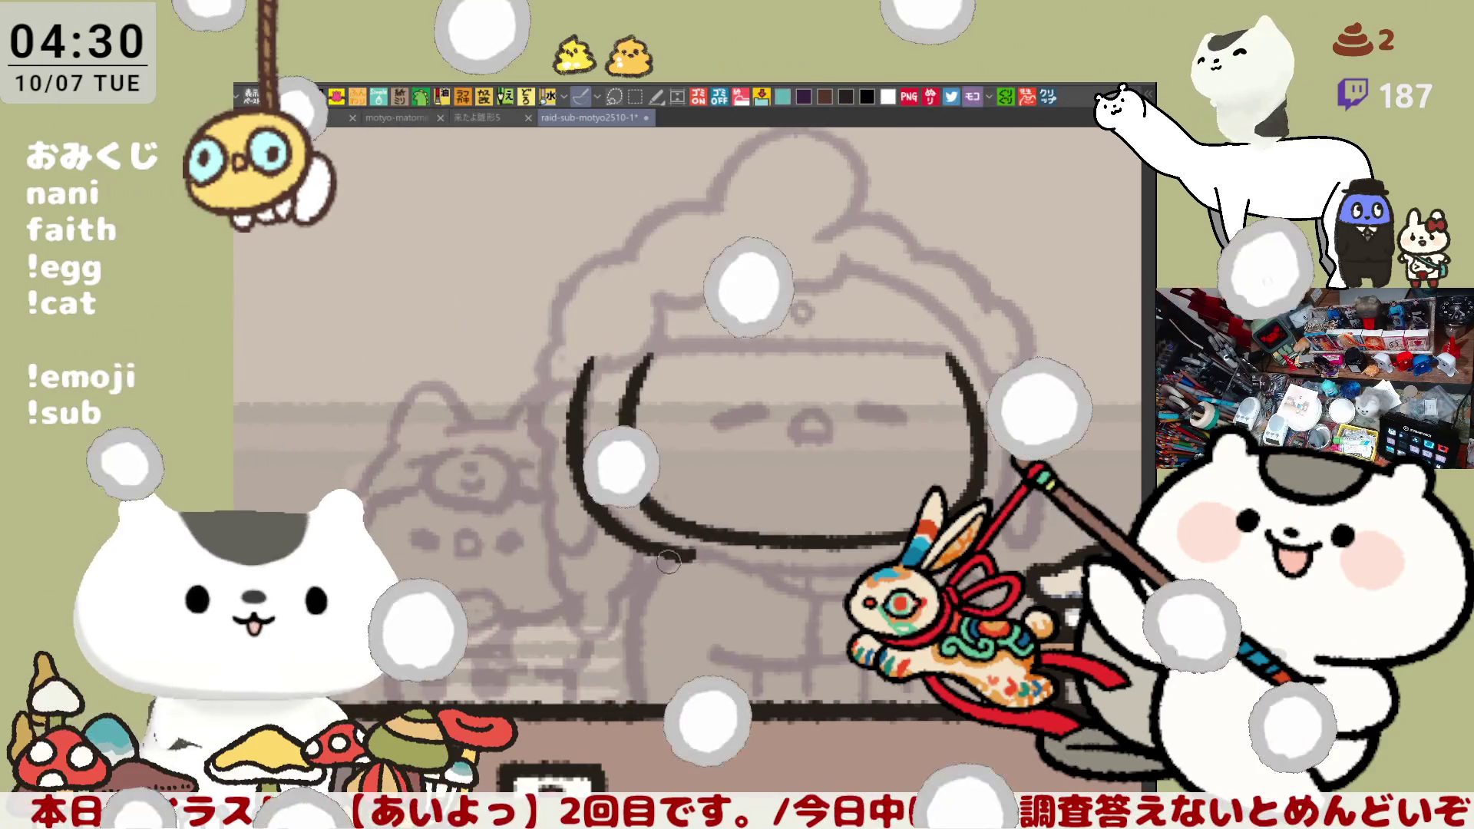
pyautogui.moveTo(672, 552); pyautogui.dragTo(696, 560)
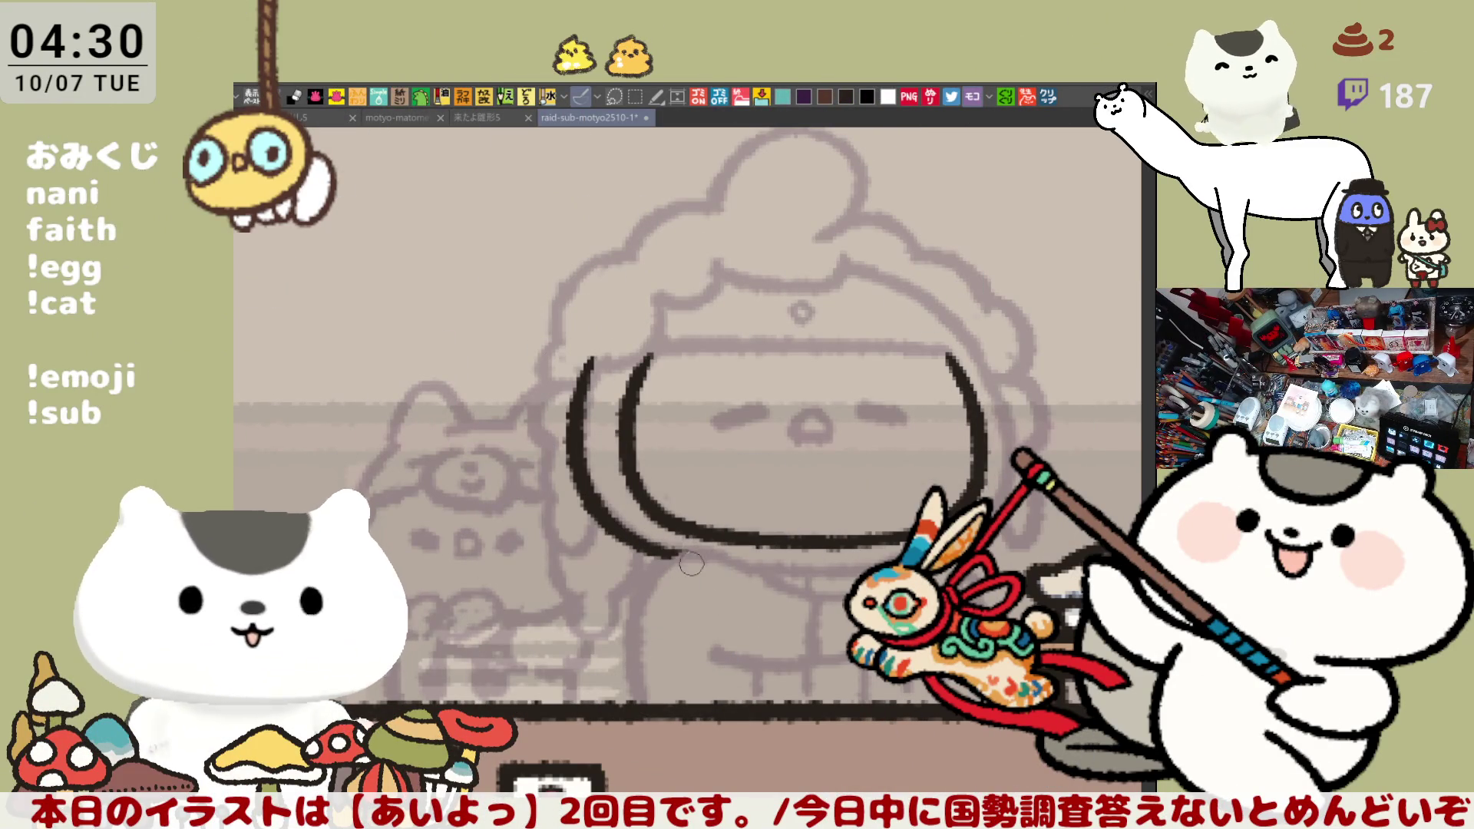
# Ink the neck lines: a curve below the chin, a vertical drop, a bottom line, and a body curve
pyautogui.moveTo(653, 568)
pyautogui.mouseDown()
pyautogui.moveTo(676, 558)
pyautogui.moveTo(818, 599)
pyautogui.mouseUp()
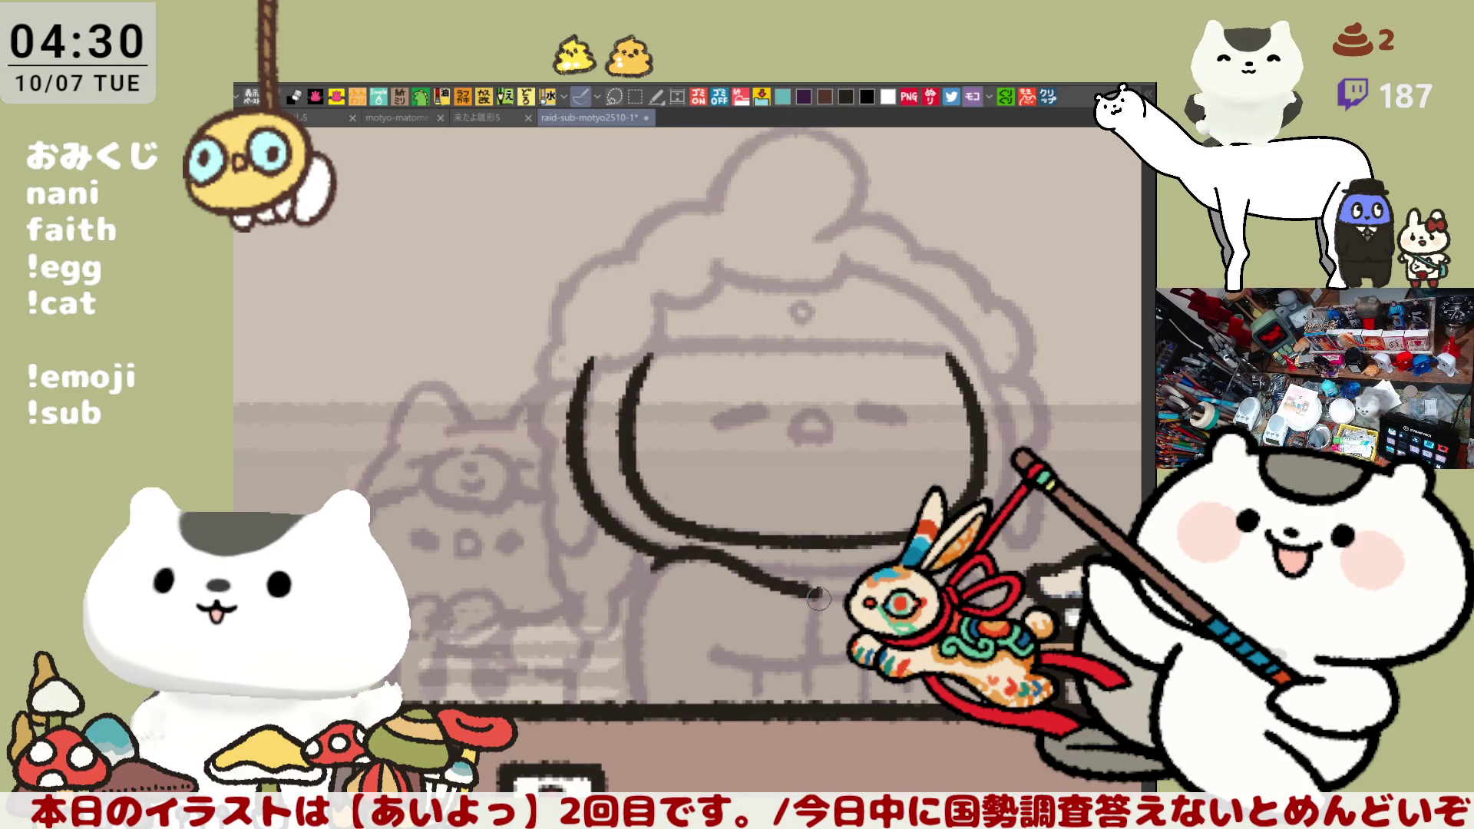
pyautogui.moveTo(815, 595); pyautogui.dragTo(813, 654)
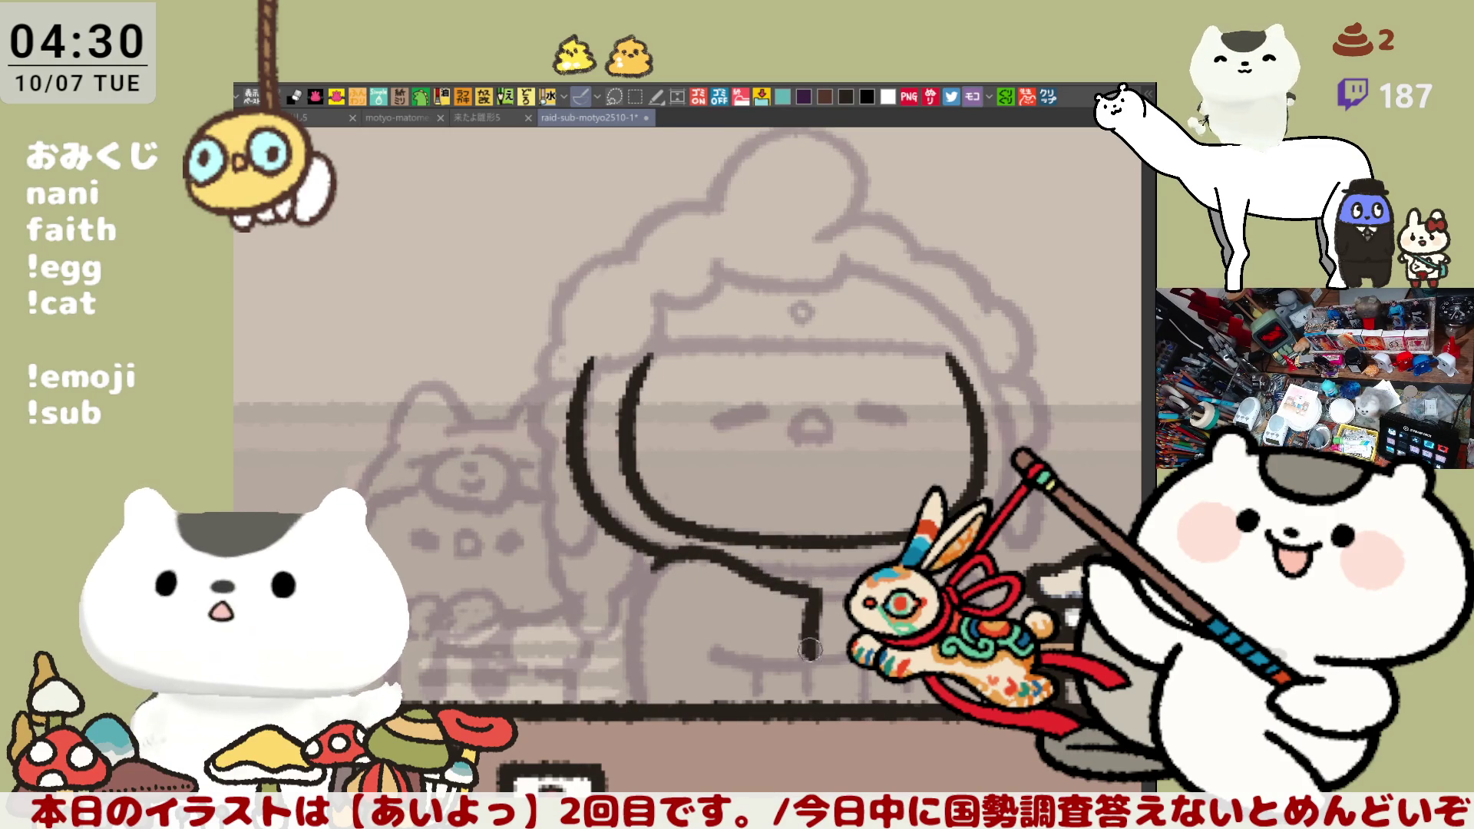
pyautogui.hotkey('ctrl', 'z')
pyautogui.moveTo(815, 587); pyautogui.dragTo(813, 662)
pyautogui.moveTo(706, 644)
pyautogui.mouseDown()
pyautogui.moveTo(772, 666)
pyautogui.moveTo(816, 659)
pyautogui.mouseUp()
pyautogui.hotkey('ctrl', 'z')
pyautogui.hotkey('ctrl', 'z')
pyautogui.moveTo(700, 642)
pyautogui.mouseDown()
pyautogui.moveTo(768, 666)
pyautogui.moveTo(815, 660)
pyautogui.mouseUp()
pyautogui.hotkey('ctrl', 'z')
pyautogui.moveTo(697, 637); pyautogui.dragTo(816, 662)
pyautogui.hotkey('ctrl', 'z')
pyautogui.moveTo(695, 637); pyautogui.dragTo(803, 664)
pyautogui.hotkey('ctrl', 'z')
pyautogui.moveTo(697, 636); pyautogui.dragTo(814, 659)
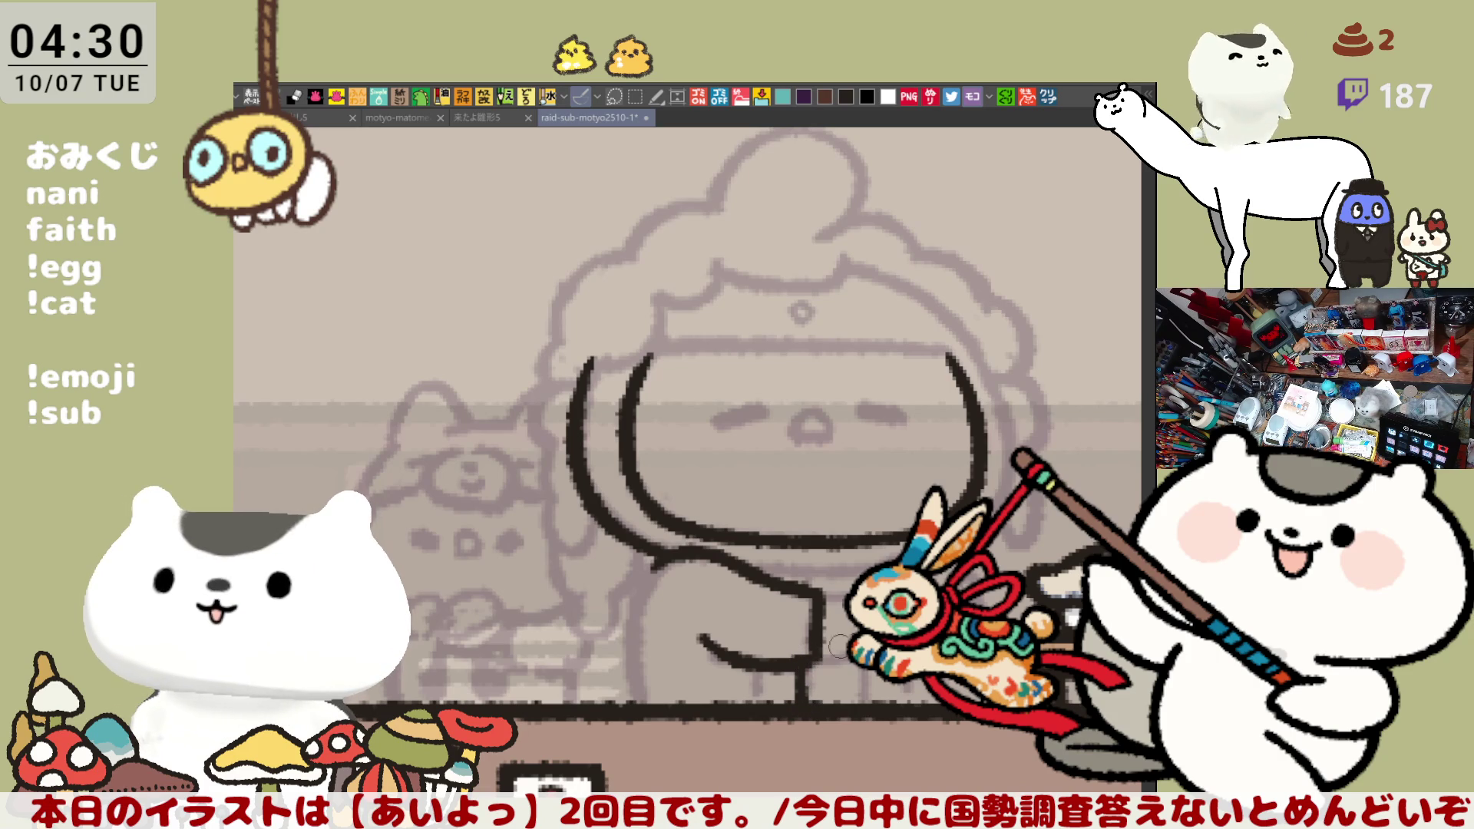
pyautogui.hotkey('ctrl', 'z')
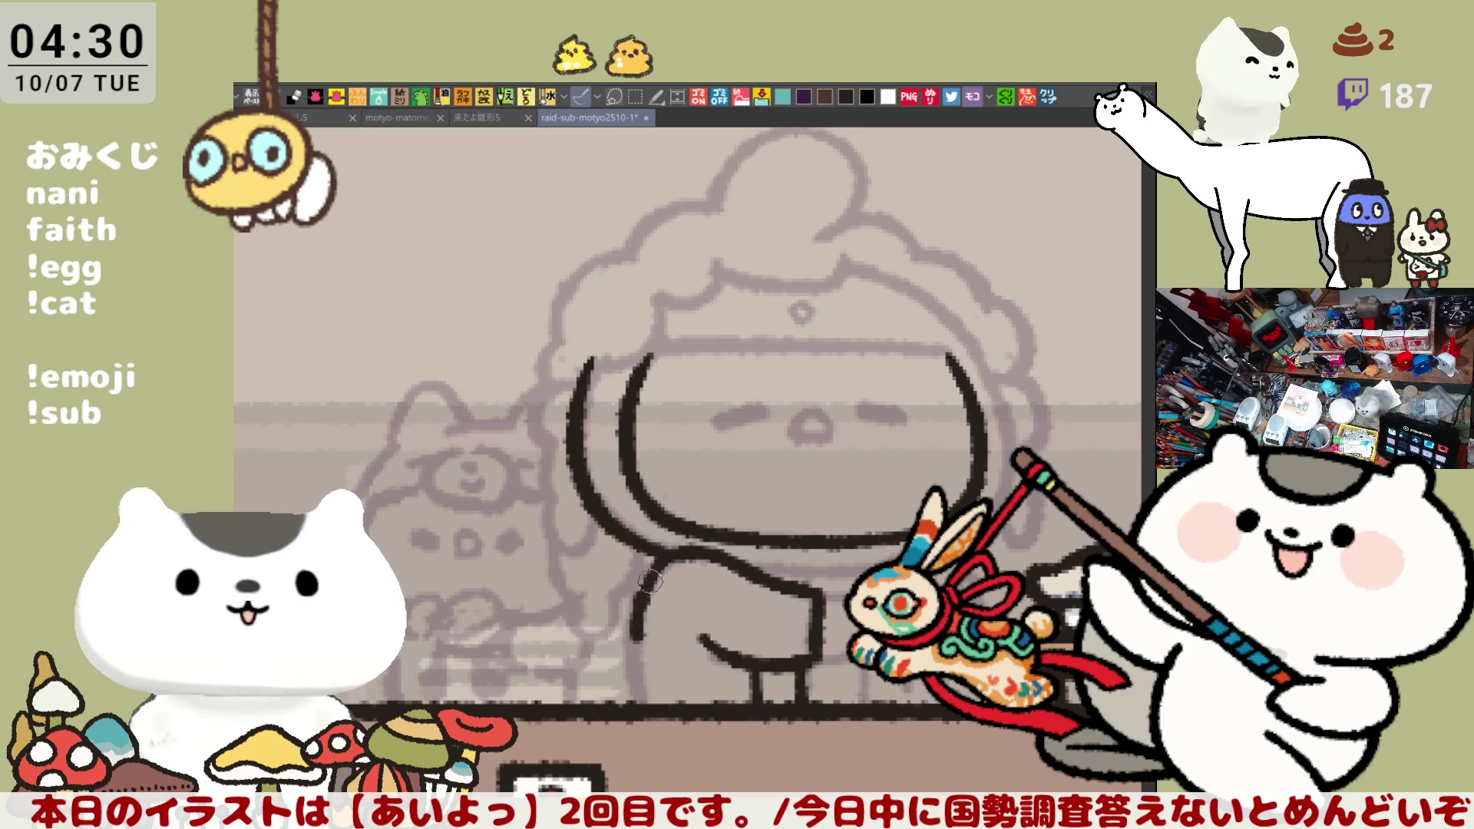
pyautogui.moveTo(662, 551); pyautogui.dragTo(634, 676)
# Redraw and extend the chef's upper-body lines down-left, then tilt and reposition the canvas view
pyautogui.hotkey('ctrl', 'z')
pyautogui.moveTo(662, 551); pyautogui.dragTo(634, 677)
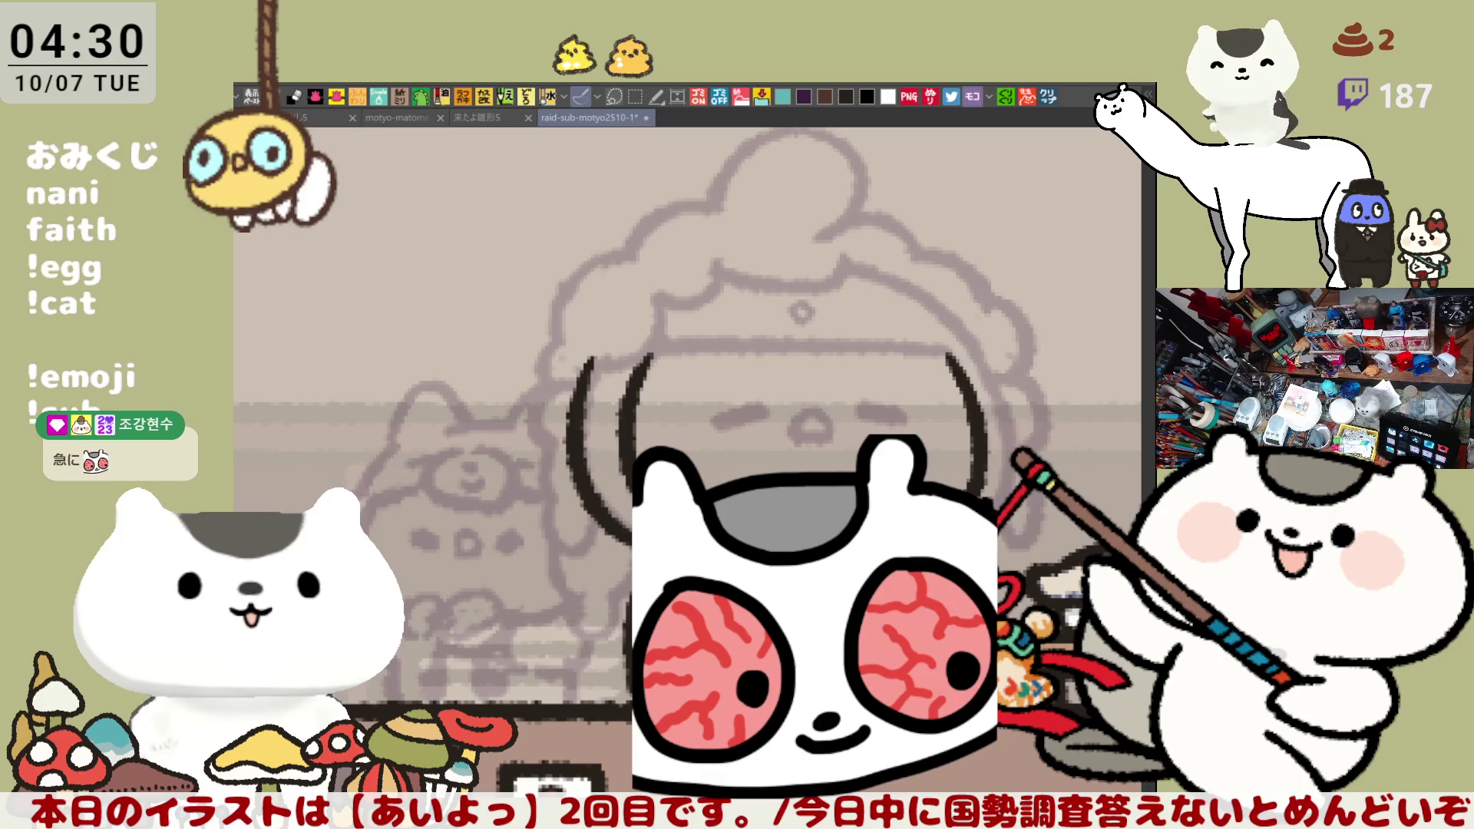
pyautogui.moveTo(662, 551); pyautogui.dragTo(636, 691)
pyautogui.moveTo(653, 567); pyautogui.dragTo(638, 701)
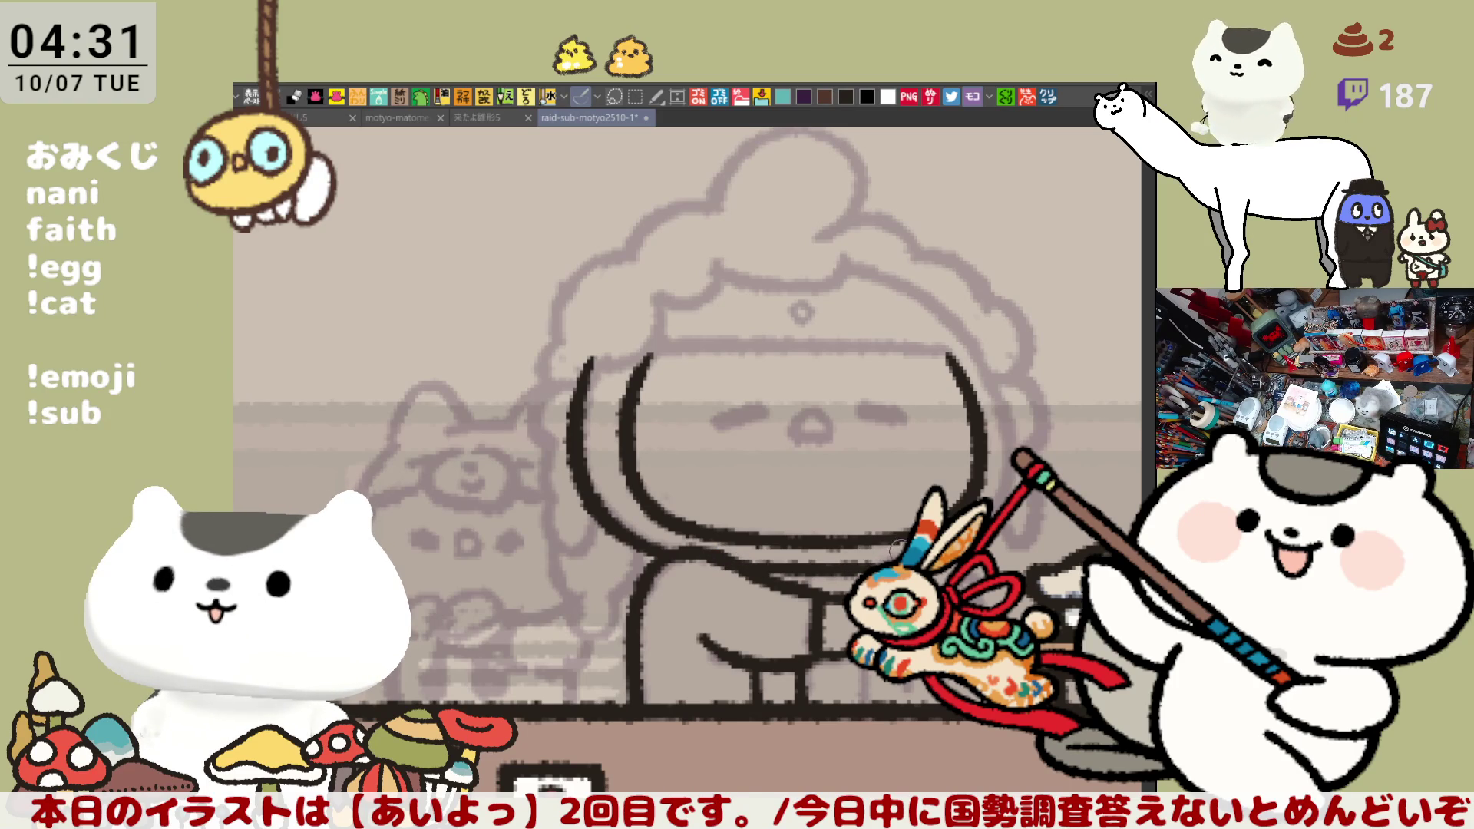
pyautogui.moveTo(737, 584); pyautogui.dragTo(719, 595)
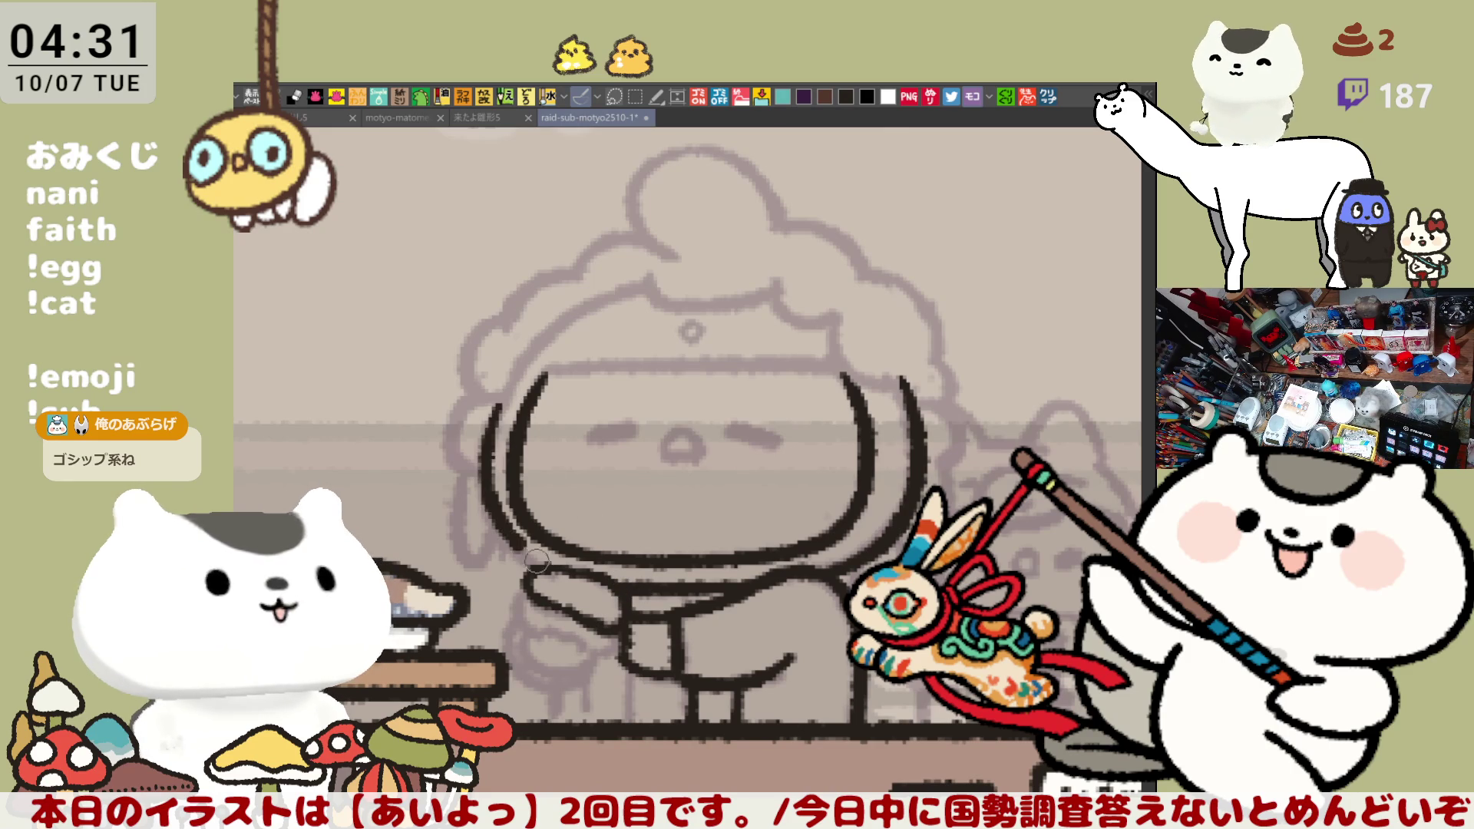
# Ink the left side of the face and a hair strand beside it, rotating the view as needed
pyautogui.moveTo(481, 459); pyautogui.dragTo(551, 576)
pyautogui.hotkey('ctrl', 'z')
pyautogui.moveTo(485, 411); pyautogui.dragTo(542, 574)
pyautogui.hotkey('ctrl', 'z')
pyautogui.moveTo(485, 411); pyautogui.dragTo(543, 568)
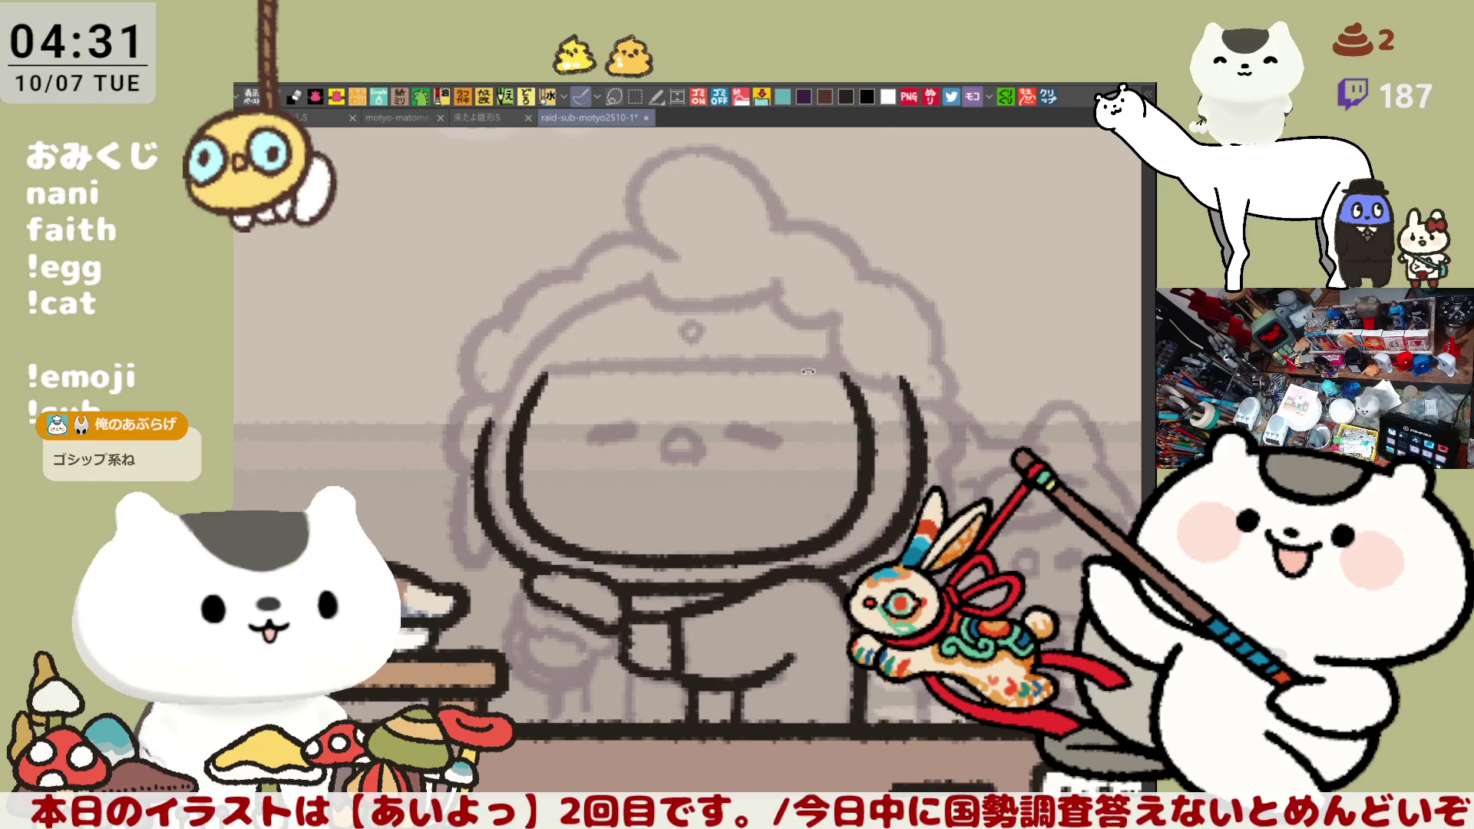
pyautogui.moveTo(784, 373); pyautogui.dragTo(716, 289)
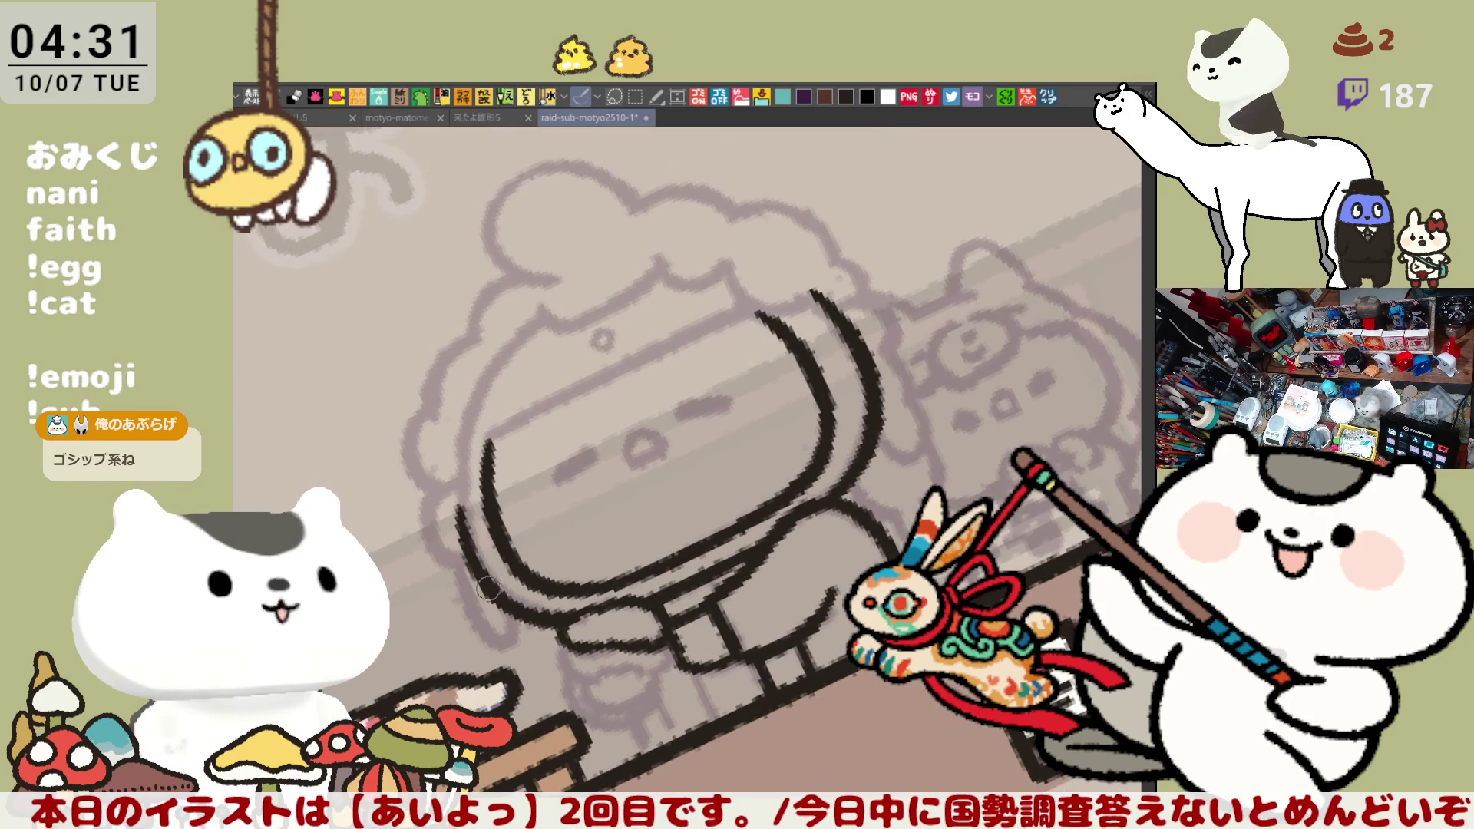
pyautogui.moveTo(473, 408); pyautogui.dragTo(464, 527)
pyautogui.hotkey('ctrl', 'z')
pyautogui.hotkey('ctrl', 'z')
pyautogui.moveTo(455, 509)
pyautogui.mouseDown()
pyautogui.moveTo(468, 464)
pyautogui.moveTo(468, 497)
pyautogui.mouseUp()
pyautogui.hotkey('ctrl', '@')
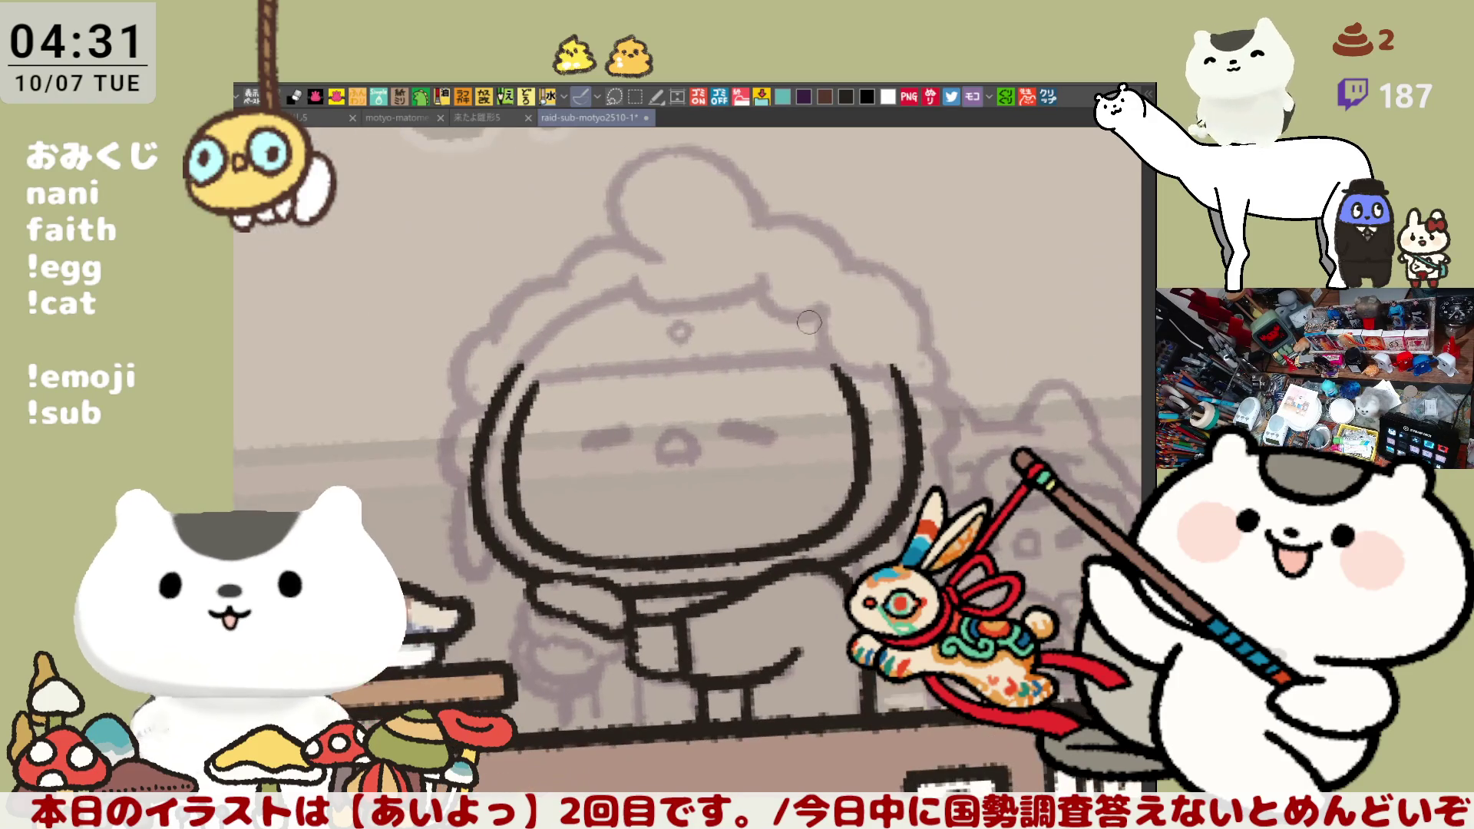
# Ink the top edge of the face as a line running across to the right
pyautogui.moveTo(538, 386); pyautogui.dragTo(657, 376)
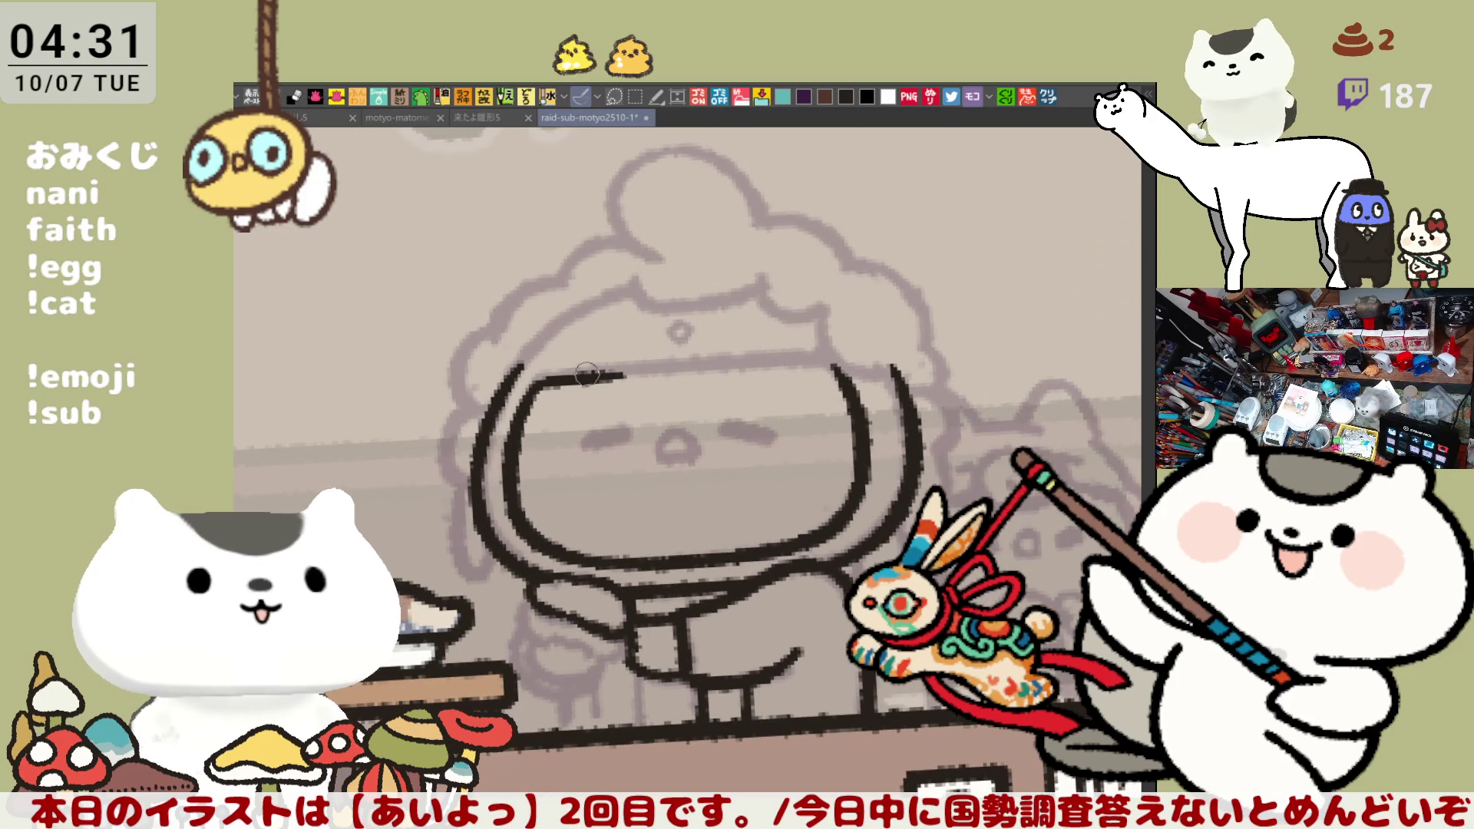
pyautogui.moveTo(536, 384); pyautogui.dragTo(780, 362)
pyautogui.hotkey('ctrl', 'z')
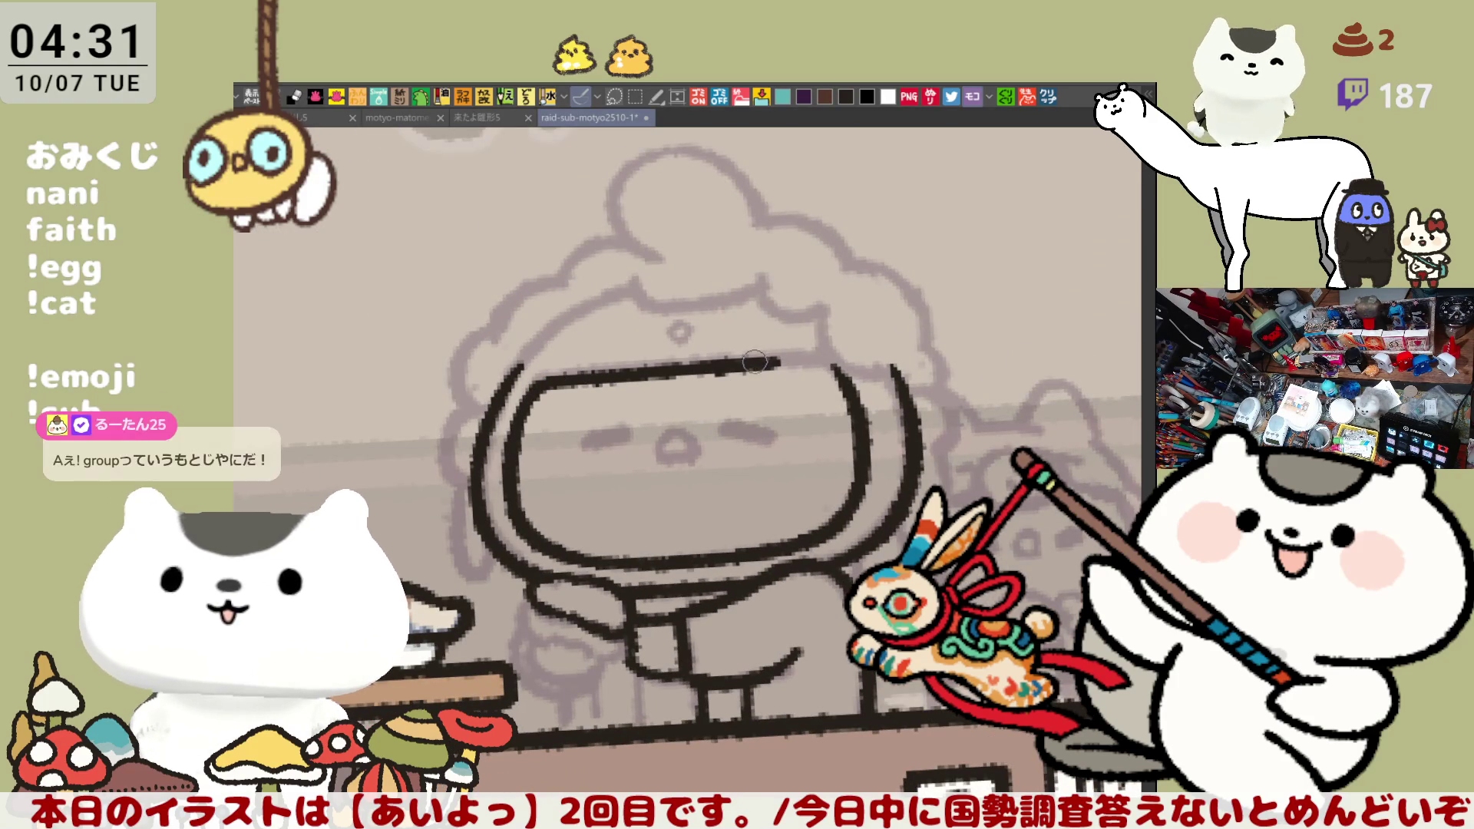
pyautogui.hotkey('ctrl', 'z')
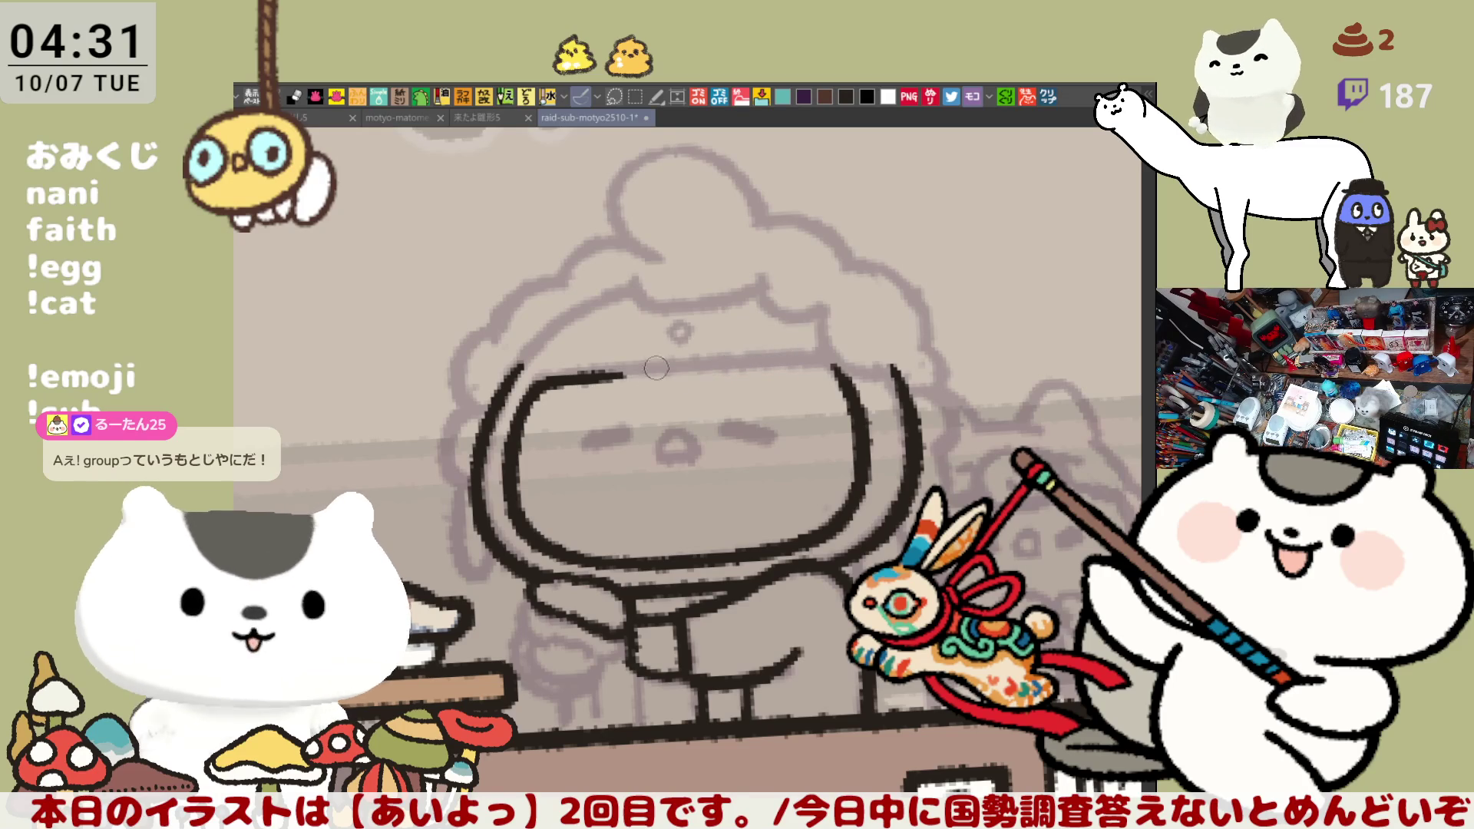
pyautogui.moveTo(561, 379); pyautogui.dragTo(747, 367)
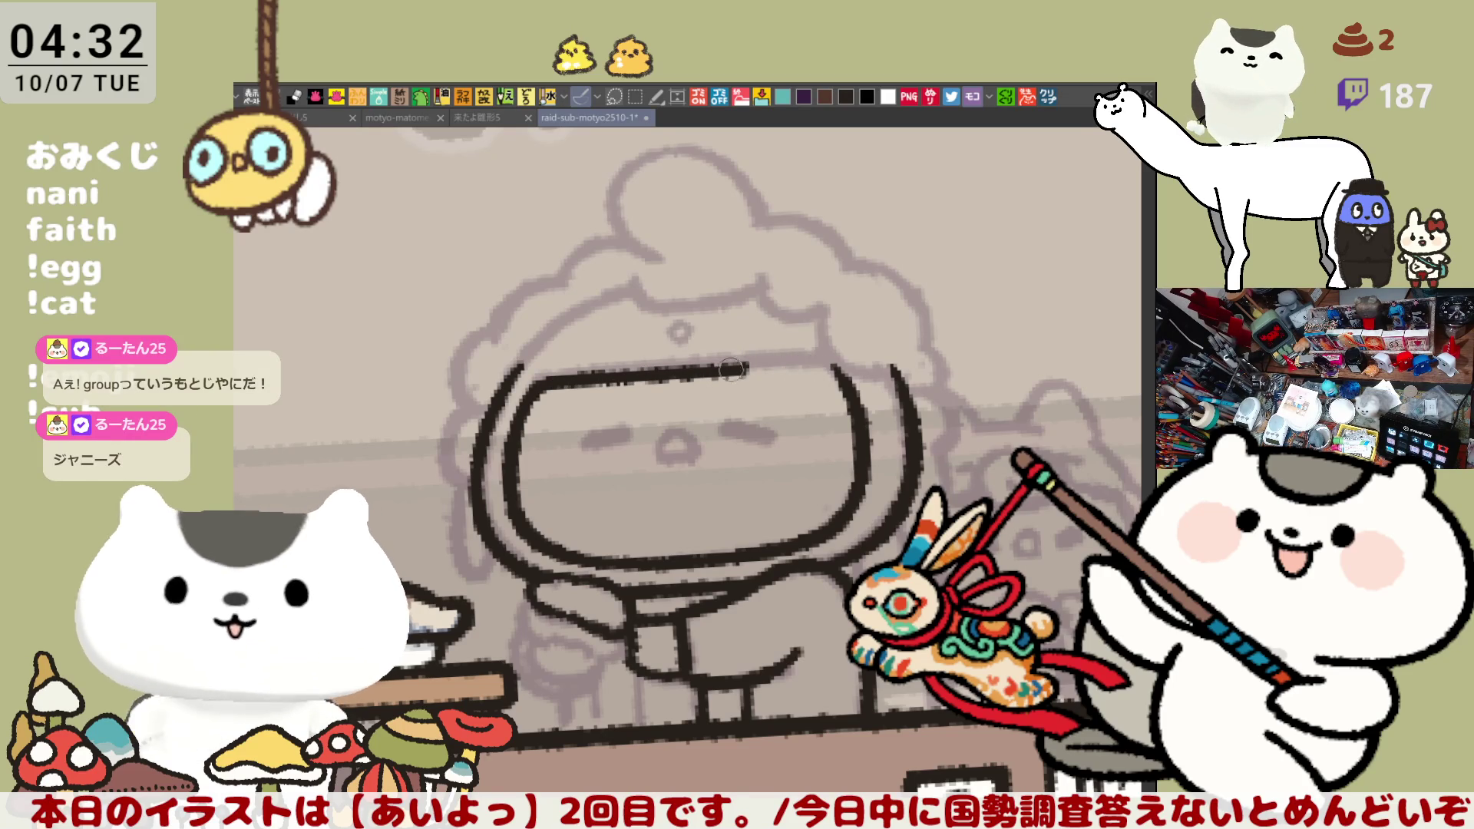
pyautogui.moveTo(745, 366); pyautogui.dragTo(843, 379)
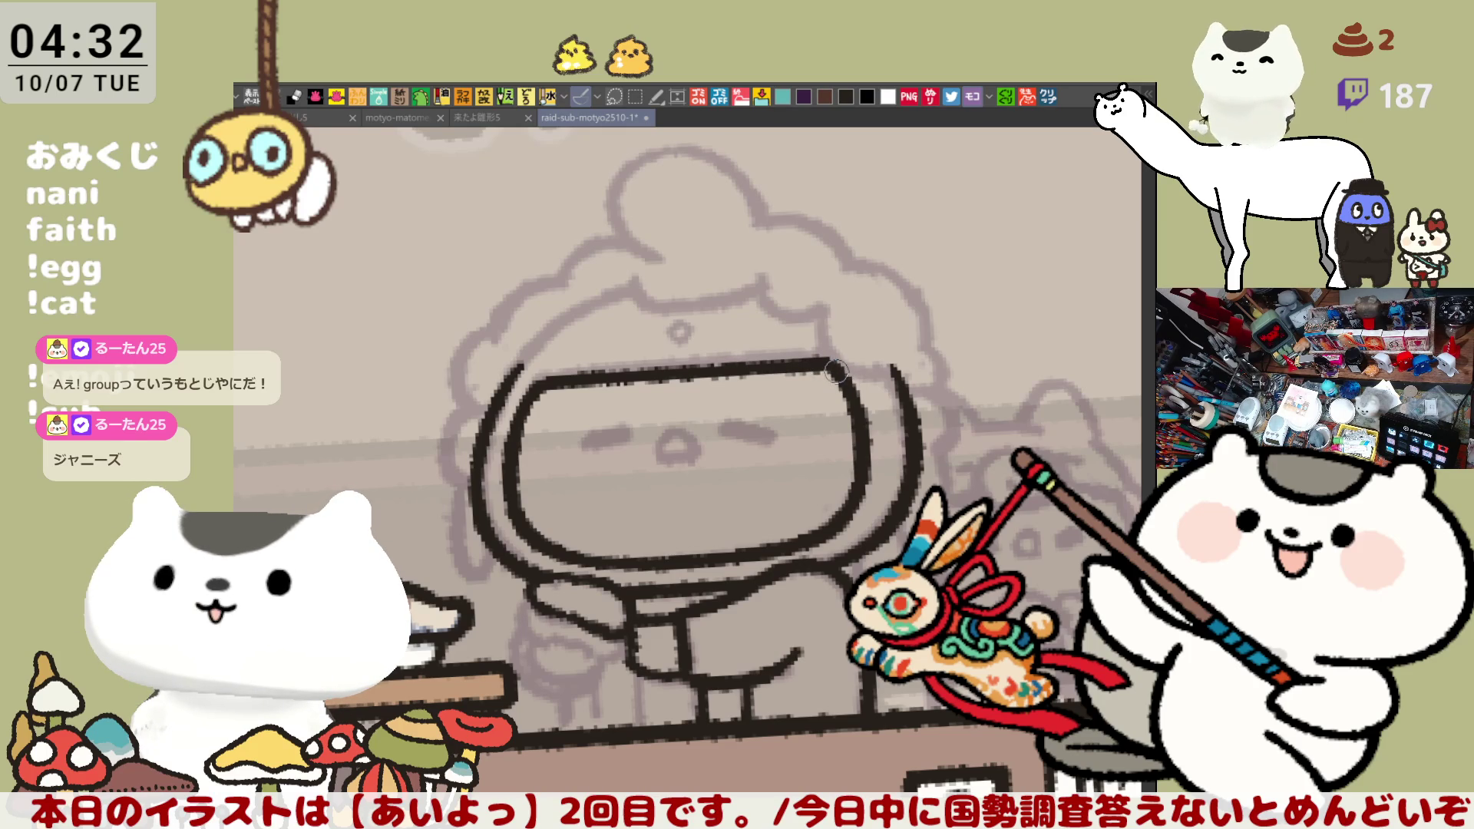
# Ink the curve over the top of the head, extending it down to the right
pyautogui.moveTo(637, 278)
pyautogui.mouseDown()
pyautogui.moveTo(665, 300)
pyautogui.moveTo(721, 298)
pyautogui.moveTo(649, 301)
pyautogui.moveTo(764, 276)
pyautogui.moveTo(656, 301)
pyautogui.moveTo(765, 280)
pyautogui.moveTo(817, 315)
pyautogui.mouseUp()
pyautogui.hotkey('ctrl', 'z')
pyautogui.hotkey('ctrl', 'z')
pyautogui.hotkey('ctrl', 'z')
pyautogui.moveTo(737, 278)
pyautogui.mouseDown()
pyautogui.moveTo(822, 309)
pyautogui.moveTo(894, 367)
pyautogui.mouseUp()
pyautogui.hotkey('ctrl', 'z')
pyautogui.moveTo(819, 309); pyautogui.dragTo(894, 366)
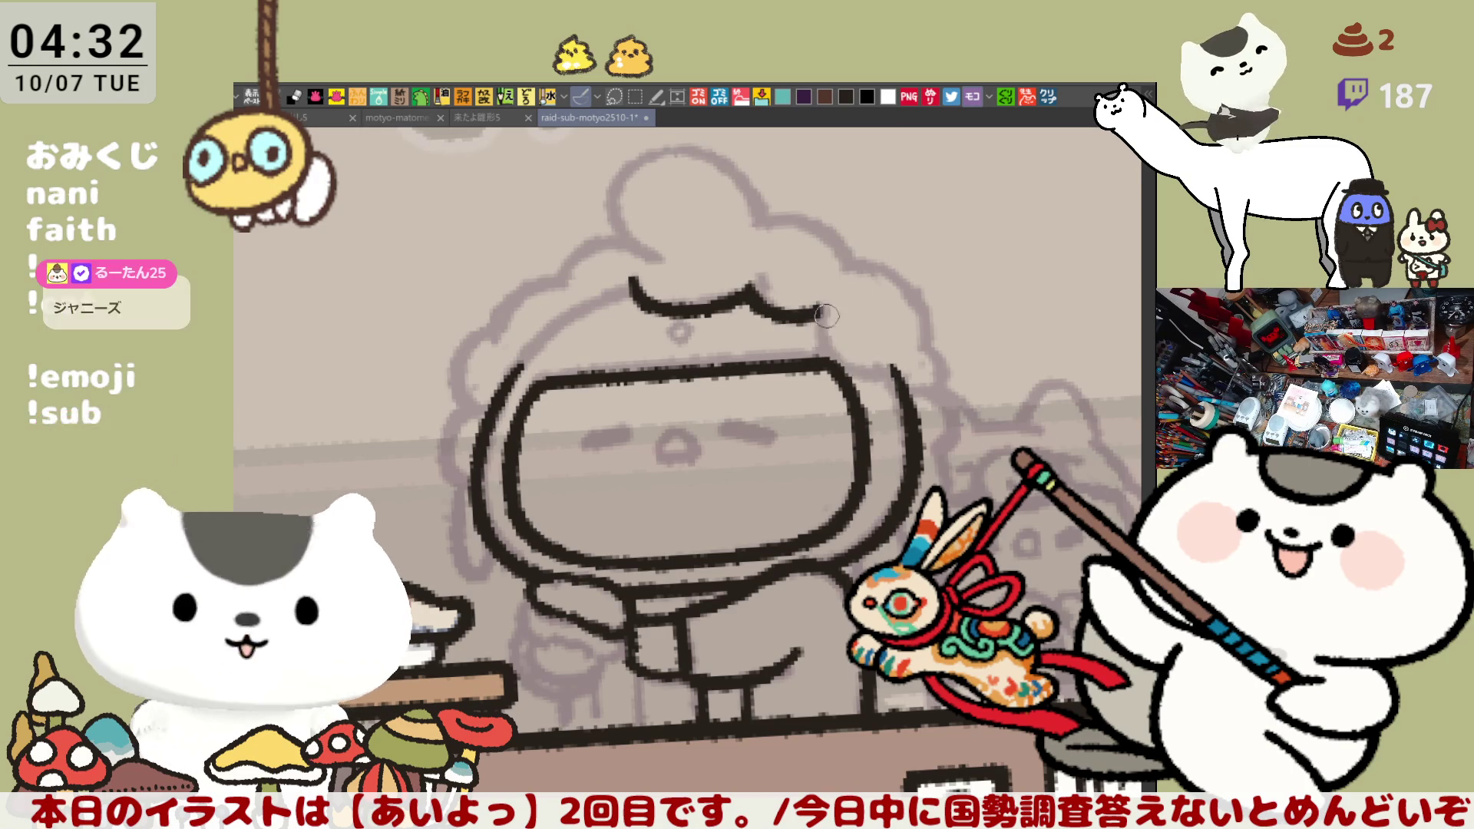
# Ink the hat's right-side arc with a hooked end, continuing the stroke down to the face
pyautogui.moveTo(813, 327); pyautogui.dragTo(910, 374)
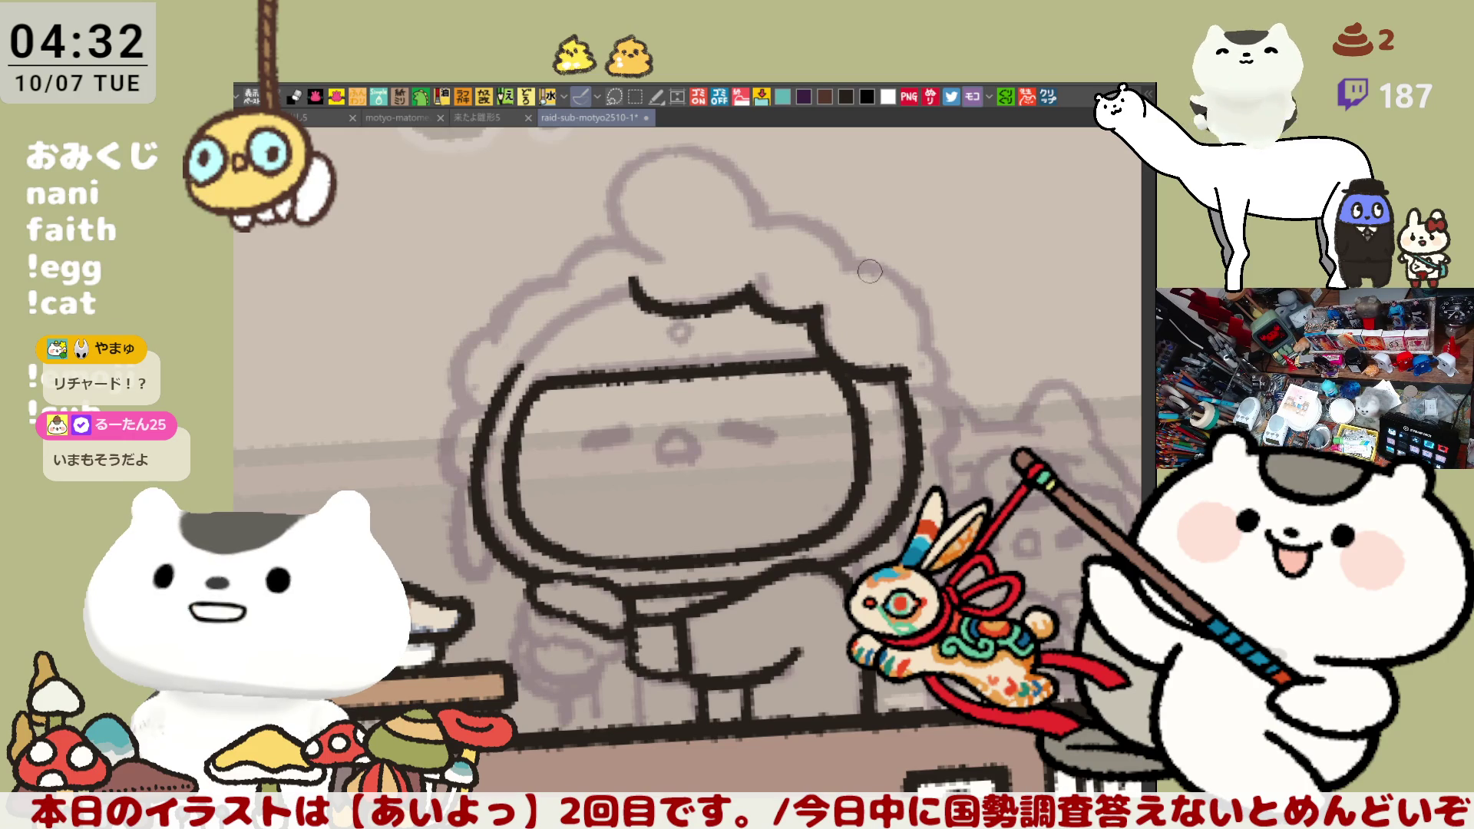
pyautogui.hotkey('ctrl', 'z')
pyautogui.moveTo(854, 261)
pyautogui.mouseDown()
pyautogui.moveTo(928, 303)
pyautogui.moveTo(931, 353)
pyautogui.moveTo(902, 273)
pyautogui.moveTo(927, 340)
pyautogui.mouseUp()
pyautogui.hotkey('ctrl', 'z')
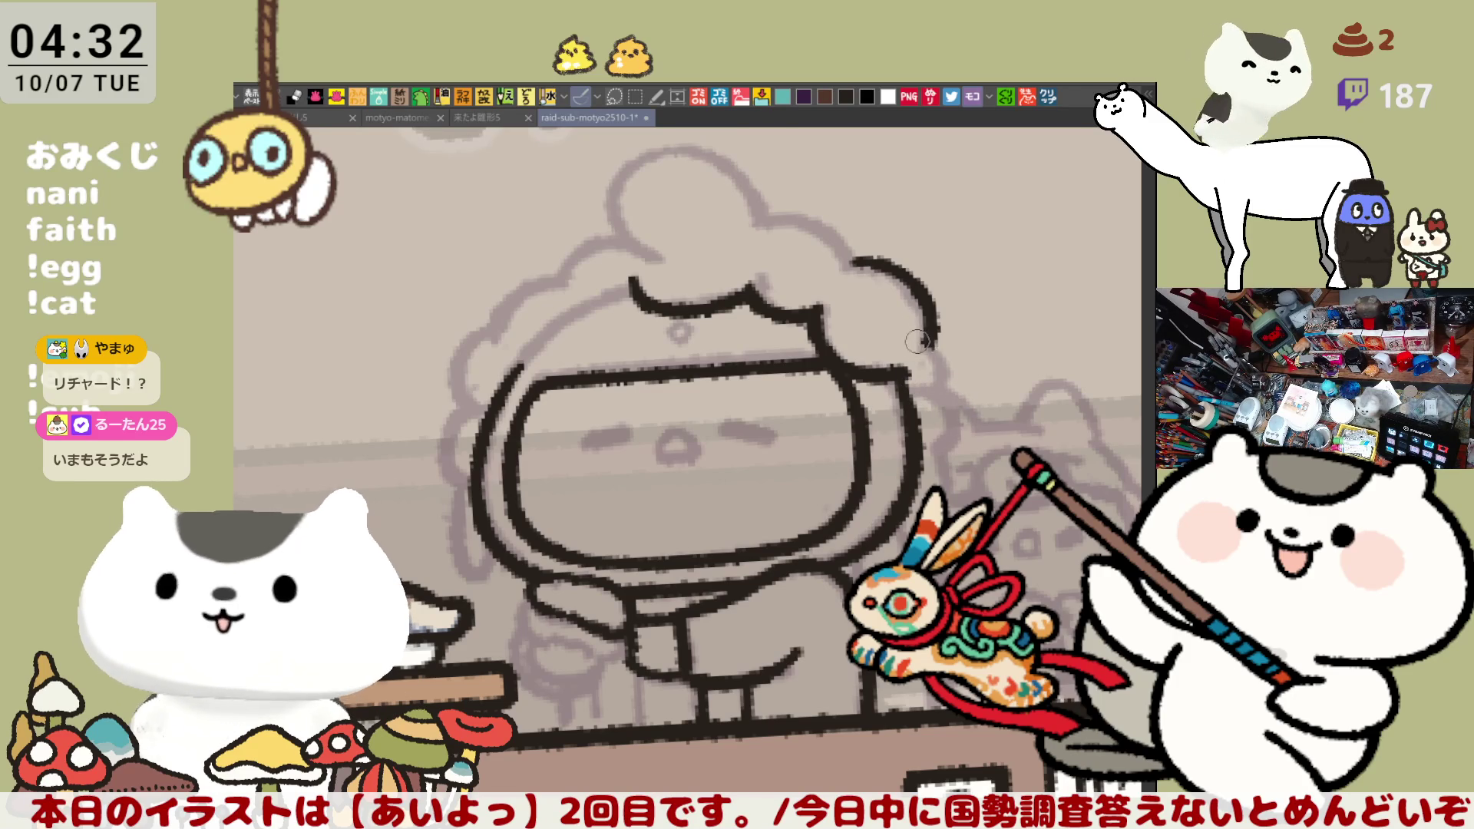
pyautogui.moveTo(933, 338)
pyautogui.mouseDown()
pyautogui.moveTo(958, 367)
pyautogui.moveTo(946, 390)
pyautogui.mouseUp()
pyautogui.hotkey('ctrl', 'z')
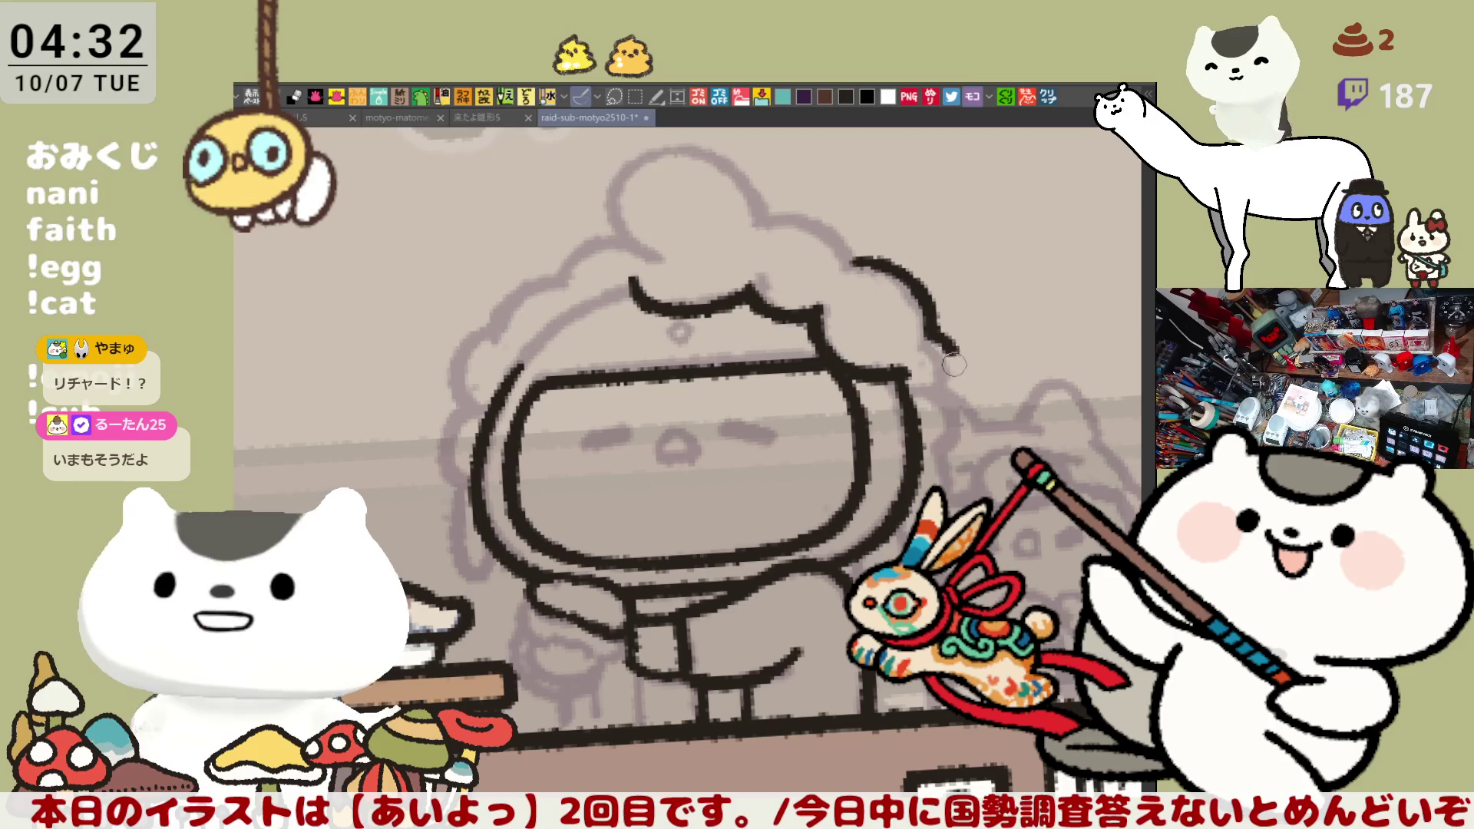
pyautogui.hotkey('ctrl', 'z')
pyautogui.moveTo(952, 361); pyautogui.dragTo(935, 388)
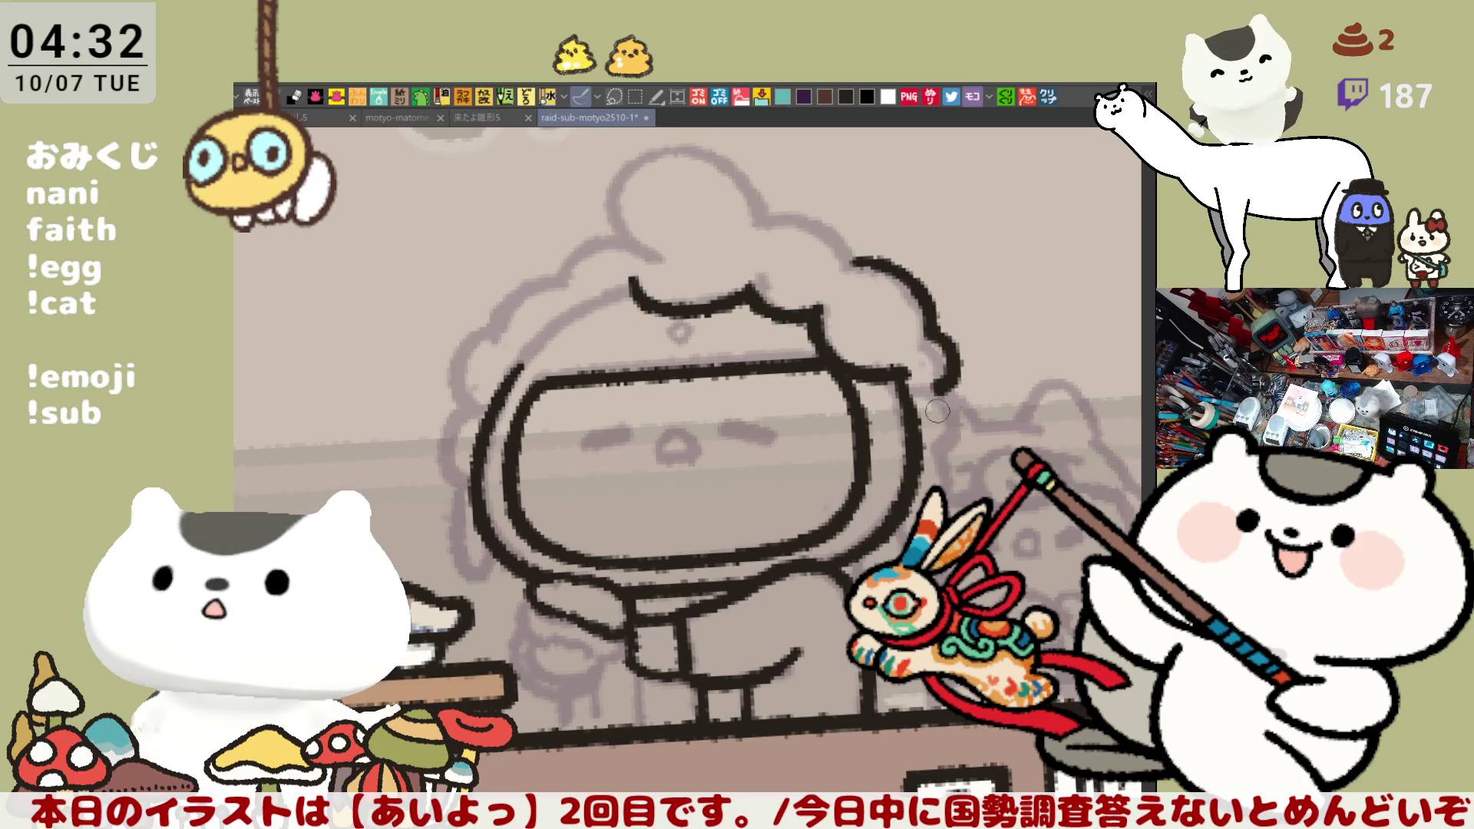
pyautogui.moveTo(952, 380); pyautogui.dragTo(952, 434)
pyautogui.hotkey('ctrl', 'z')
pyautogui.moveTo(949, 375); pyautogui.dragTo(954, 444)
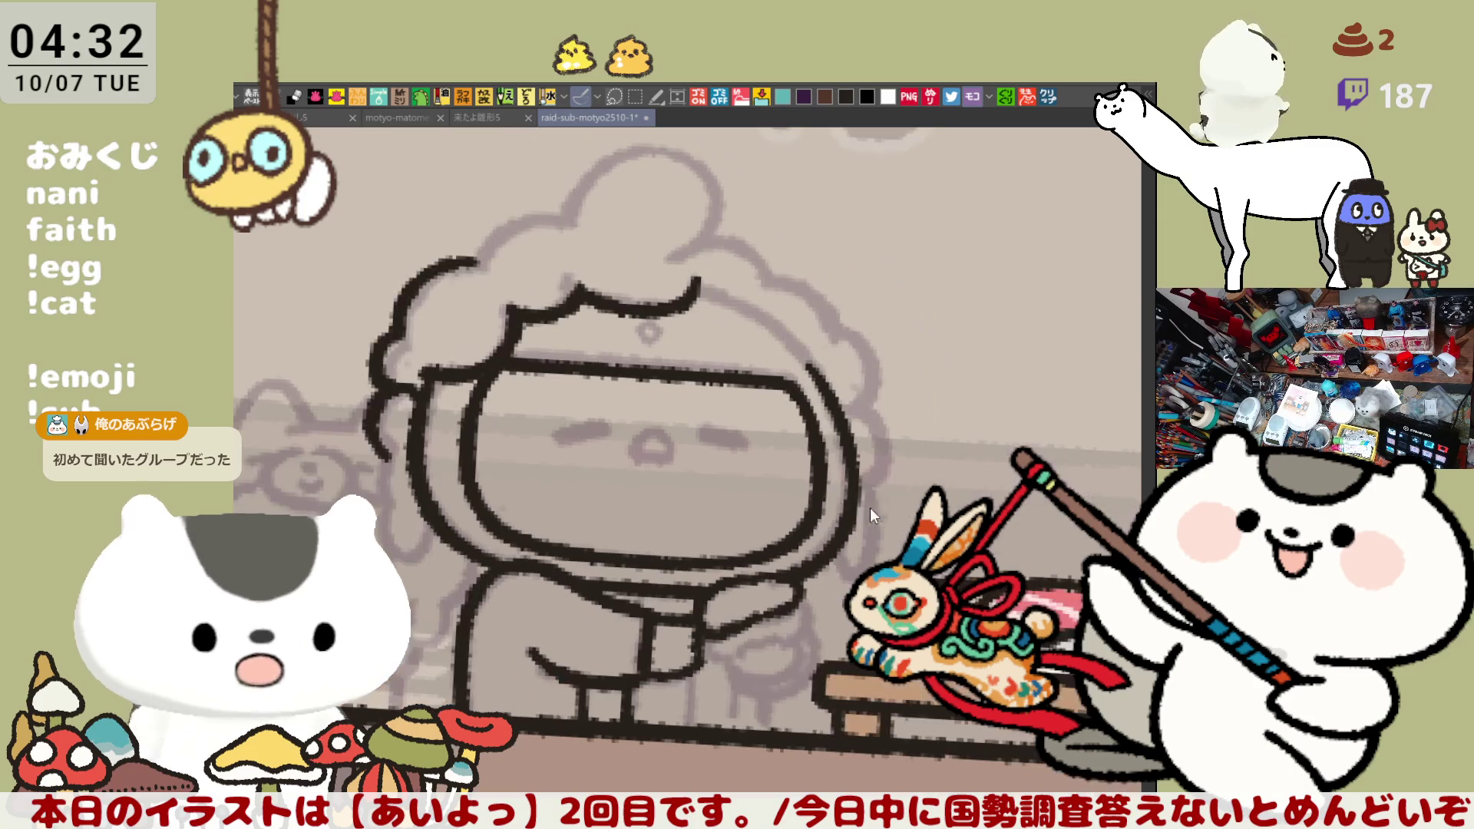
# With the canvas flipped, ink the left side of the face outline, redrawing it twice
pyautogui.press('h')
pyautogui.moveTo(576, 500)
pyautogui.mouseDown()
pyautogui.moveTo(568, 549)
pyautogui.moveTo(591, 595)
pyautogui.mouseUp()
pyautogui.hotkey('ctrl', 'z')
pyautogui.moveTo(568, 467)
pyautogui.mouseDown()
pyautogui.moveTo(559, 530)
pyautogui.moveTo(607, 593)
pyautogui.mouseUp()
pyautogui.hotkey('ctrl', 'z')
pyautogui.moveTo(572, 472)
pyautogui.mouseDown()
pyautogui.moveTo(557, 537)
pyautogui.moveTo(607, 587)
pyautogui.moveTo(618, 565)
pyautogui.mouseUp()
# Connect a hat arc to the existing line and outline the left side of the hat bun
pyautogui.scroll(-1, 896, 427)
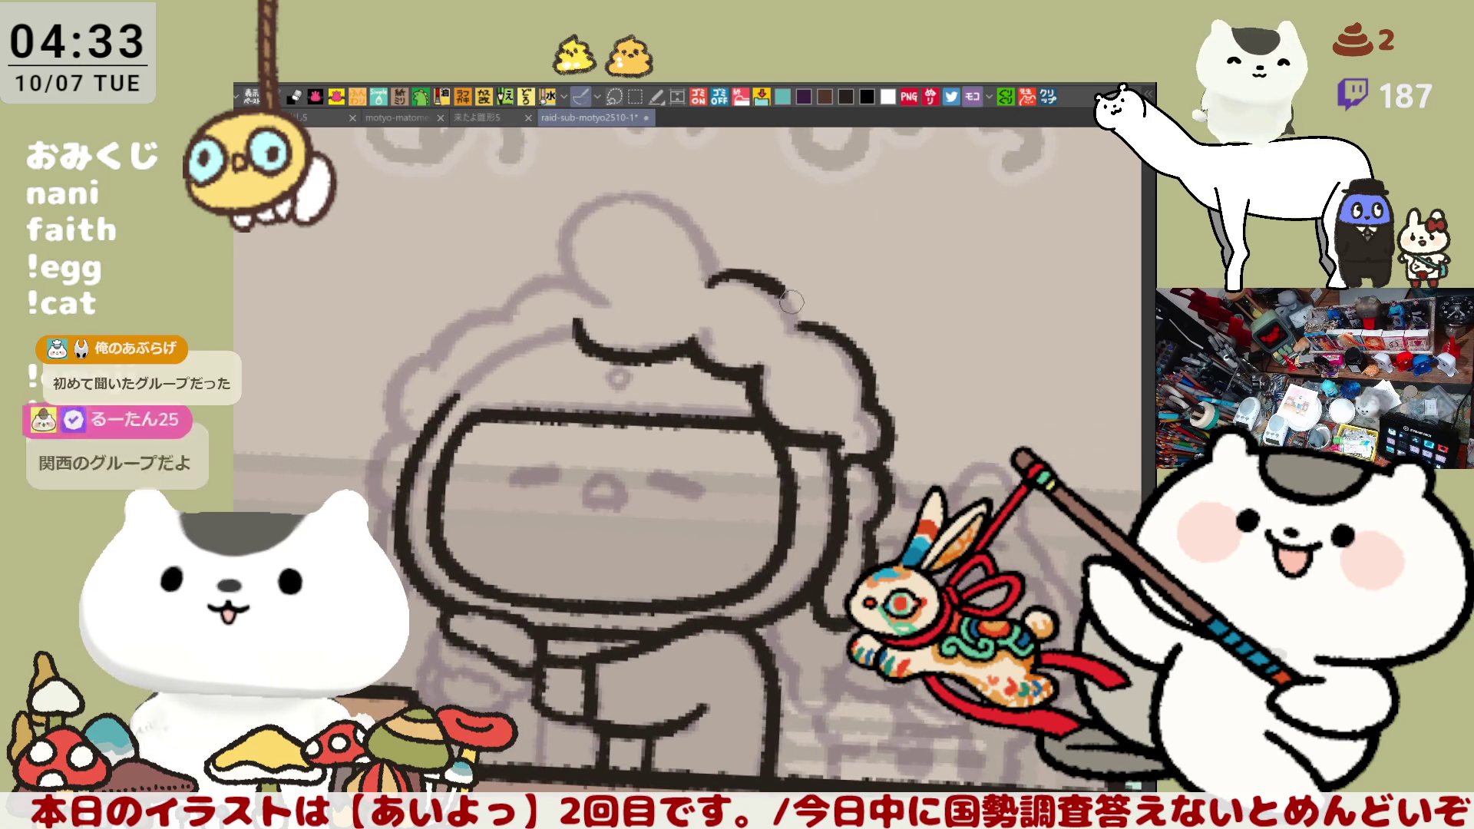
pyautogui.moveTo(701, 273)
pyautogui.mouseDown()
pyautogui.moveTo(741, 271)
pyautogui.moveTo(800, 329)
pyautogui.mouseUp()
pyautogui.moveTo(596, 206)
pyautogui.mouseDown()
pyautogui.moveTo(563, 257)
pyautogui.moveTo(621, 312)
pyautogui.mouseUp()
pyautogui.hotkey('ctrl', 'z')
pyautogui.moveTo(596, 203); pyautogui.dragTo(612, 304)
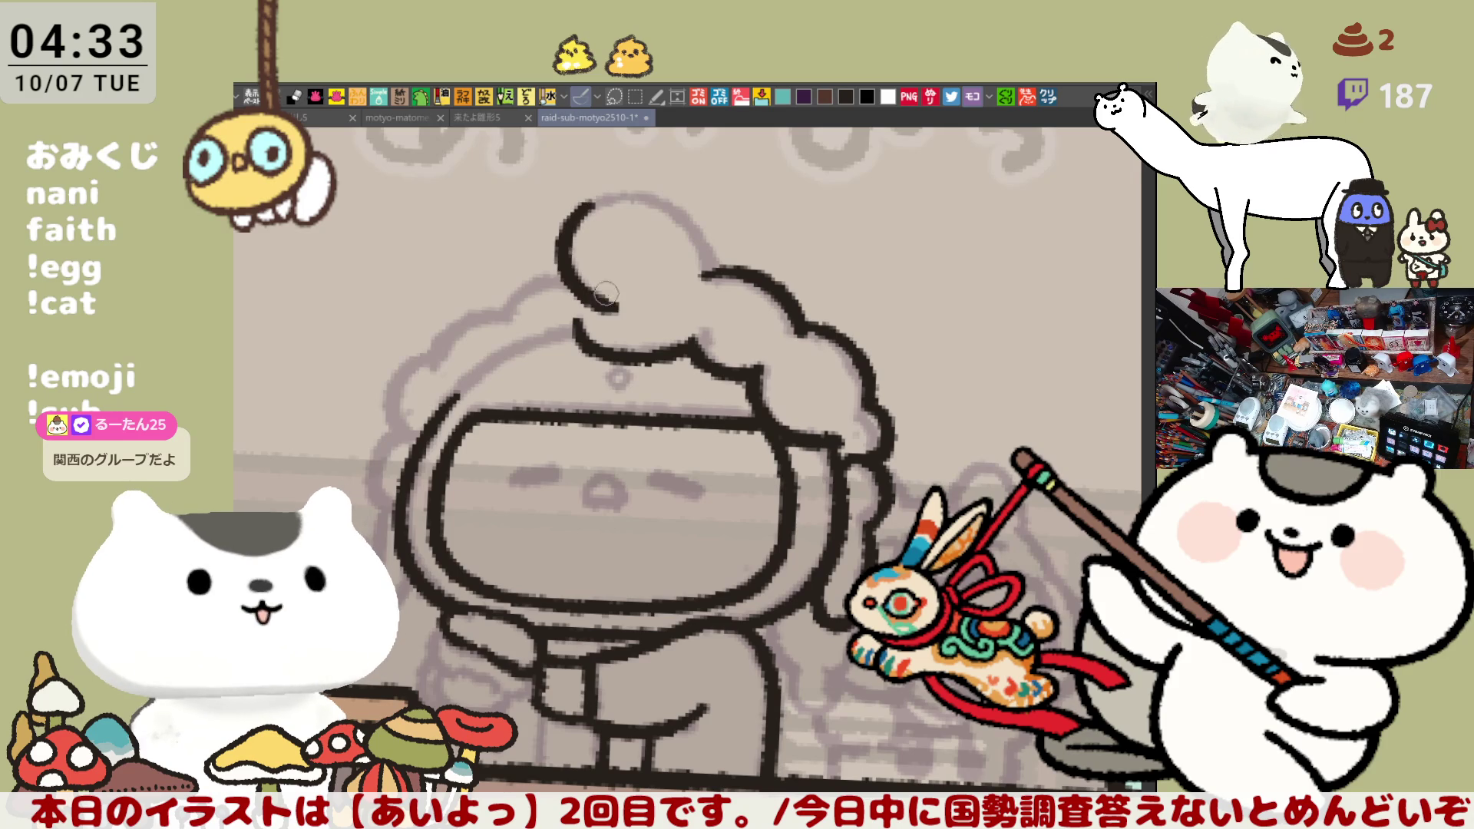
pyautogui.moveTo(595, 201)
pyautogui.mouseDown()
pyautogui.moveTo(684, 209)
pyautogui.moveTo(715, 265)
pyautogui.moveTo(657, 193)
pyautogui.moveTo(710, 259)
pyautogui.mouseUp()
pyautogui.hotkey('ctrl', 'z')
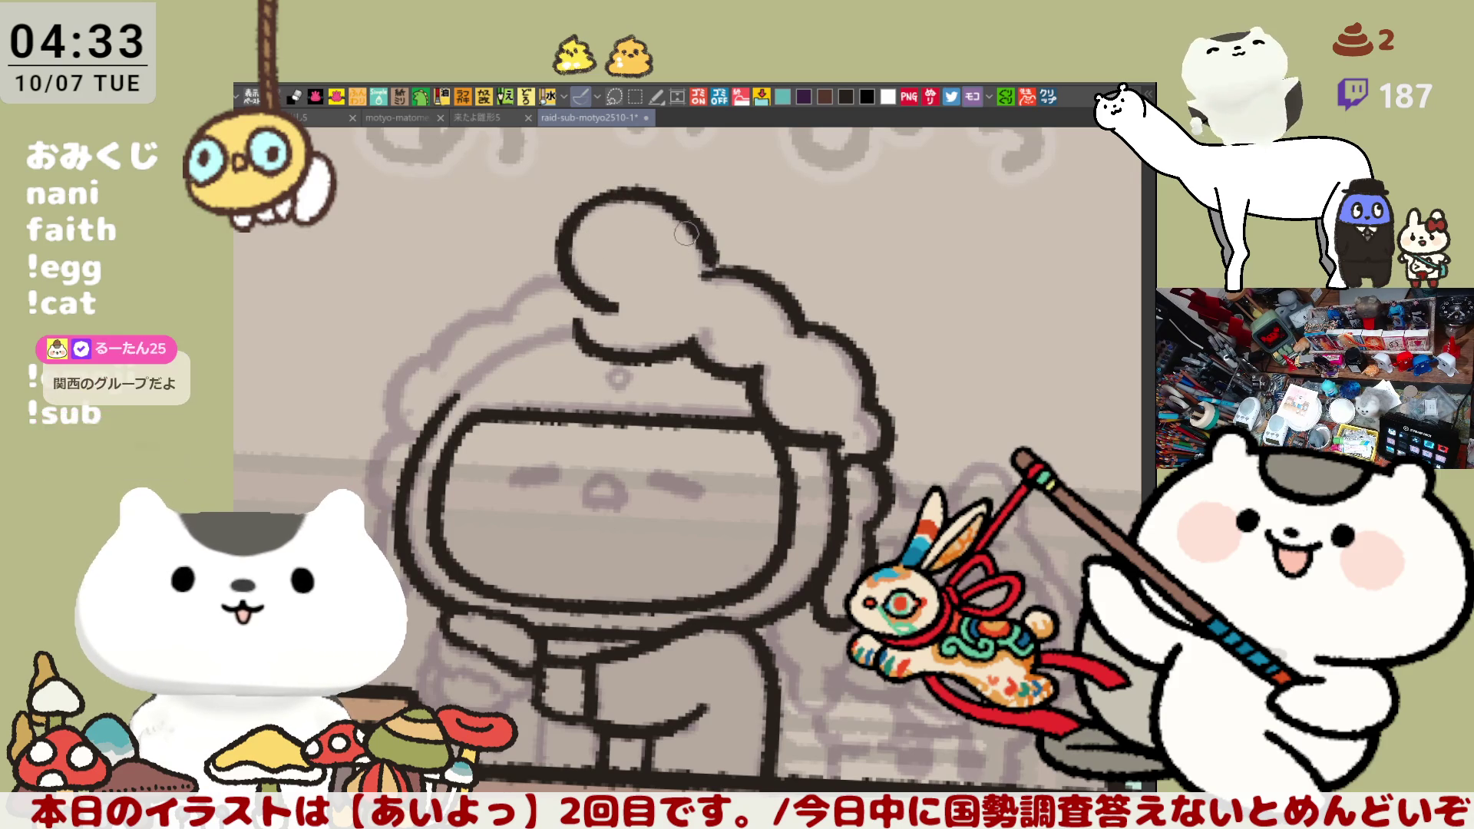
pyautogui.hotkey('ctrl', 'z')
pyautogui.moveTo(595, 198)
pyautogui.mouseDown()
pyautogui.moveTo(694, 235)
pyautogui.moveTo(699, 256)
pyautogui.mouseUp()
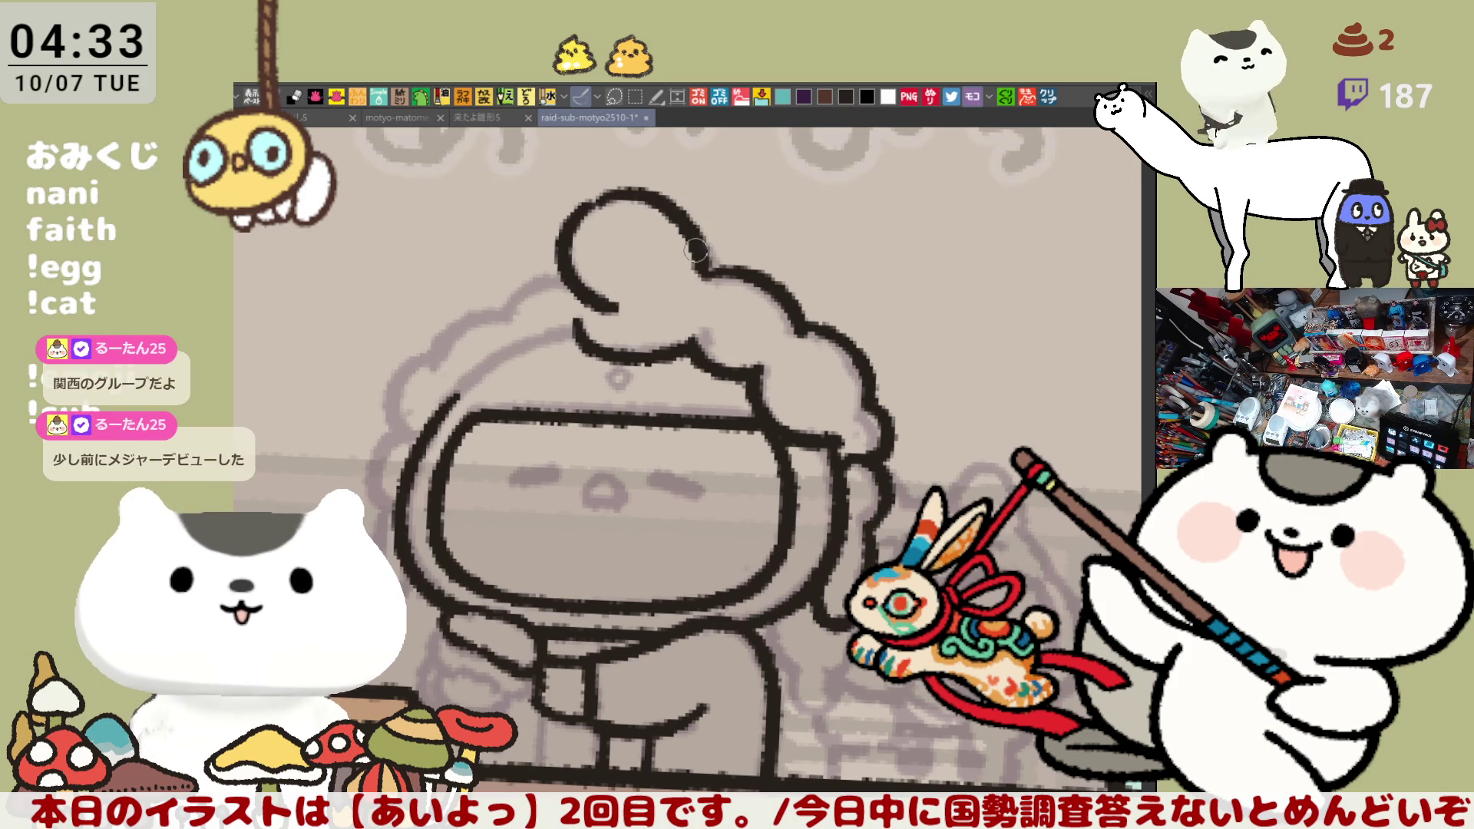
pyautogui.hotkey('ctrl', 'z')
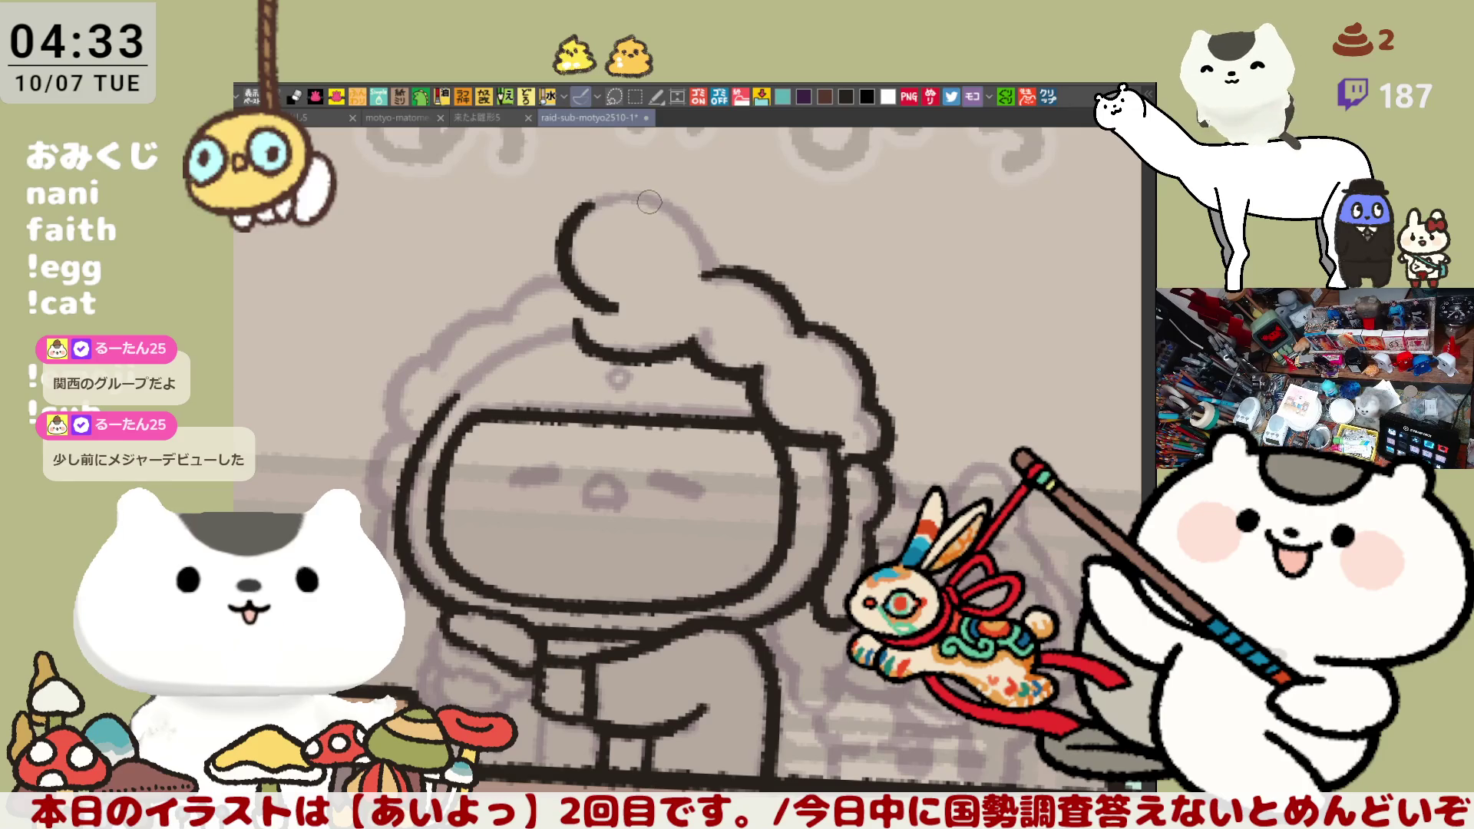
pyautogui.moveTo(601, 198)
pyautogui.mouseDown()
pyautogui.moveTo(703, 234)
pyautogui.moveTo(705, 269)
pyautogui.mouseUp()
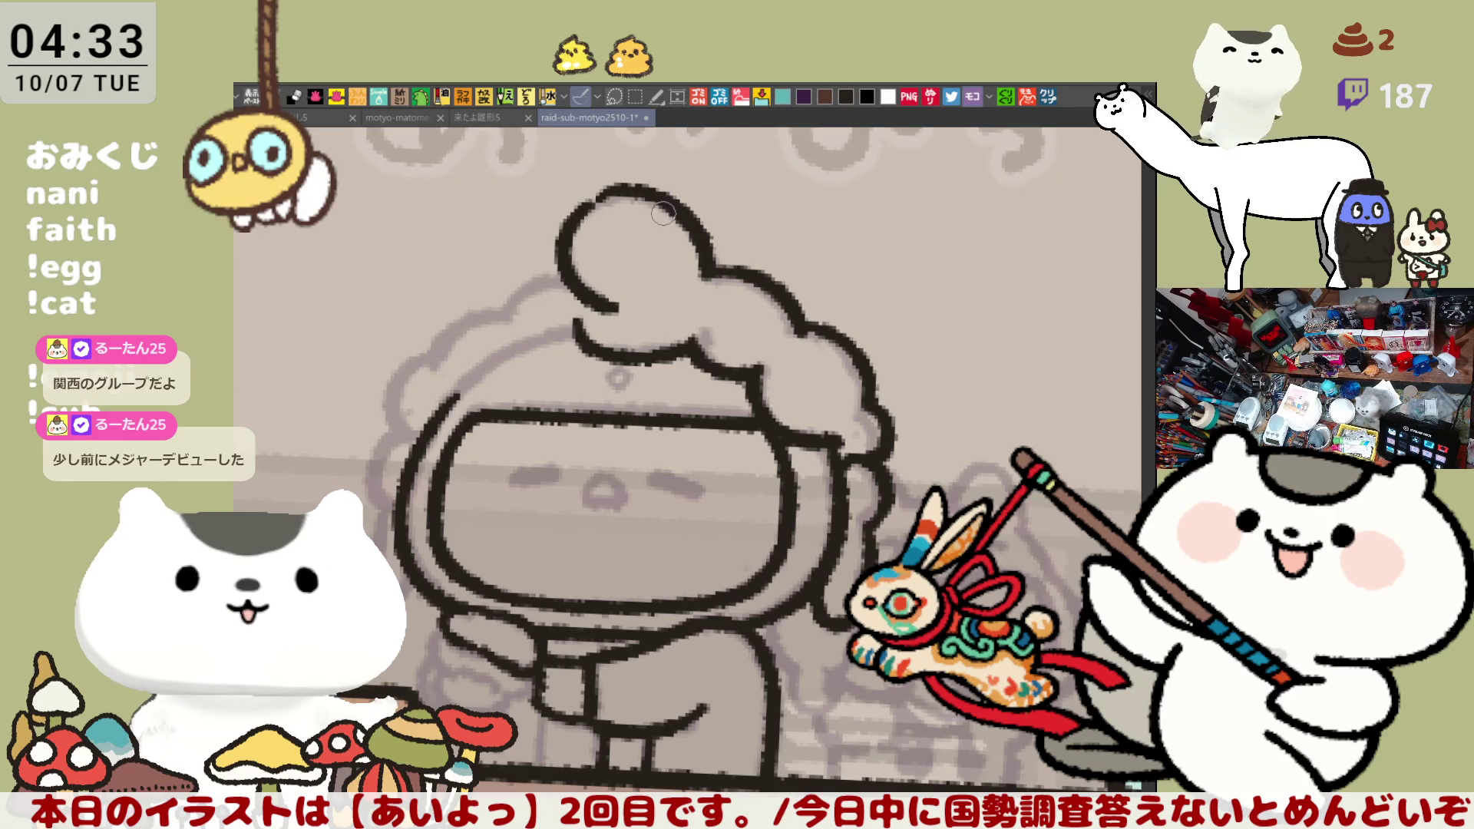
pyautogui.hotkey('ctrl', 'z')
pyautogui.moveTo(588, 201)
pyautogui.mouseDown()
pyautogui.moveTo(710, 261)
pyautogui.moveTo(705, 278)
pyautogui.mouseUp()
pyautogui.hotkey('ctrl', 'z')
pyautogui.moveTo(588, 201)
pyautogui.mouseDown()
pyautogui.moveTo(714, 253)
pyautogui.moveTo(707, 277)
pyautogui.moveTo(614, 191)
pyautogui.moveTo(708, 272)
pyautogui.mouseUp()
pyautogui.hotkey('ctrl', 'z')
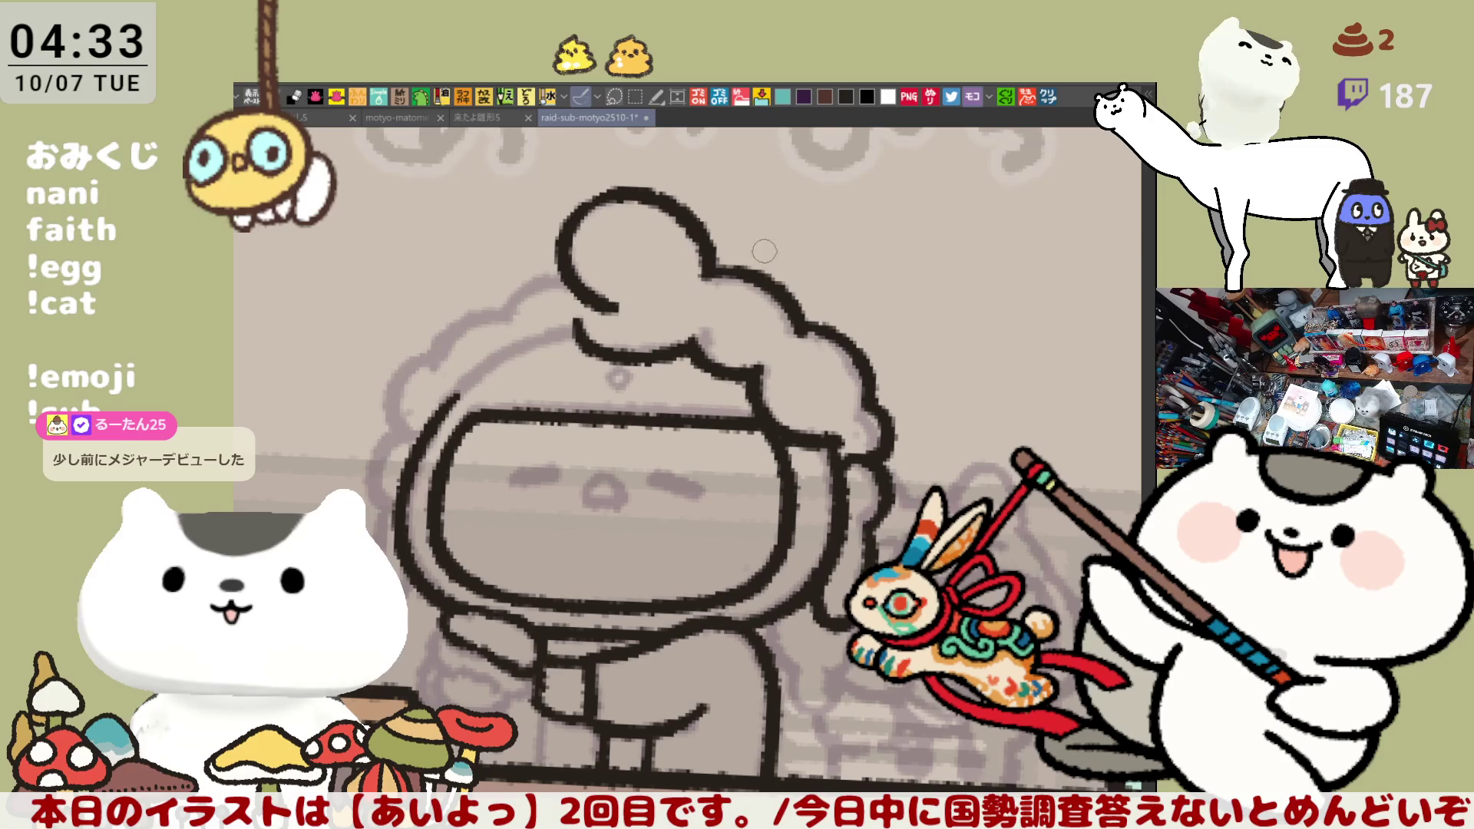
# Ink the outline joining the hat to the face, re-stroking it darker
pyautogui.moveTo(778, 391); pyautogui.dragTo(851, 297)
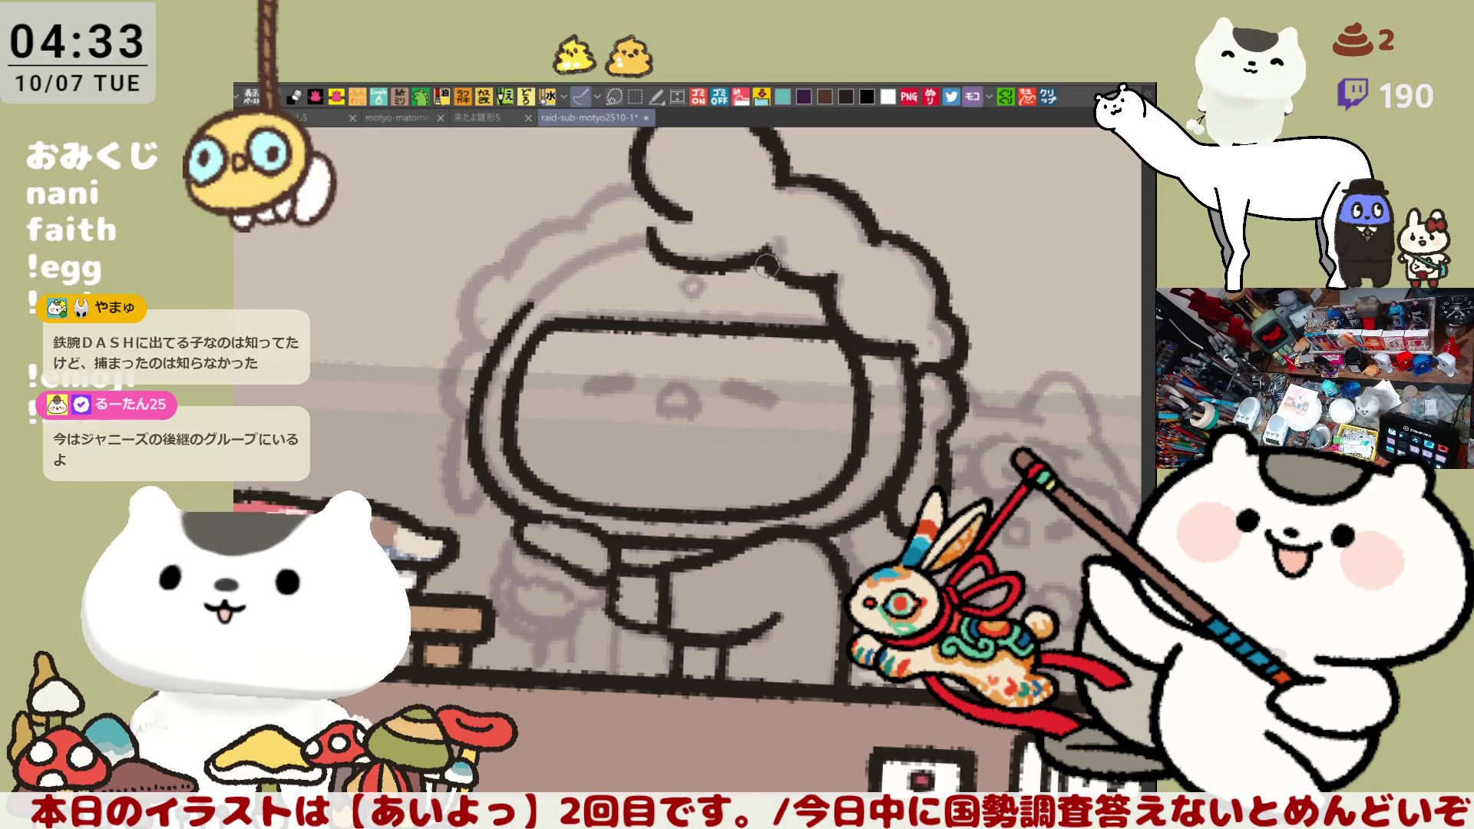
pyautogui.moveTo(656, 307); pyautogui.dragTo(703, 345)
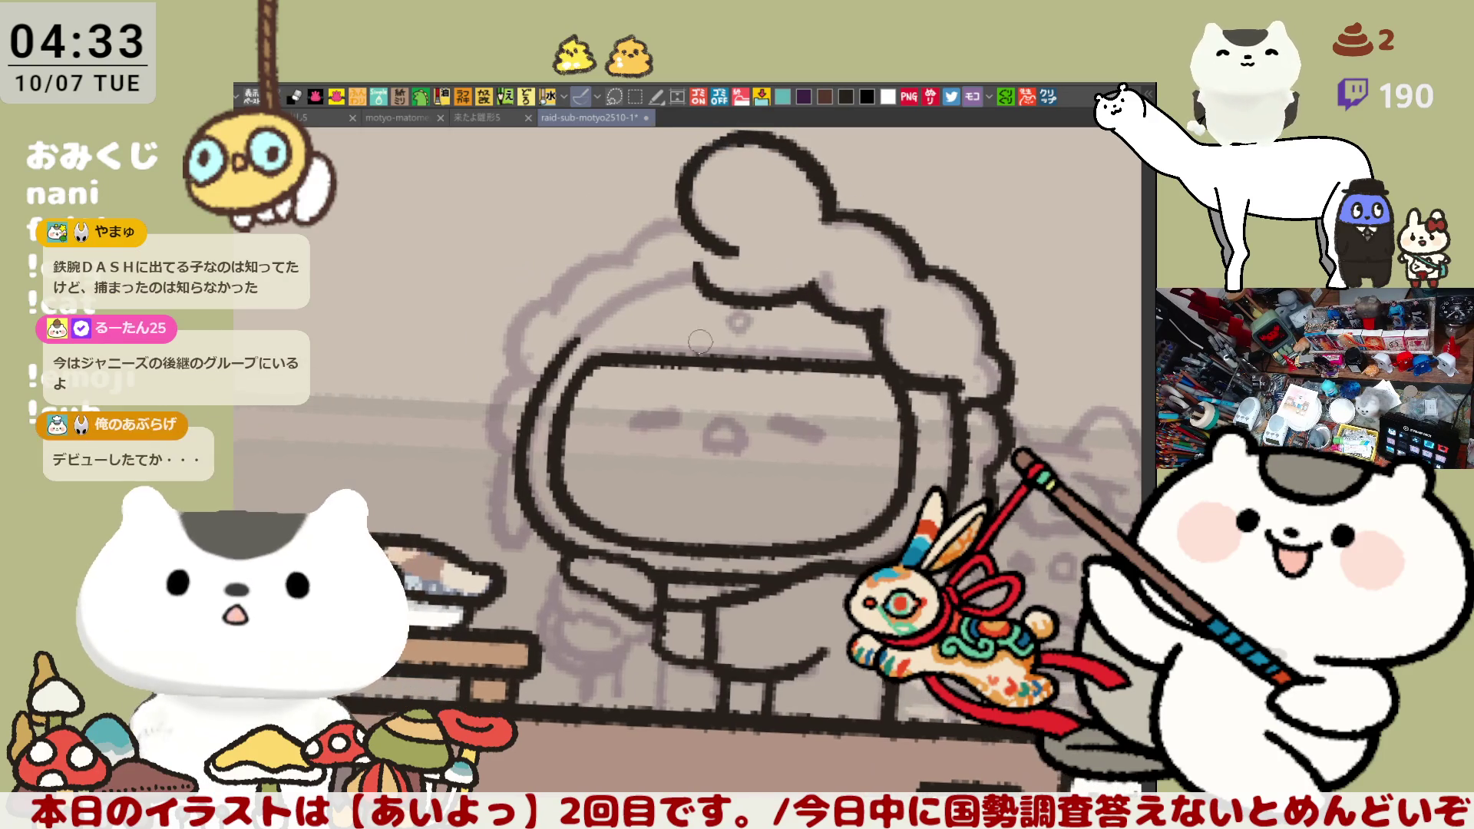
pyautogui.hscroll(5, 731, 296)
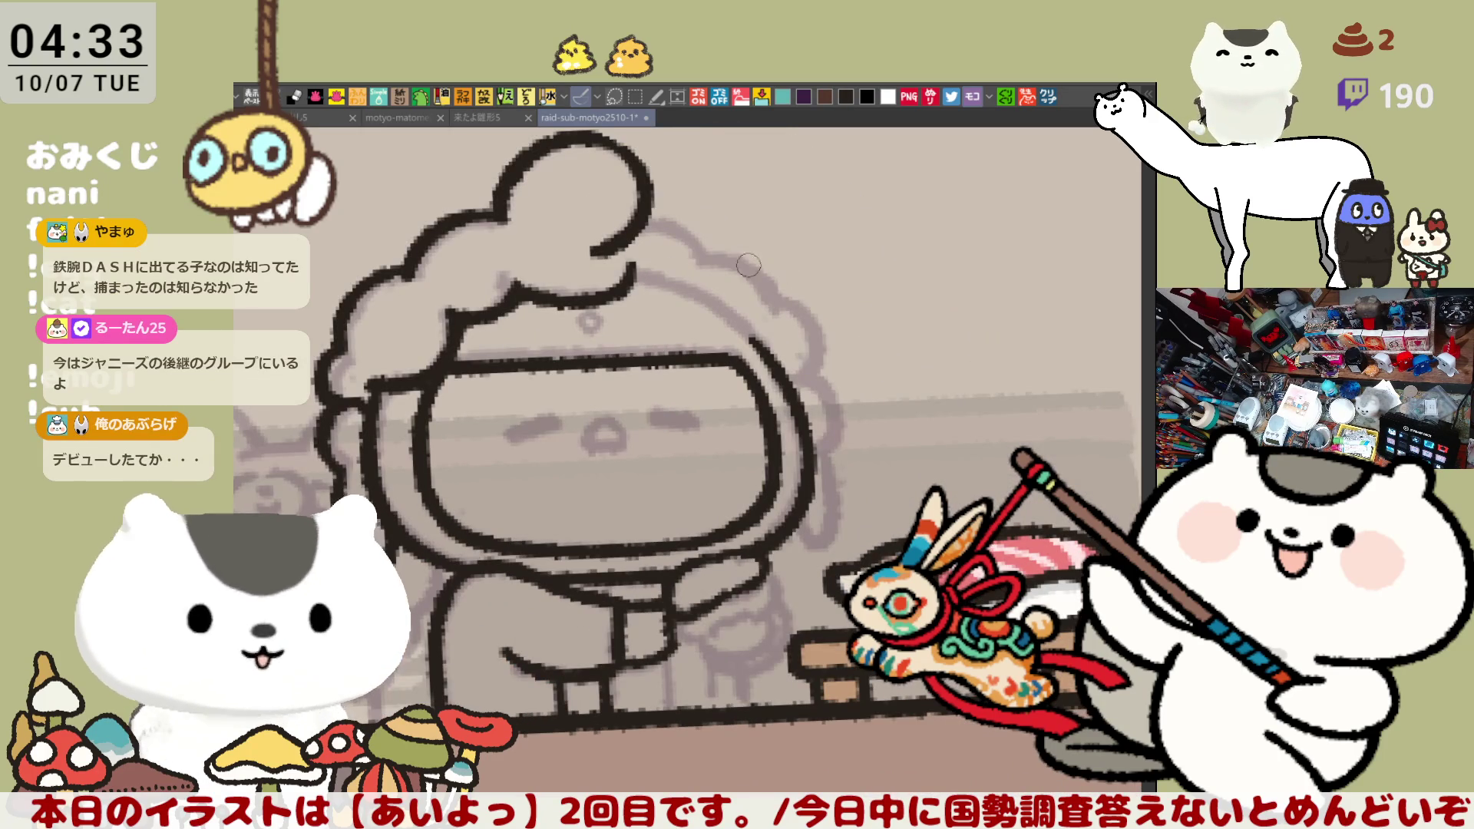
pyautogui.moveTo(637, 270); pyautogui.dragTo(762, 338)
pyautogui.hotkey('ctrl', 'z')
pyautogui.hotkey('ctrl', 'z')
pyautogui.moveTo(638, 269); pyautogui.dragTo(754, 338)
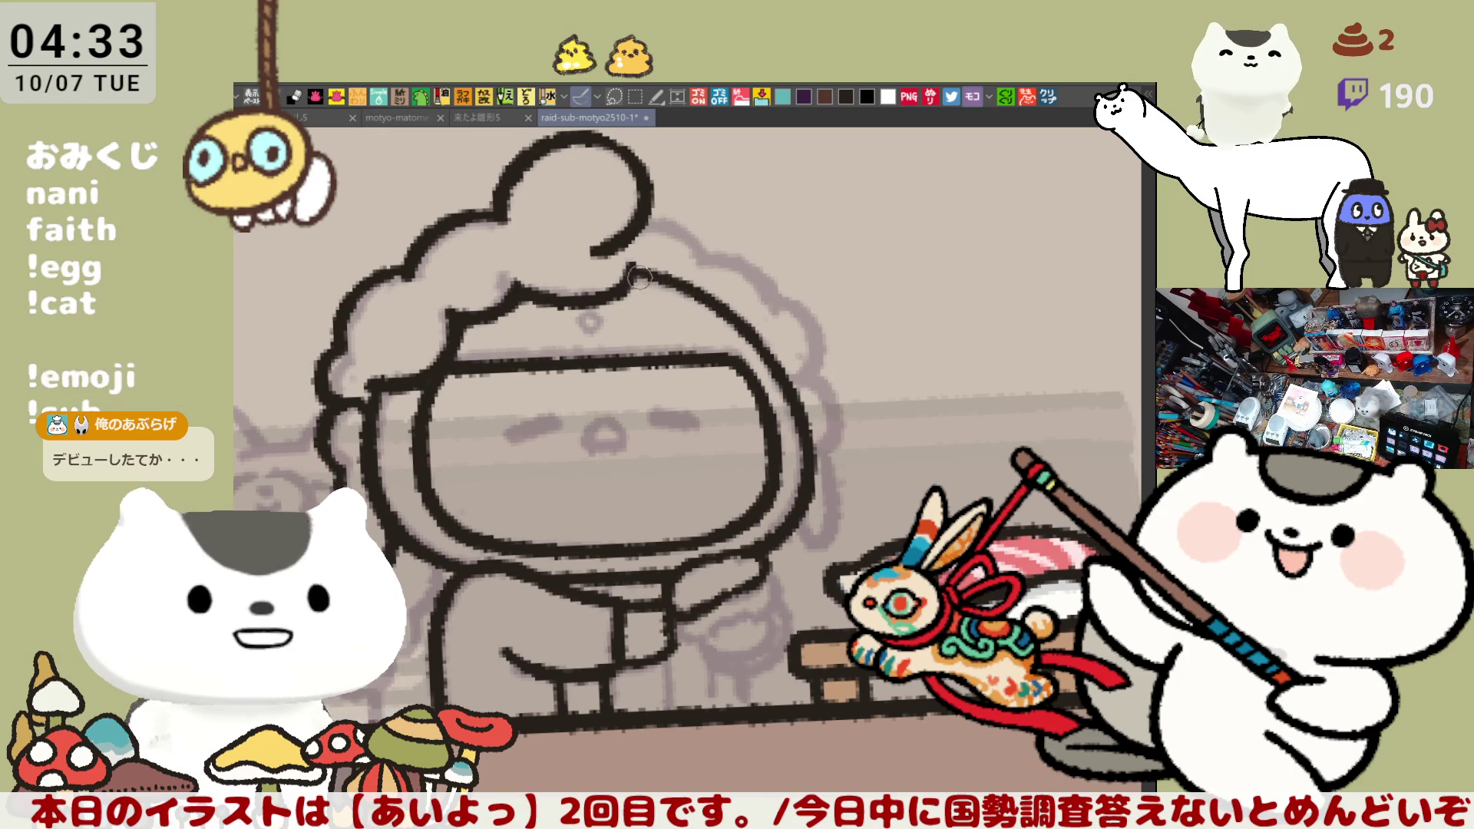
pyautogui.moveTo(635, 269); pyautogui.dragTo(703, 298)
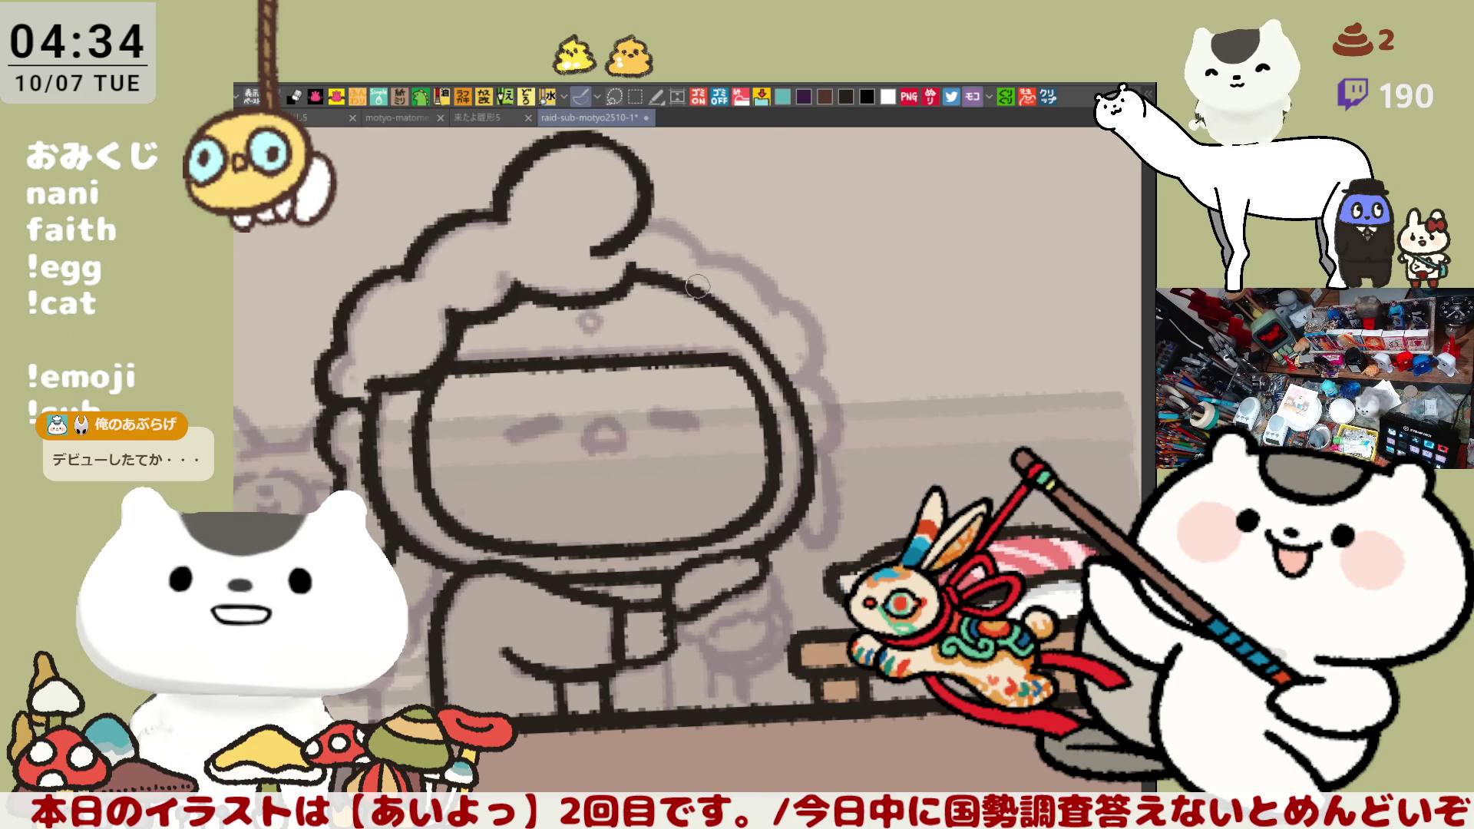
# With the canvas flipped back, try the ear outline beside the face, undoing each attempt
pyautogui.press('h')
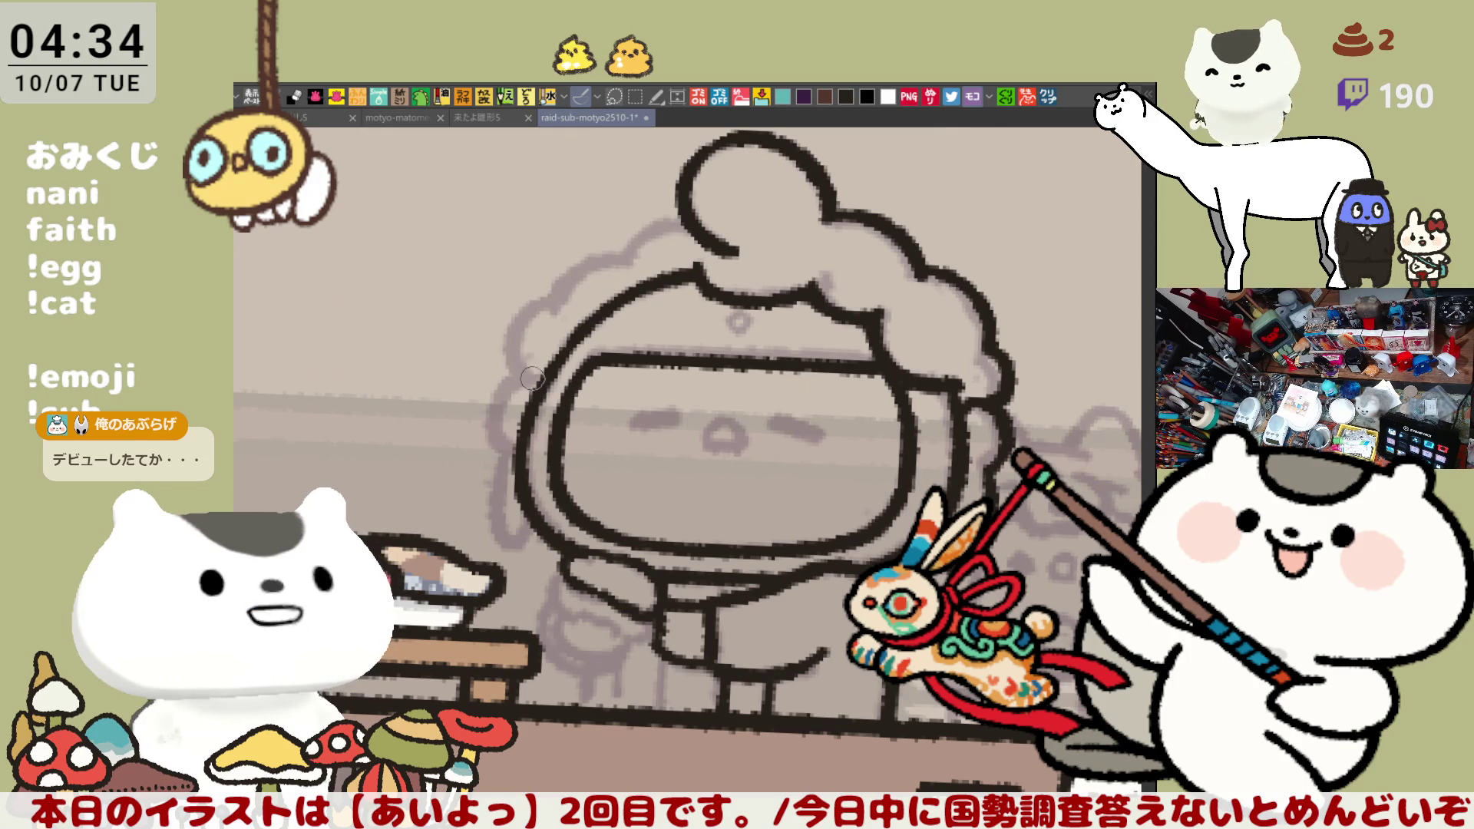
pyautogui.moveTo(539, 377)
pyautogui.mouseDown()
pyautogui.moveTo(492, 407)
pyautogui.moveTo(505, 434)
pyautogui.mouseUp()
pyautogui.hotkey('ctrl', 'z')
pyautogui.moveTo(539, 376)
pyautogui.mouseDown()
pyautogui.moveTo(504, 422)
pyautogui.moveTo(497, 530)
pyautogui.mouseUp()
pyautogui.hotkey('ctrl', 'z')
pyautogui.moveTo(504, 418)
pyautogui.mouseDown()
pyautogui.moveTo(493, 538)
pyautogui.moveTo(537, 547)
pyautogui.moveTo(498, 445)
pyautogui.moveTo(495, 545)
pyautogui.moveTo(537, 510)
pyautogui.mouseUp()
pyautogui.hotkey('ctrl', 'z')
pyautogui.hotkey('ctrl', 'z')
pyautogui.moveTo(510, 428)
pyautogui.mouseDown()
pyautogui.moveTo(495, 491)
pyautogui.moveTo(538, 537)
pyautogui.mouseUp()
pyautogui.hotkey('ctrl', 'z')
pyautogui.moveTo(507, 419)
pyautogui.mouseDown()
pyautogui.moveTo(497, 470)
pyautogui.moveTo(542, 542)
pyautogui.moveTo(499, 444)
pyautogui.moveTo(530, 547)
pyautogui.moveTo(546, 537)
pyautogui.mouseUp()
pyautogui.hotkey('ctrl', 'z')
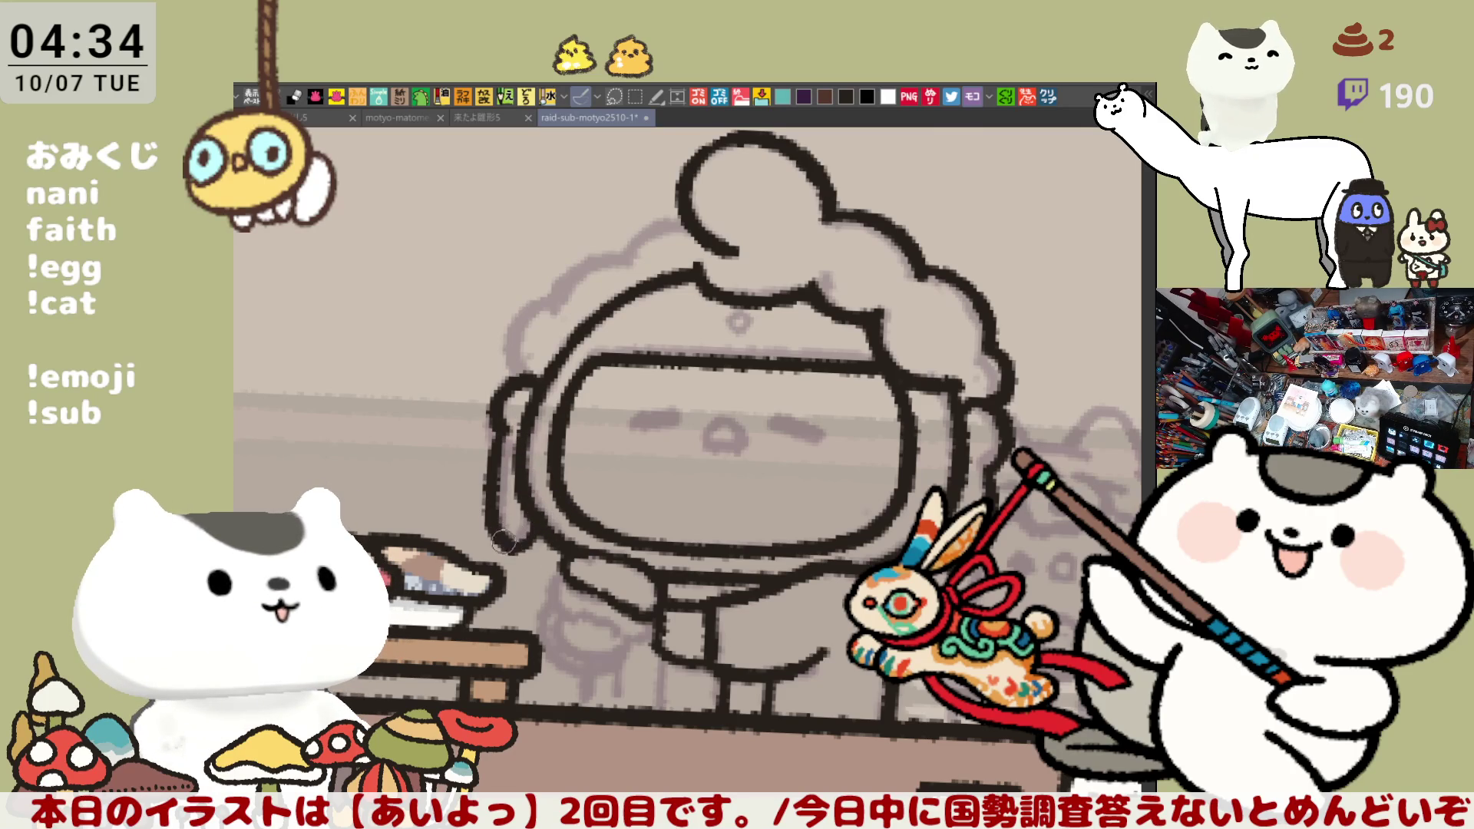
# Ink the hat's left edge, then retry its upper-left curve several times
pyautogui.moveTo(542, 300); pyautogui.dragTo(522, 378)
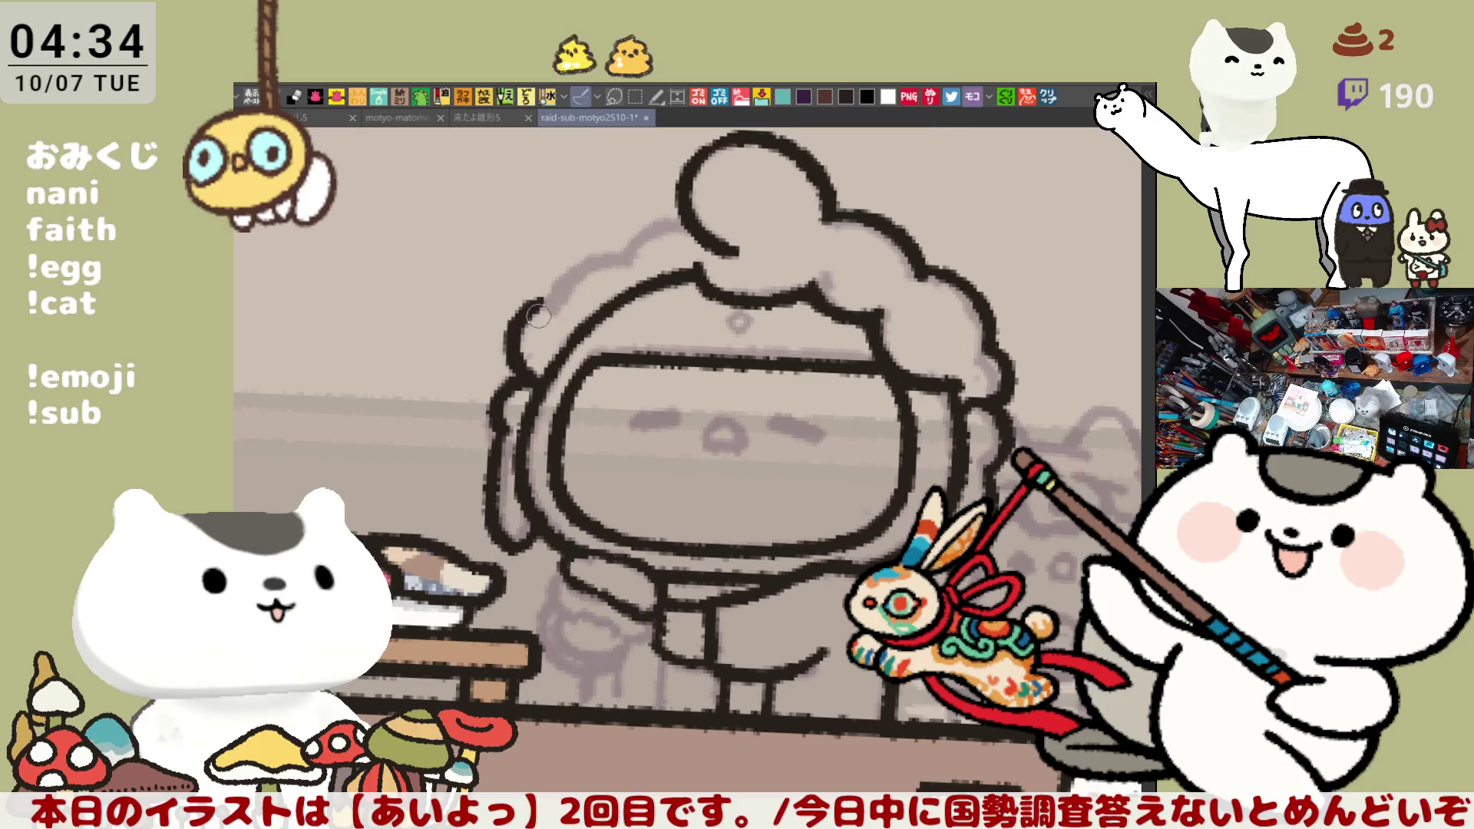
pyautogui.moveTo(530, 305)
pyautogui.mouseDown()
pyautogui.moveTo(555, 296)
pyautogui.moveTo(508, 384)
pyautogui.moveTo(543, 304)
pyautogui.moveTo(623, 257)
pyautogui.mouseUp()
pyautogui.hotkey('ctrl', 'z')
pyautogui.hotkey('ctrl', 'z')
pyautogui.hotkey('ctrl', 'z')
pyautogui.moveTo(547, 308); pyautogui.dragTo(622, 255)
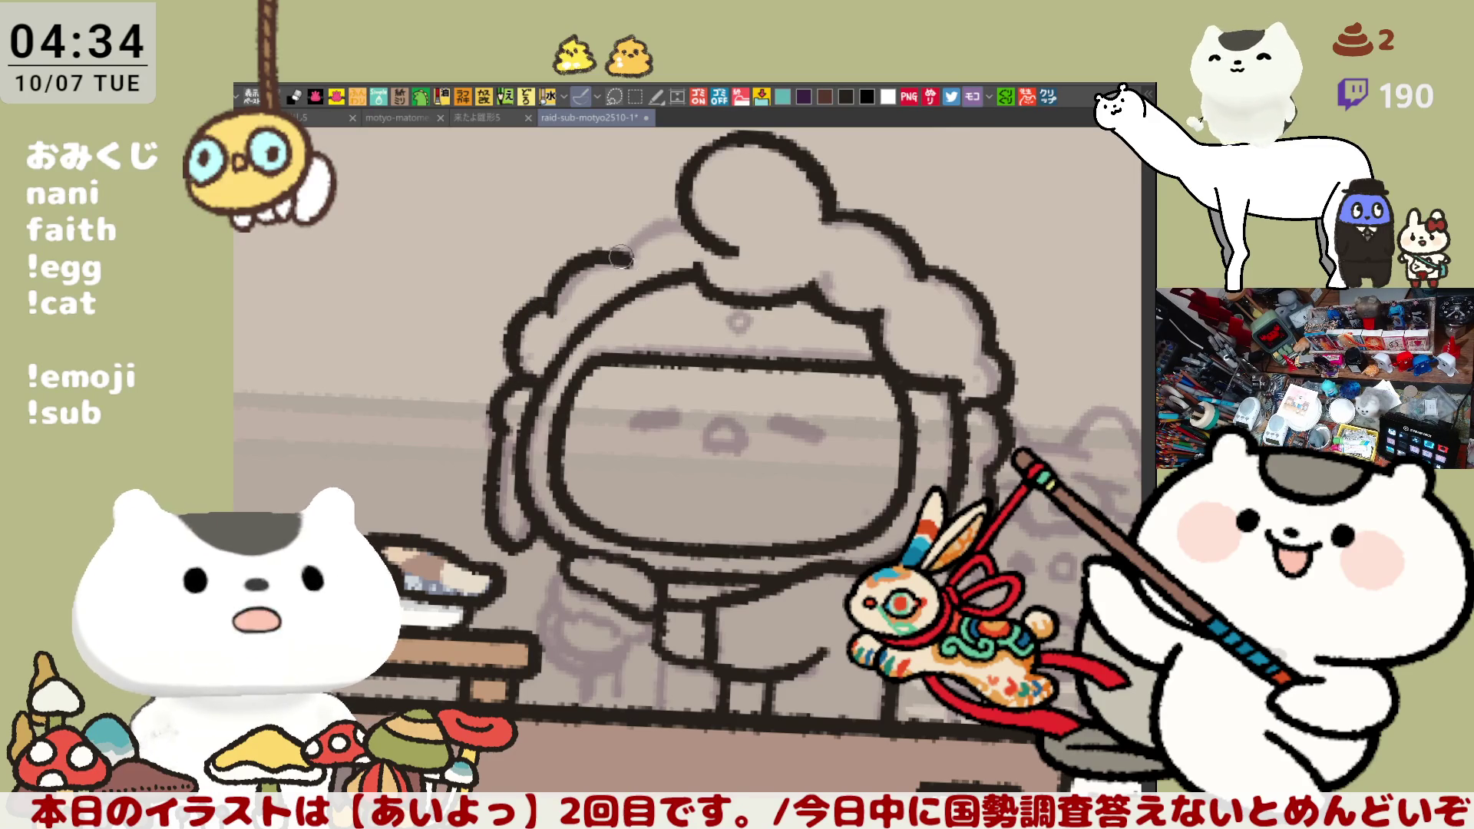
pyautogui.hotkey('ctrl', 'z')
pyautogui.moveTo(547, 309); pyautogui.dragTo(639, 245)
pyautogui.hotkey('ctrl', 'z')
pyautogui.moveTo(560, 308); pyautogui.dragTo(631, 235)
pyautogui.hotkey('ctrl', 'z')
pyautogui.moveTo(560, 307)
pyautogui.mouseDown()
pyautogui.moveTo(487, 310)
pyautogui.moveTo(509, 403)
pyautogui.moveTo(537, 441)
pyautogui.mouseUp()
pyautogui.hotkey('ctrl', 'z')
# Ink the long dark outline running down the left side of the head
pyautogui.moveTo(513, 384); pyautogui.dragTo(538, 442)
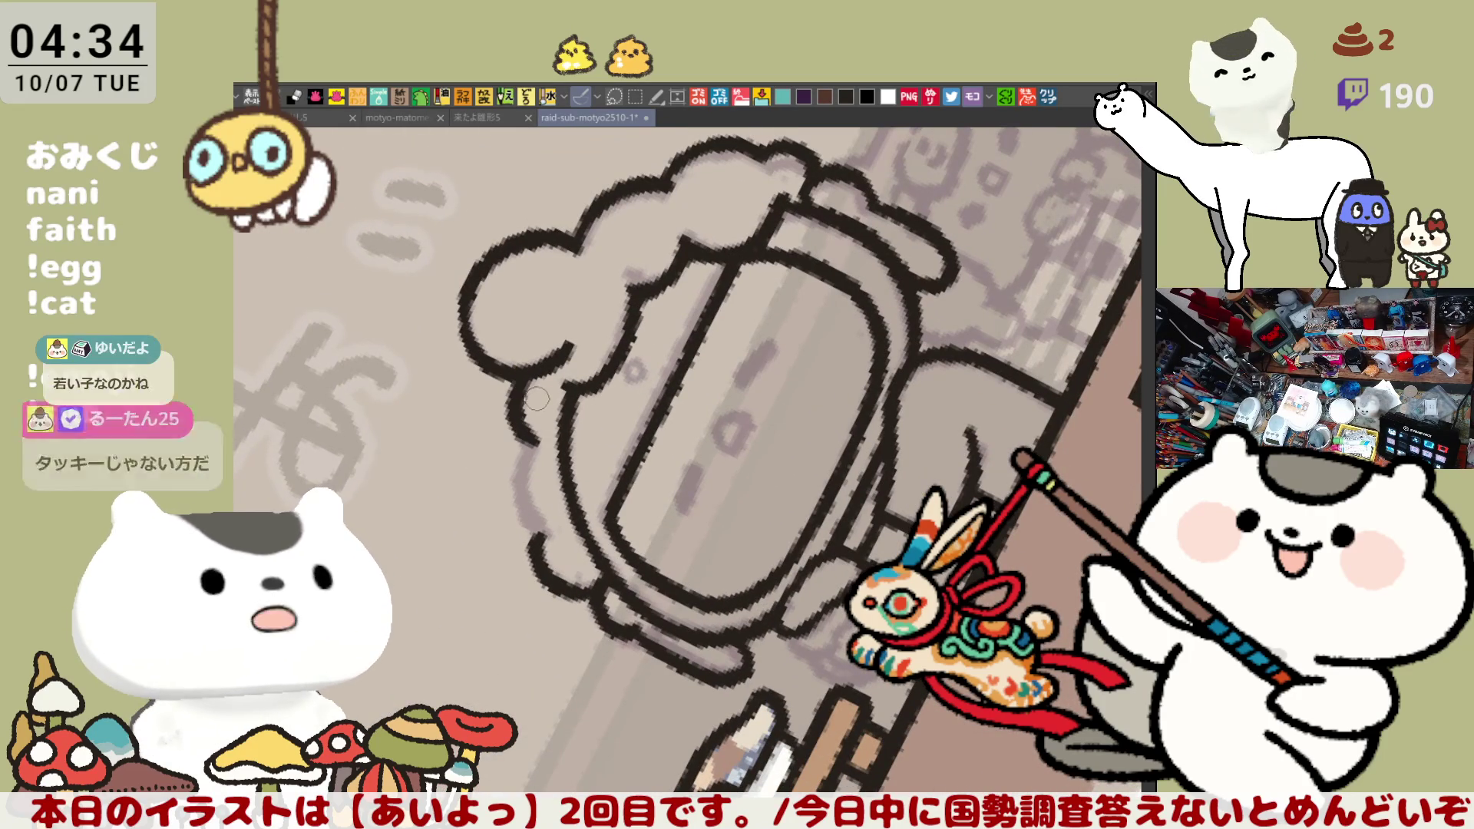
pyautogui.hotkey('ctrl', 'z')
pyautogui.moveTo(513, 367)
pyautogui.mouseDown()
pyautogui.moveTo(537, 453)
pyautogui.moveTo(513, 430)
pyautogui.moveTo(572, 344)
pyautogui.mouseUp()
pyautogui.hotkey('ctrl', 'z')
pyautogui.hotkey('ctrl', 'z')
pyautogui.moveTo(533, 444)
pyautogui.mouseDown()
pyautogui.moveTo(516, 500)
pyautogui.moveTo(530, 538)
pyautogui.moveTo(516, 507)
pyautogui.moveTo(534, 537)
pyautogui.moveTo(515, 495)
pyautogui.moveTo(538, 542)
pyautogui.moveTo(513, 492)
pyautogui.moveTo(541, 541)
pyautogui.mouseUp()
pyautogui.hotkey('ctrl', 'z')
pyautogui.hotkey('ctrl', 'z')
pyautogui.hotkey('ctrl', 'z')
pyautogui.hotkey('ctrl', 'z')
pyautogui.moveTo(533, 424); pyautogui.dragTo(541, 541)
pyautogui.hotkey('ctrl', 'z')
pyautogui.moveTo(532, 424); pyautogui.dragTo(540, 534)
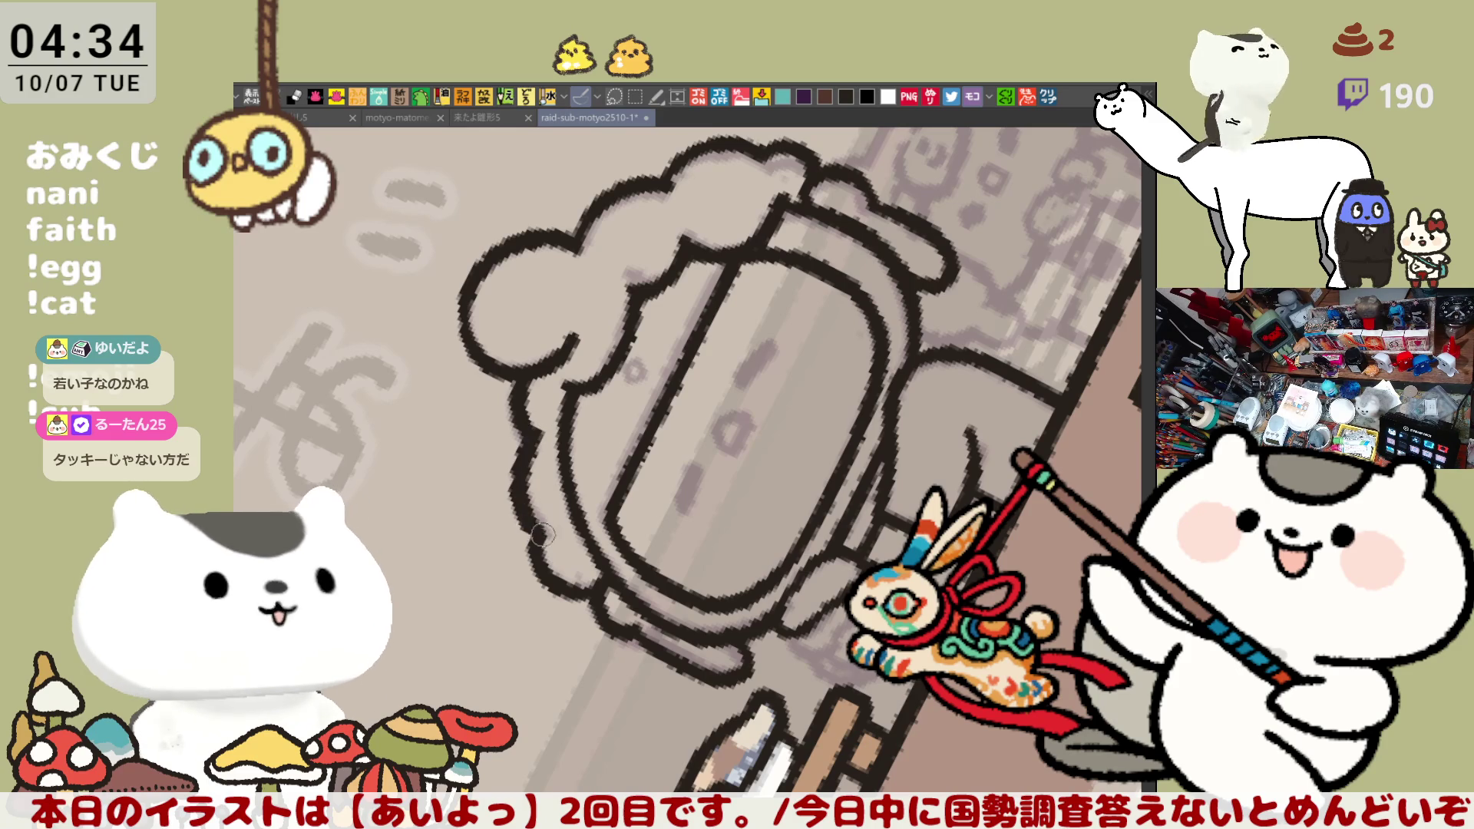
pyautogui.hotkey('ctrl', 'z')
pyautogui.moveTo(532, 422)
pyautogui.mouseDown()
pyautogui.moveTo(515, 461)
pyautogui.moveTo(540, 537)
pyautogui.mouseUp()
pyautogui.hotkey('ctrl', 'z')
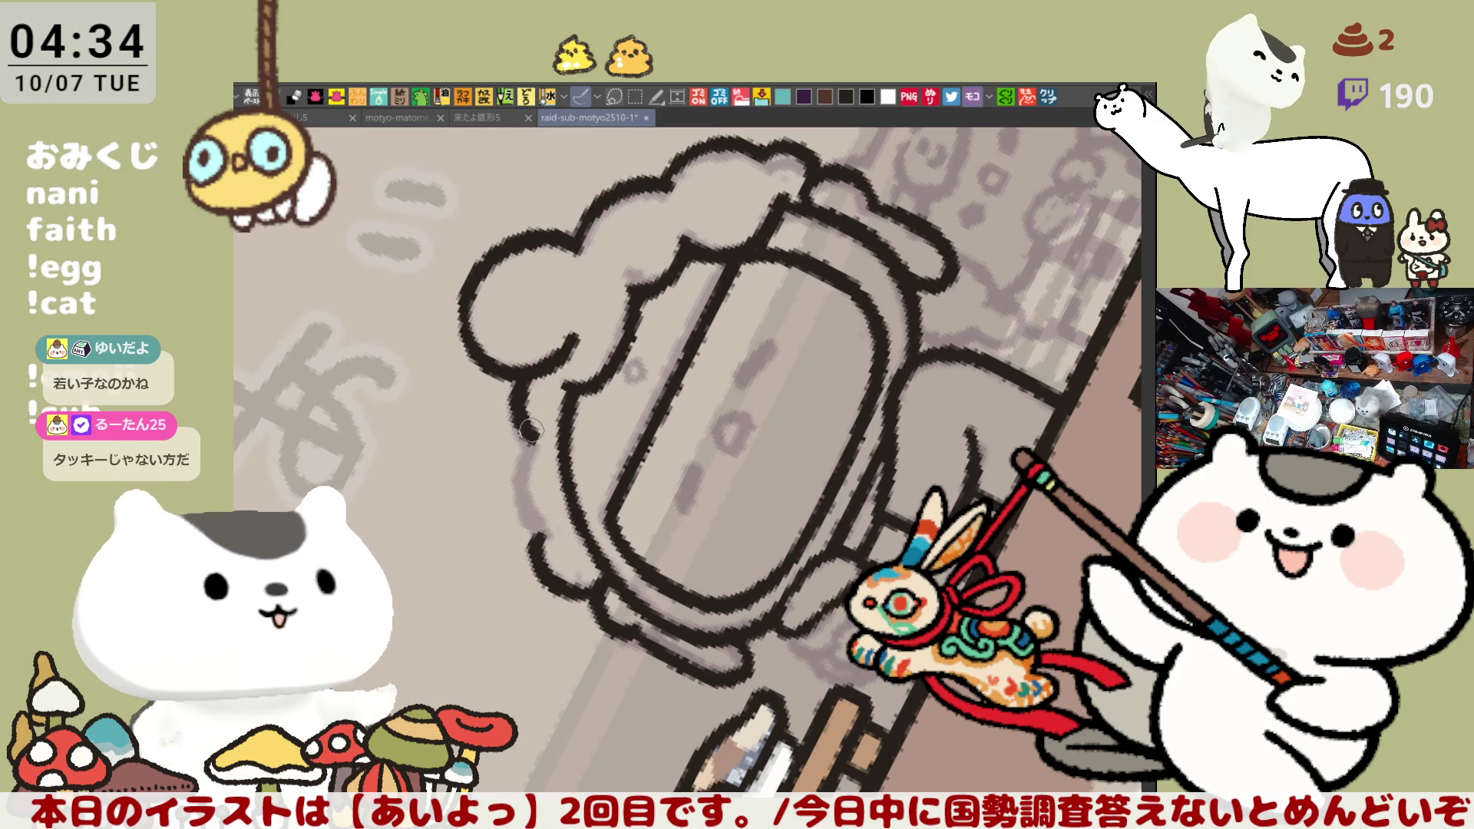
pyautogui.moveTo(530, 430); pyautogui.dragTo(540, 530)
# Return the canvas view to upright and ink the small dot on the hat band
pyautogui.hotkey('ctrl', 'alt', '0')
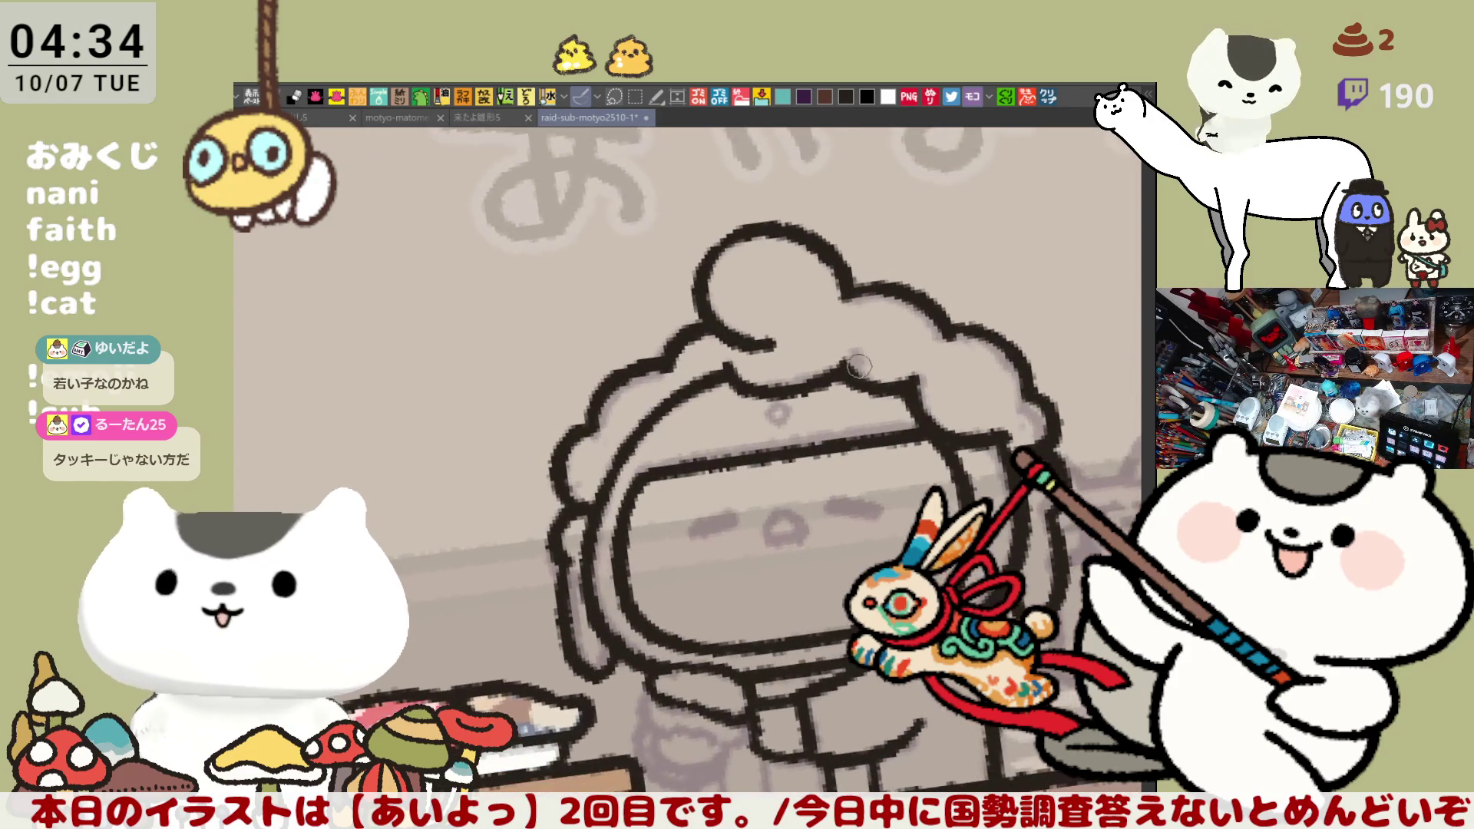
pyautogui.scroll(-2, 792, 439)
pyautogui.moveTo(792, 444); pyautogui.dragTo(795, 435)
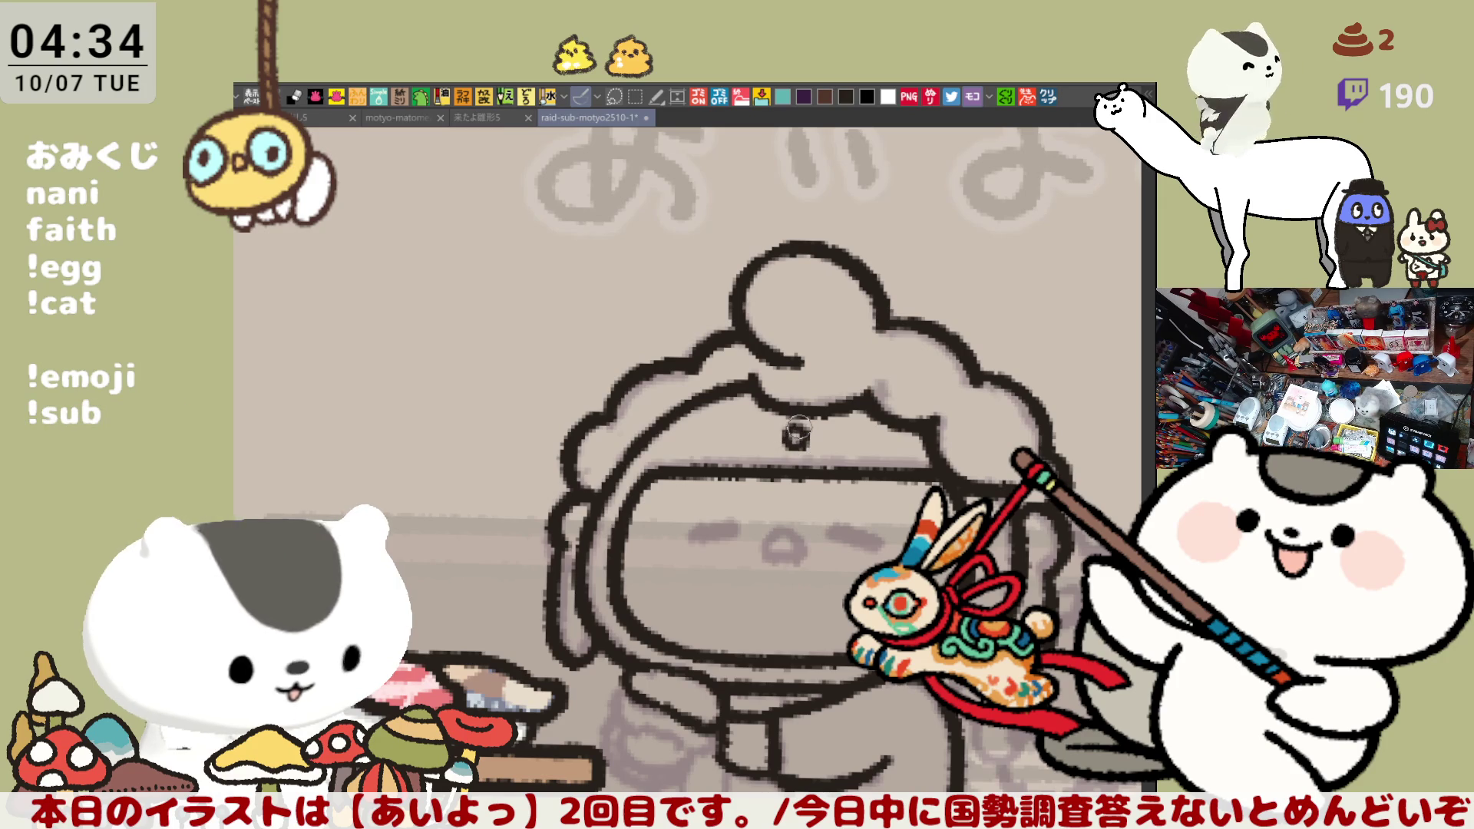
# Ink the chef's right and left closed-eye lines and try the small nose
pyautogui.moveTo(828, 549)
pyautogui.mouseDown()
pyautogui.moveTo(770, 430)
pyautogui.moveTo(726, 382)
pyautogui.mouseUp()
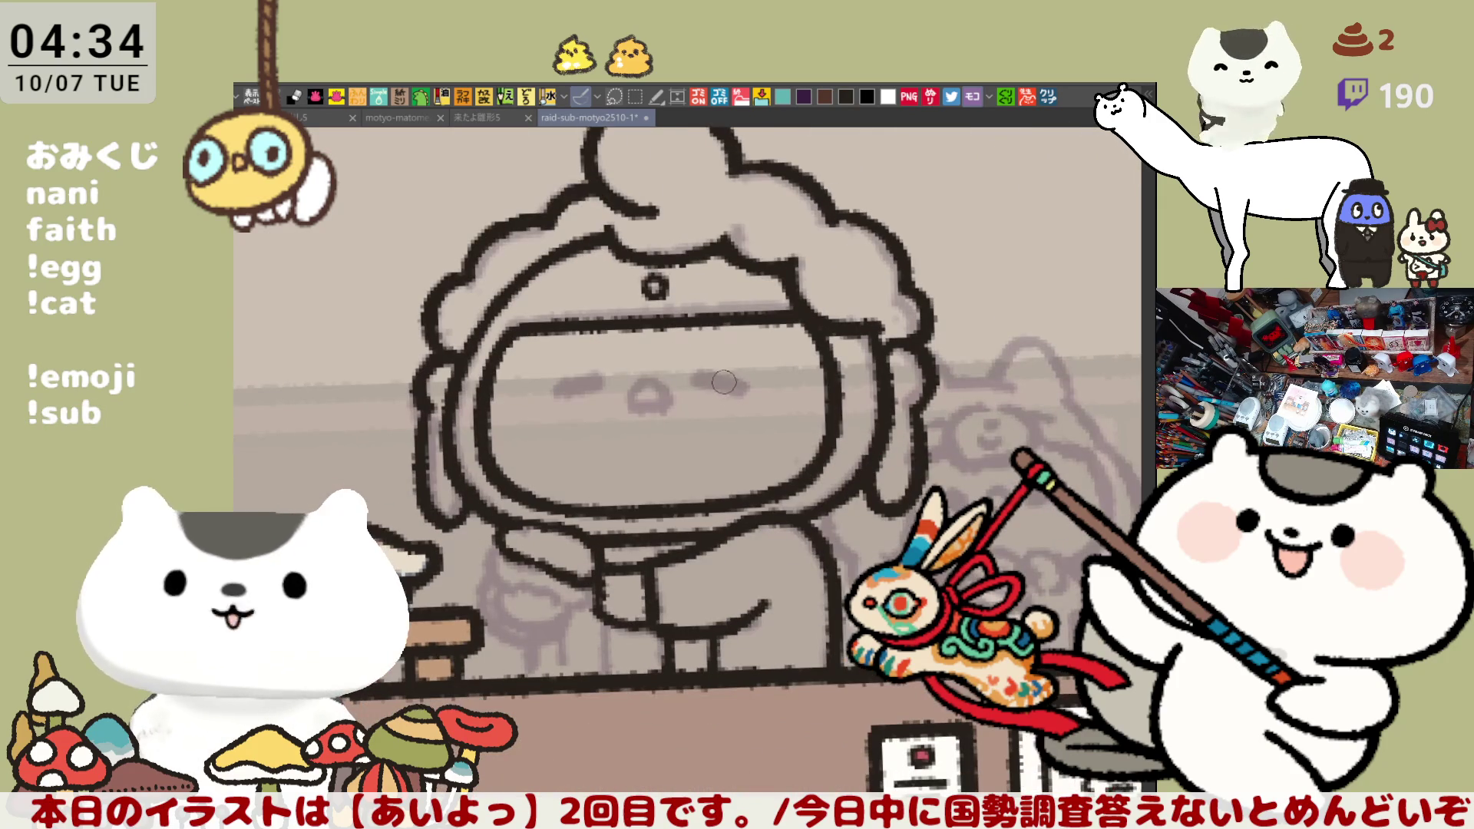
pyautogui.click(705, 372)
pyautogui.moveTo(707, 374)
pyautogui.mouseDown()
pyautogui.moveTo(748, 391)
pyautogui.moveTo(702, 376)
pyautogui.moveTo(730, 386)
pyautogui.moveTo(716, 393)
pyautogui.mouseUp()
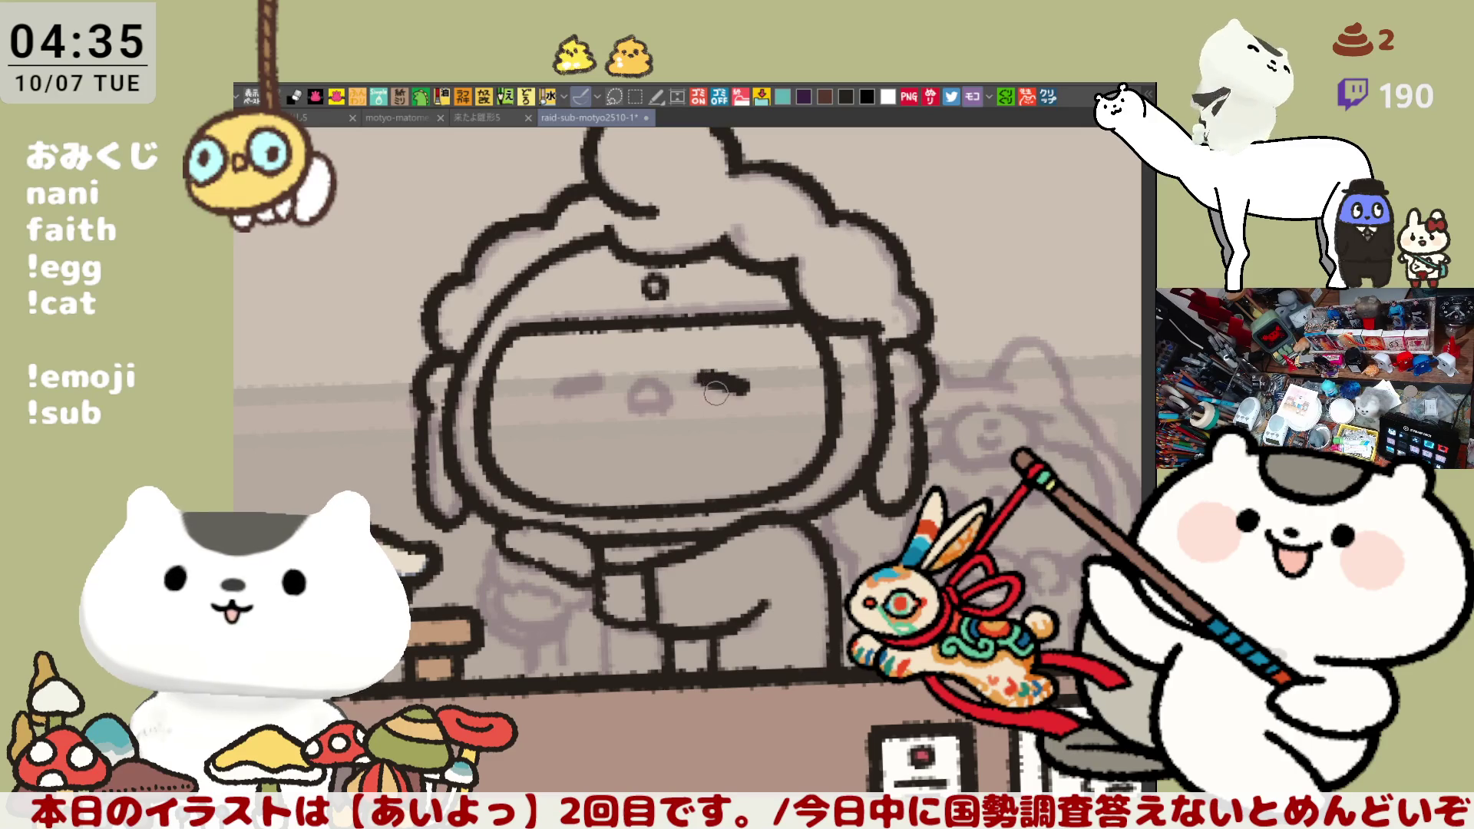
pyautogui.moveTo(559, 394)
pyautogui.mouseDown()
pyautogui.moveTo(603, 379)
pyautogui.moveTo(560, 389)
pyautogui.moveTo(602, 380)
pyautogui.moveTo(575, 374)
pyautogui.mouseUp()
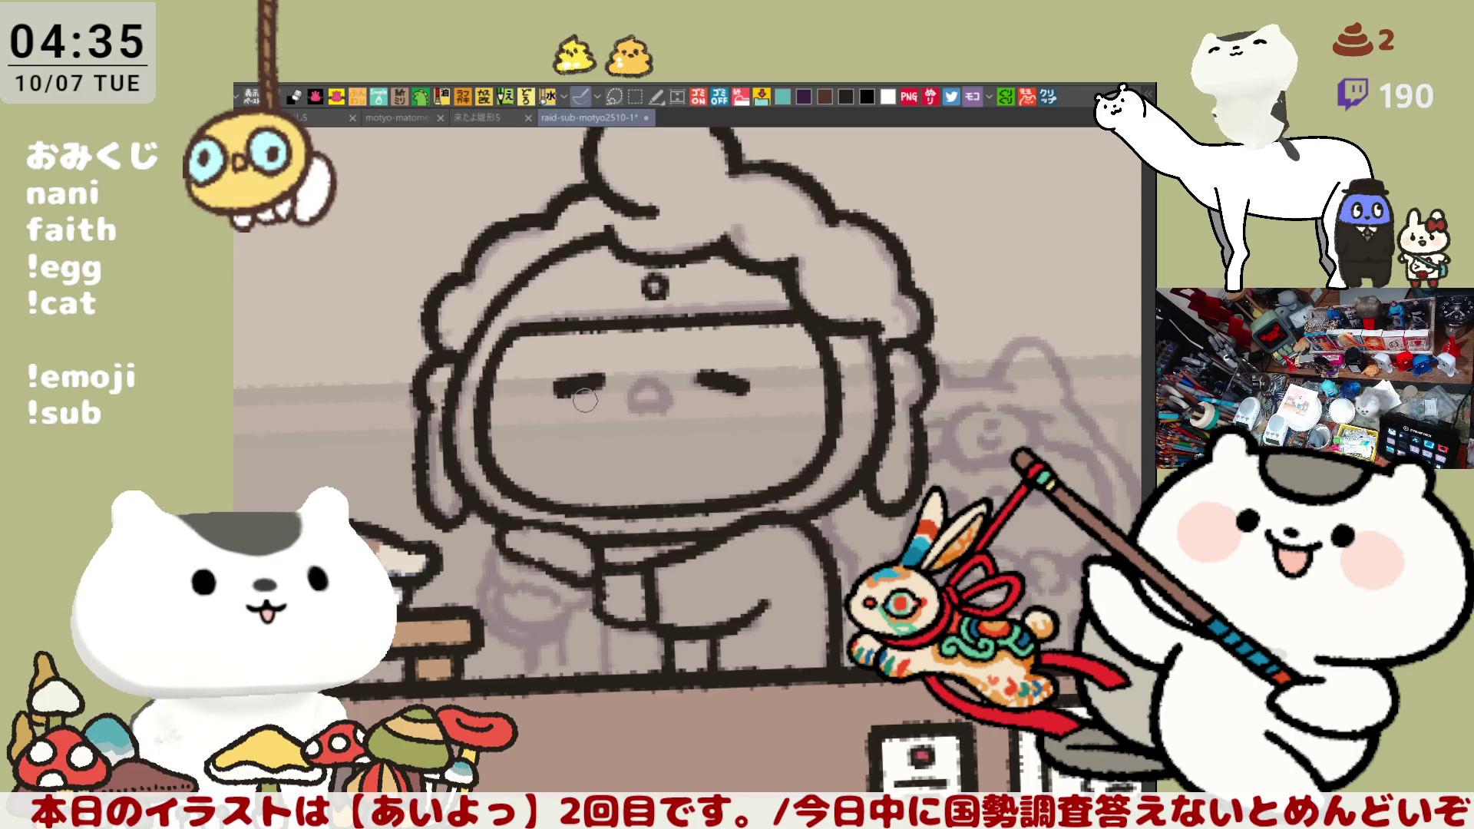
pyautogui.moveTo(647, 400)
pyautogui.mouseDown()
pyautogui.moveTo(649, 381)
pyautogui.moveTo(670, 396)
pyautogui.moveTo(642, 413)
pyautogui.moveTo(655, 381)
pyautogui.moveTo(606, 443)
pyautogui.mouseUp()
pyautogui.hotkey('ctrl', 'z')
pyautogui.hotkey('ctrl', 'z')
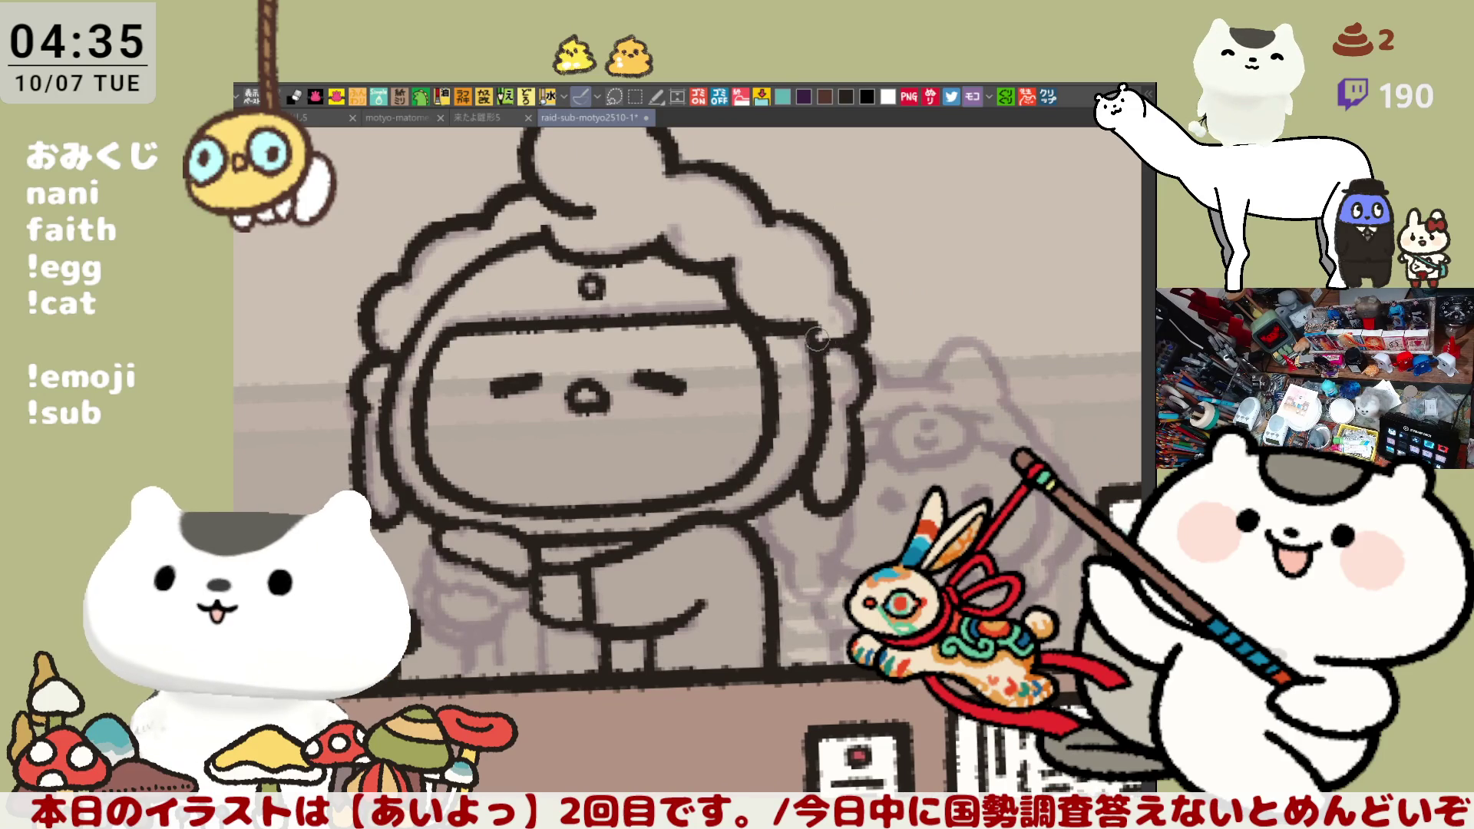
pyautogui.moveTo(821, 340); pyautogui.dragTo(870, 352)
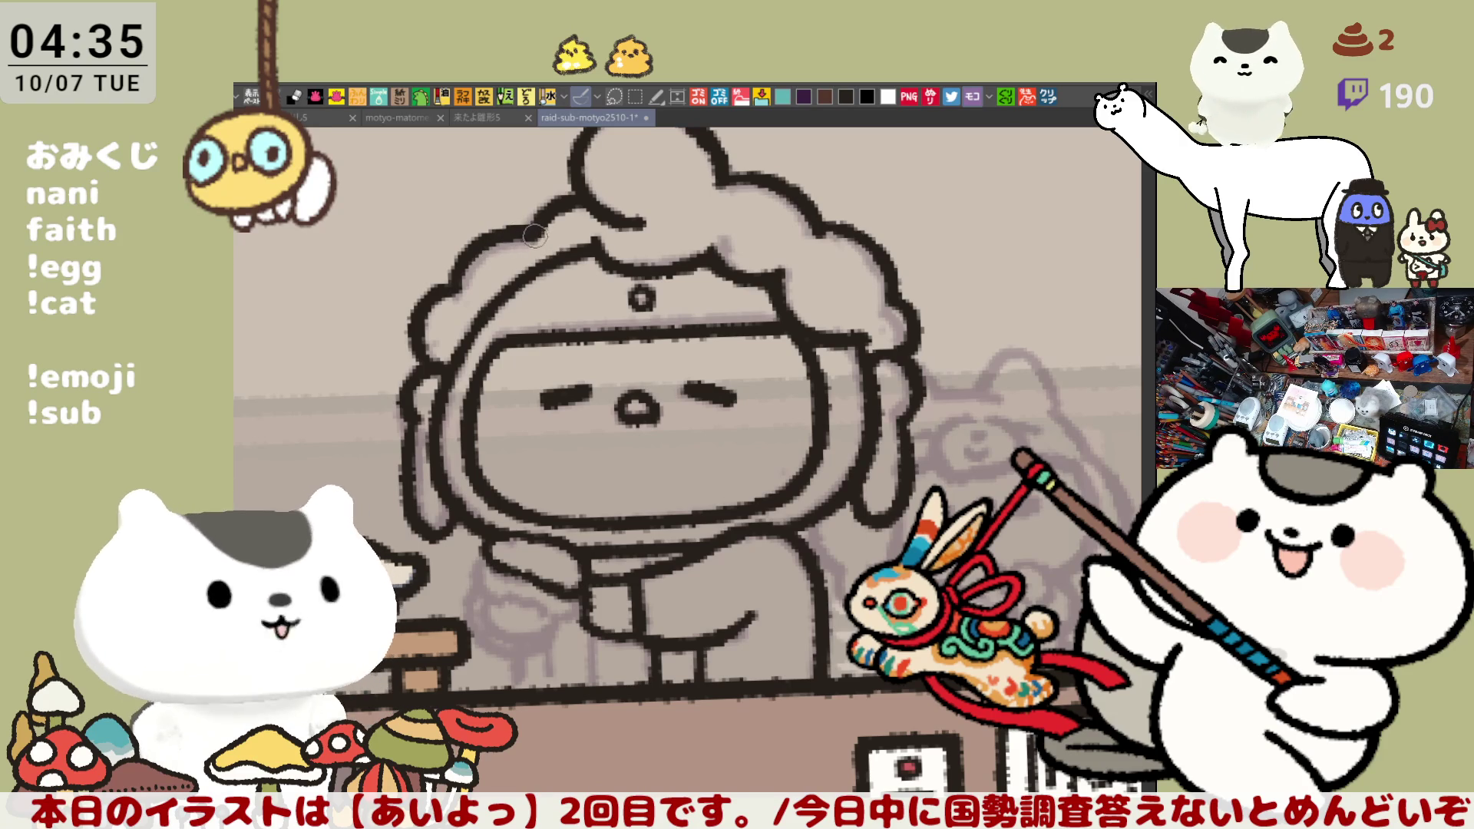
# Ink the arm line on the chef's upper body
pyautogui.scroll(-2, 544, 236)
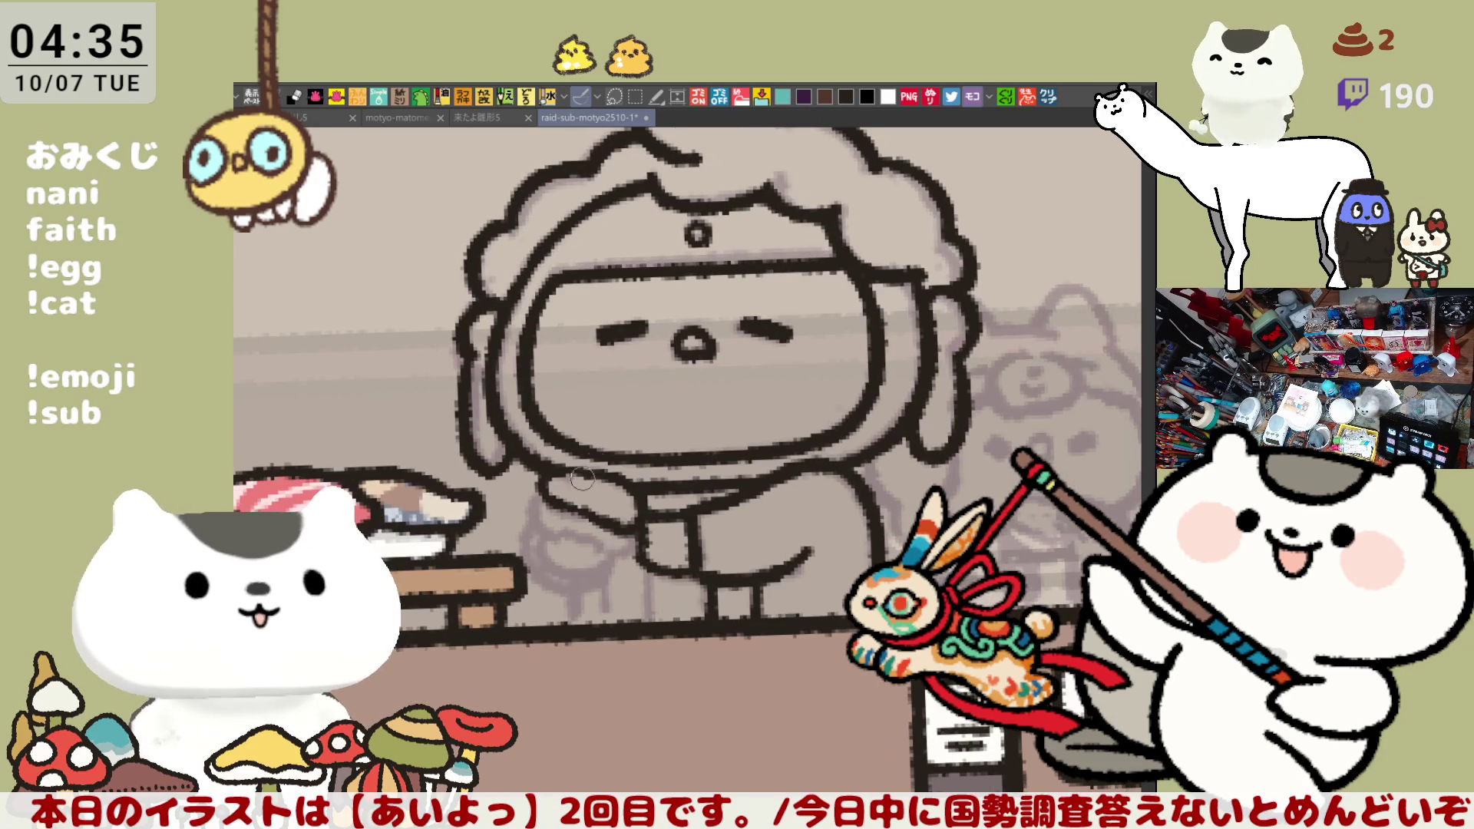
pyautogui.moveTo(554, 495); pyautogui.dragTo(541, 530)
pyautogui.hotkey('ctrl', 'z')
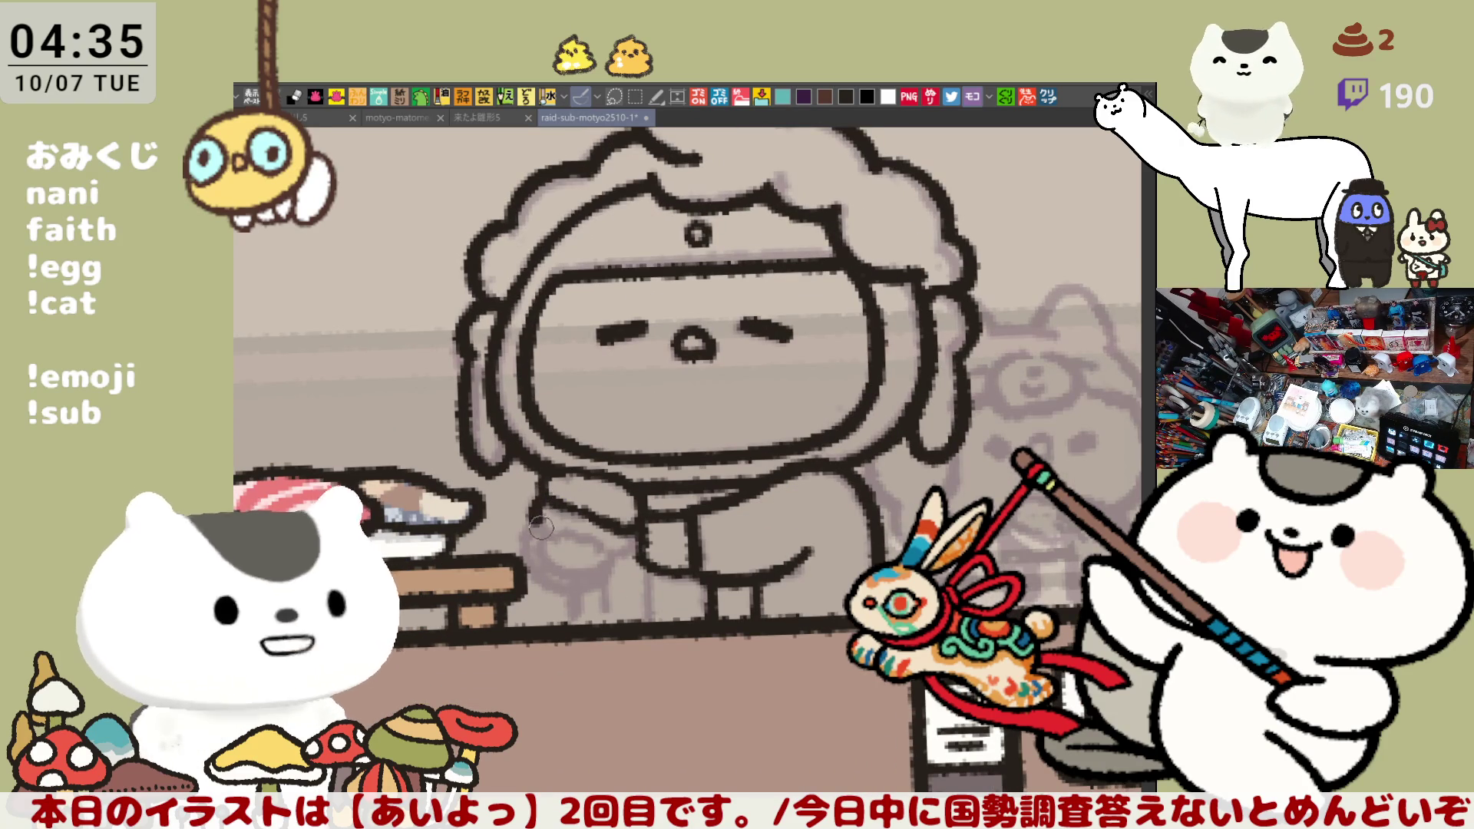
pyautogui.moveTo(551, 470); pyautogui.dragTo(630, 483)
pyautogui.hotkey('ctrl', 'z')
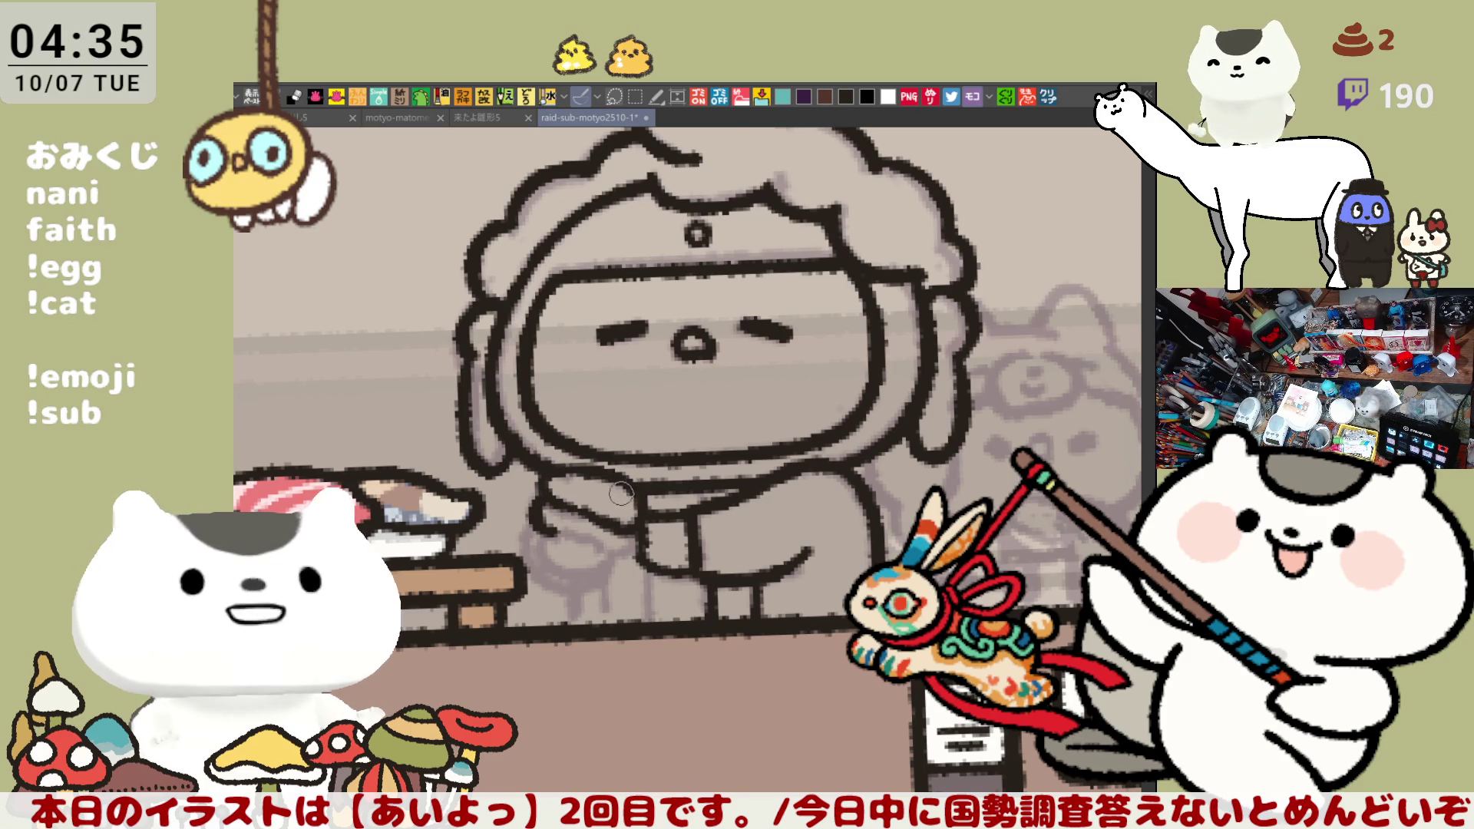
pyautogui.moveTo(609, 539); pyautogui.dragTo(611, 497)
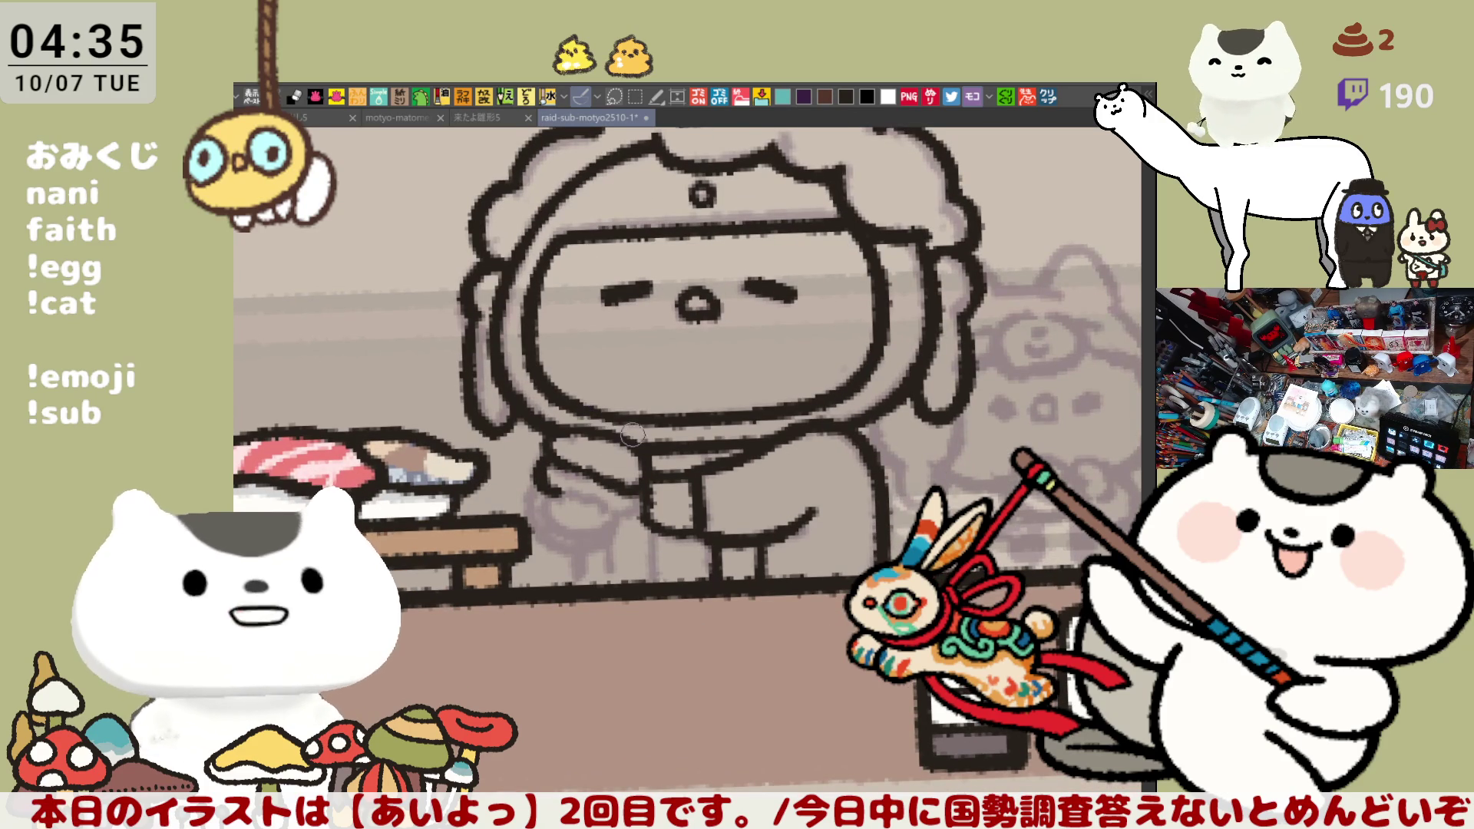
# Ink the oval outline of the folded hand in dark ink
pyautogui.moveTo(601, 509)
pyautogui.mouseDown()
pyautogui.moveTo(652, 511)
pyautogui.moveTo(695, 486)
pyautogui.mouseUp()
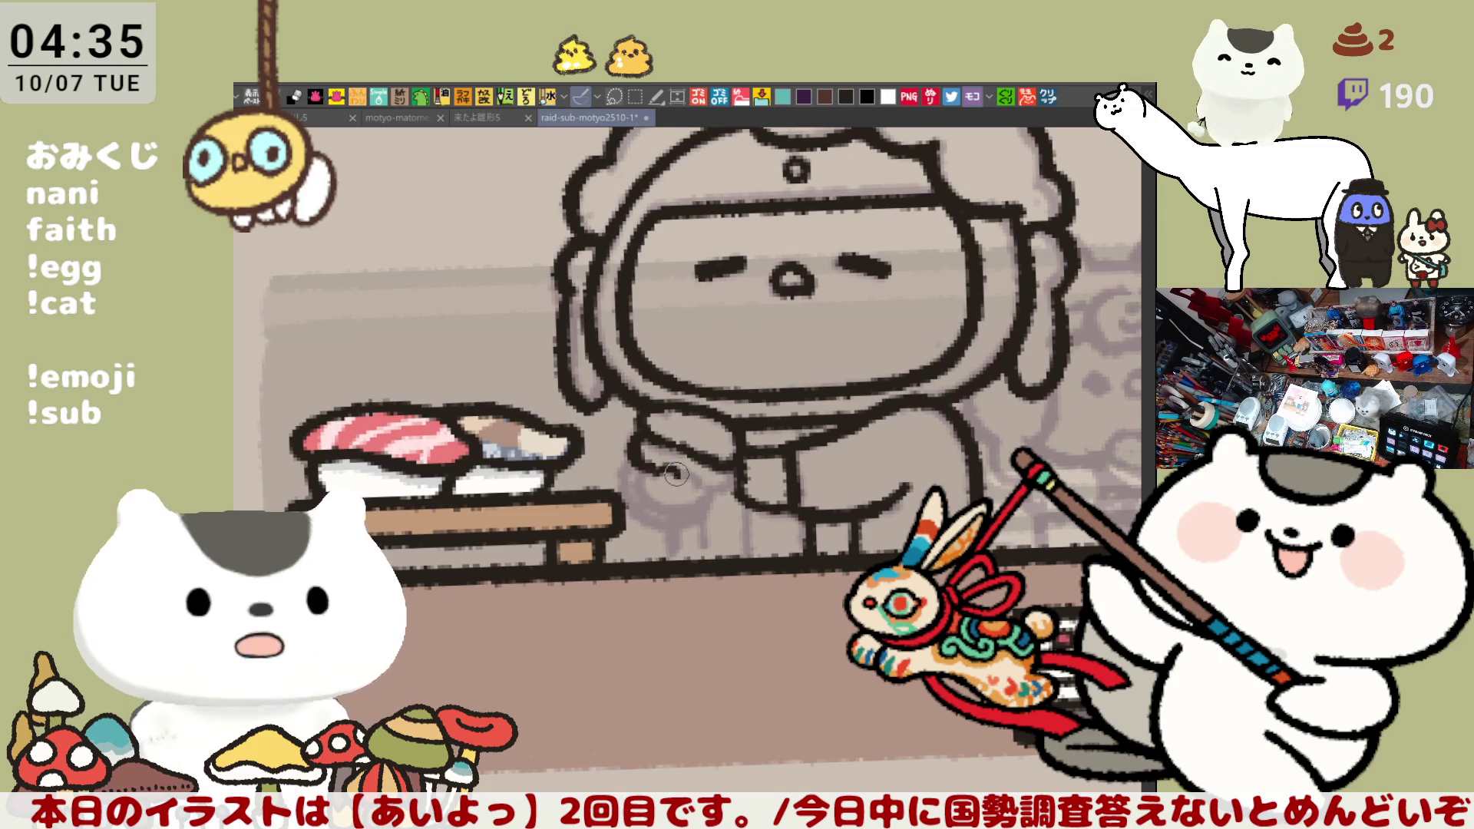
pyautogui.moveTo(649, 492); pyautogui.dragTo(695, 499)
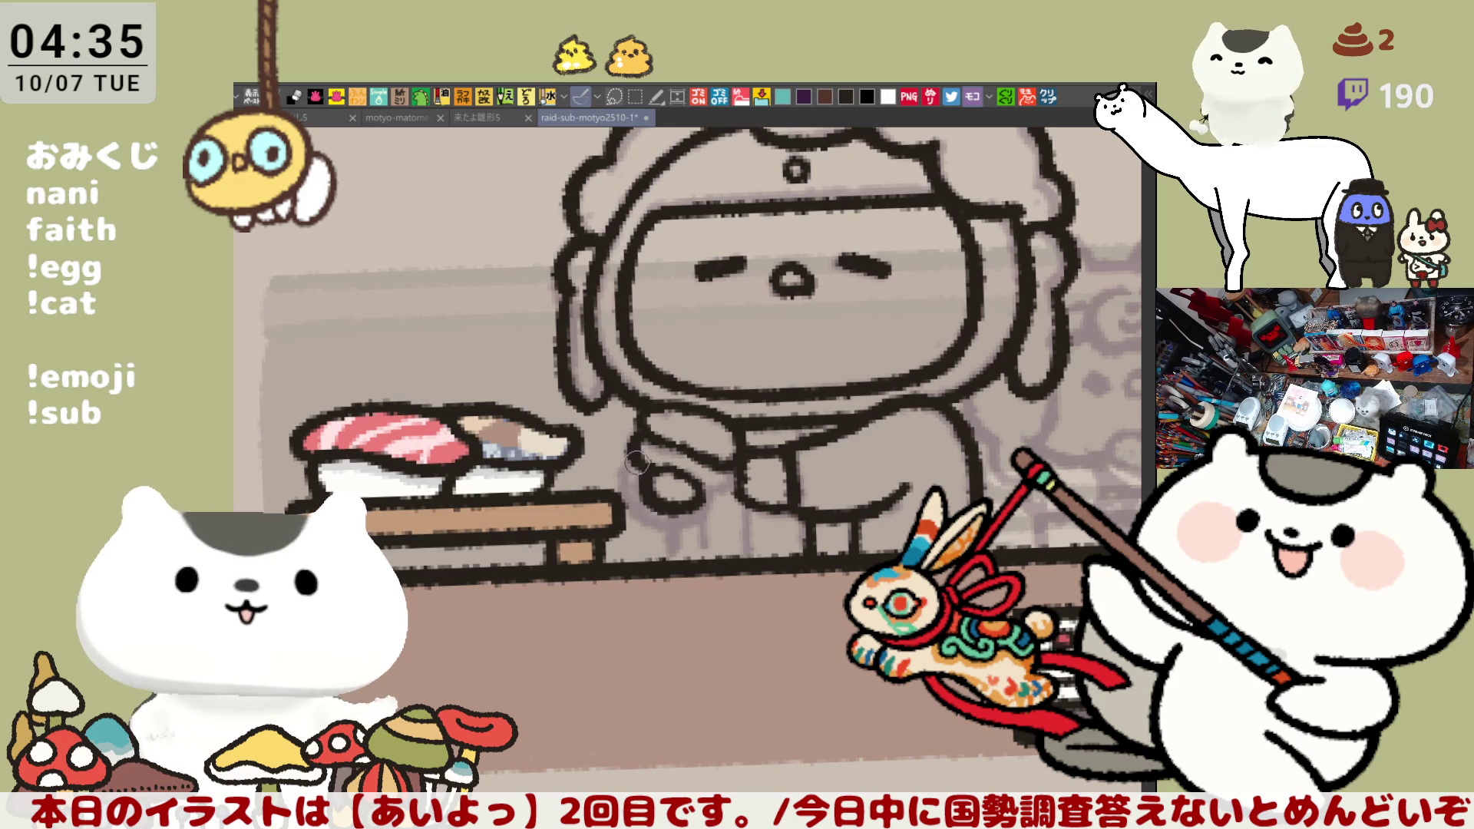
pyautogui.moveTo(629, 460); pyautogui.dragTo(691, 542)
pyautogui.hotkey('ctrl', 'z')
pyautogui.moveTo(615, 468)
pyautogui.mouseDown()
pyautogui.moveTo(688, 542)
pyautogui.moveTo(641, 473)
pyautogui.moveTo(688, 541)
pyautogui.mouseUp()
pyautogui.hotkey('ctrl', 'z')
pyautogui.hotkey('ctrl', 'z')
pyautogui.moveTo(626, 442); pyautogui.dragTo(681, 537)
pyautogui.hotkey('ctrl', 'z')
pyautogui.moveTo(626, 444); pyautogui.dragTo(682, 542)
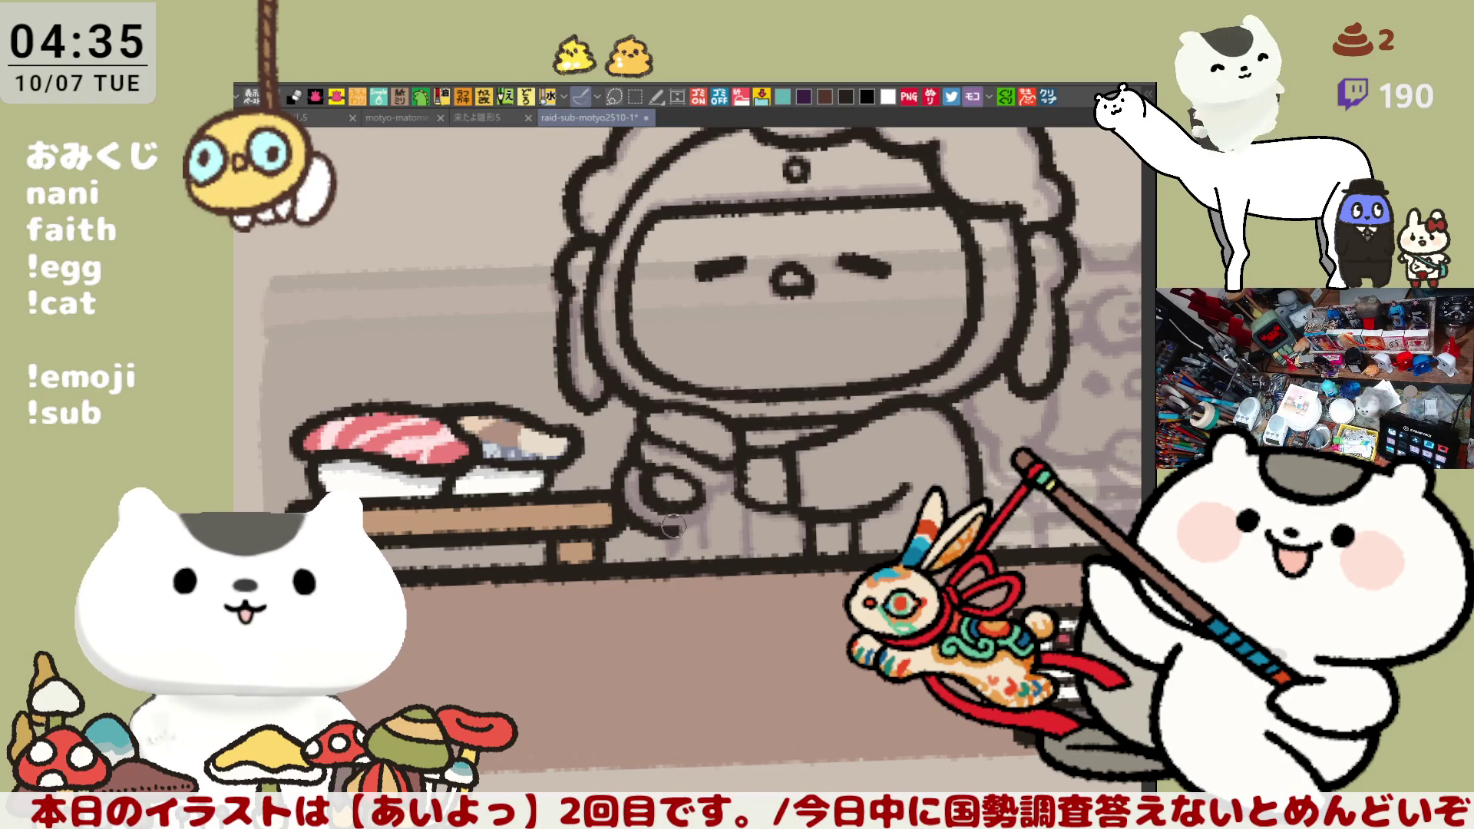
# Ink the outline of the other arm in dark ink
pyautogui.moveTo(741, 485); pyautogui.dragTo(751, 571)
pyautogui.hotkey('ctrl', 'z')
pyautogui.hotkey('ctrl', 'z')
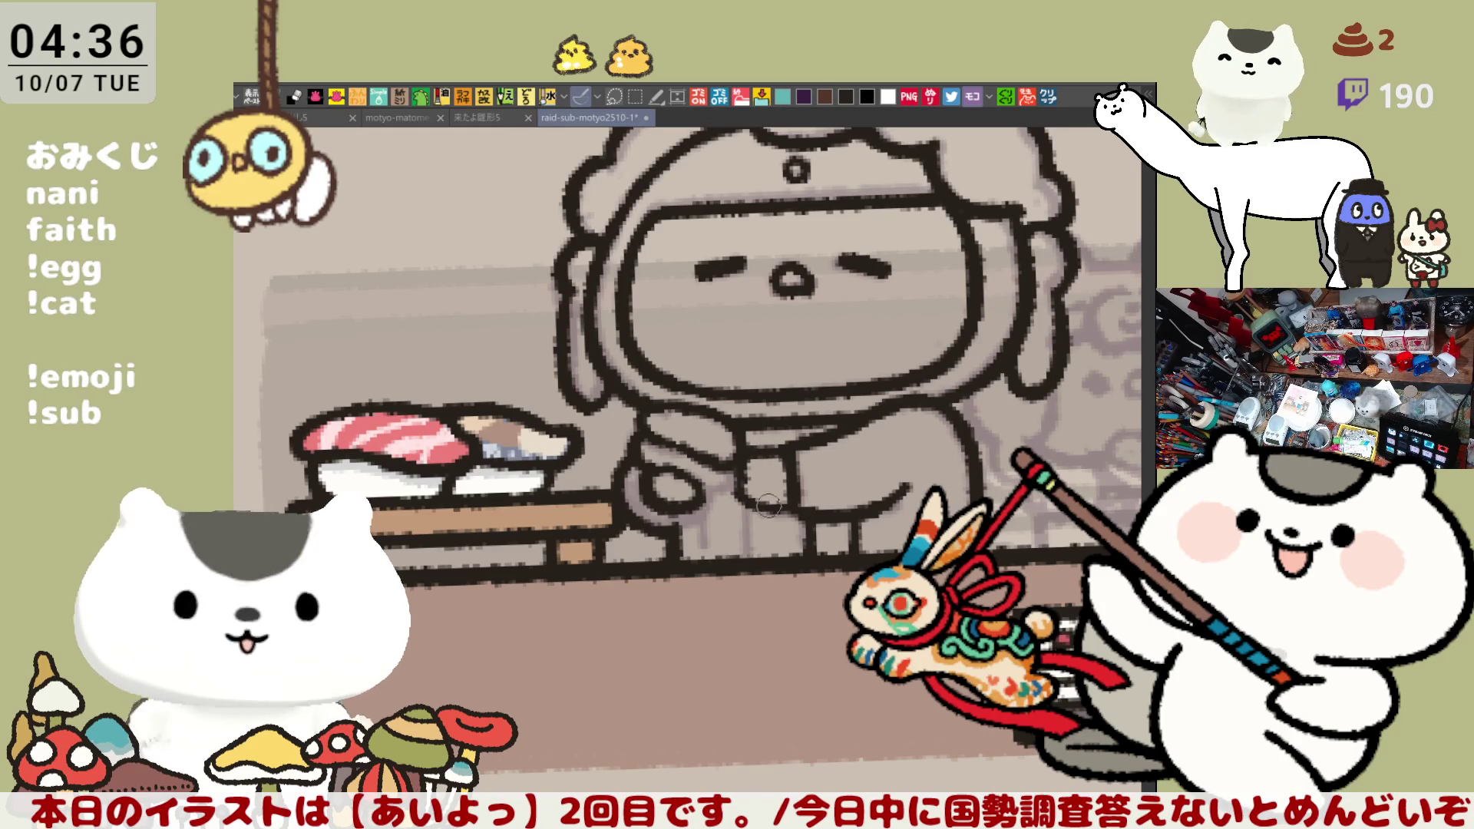
pyautogui.moveTo(751, 474); pyautogui.dragTo(751, 564)
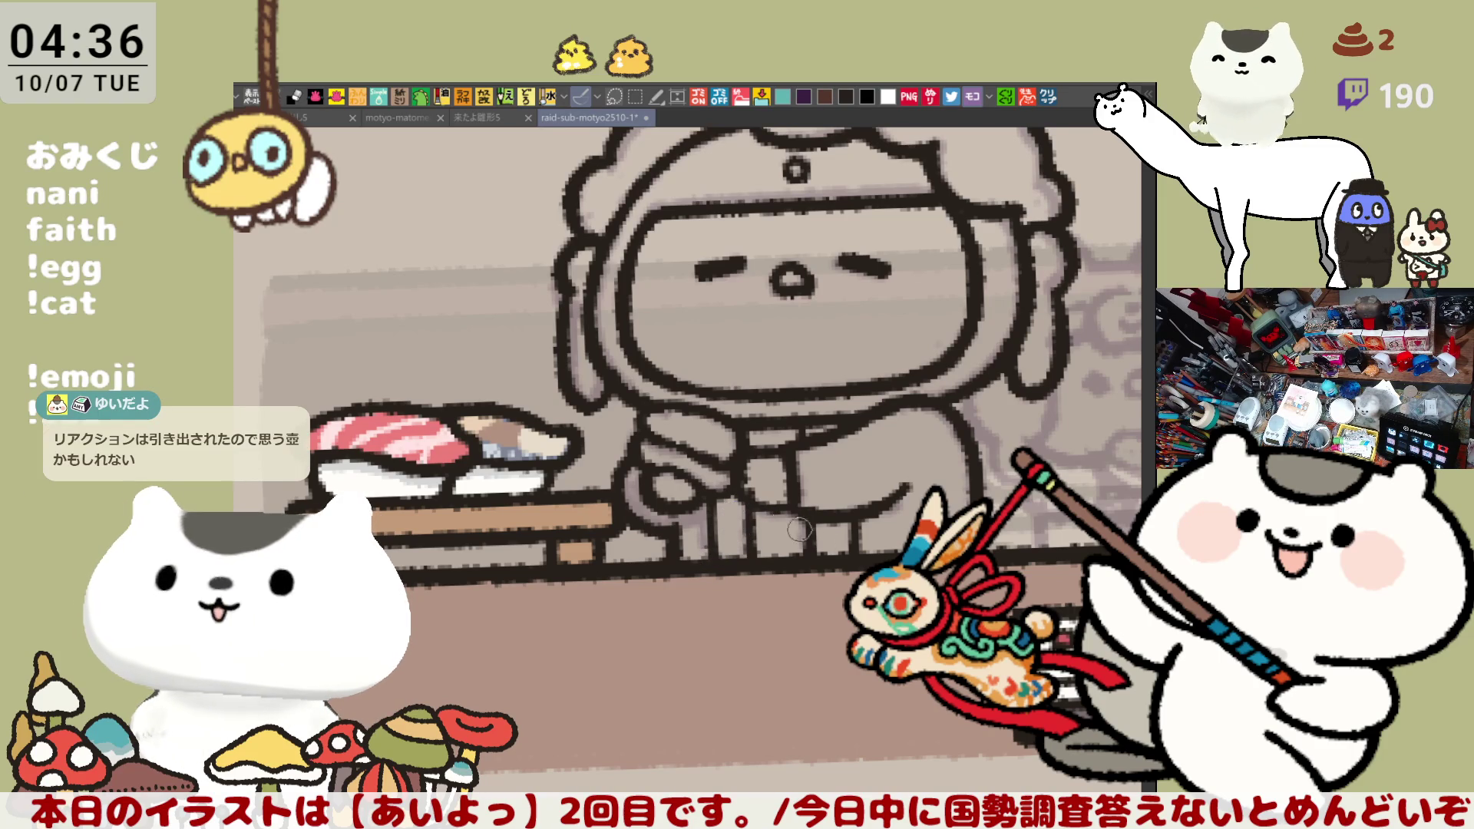
# Level and centre the view, then ink the hair curls down both sides of the face
pyautogui.moveTo(891, 456); pyautogui.dragTo(908, 436)
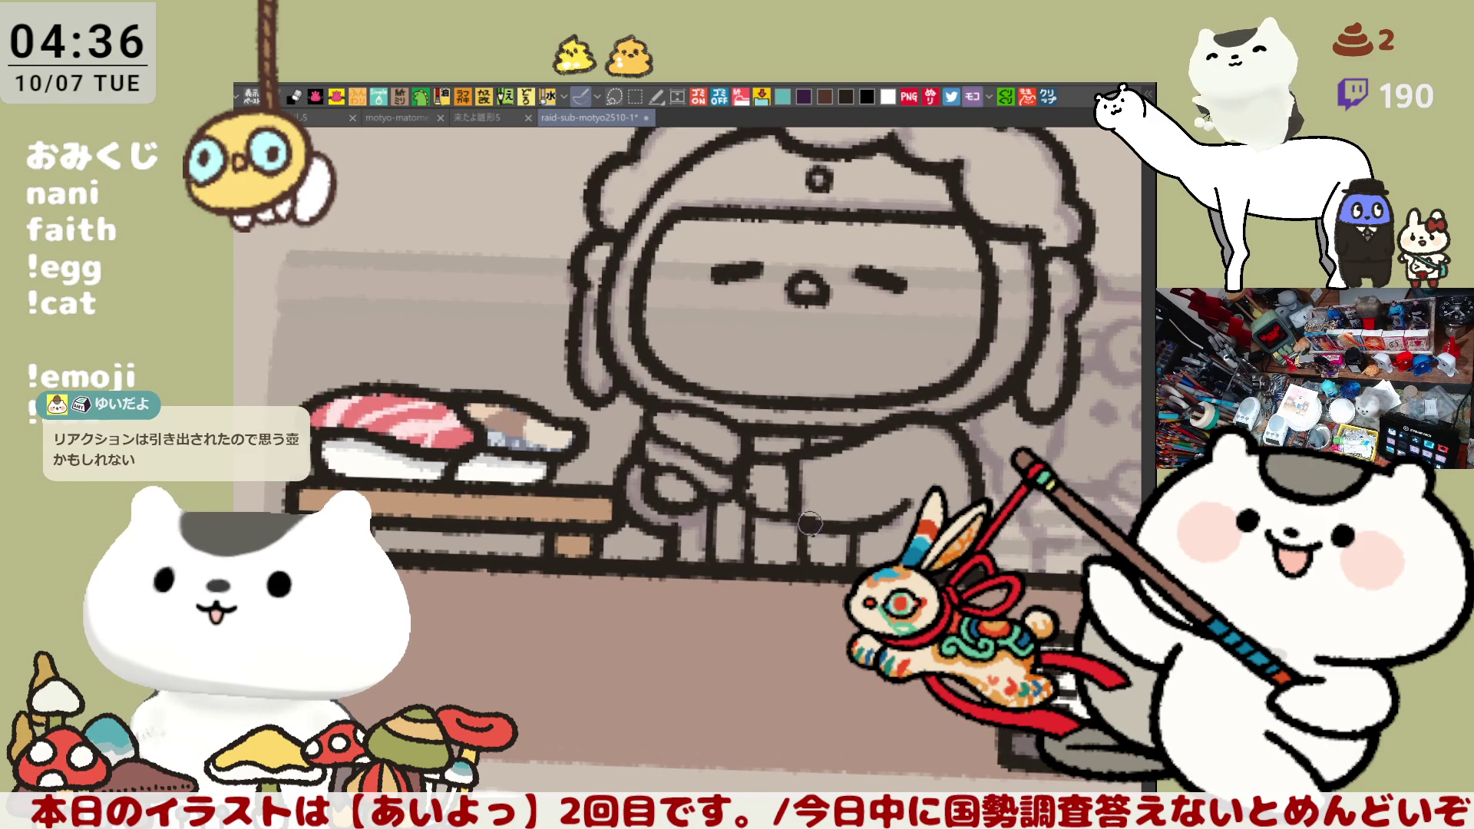
pyautogui.hotkey('ctrl', '0')
pyautogui.moveTo(814, 509); pyautogui.dragTo(639, 505)
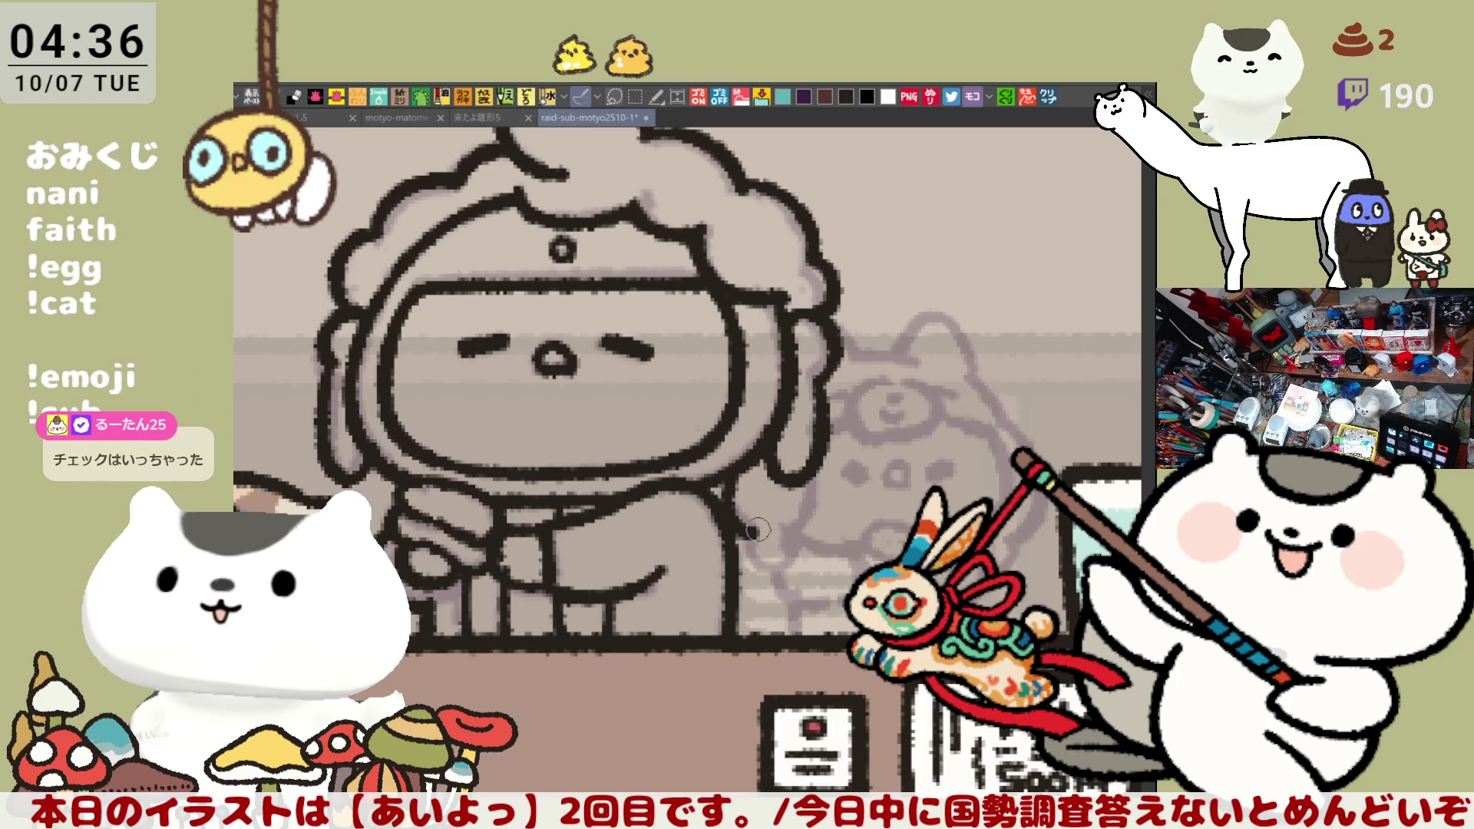
pyautogui.moveTo(752, 531)
pyautogui.mouseDown()
pyautogui.moveTo(774, 568)
pyautogui.moveTo(783, 536)
pyautogui.mouseUp()
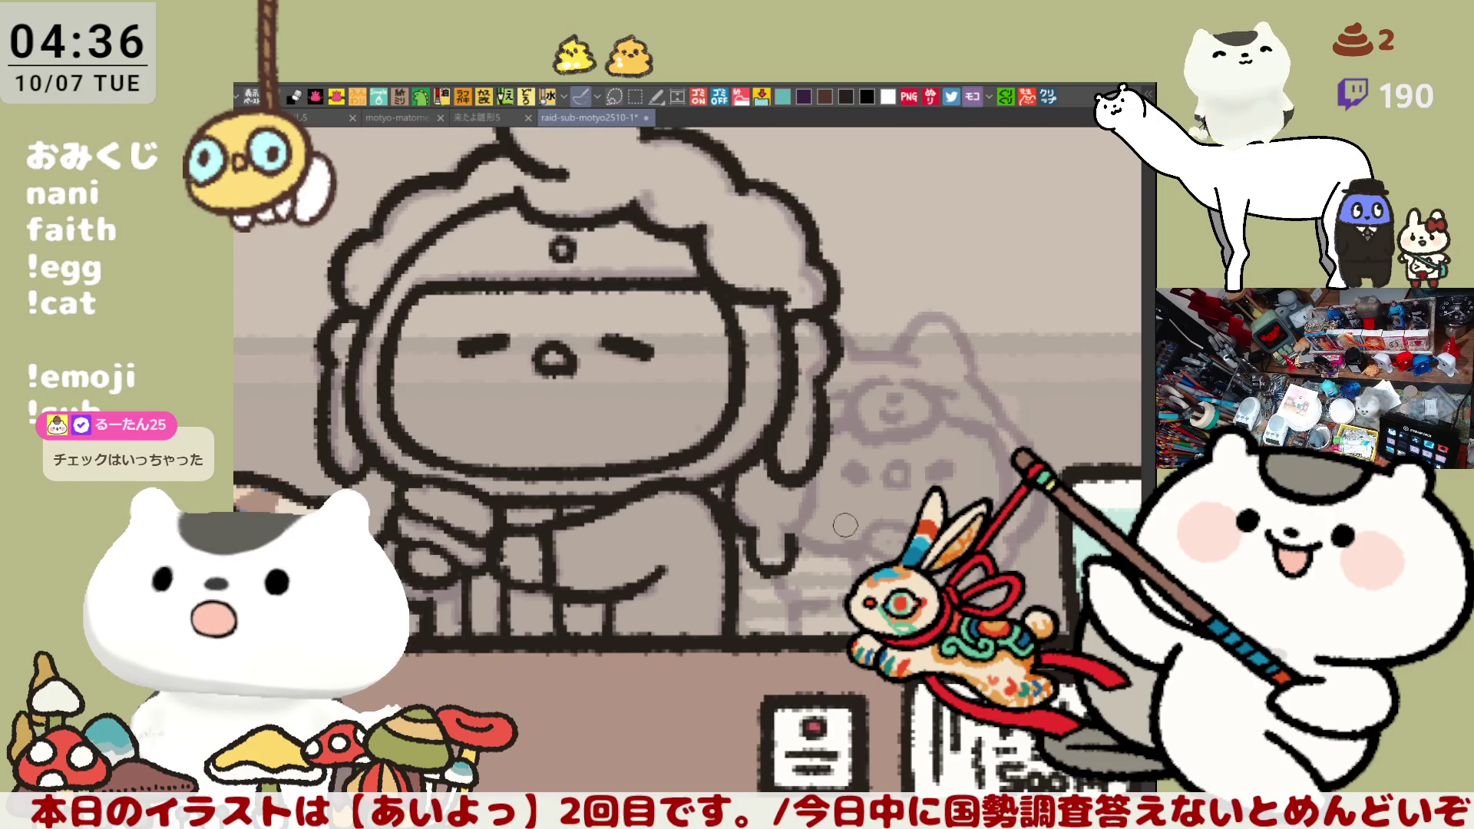
pyautogui.moveTo(806, 473); pyautogui.dragTo(791, 538)
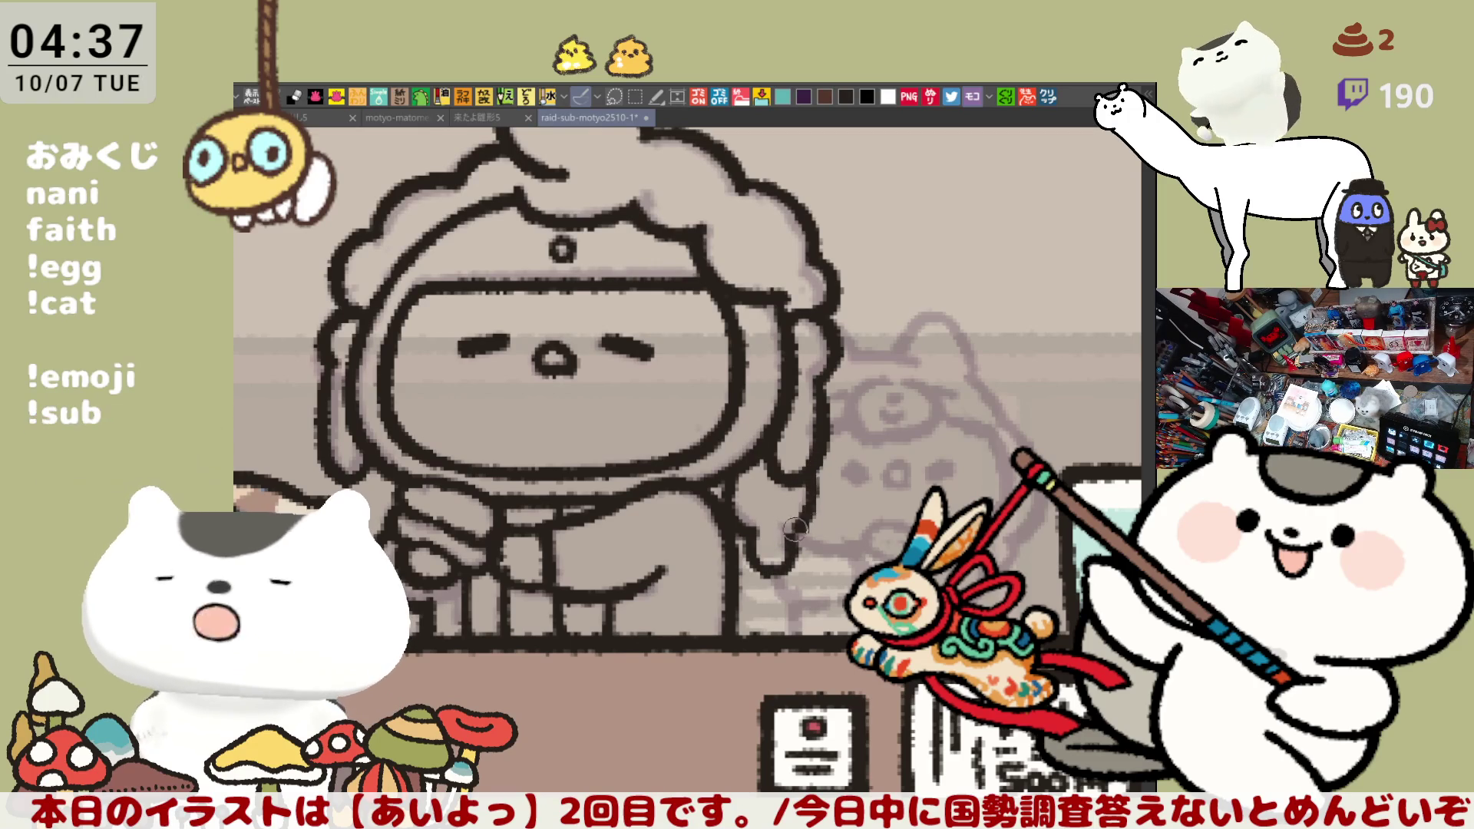
pyautogui.press('h')
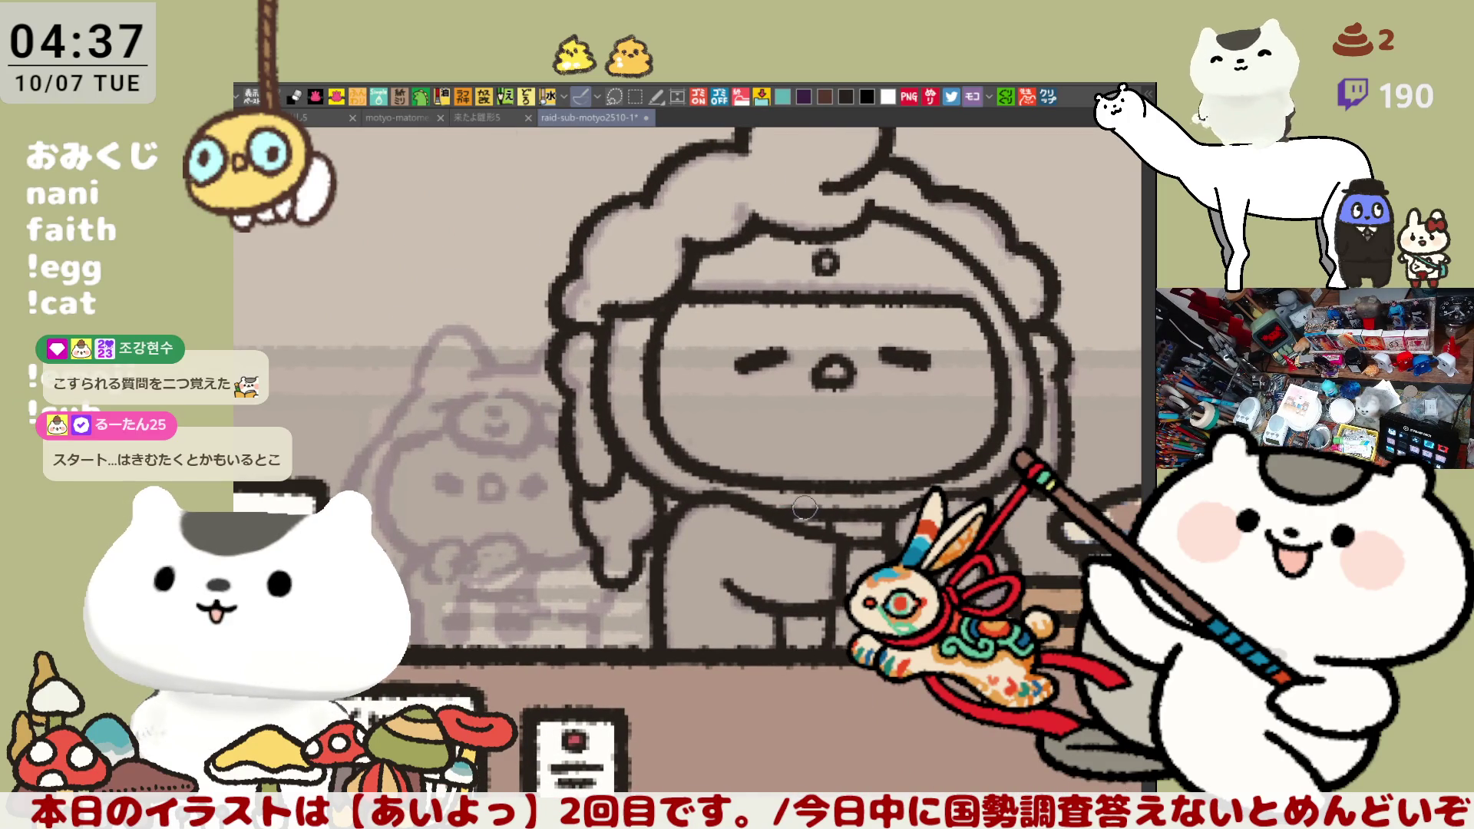
pyautogui.moveTo(572, 480); pyautogui.dragTo(607, 564)
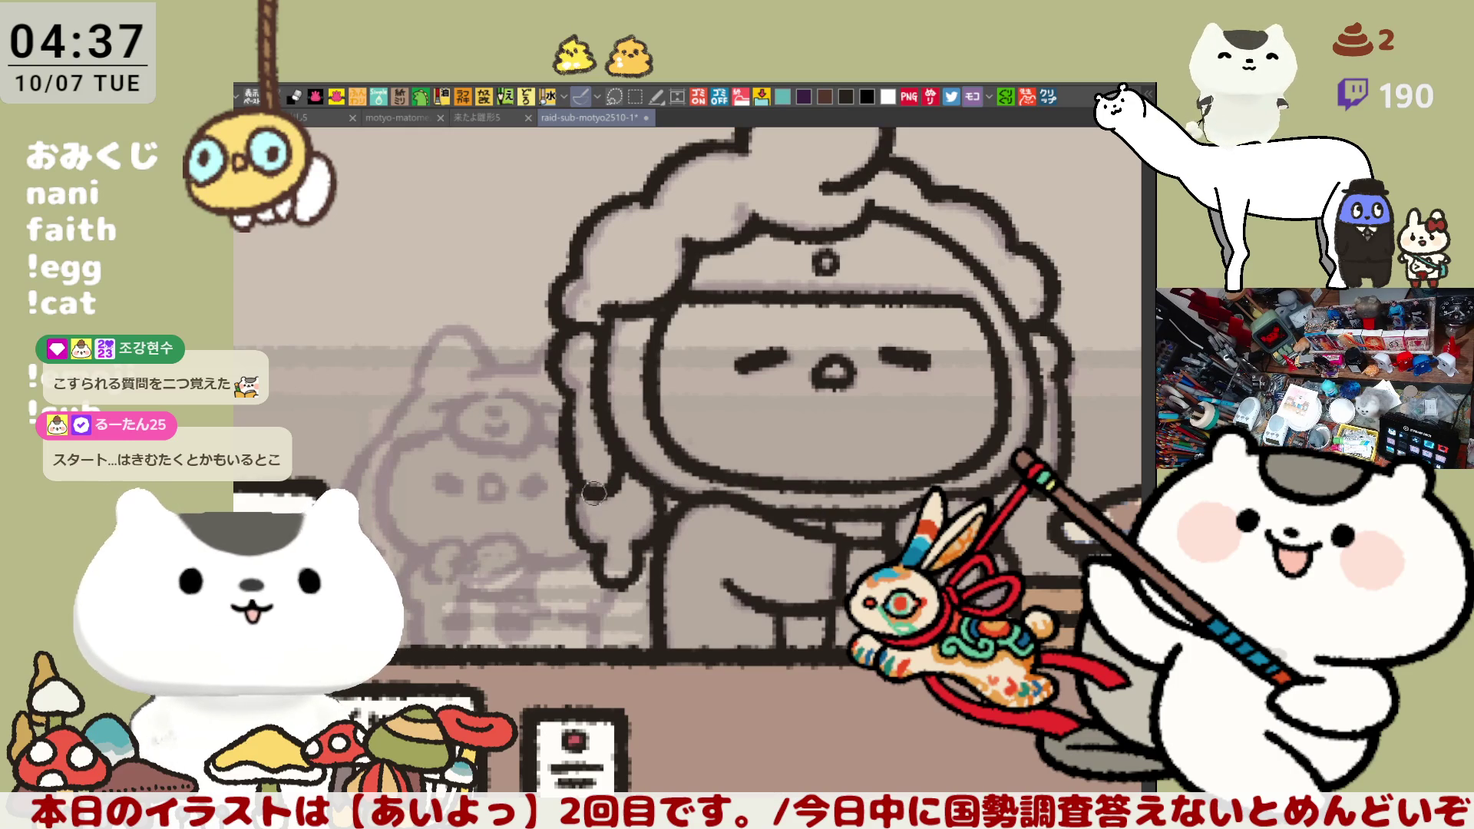
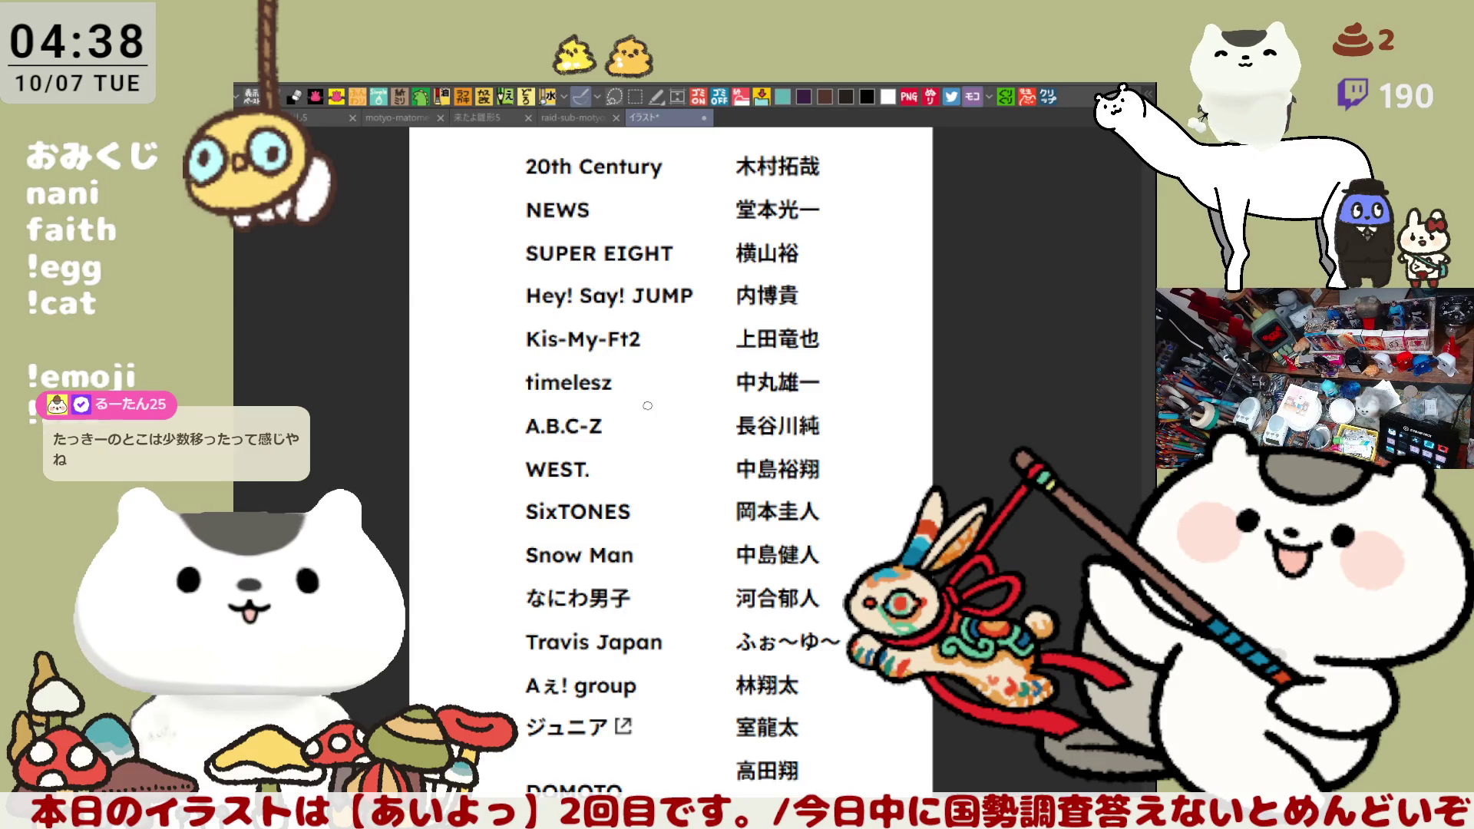
# Pan and zoom the name list to show 嵐, King & Prince and Travis Japan through DOMOTO
pyautogui.moveTo(647, 405); pyautogui.dragTo(630, 178)
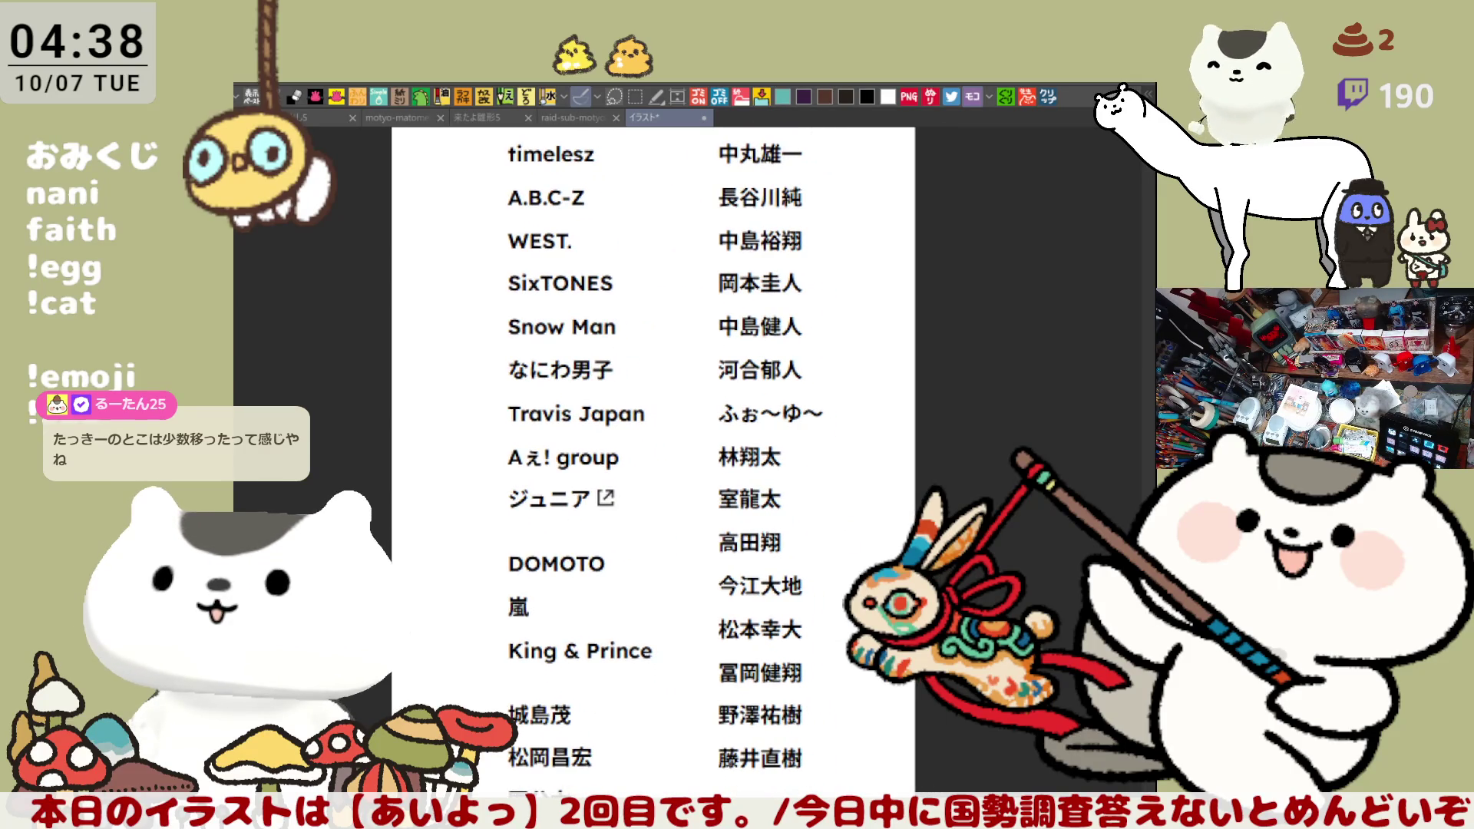
pyautogui.moveTo(770, 790); pyautogui.dragTo(767, 671)
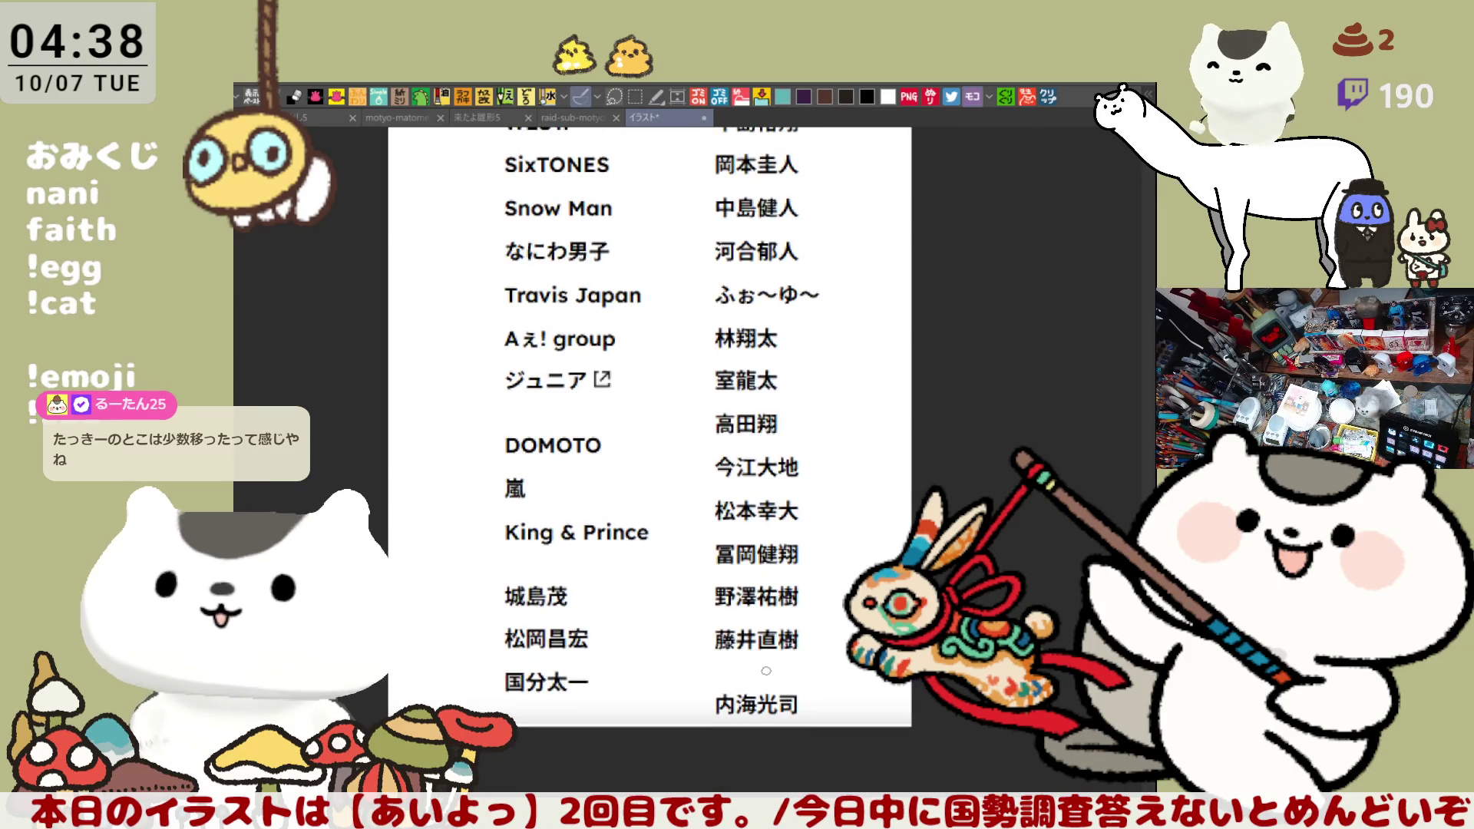
pyautogui.scroll(3, 766, 671)
pyautogui.moveTo(513, 595)
pyautogui.mouseDown()
pyautogui.moveTo(596, 529)
pyautogui.moveTo(747, 470)
pyautogui.mouseUp()
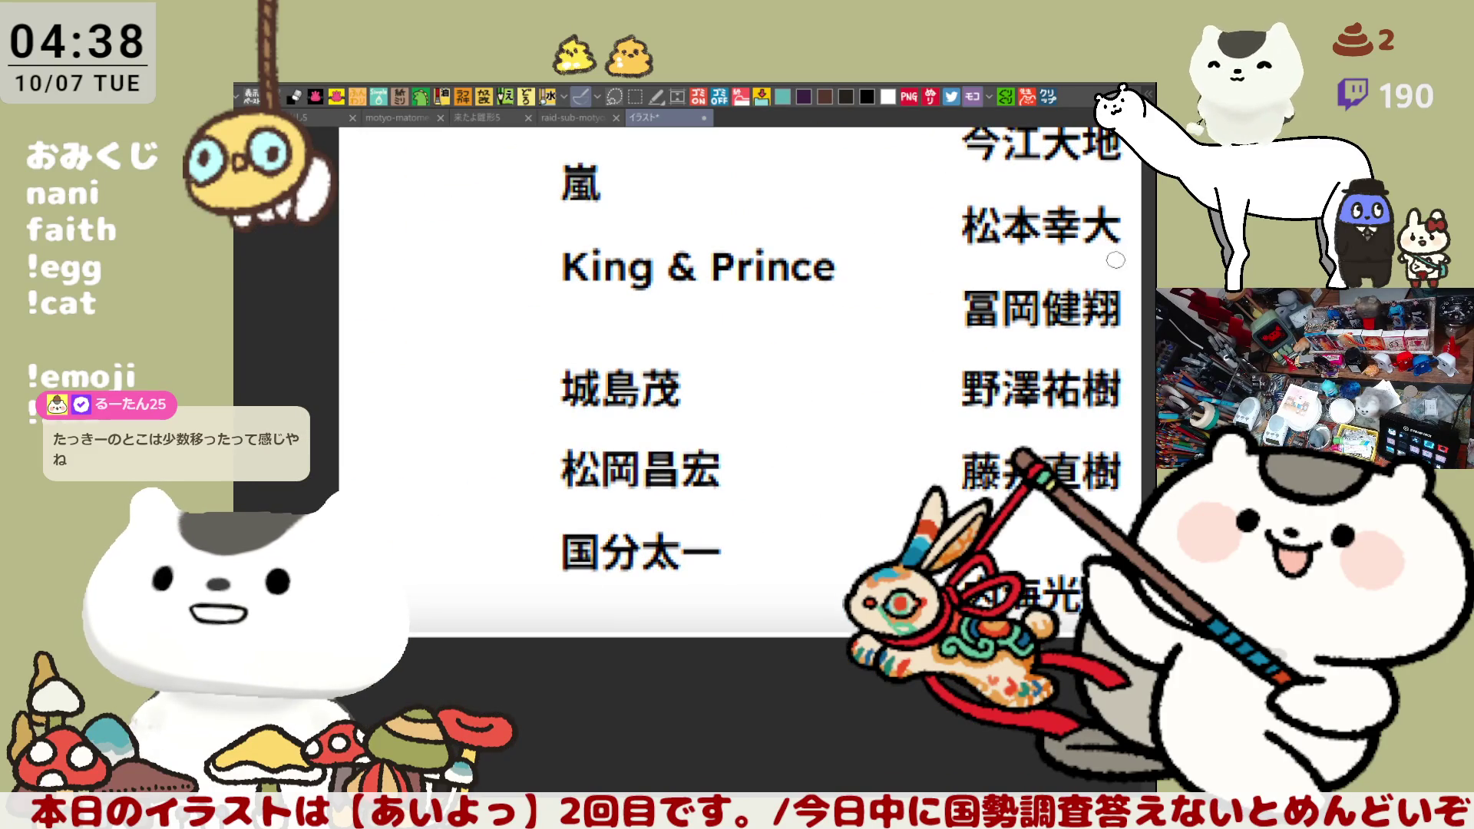
pyautogui.moveTo(768, 346); pyautogui.dragTo(716, 677)
pyautogui.moveTo(921, 614); pyautogui.dragTo(903, 633)
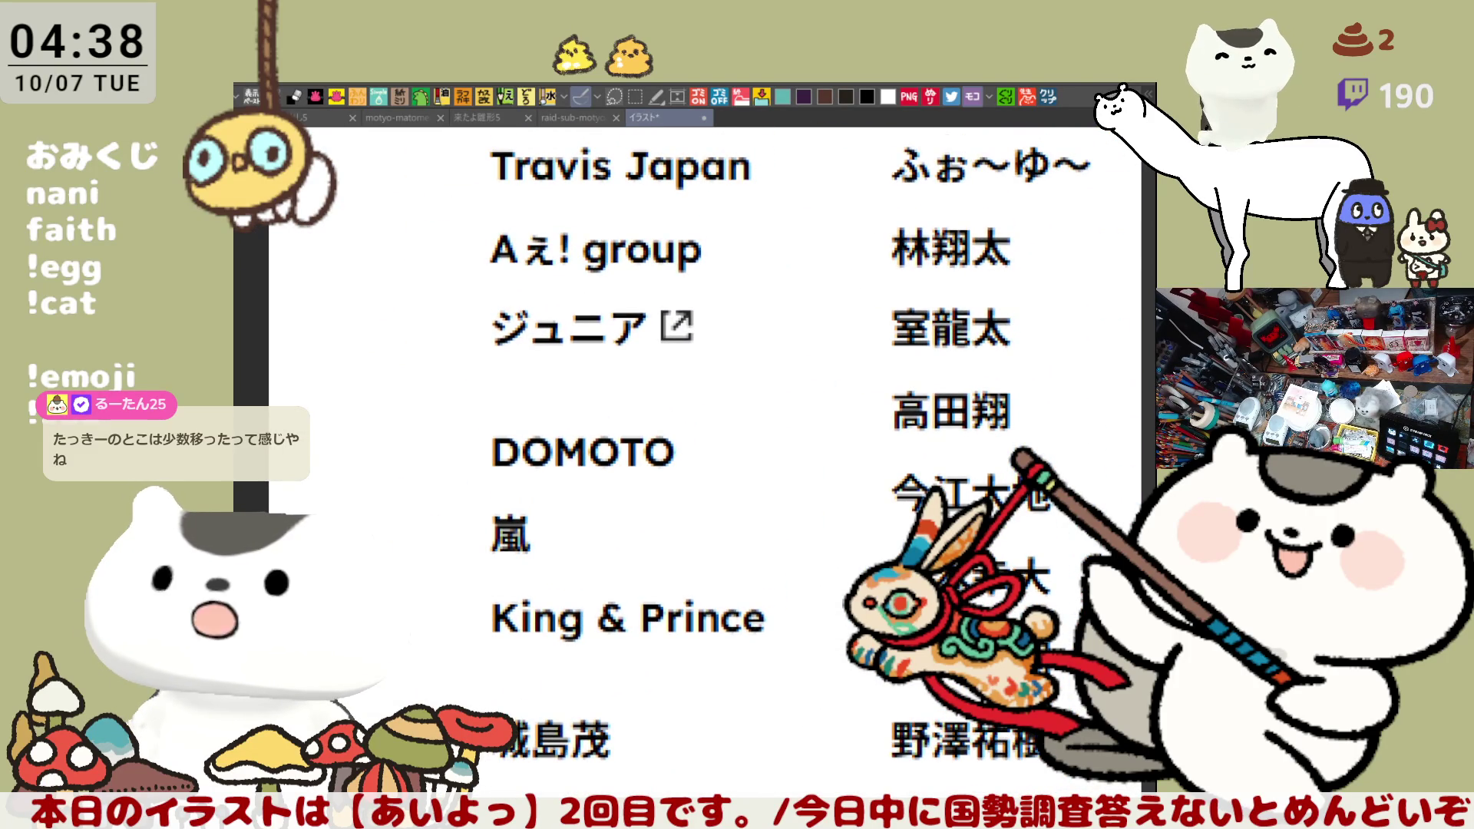
# Scroll through the list and undo a stray red arc drawn around ジュニア
pyautogui.scroll(-1, 675, 533)
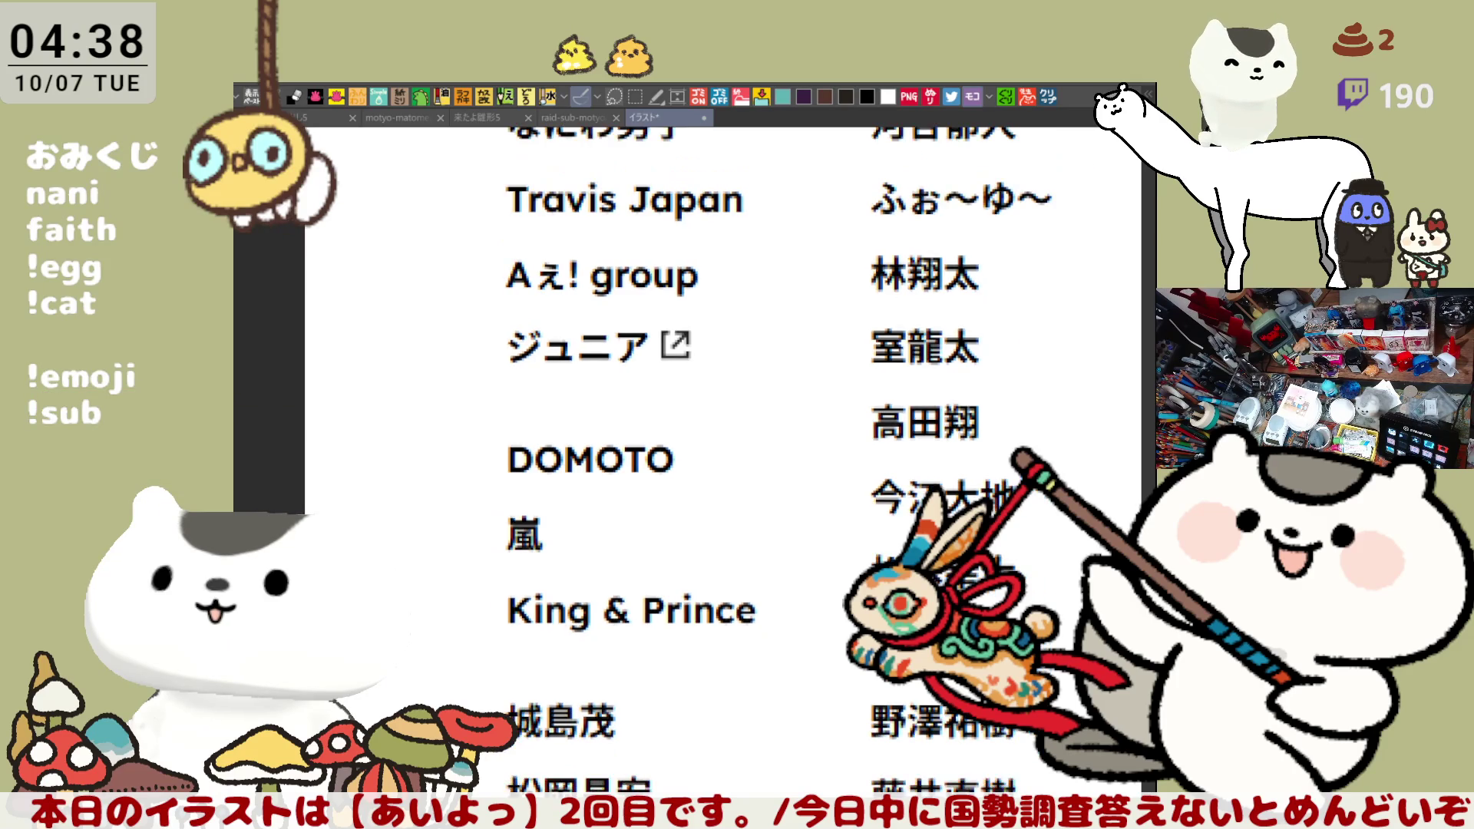
pyautogui.scroll(2, 779, 463)
pyautogui.scroll(-3, 789, 458)
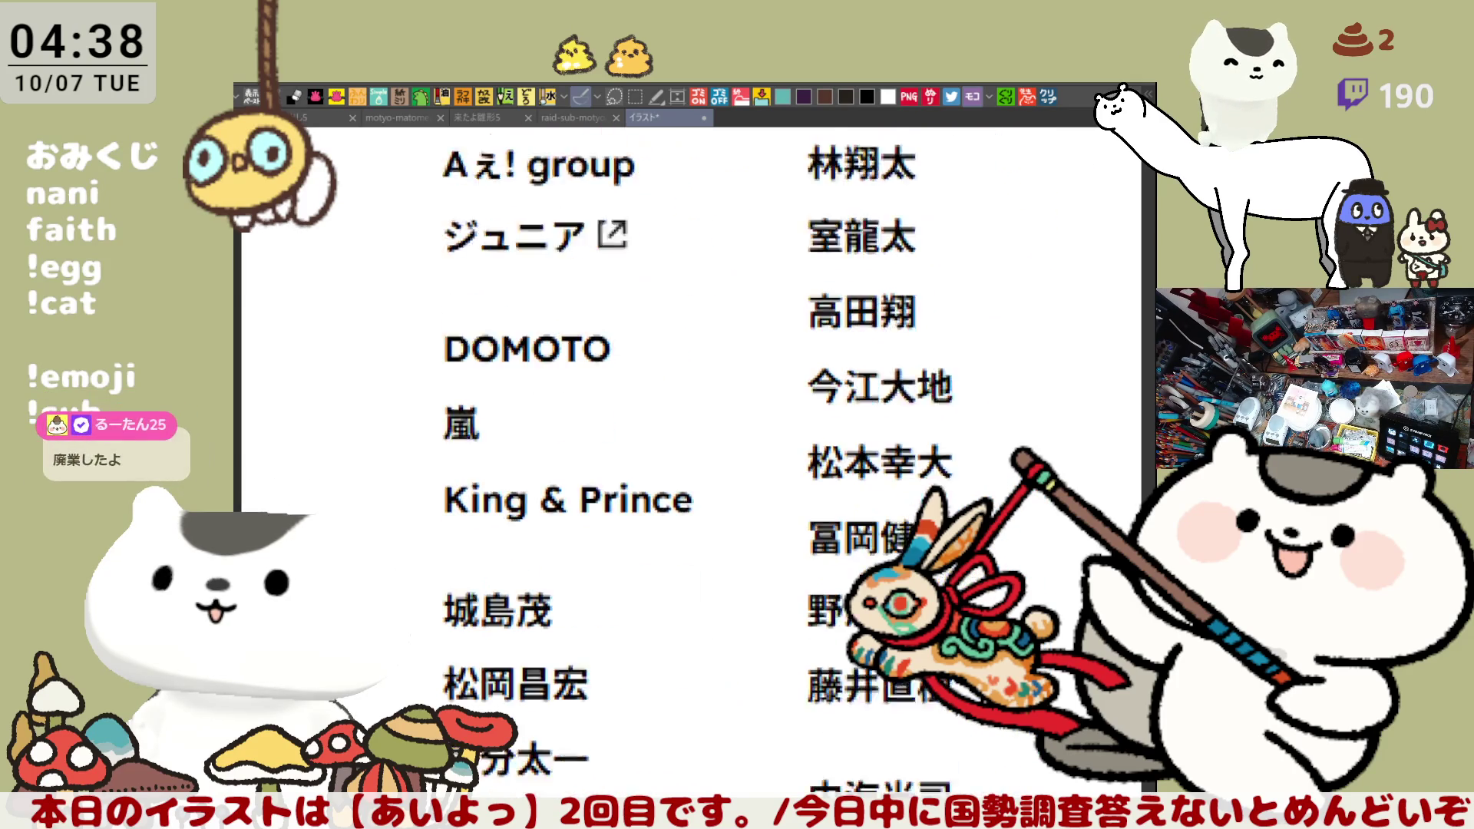
pyautogui.scroll(1, 789, 459)
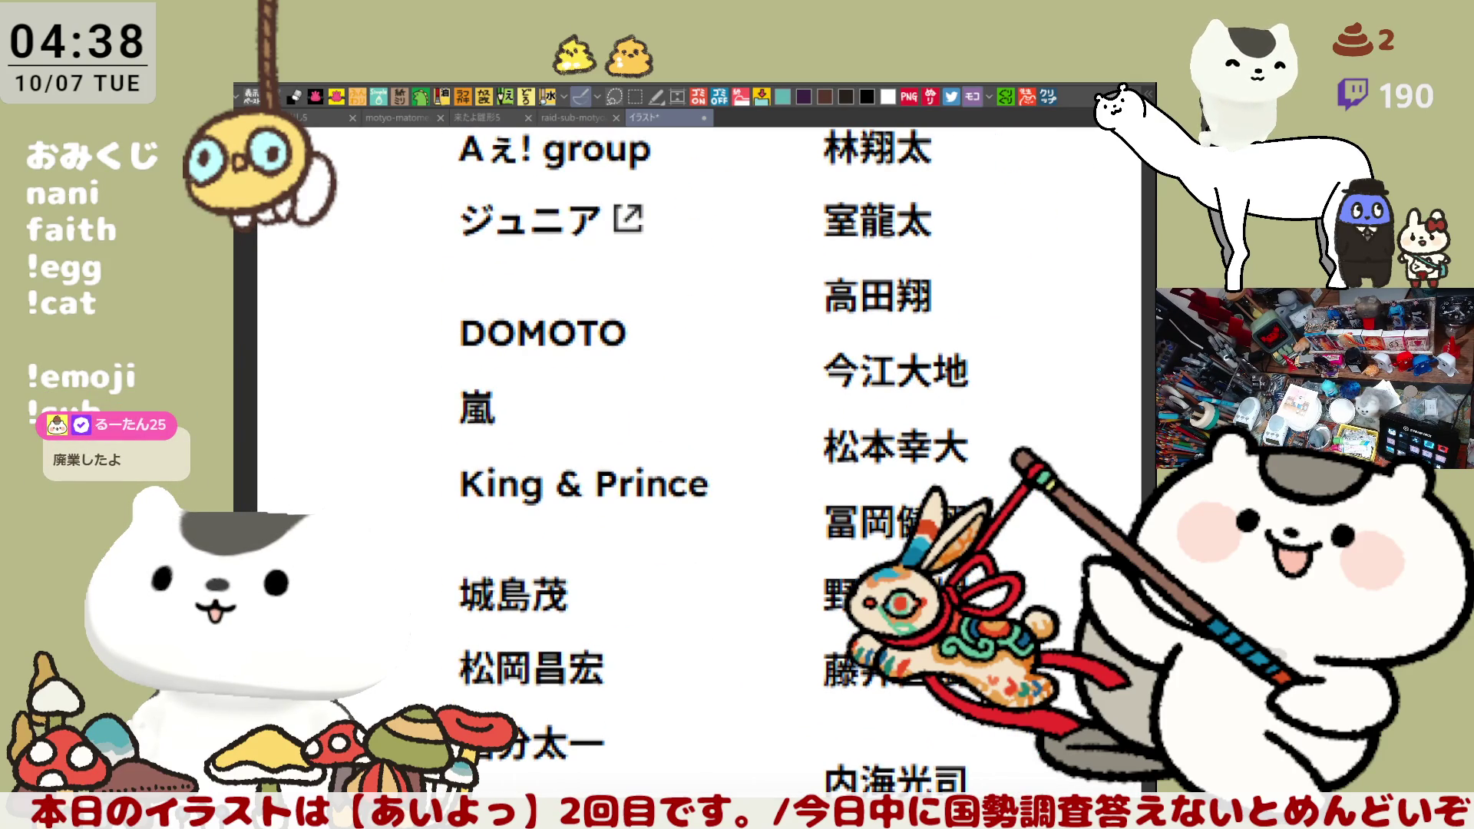
pyautogui.scroll(4, 789, 458)
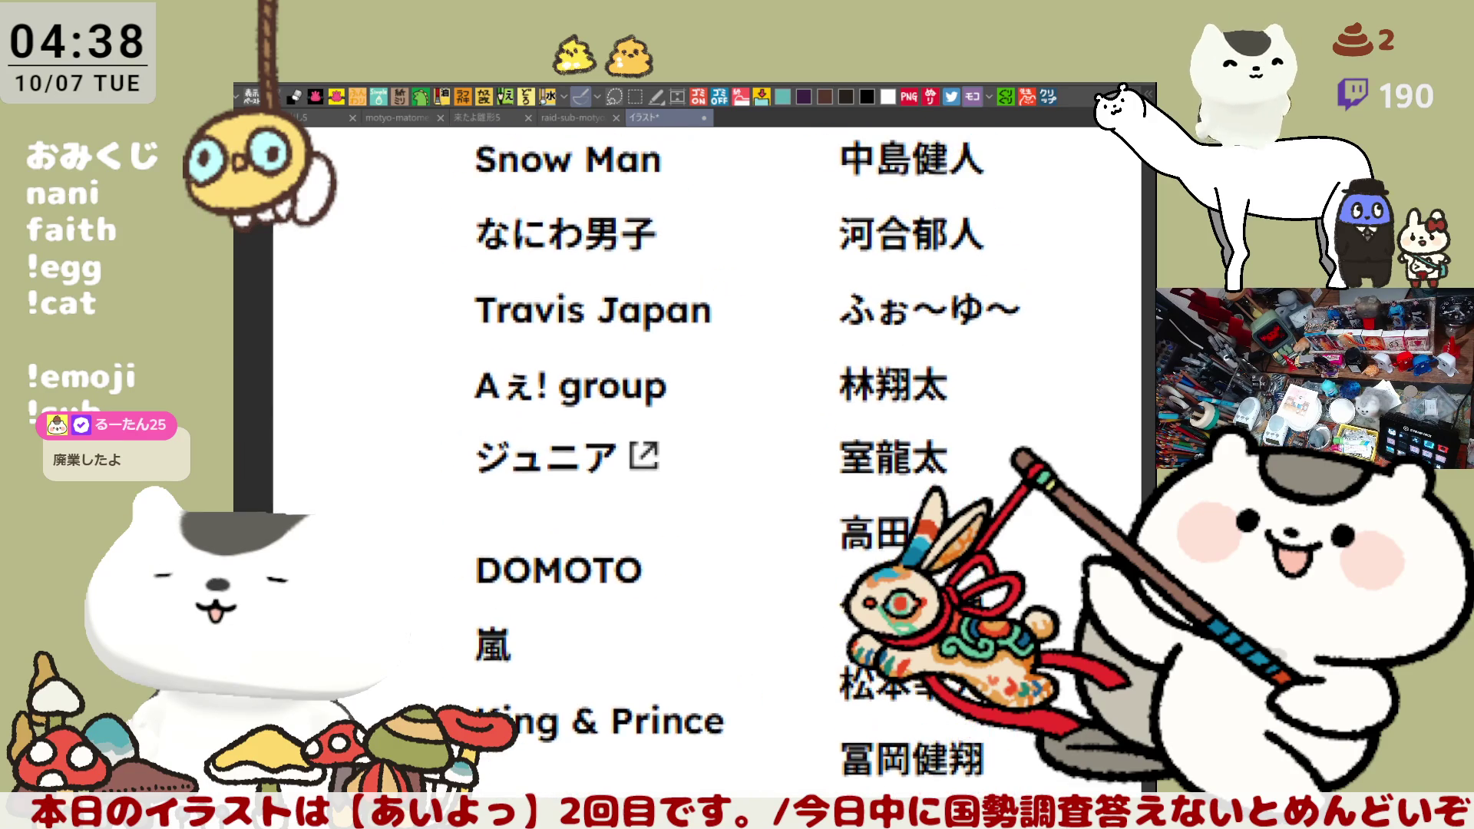
pyautogui.scroll(3, 789, 458)
pyautogui.scroll(-1, 789, 459)
pyautogui.scroll(-2, 788, 459)
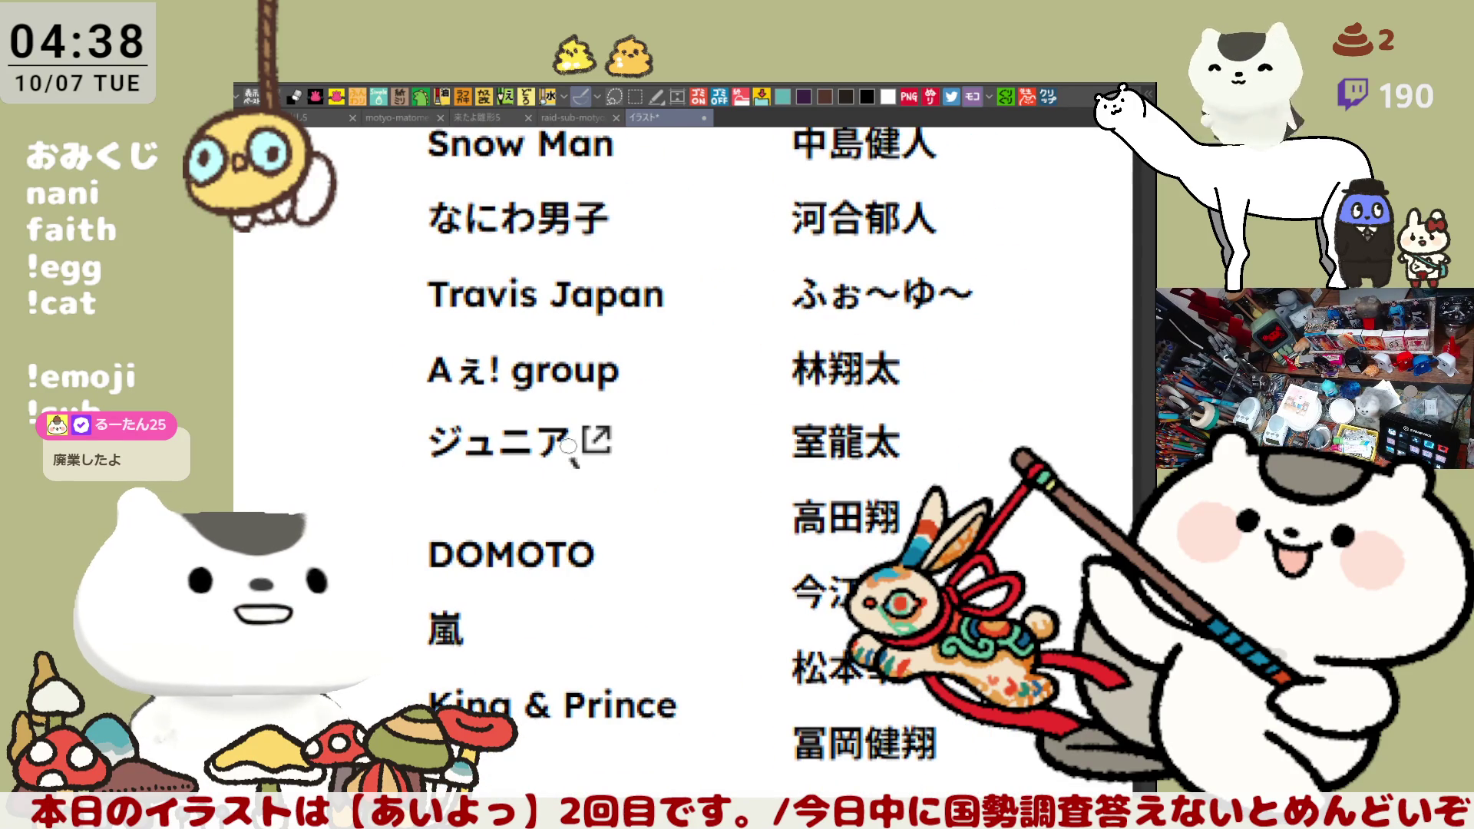
pyautogui.moveTo(572, 466); pyautogui.dragTo(640, 459)
pyautogui.hotkey('ctrl', 'z')
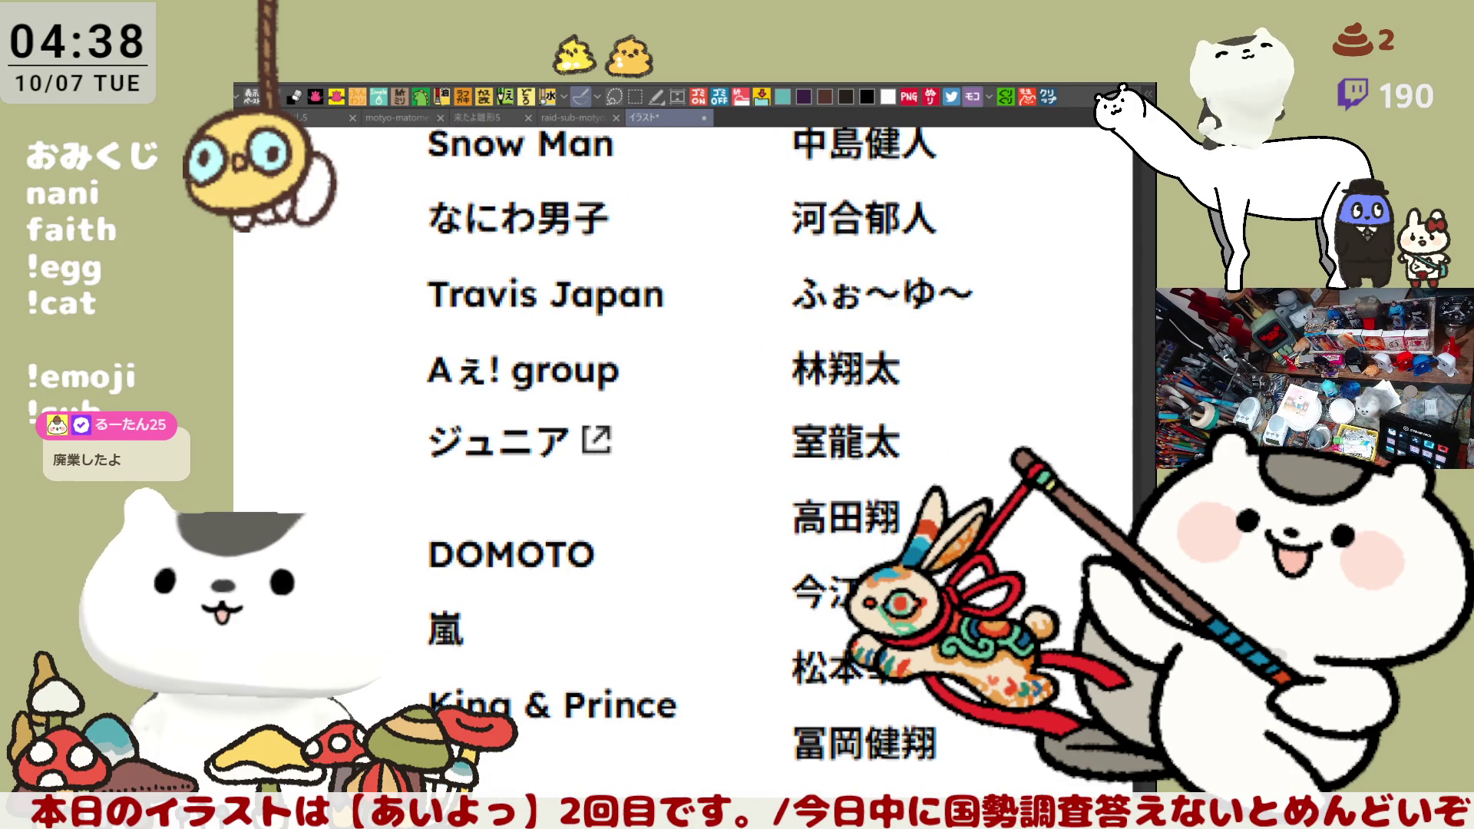
# Bring Snow Man into view and undo a trial red underline under DOMOTO
pyautogui.scroll(-2, 693, 528)
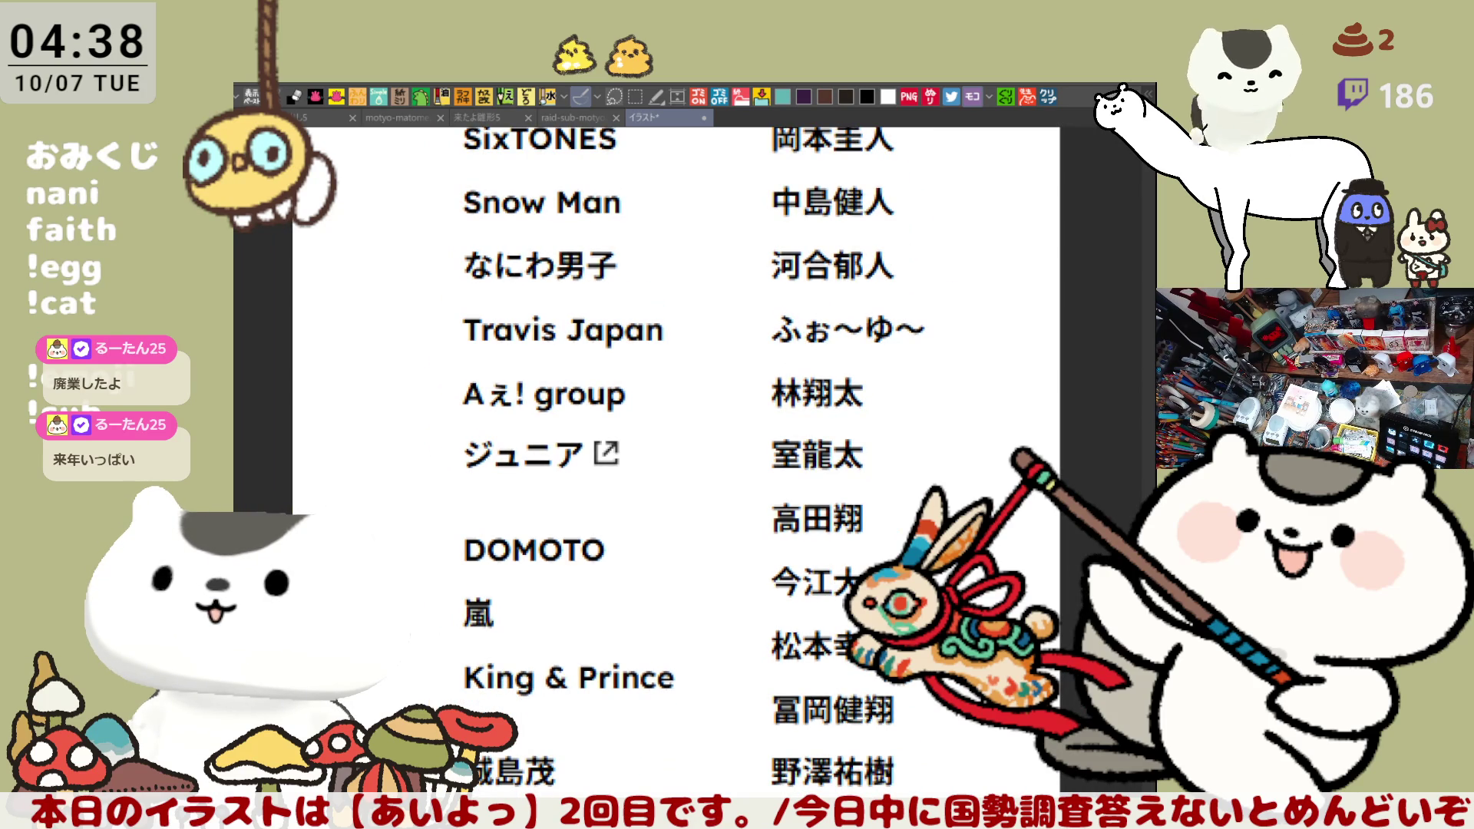
pyautogui.scroll(4, 696, 461)
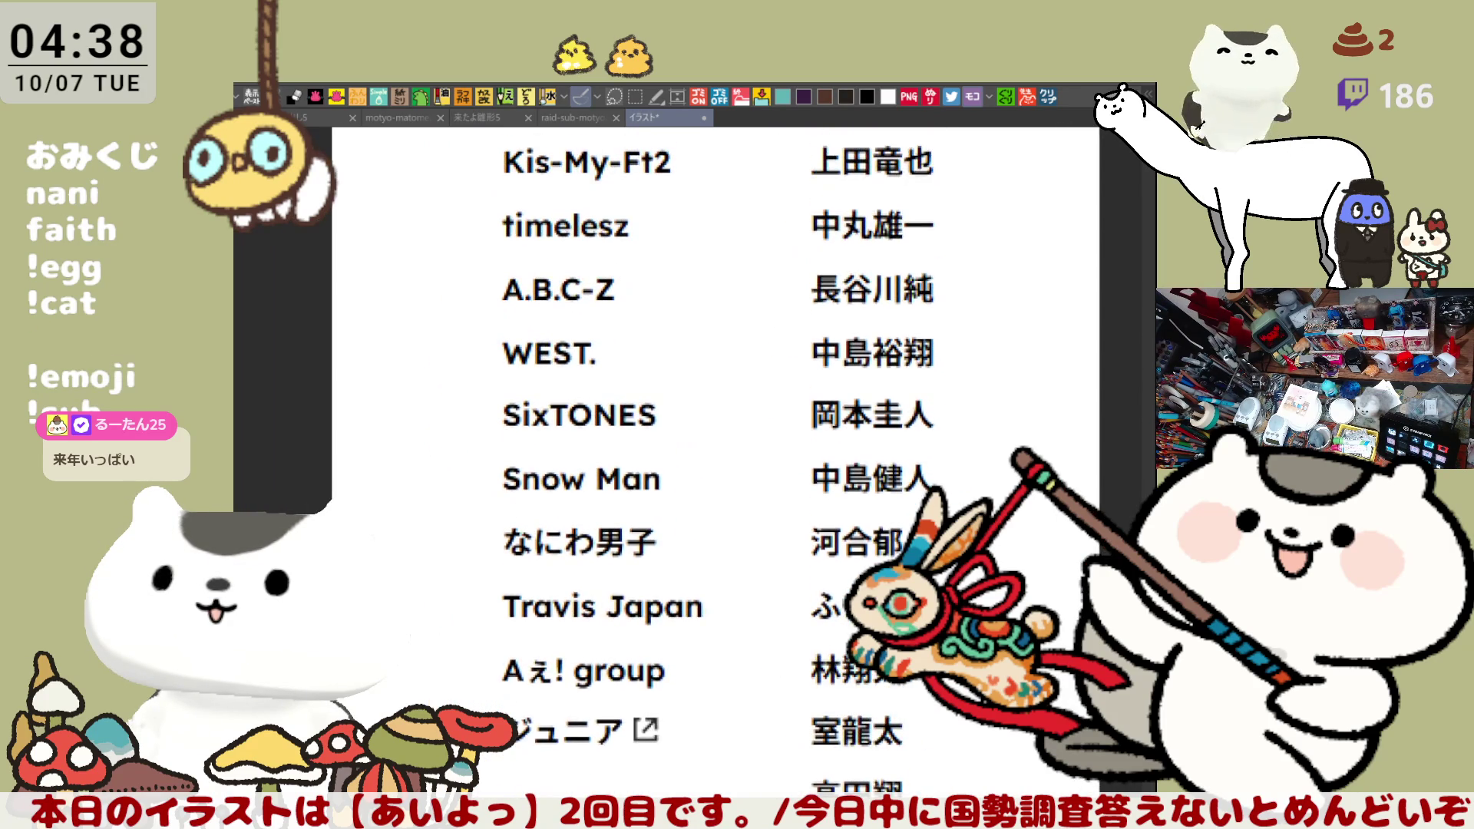
pyautogui.scroll(2, 710, 461)
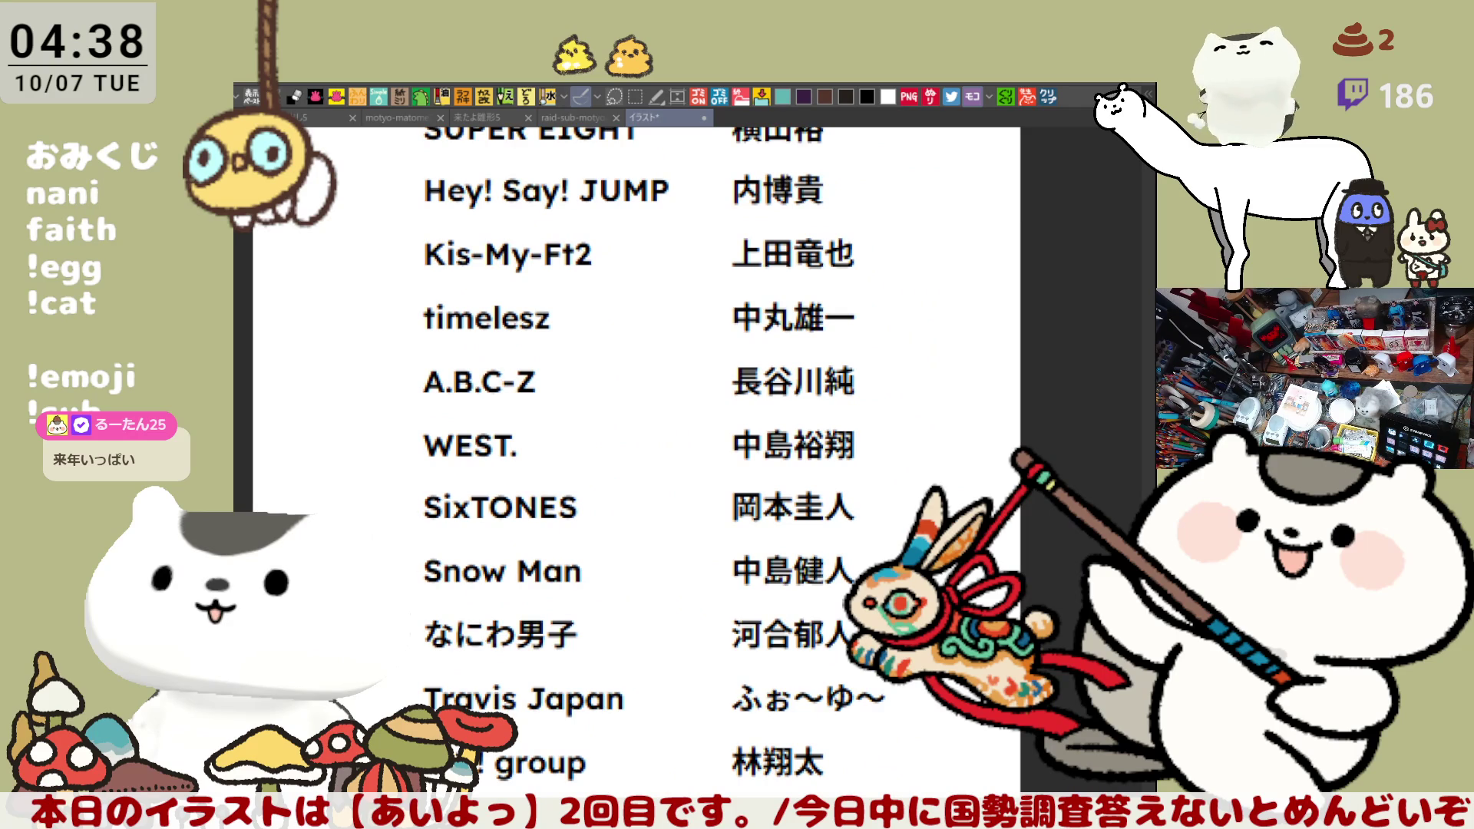
pyautogui.scroll(-8, 721, 461)
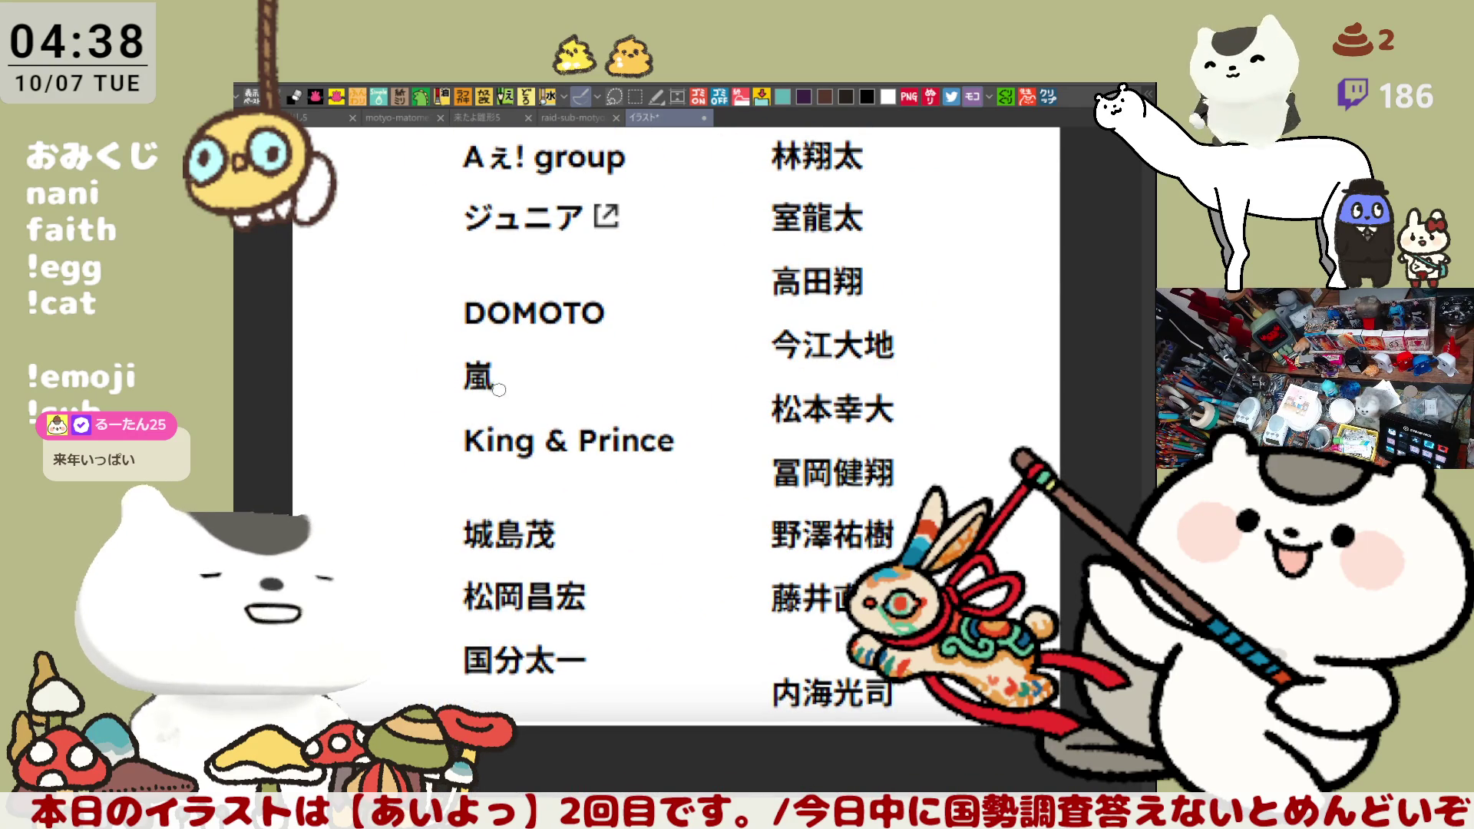
pyautogui.moveTo(661, 430)
pyautogui.mouseDown()
pyautogui.moveTo(661, 572)
pyautogui.moveTo(633, 602)
pyautogui.mouseUp()
pyautogui.scroll(-2, 649, 460)
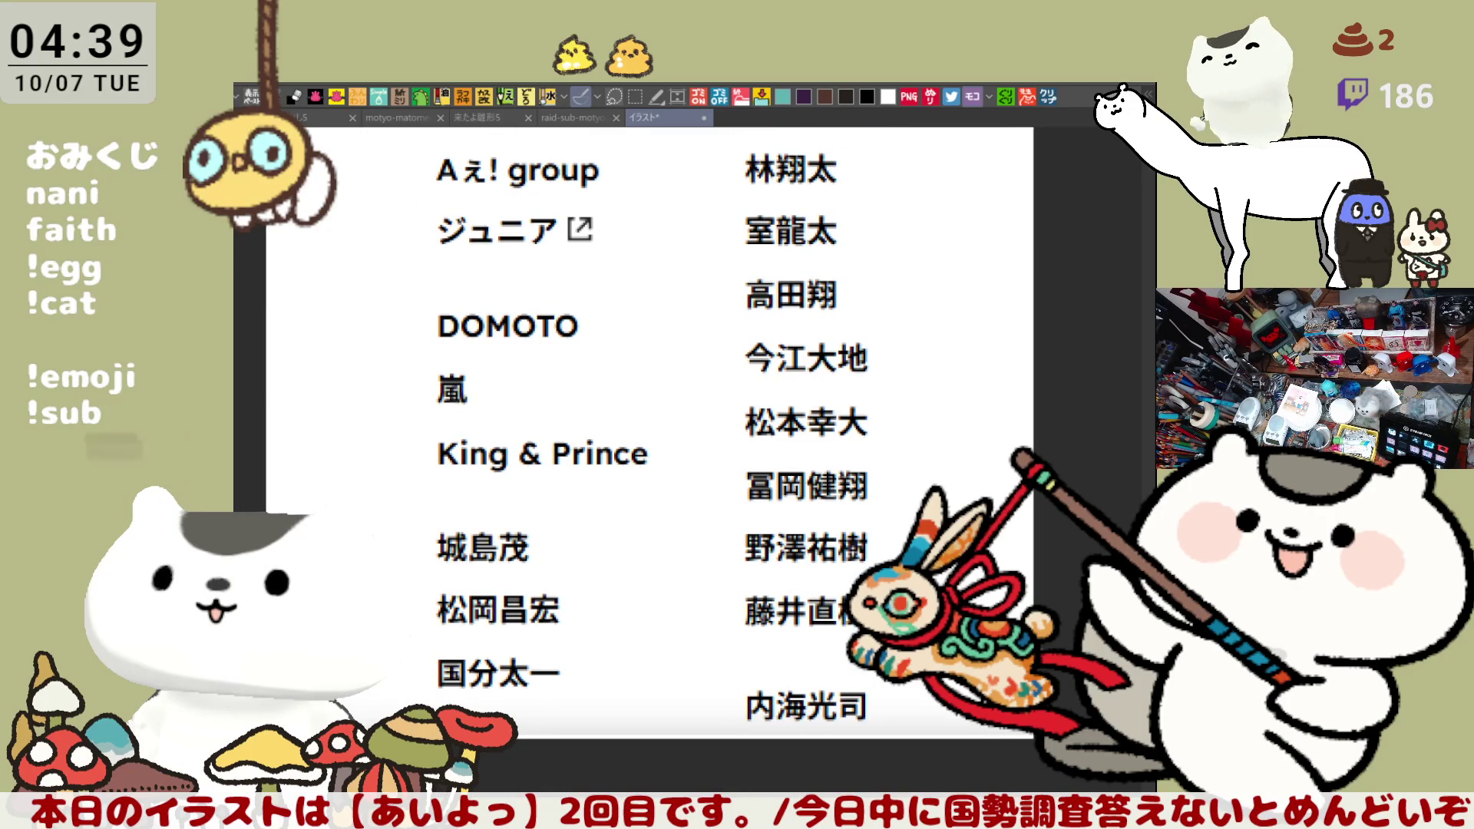
pyautogui.moveTo(476, 367); pyautogui.dragTo(649, 349)
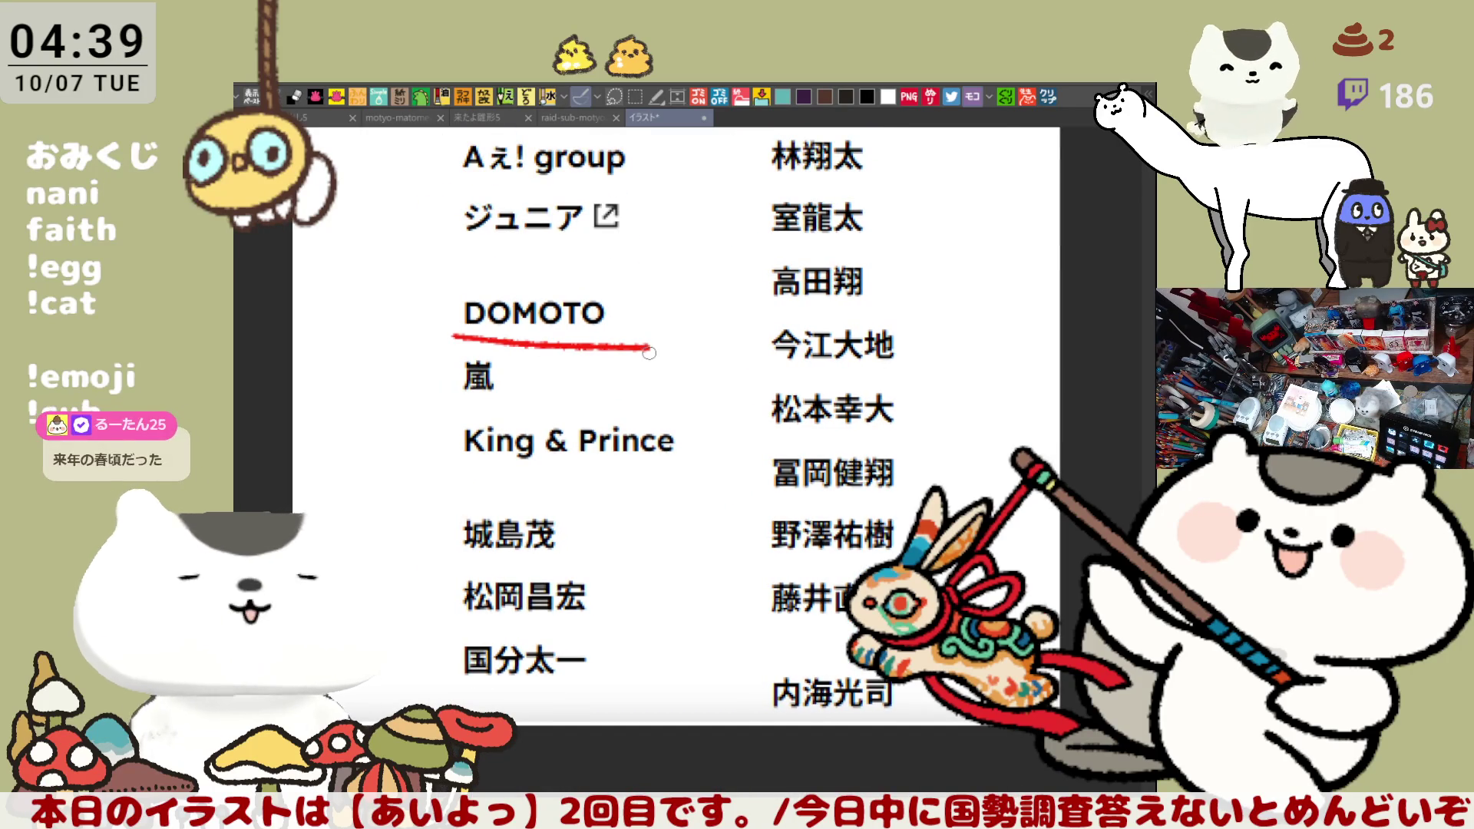
pyautogui.hotkey('ctrl', 'z')
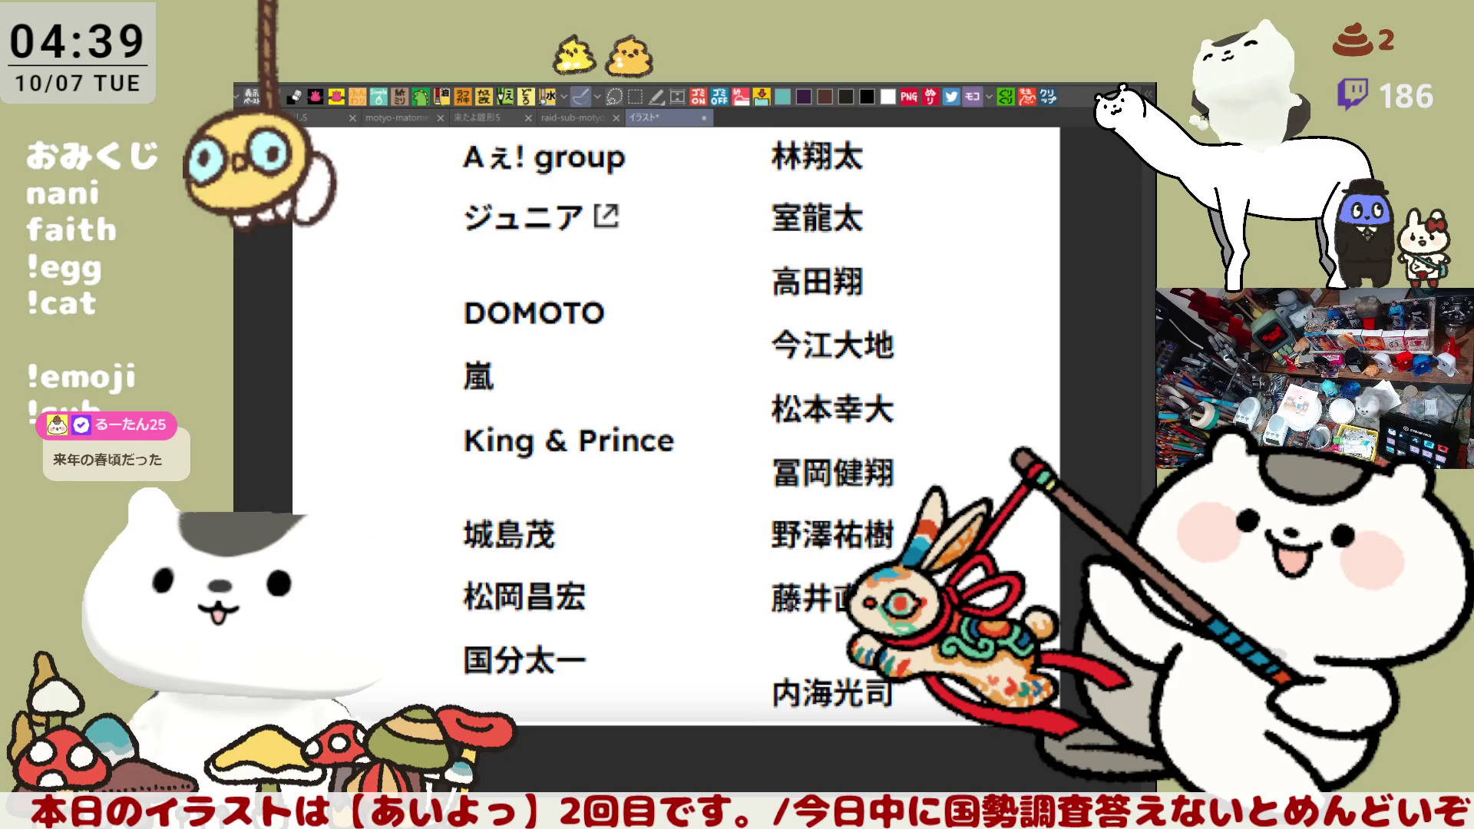
# Undo trial red marks on 嵐 and Aぇ! group, with SixTONES and Snow Man in view
pyautogui.moveTo(645, 422)
pyautogui.mouseDown()
pyautogui.moveTo(645, 610)
pyautogui.moveTo(645, 363)
pyautogui.moveTo(632, 353)
pyautogui.moveTo(606, 458)
pyautogui.moveTo(671, 432)
pyautogui.mouseUp()
pyautogui.moveTo(496, 404)
pyautogui.mouseDown()
pyautogui.moveTo(511, 351)
pyautogui.moveTo(480, 411)
pyautogui.moveTo(521, 420)
pyautogui.mouseUp()
pyautogui.hotkey('ctrl', 'z')
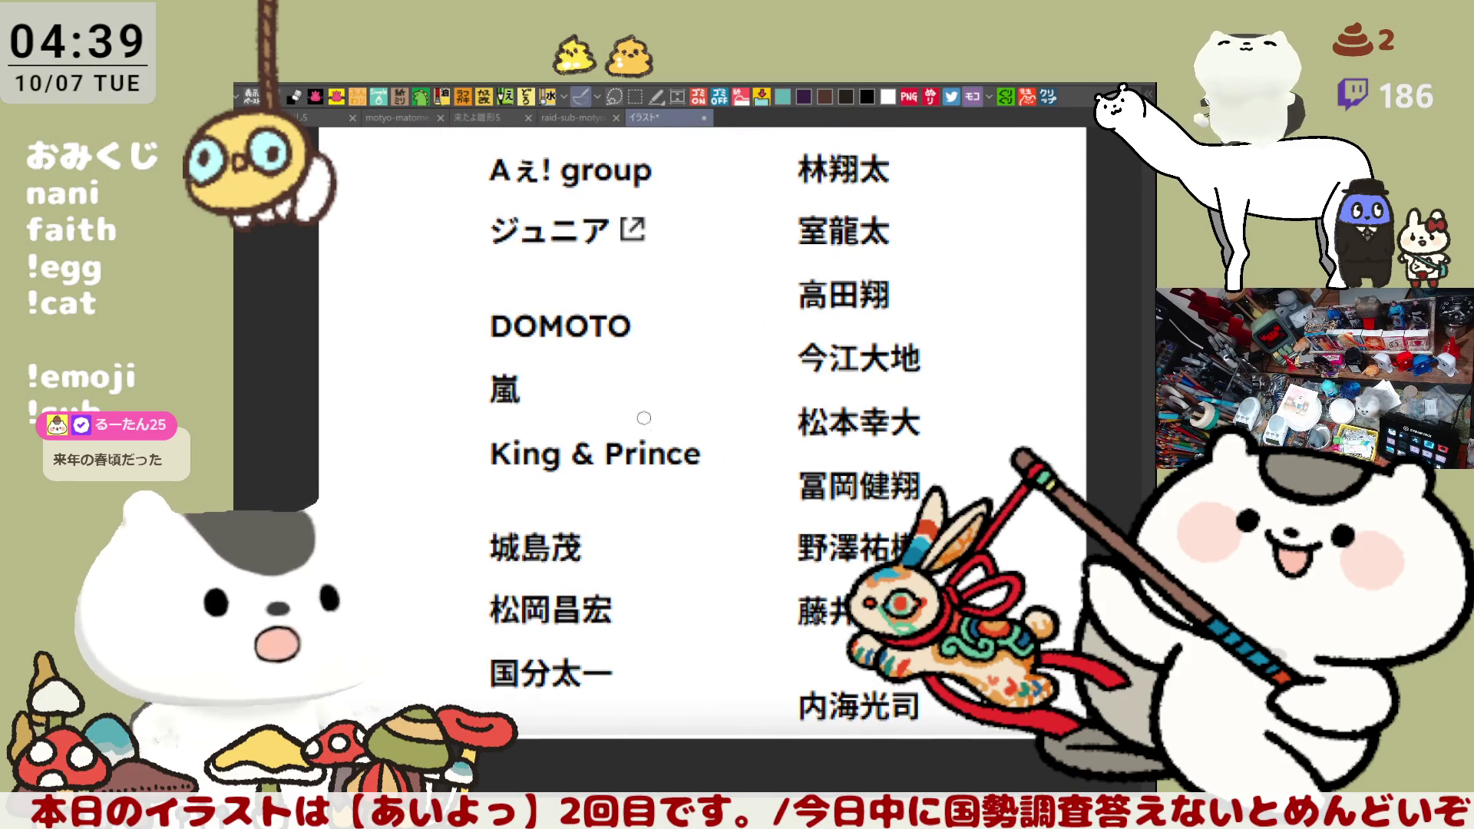
pyautogui.moveTo(537, 346)
pyautogui.mouseDown()
pyautogui.moveTo(590, 478)
pyautogui.moveTo(603, 648)
pyautogui.mouseUp()
pyautogui.moveTo(549, 507); pyautogui.dragTo(713, 508)
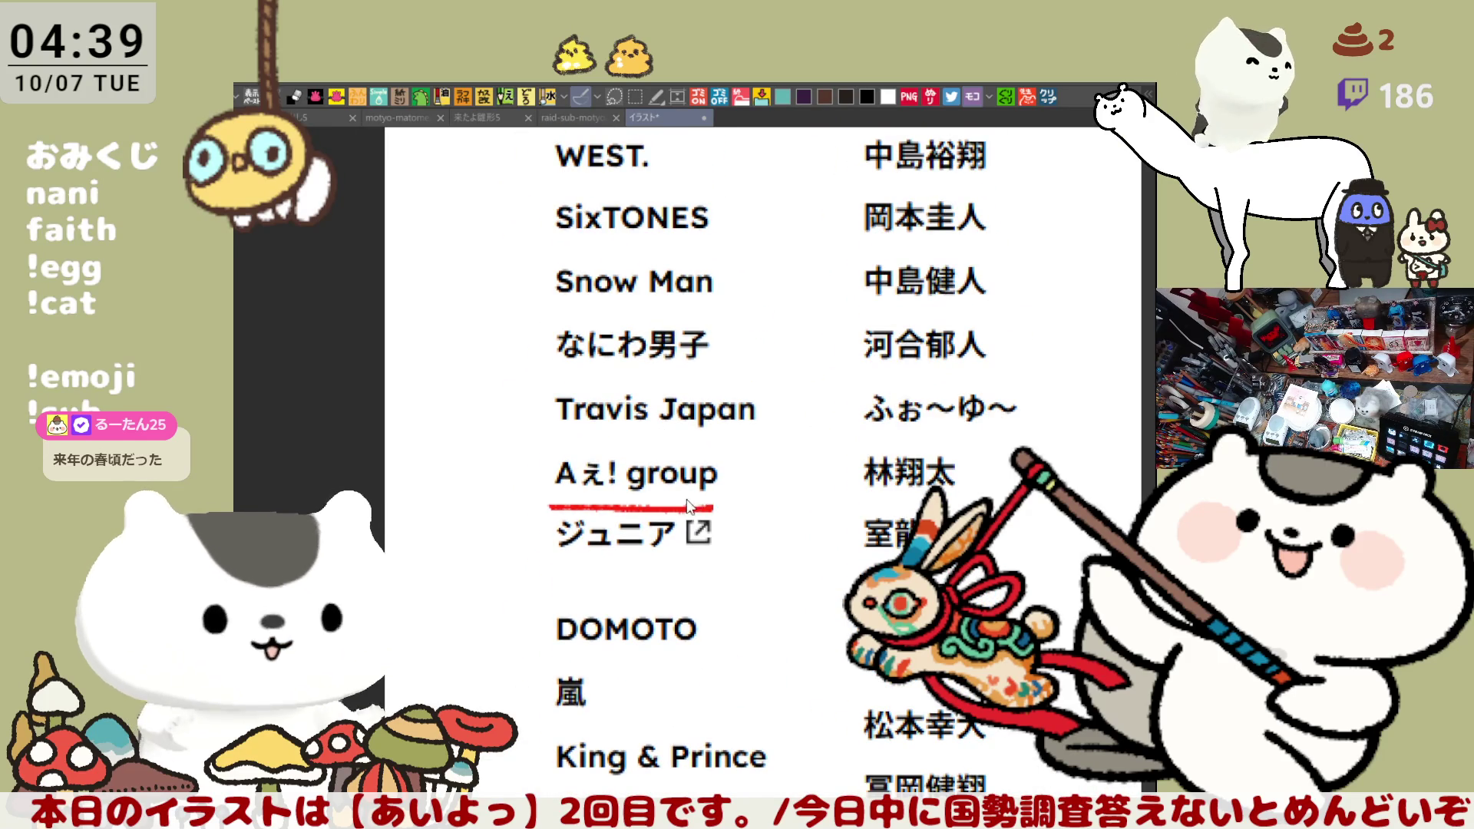
pyautogui.hotkey('ctrl', 'z')
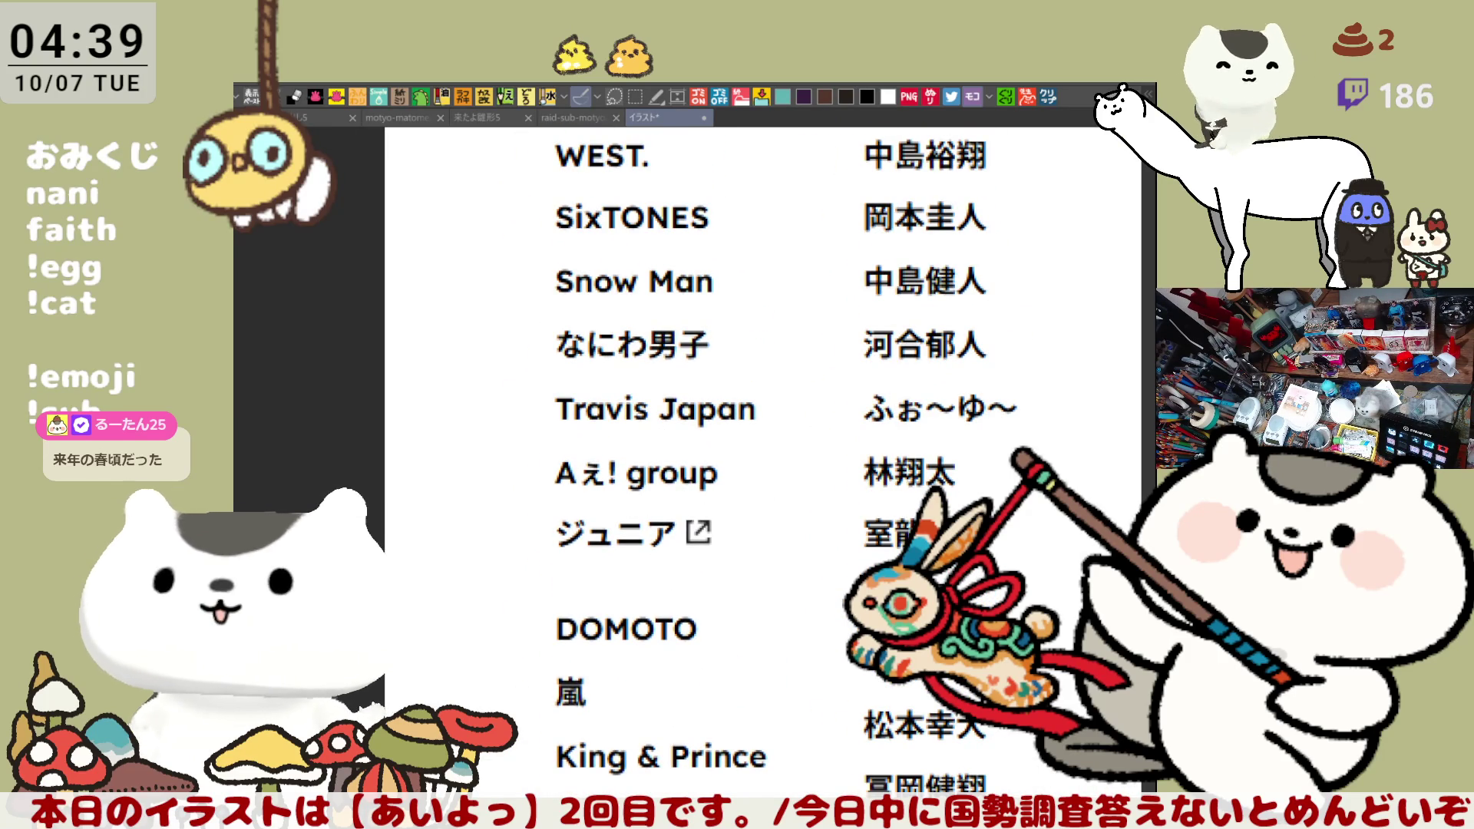
# Scroll the list and undo a partial red underline under one member's name
pyautogui.scroll(5, 767, 461)
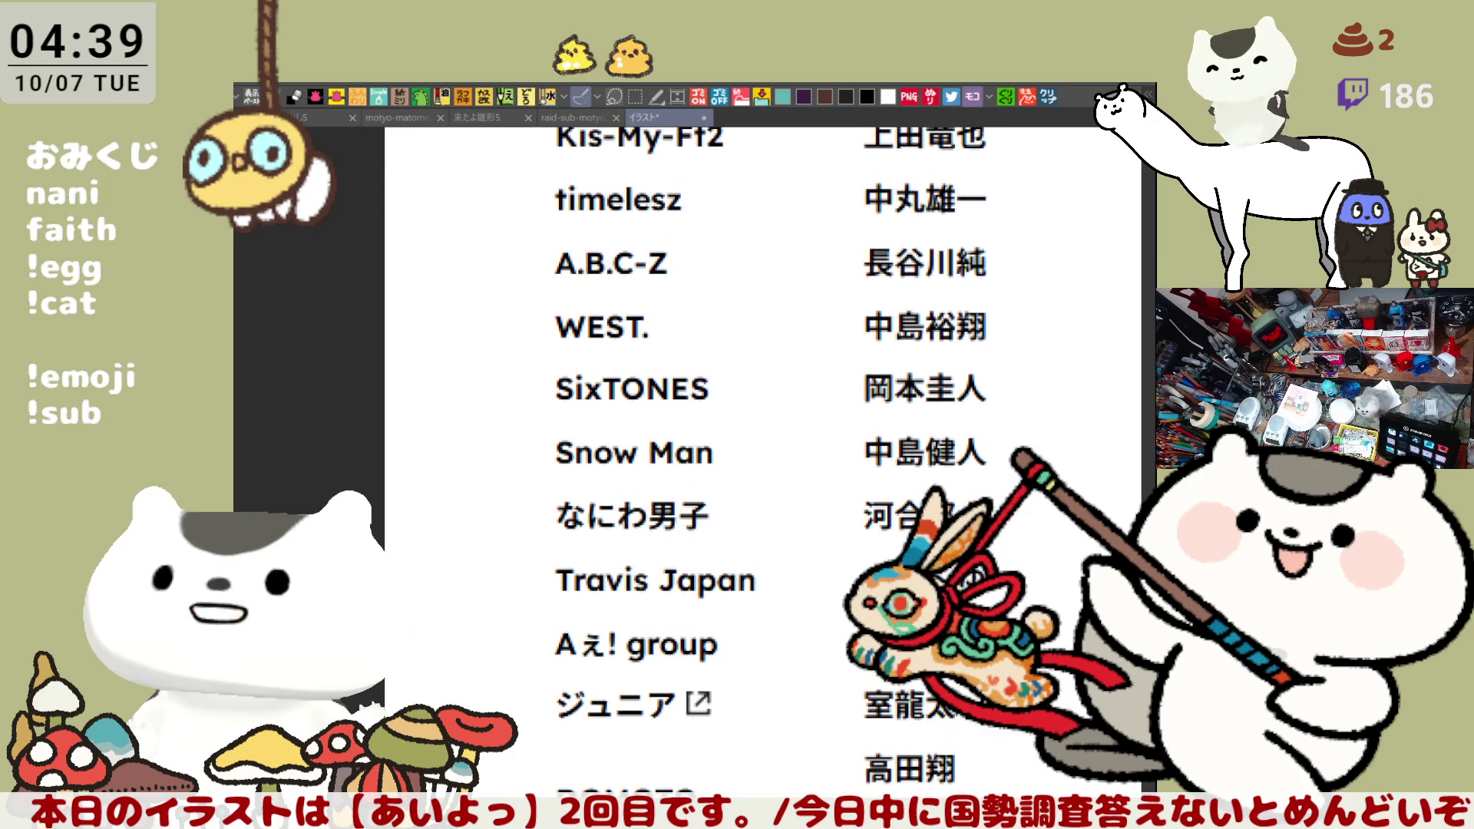
pyautogui.scroll(4, 768, 461)
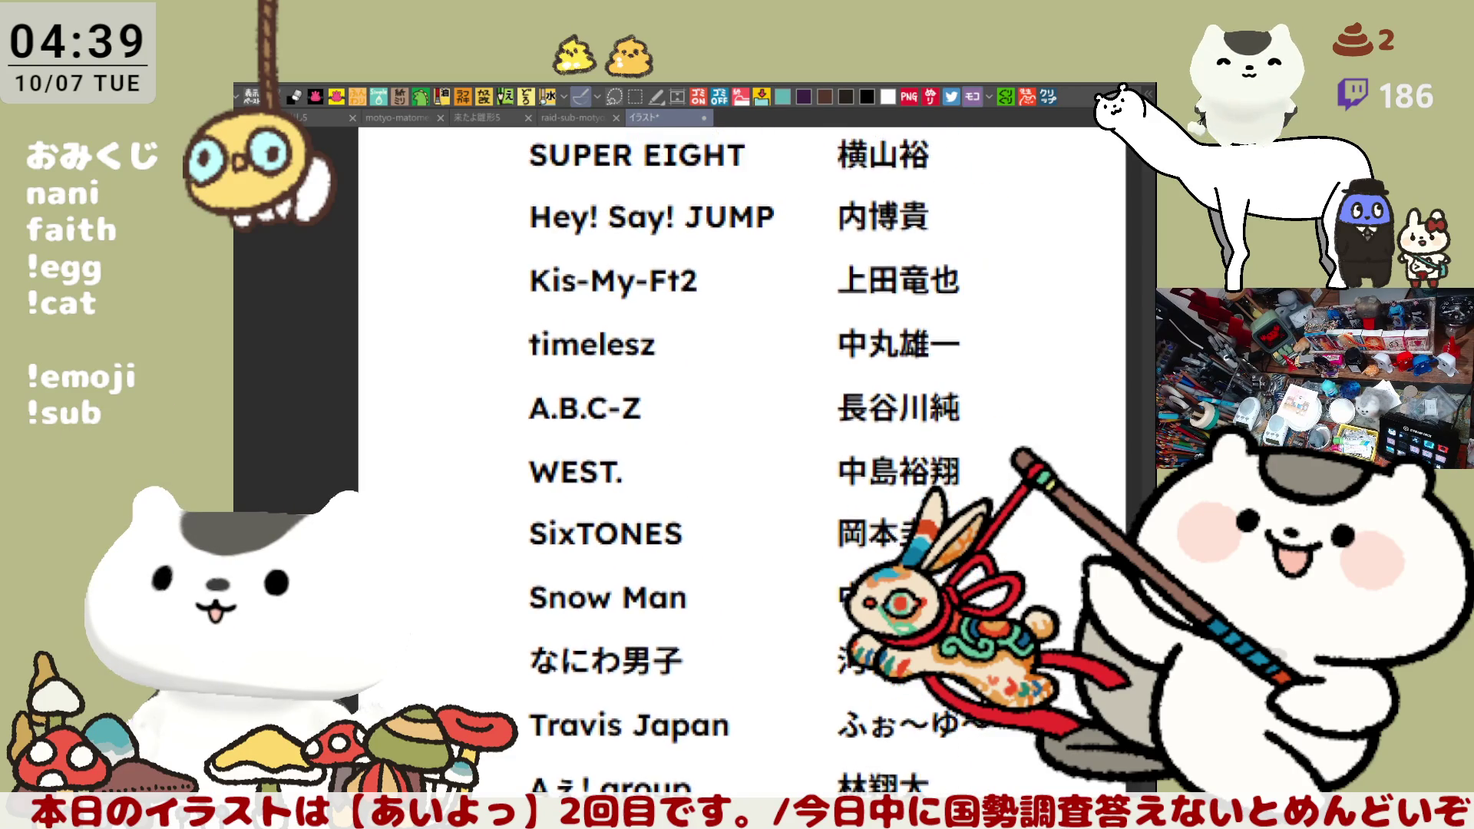
pyautogui.scroll(2, 768, 461)
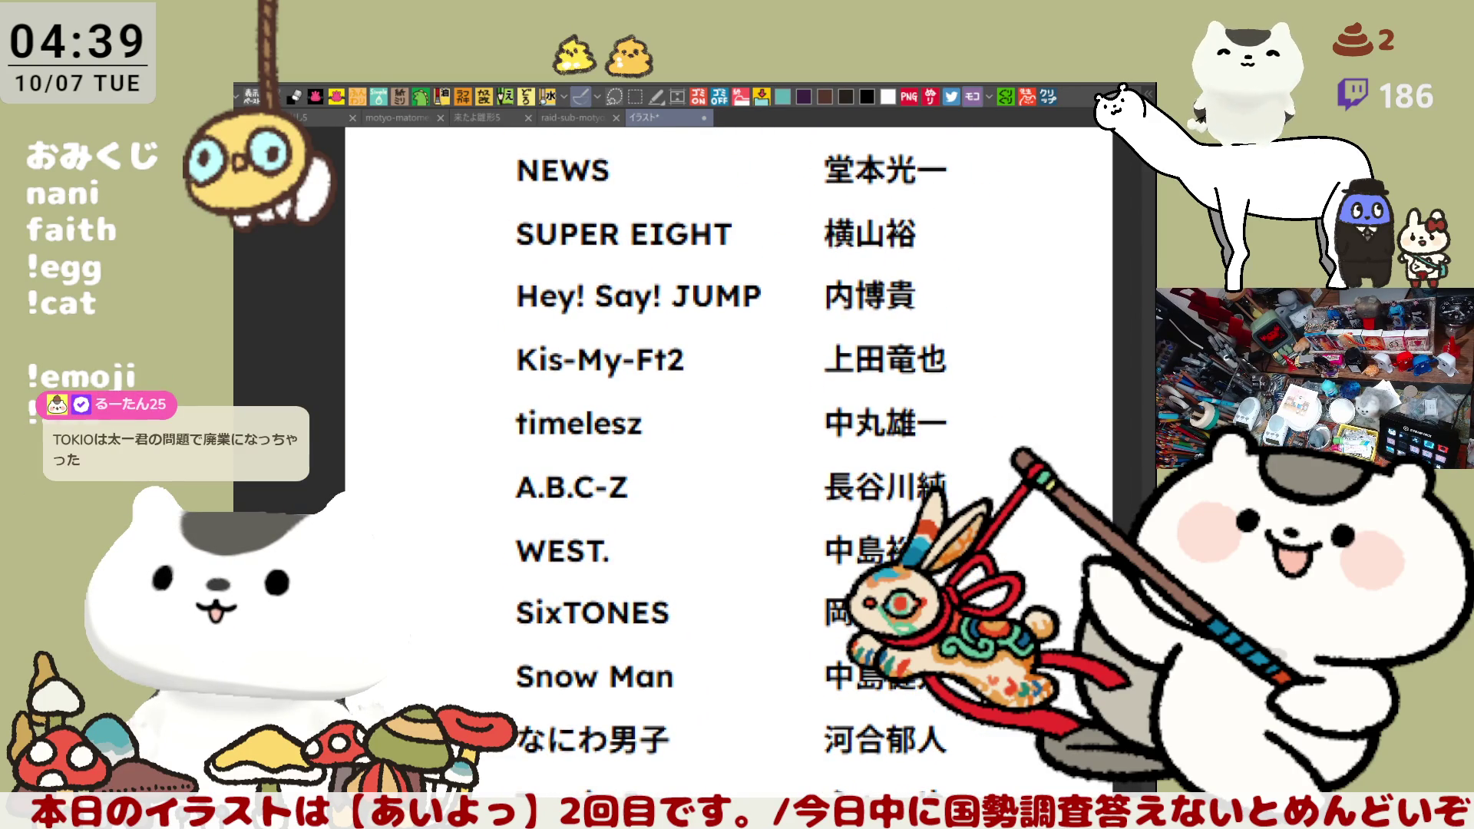
pyautogui.scroll(-15, 711, 461)
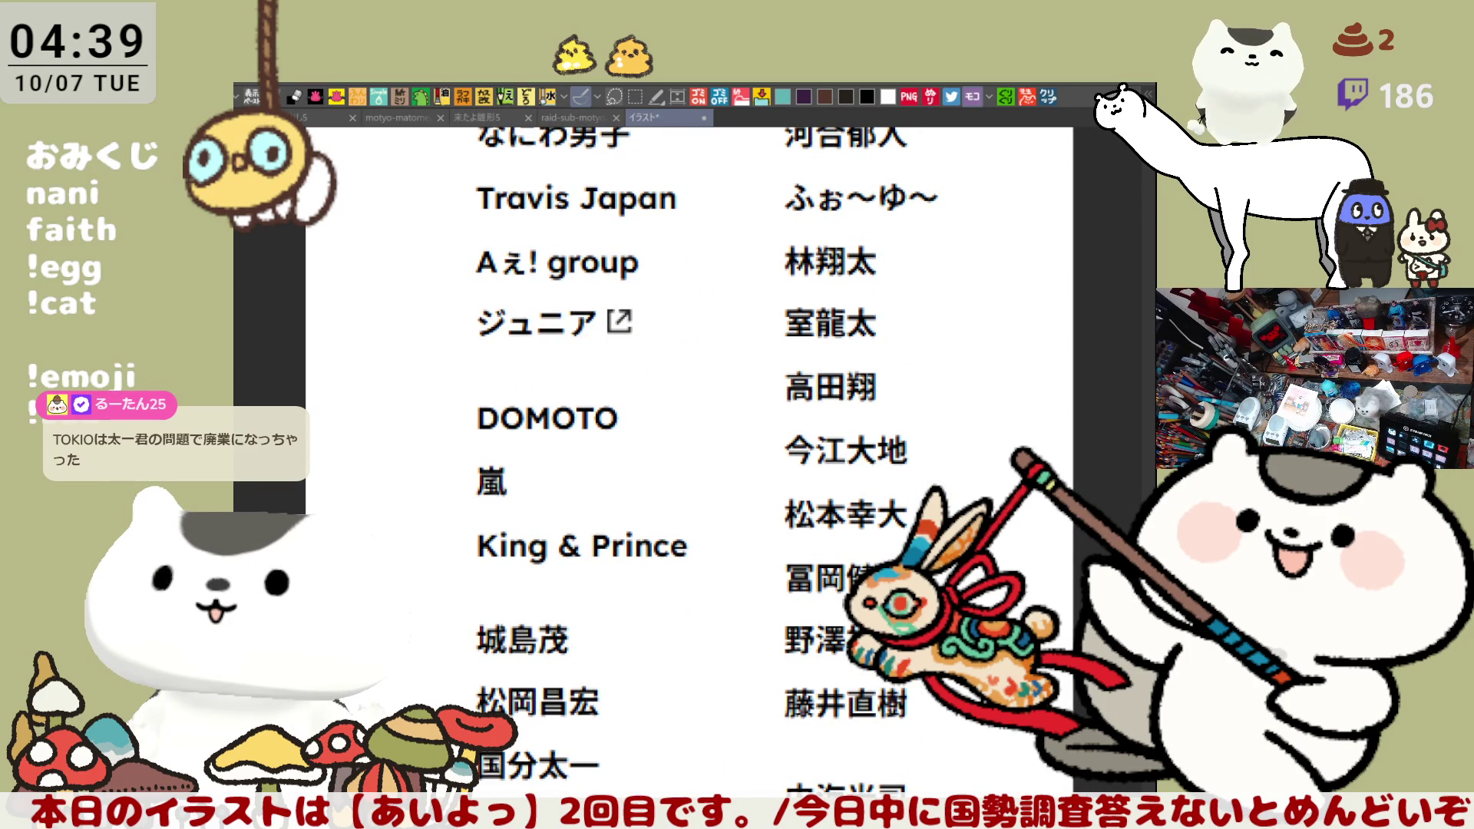
pyautogui.scroll(-3, 691, 461)
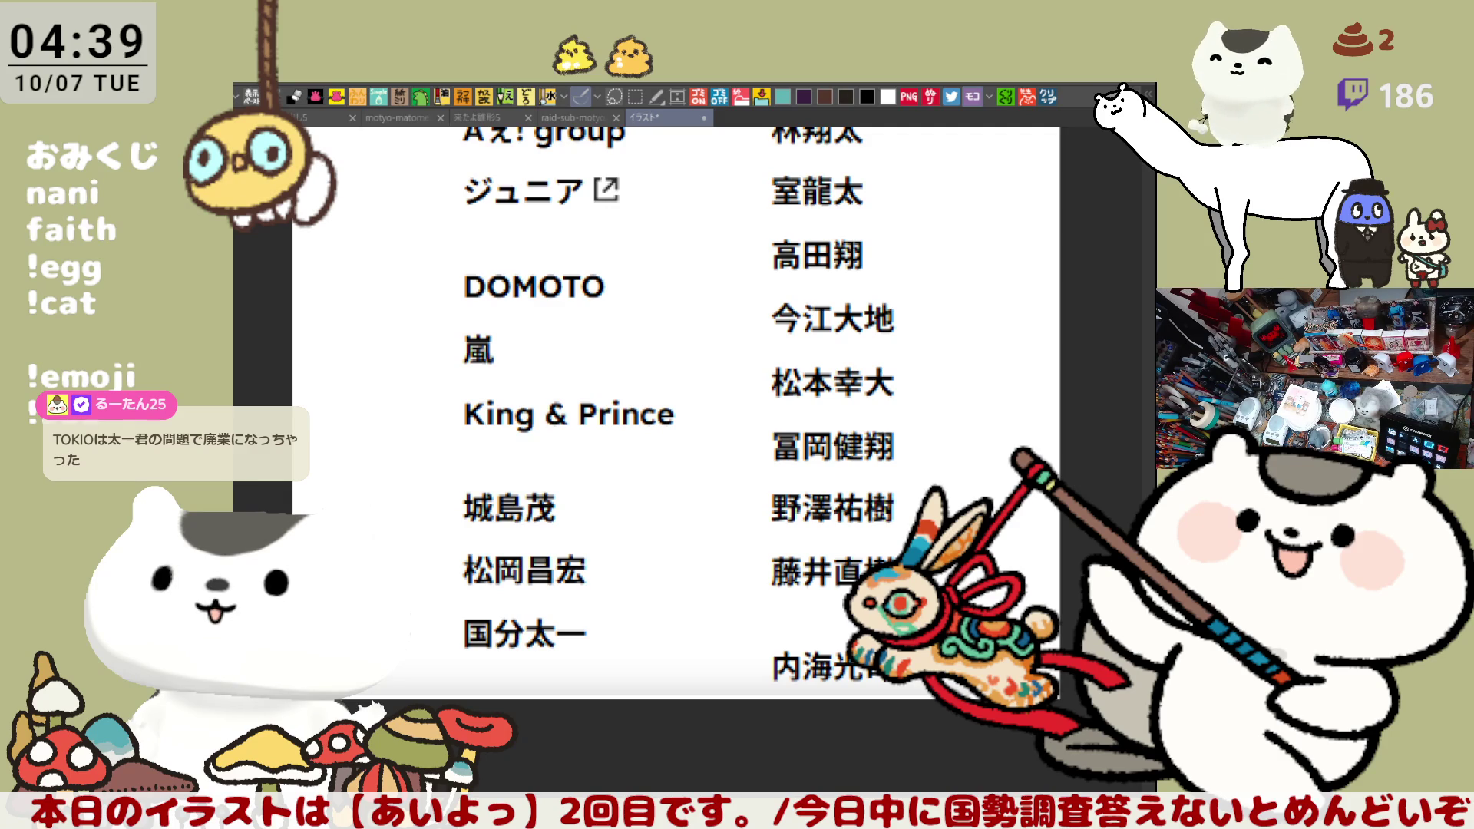
pyautogui.scroll(2, 669, 453)
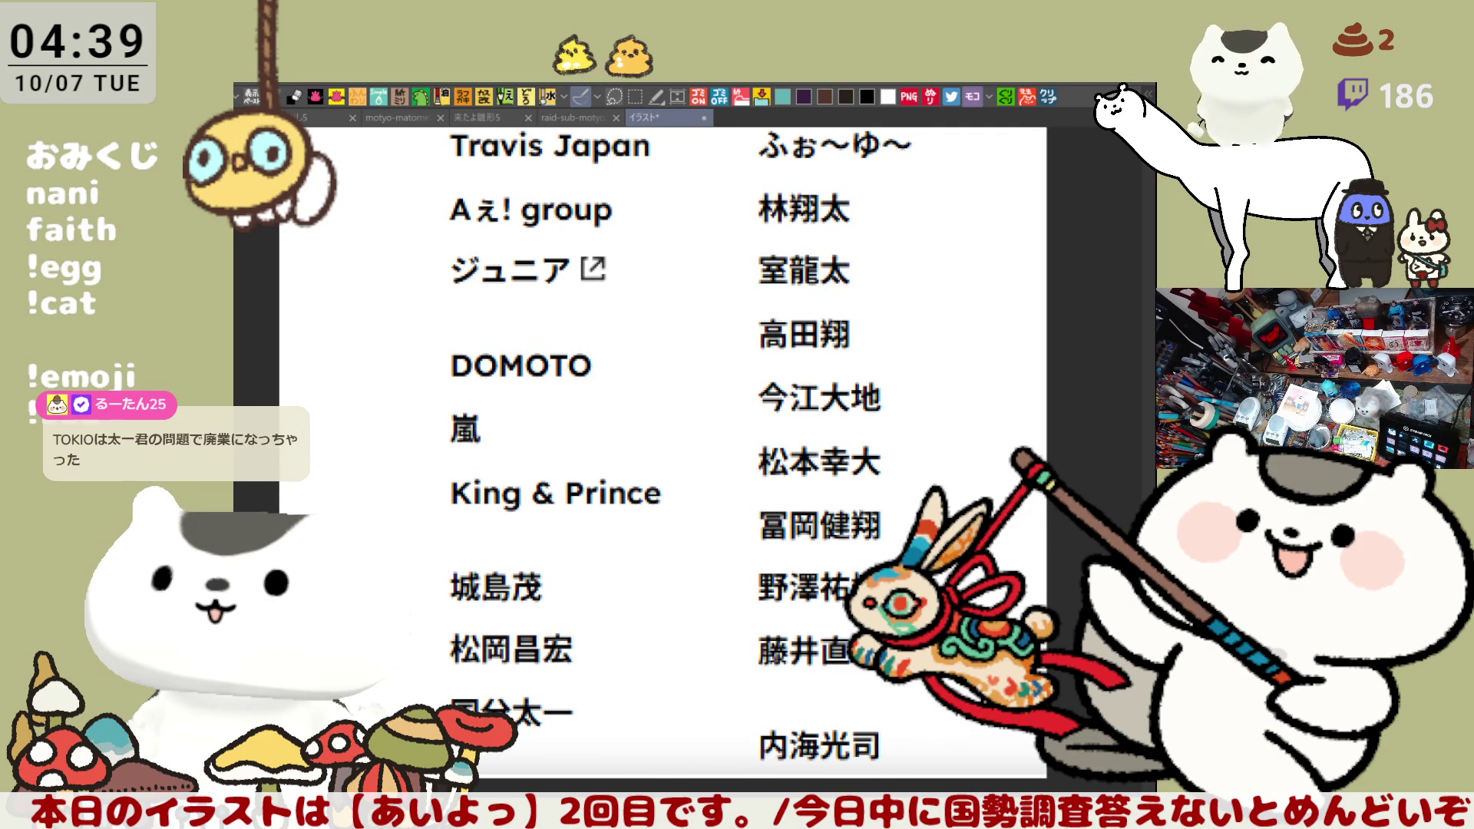
pyautogui.moveTo(863, 309); pyautogui.dragTo(837, 349)
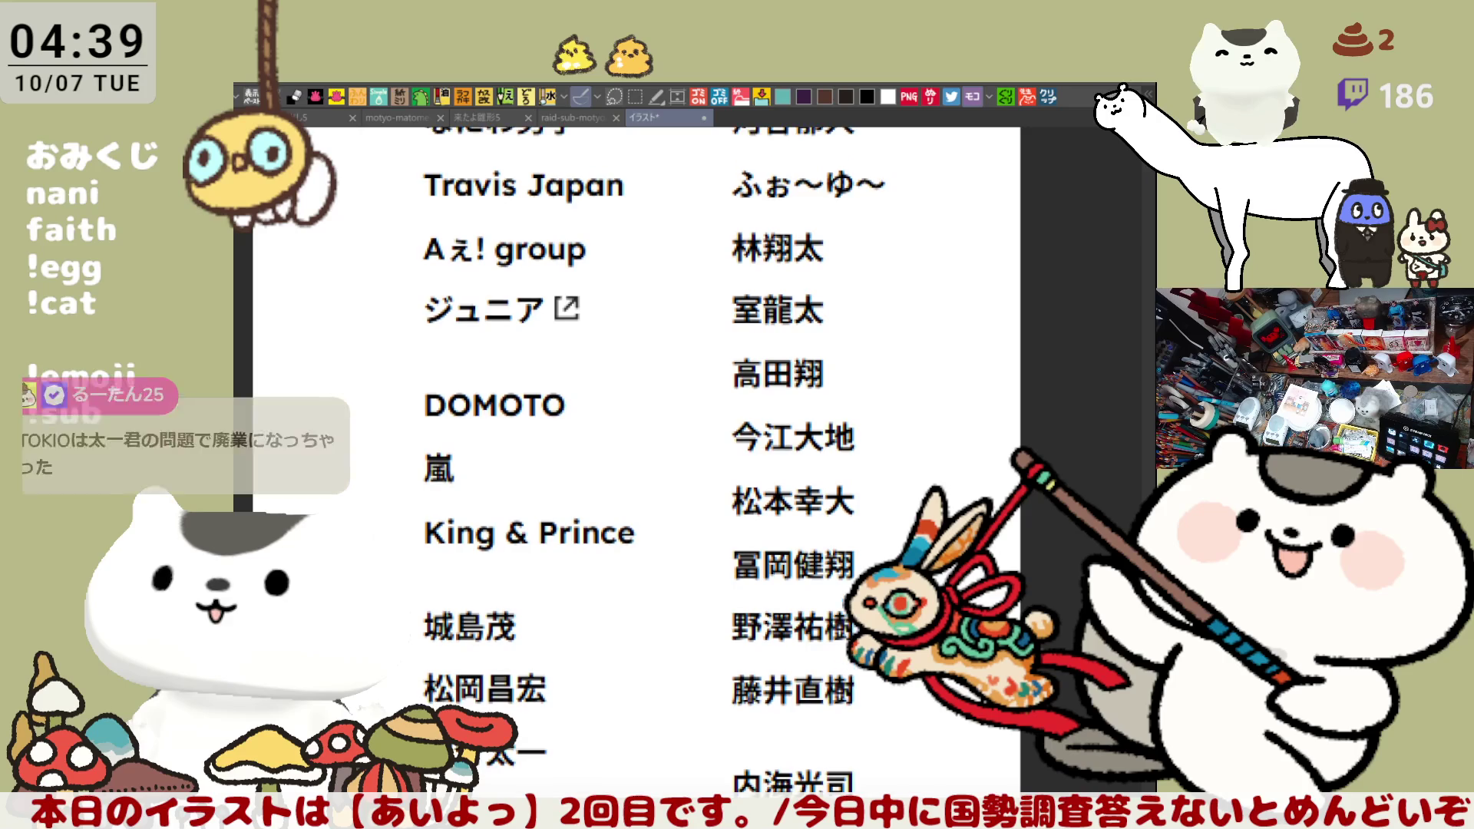
pyautogui.moveTo(743, 330); pyautogui.dragTo(835, 336)
pyautogui.hotkey('ctrl', 'z')
# Undo red circle, arc and box marks around that name and near ふぉ〜ゆ〜
pyautogui.hotkey('ctrl', 'z')
pyautogui.moveTo(724, 338)
pyautogui.mouseDown()
pyautogui.moveTo(736, 270)
pyautogui.moveTo(799, 349)
pyautogui.moveTo(741, 344)
pyautogui.moveTo(803, 328)
pyautogui.moveTo(798, 303)
pyautogui.moveTo(725, 323)
pyautogui.moveTo(845, 330)
pyautogui.mouseUp()
pyautogui.hotkey('ctrl', 'z')
pyautogui.hotkey('ctrl', 'z')
pyautogui.hotkey('ctrl', 'z')
pyautogui.moveTo(723, 326); pyautogui.dragTo(758, 279)
pyautogui.hotkey('ctrl', 'z')
pyautogui.moveTo(824, 326)
pyautogui.mouseDown()
pyautogui.moveTo(800, 312)
pyautogui.moveTo(829, 460)
pyautogui.mouseUp()
pyautogui.moveTo(727, 339)
pyautogui.mouseDown()
pyautogui.moveTo(892, 339)
pyautogui.moveTo(887, 547)
pyautogui.moveTo(874, 547)
pyautogui.moveTo(879, 528)
pyautogui.moveTo(847, 626)
pyautogui.moveTo(834, 810)
pyautogui.mouseUp()
pyautogui.hotkey('ctrl', 'z')
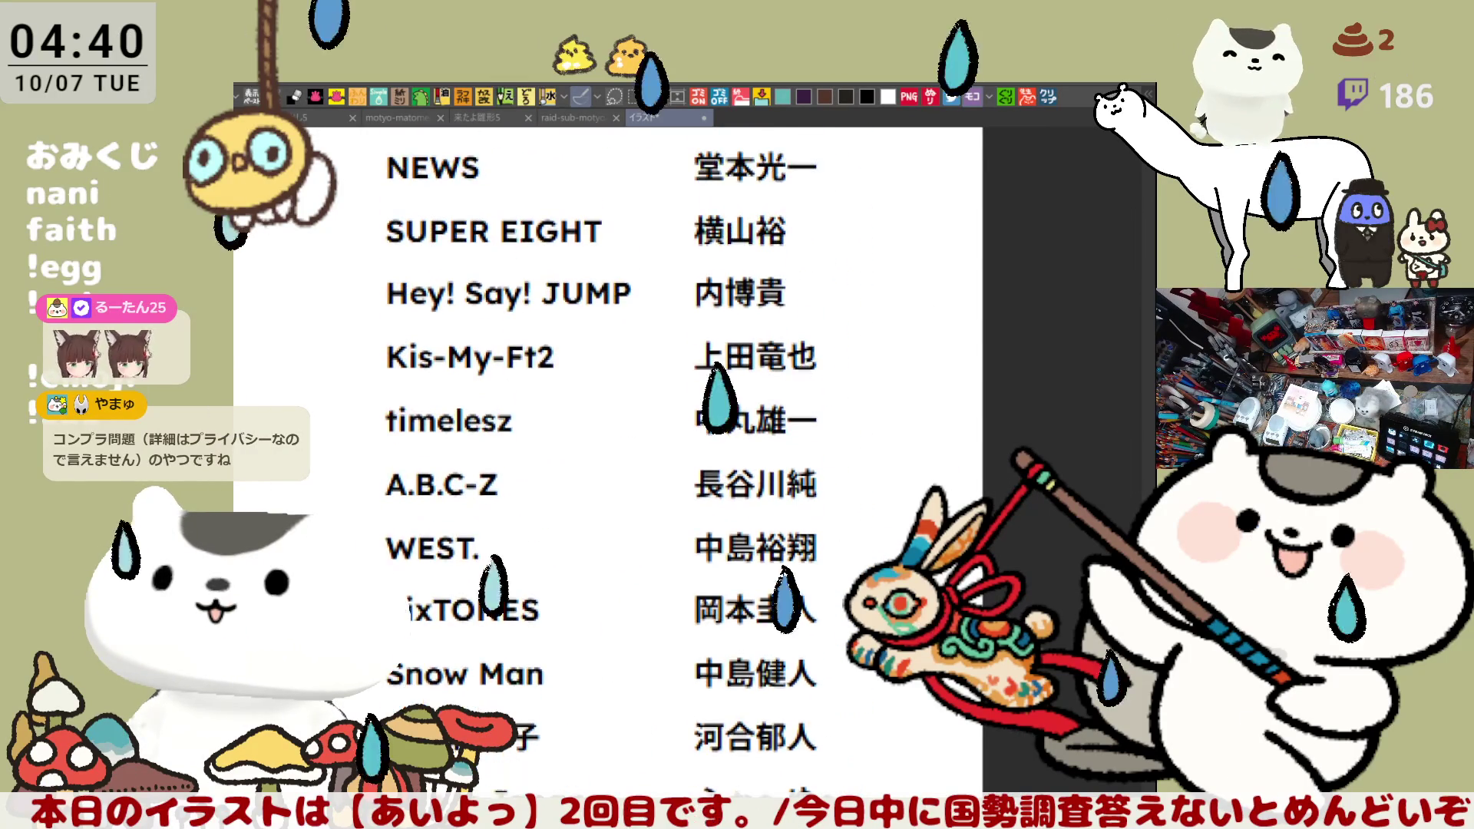
# Bring timelesz, WEST., Hey! Say! JUMP and Kis-My-Ft2 into view, undoing red strokes
pyautogui.moveTo(615, 384)
pyautogui.mouseDown()
pyautogui.moveTo(614, 461)
pyautogui.moveTo(574, 92)
pyautogui.mouseUp()
pyautogui.moveTo(420, 684)
pyautogui.mouseDown()
pyautogui.moveTo(420, 579)
pyautogui.moveTo(545, 598)
pyautogui.moveTo(576, 257)
pyautogui.mouseUp()
pyautogui.hotkey('ctrl', 'z')
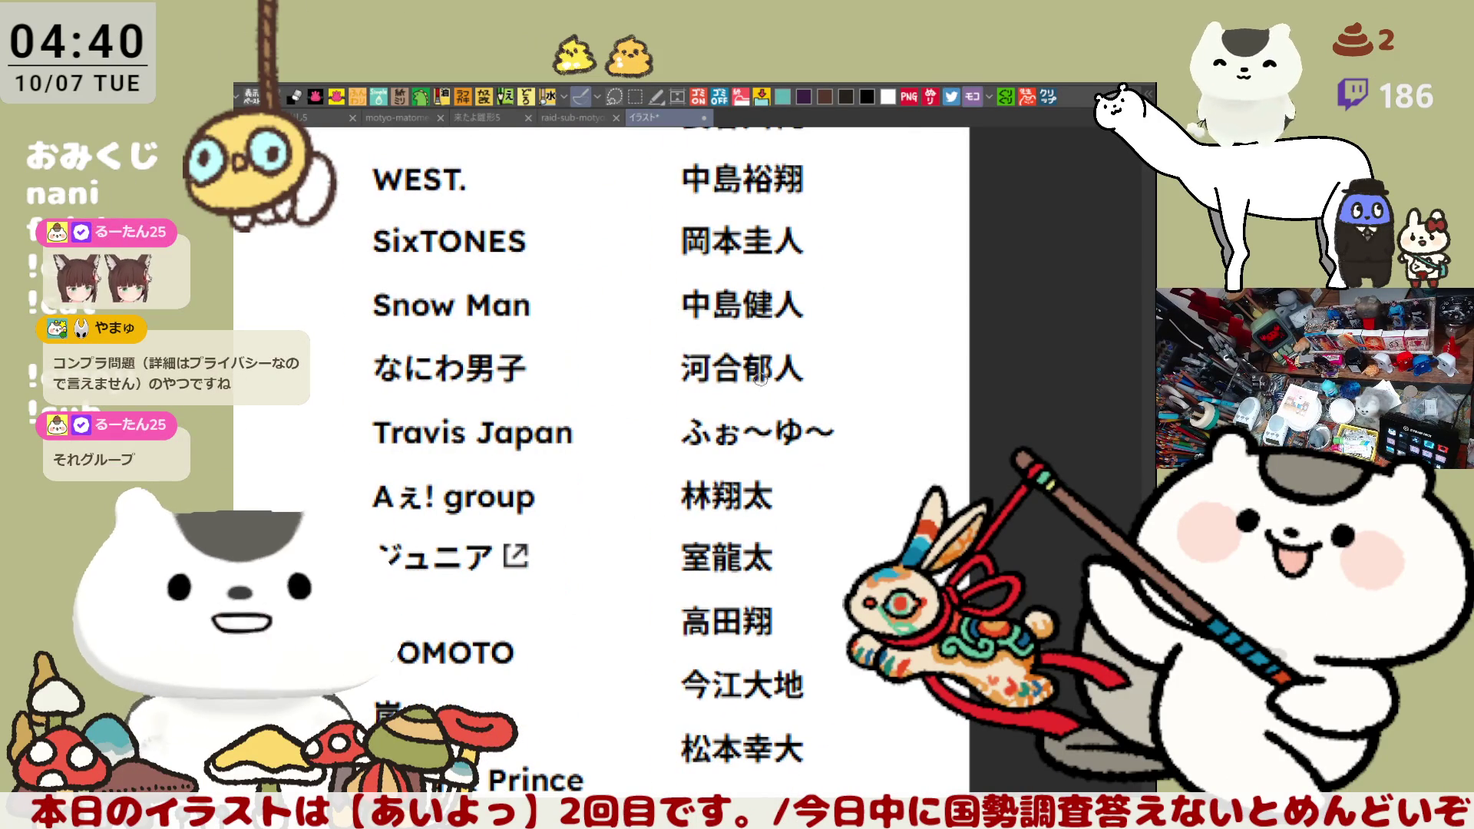
pyautogui.scroll(-2, 770, 418)
pyautogui.moveTo(772, 419)
pyautogui.mouseDown()
pyautogui.moveTo(779, 485)
pyautogui.moveTo(848, 459)
pyautogui.moveTo(733, 526)
pyautogui.moveTo(701, 521)
pyautogui.moveTo(759, 529)
pyautogui.moveTo(773, 560)
pyautogui.mouseUp()
pyautogui.hotkey('ctrl', 'z')
# Delete the red loops by the 人 column and show more names at the list bottom
pyautogui.moveTo(799, 394)
pyautogui.mouseDown()
pyautogui.moveTo(824, 402)
pyautogui.moveTo(828, 476)
pyautogui.moveTo(789, 511)
pyautogui.moveTo(792, 388)
pyautogui.moveTo(829, 438)
pyautogui.moveTo(785, 510)
pyautogui.moveTo(799, 382)
pyautogui.moveTo(823, 502)
pyautogui.mouseUp()
pyautogui.press('Delete')
pyautogui.moveTo(814, 431); pyautogui.dragTo(801, 402)
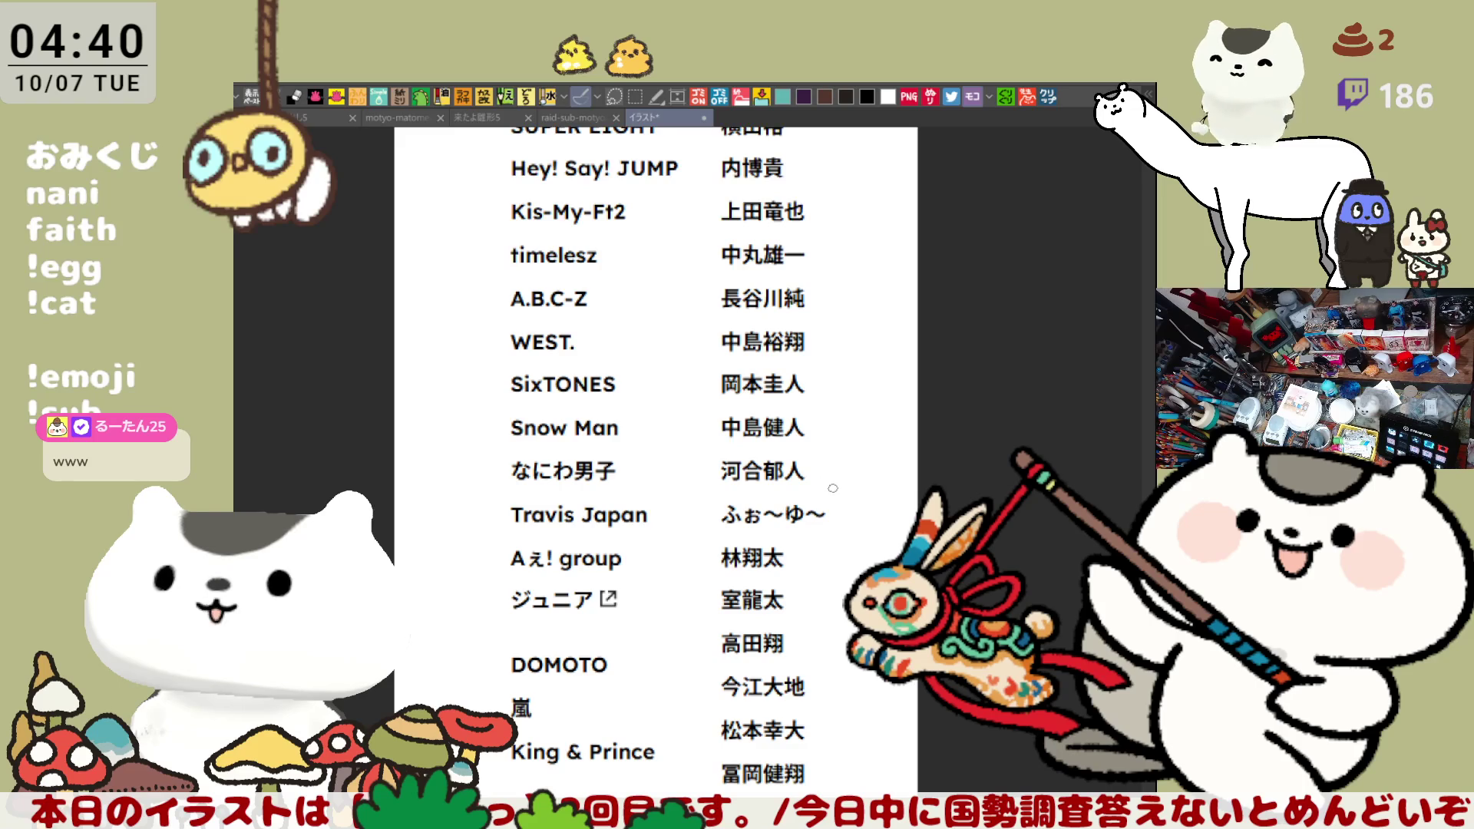
pyautogui.moveTo(816, 681); pyautogui.dragTo(772, 583)
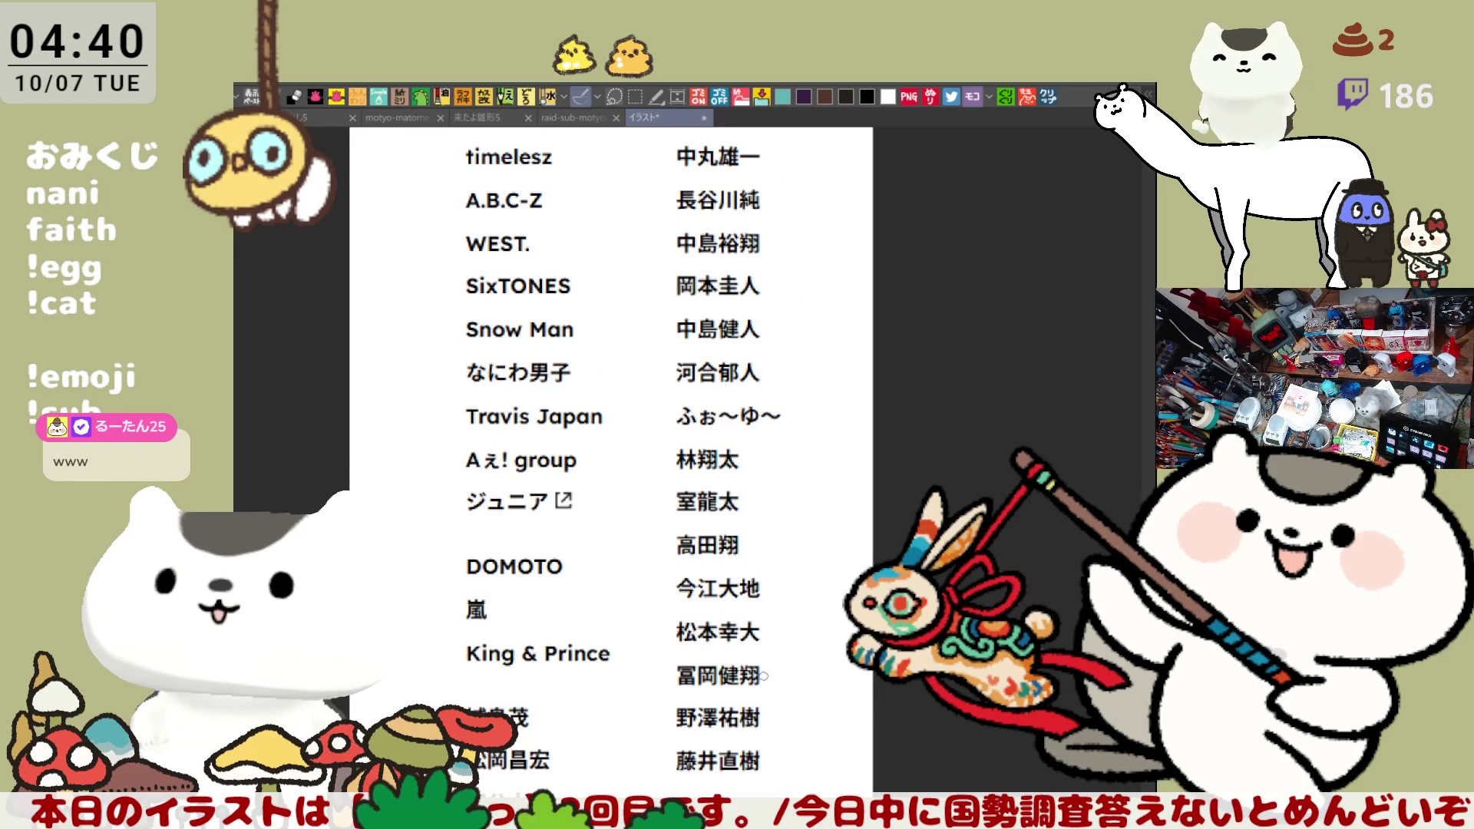
pyautogui.moveTo(756, 689); pyautogui.dragTo(735, 679)
pyautogui.moveTo(731, 562); pyautogui.dragTo(730, 563)
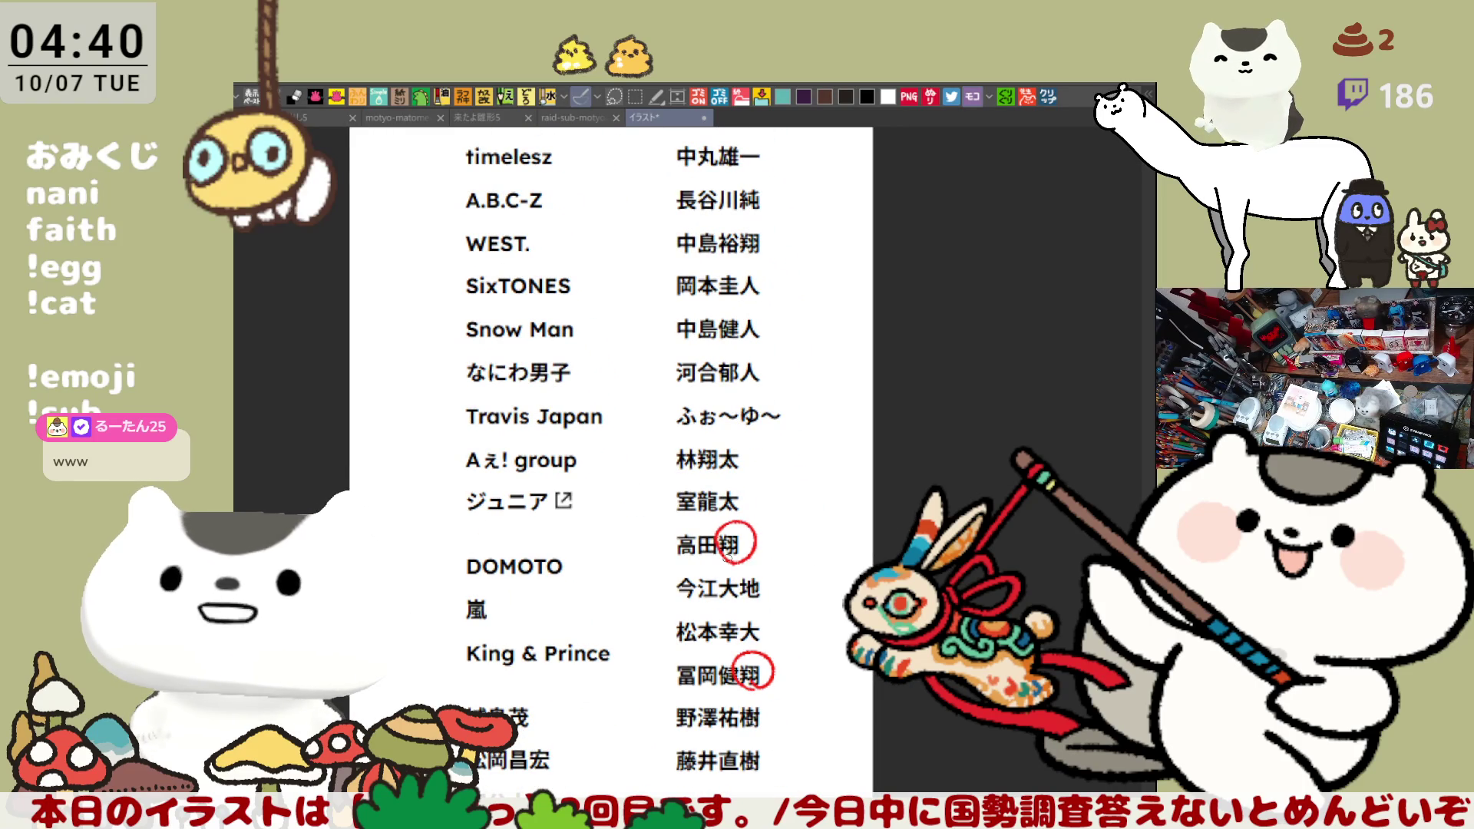
pyautogui.moveTo(711, 474); pyautogui.dragTo(713, 480)
pyautogui.moveTo(751, 263)
pyautogui.mouseDown()
pyautogui.moveTo(764, 223)
pyautogui.moveTo(739, 265)
pyautogui.mouseUp()
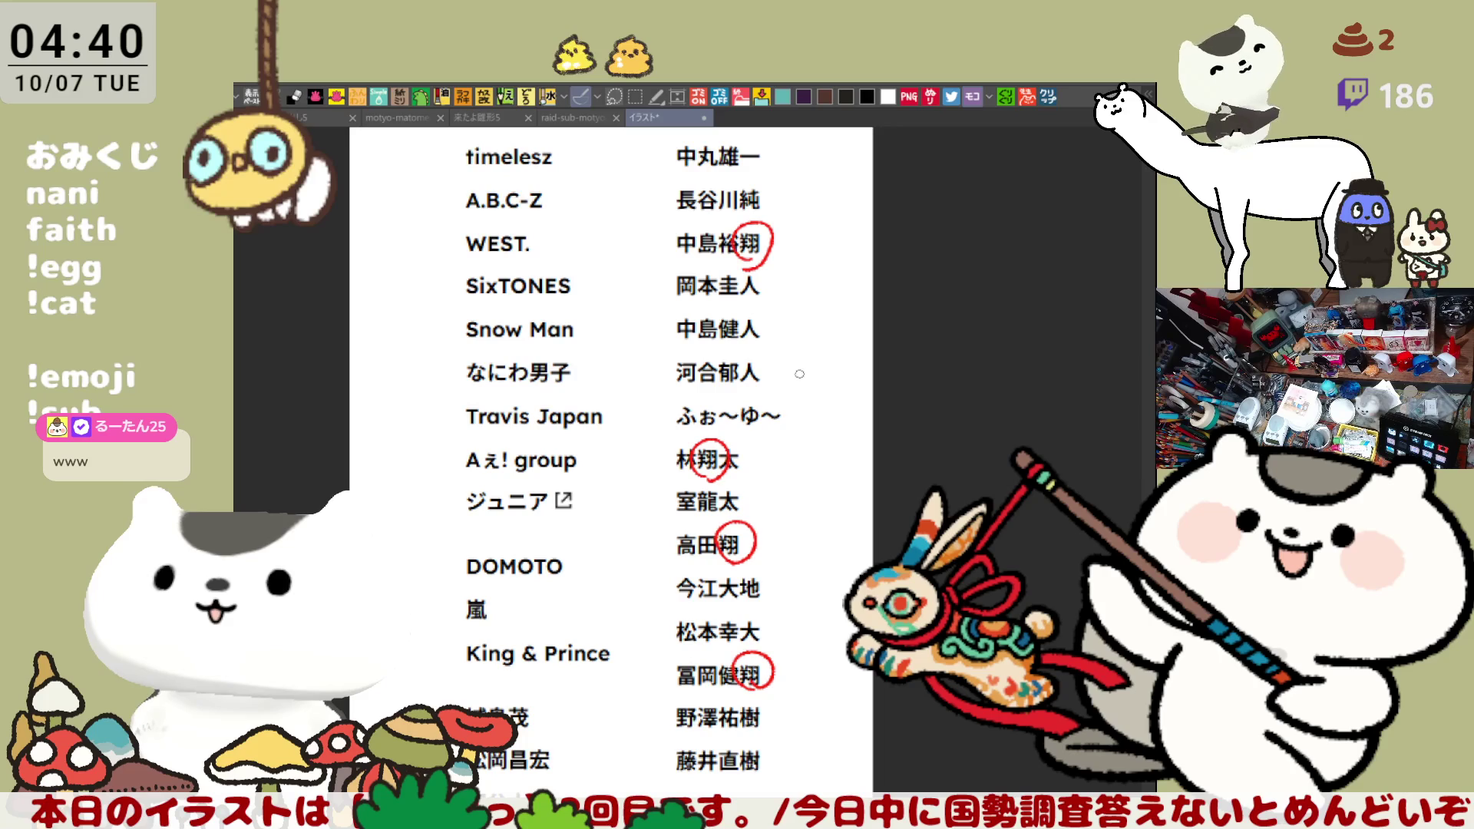
pyautogui.scroll(5, 787, 326)
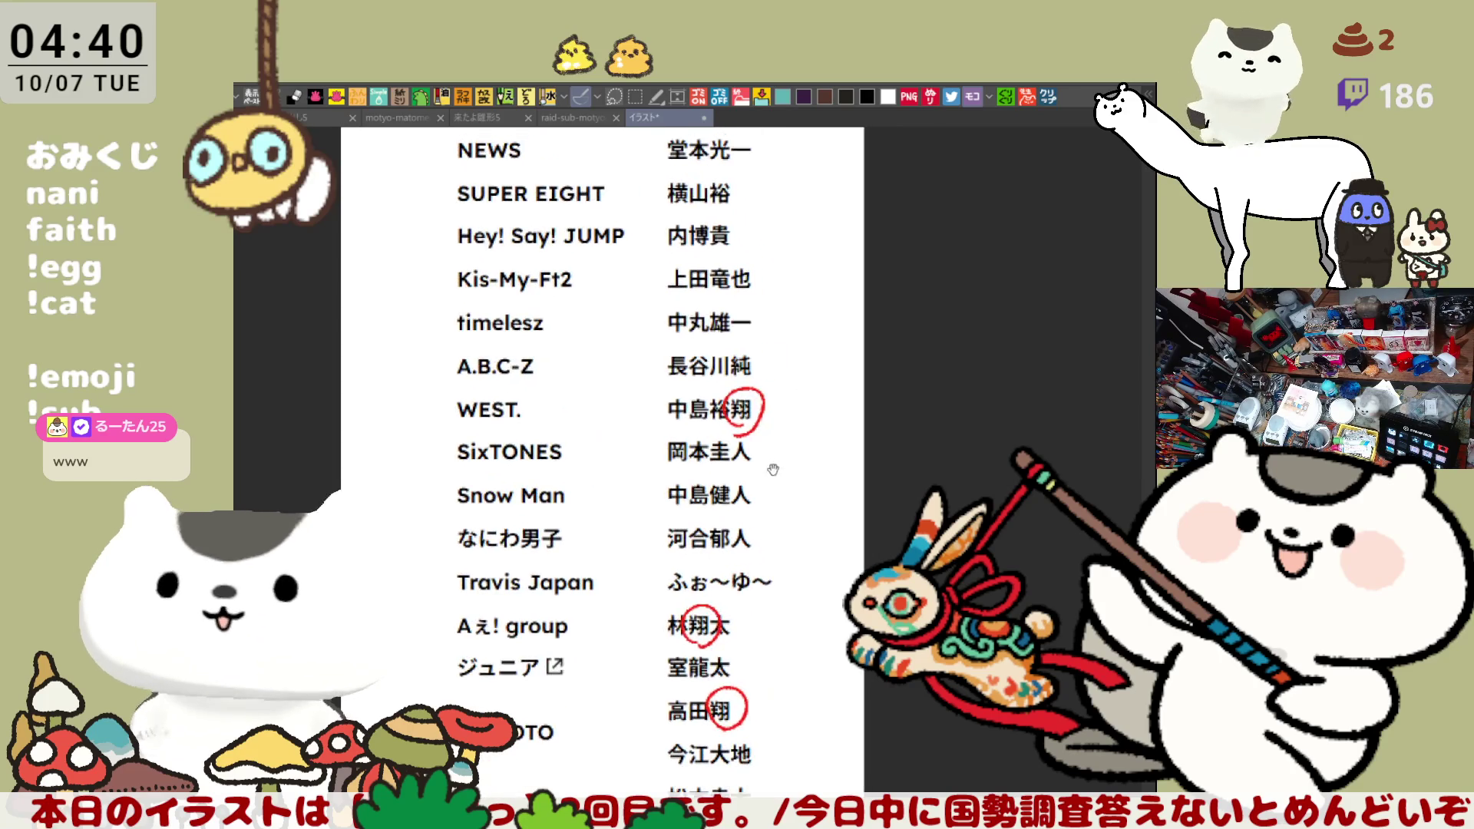
pyautogui.moveTo(760, 355)
pyautogui.mouseDown()
pyautogui.moveTo(767, 390)
pyautogui.moveTo(739, 256)
pyautogui.mouseUp()
pyautogui.hotkey('ctrl', 'z')
pyautogui.hotkey('ctrl', 'z')
pyautogui.hotkey('ctrl', 'z')
pyautogui.moveTo(774, 526)
pyautogui.mouseDown()
pyautogui.moveTo(838, 346)
pyautogui.moveTo(841, 415)
pyautogui.mouseUp()
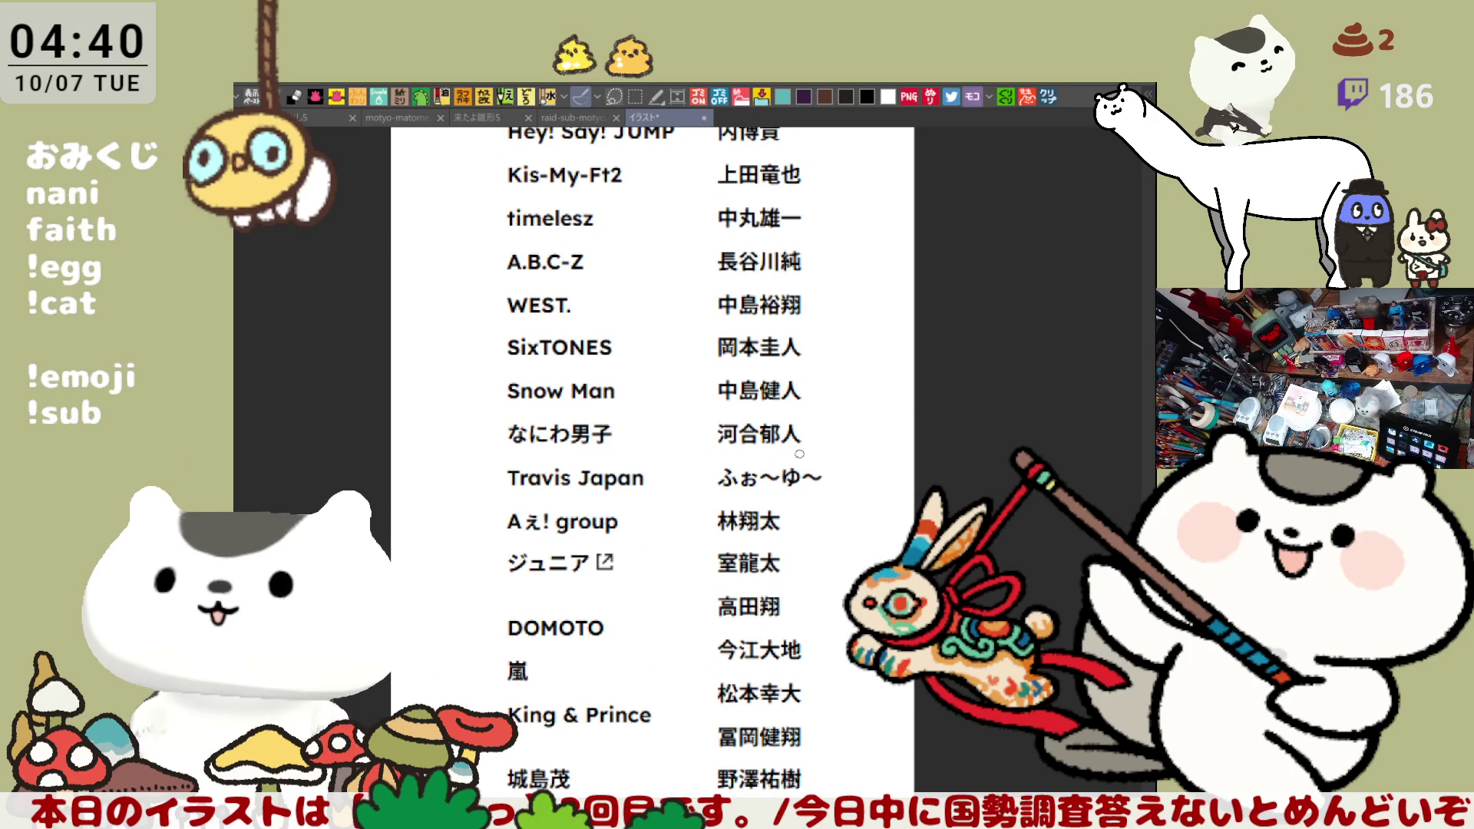
pyautogui.moveTo(786, 571)
pyautogui.mouseDown()
pyautogui.moveTo(749, 181)
pyautogui.moveTo(719, 46)
pyautogui.mouseUp()
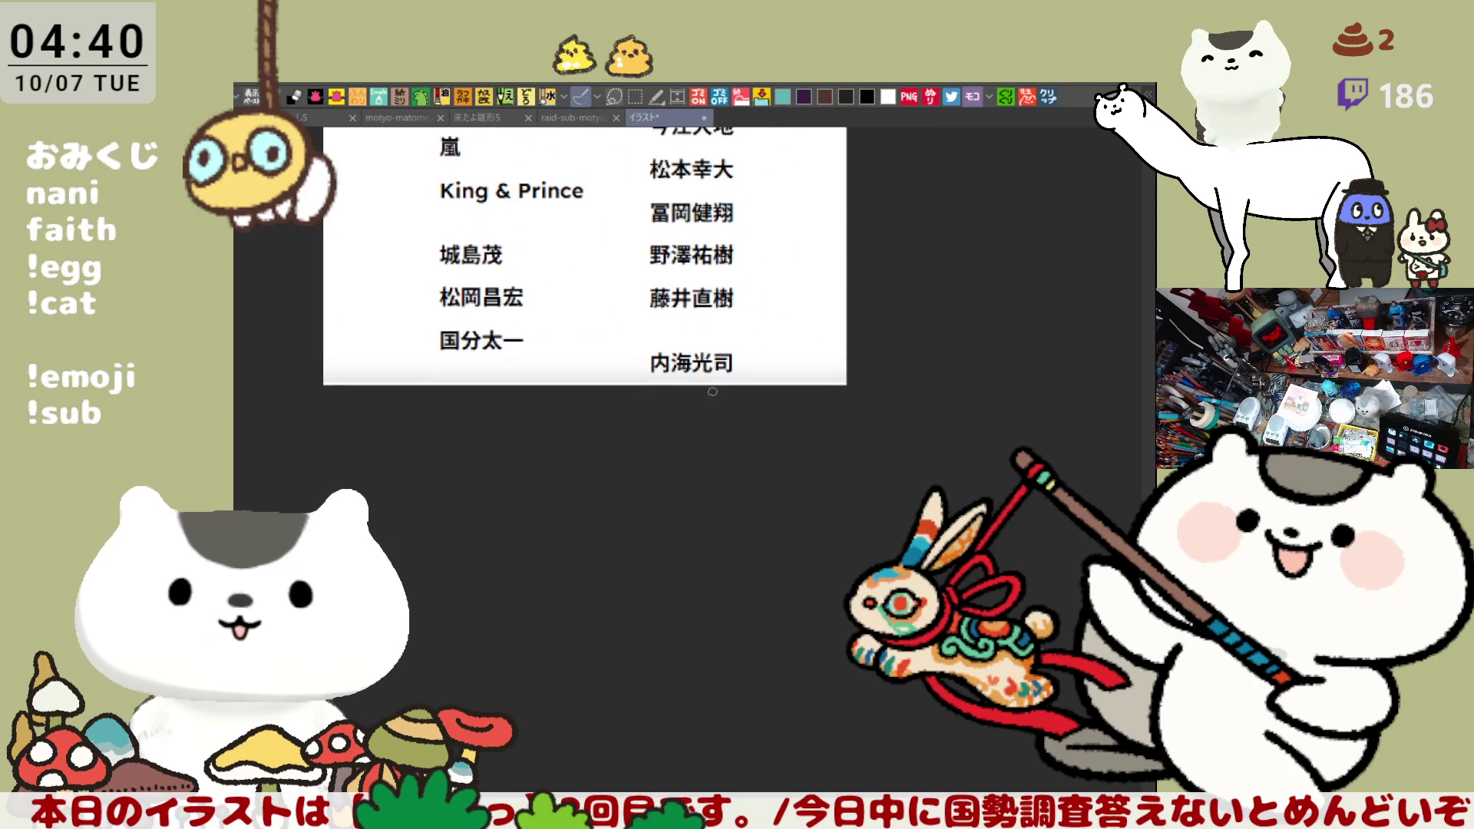
pyautogui.moveTo(651, 380)
pyautogui.mouseDown()
pyautogui.moveTo(648, 336)
pyautogui.moveTo(754, 355)
pyautogui.moveTo(656, 384)
pyautogui.moveTo(644, 326)
pyautogui.moveTo(752, 375)
pyautogui.mouseUp()
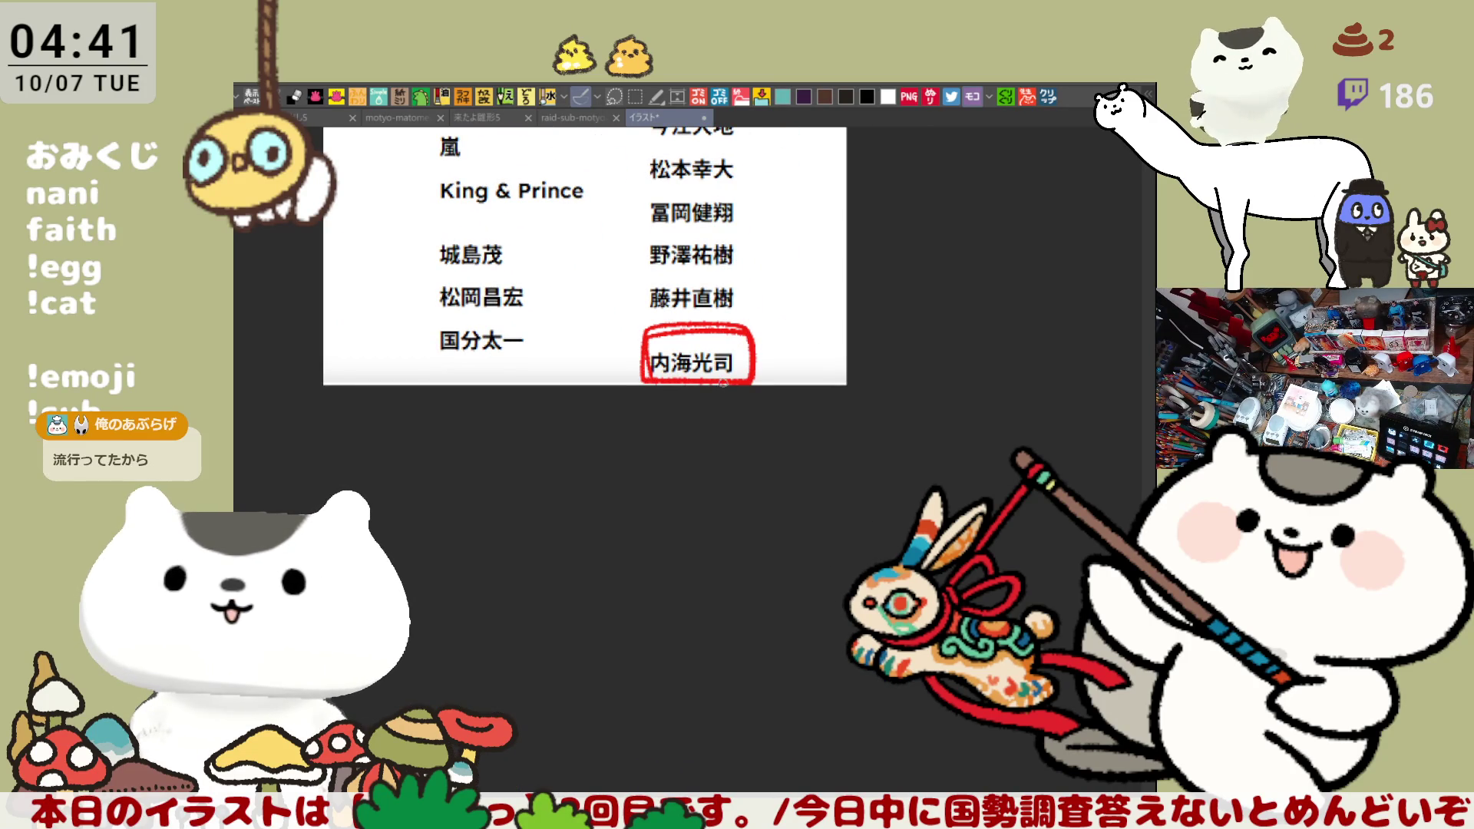
pyautogui.hotkey('ctrl', 'z')
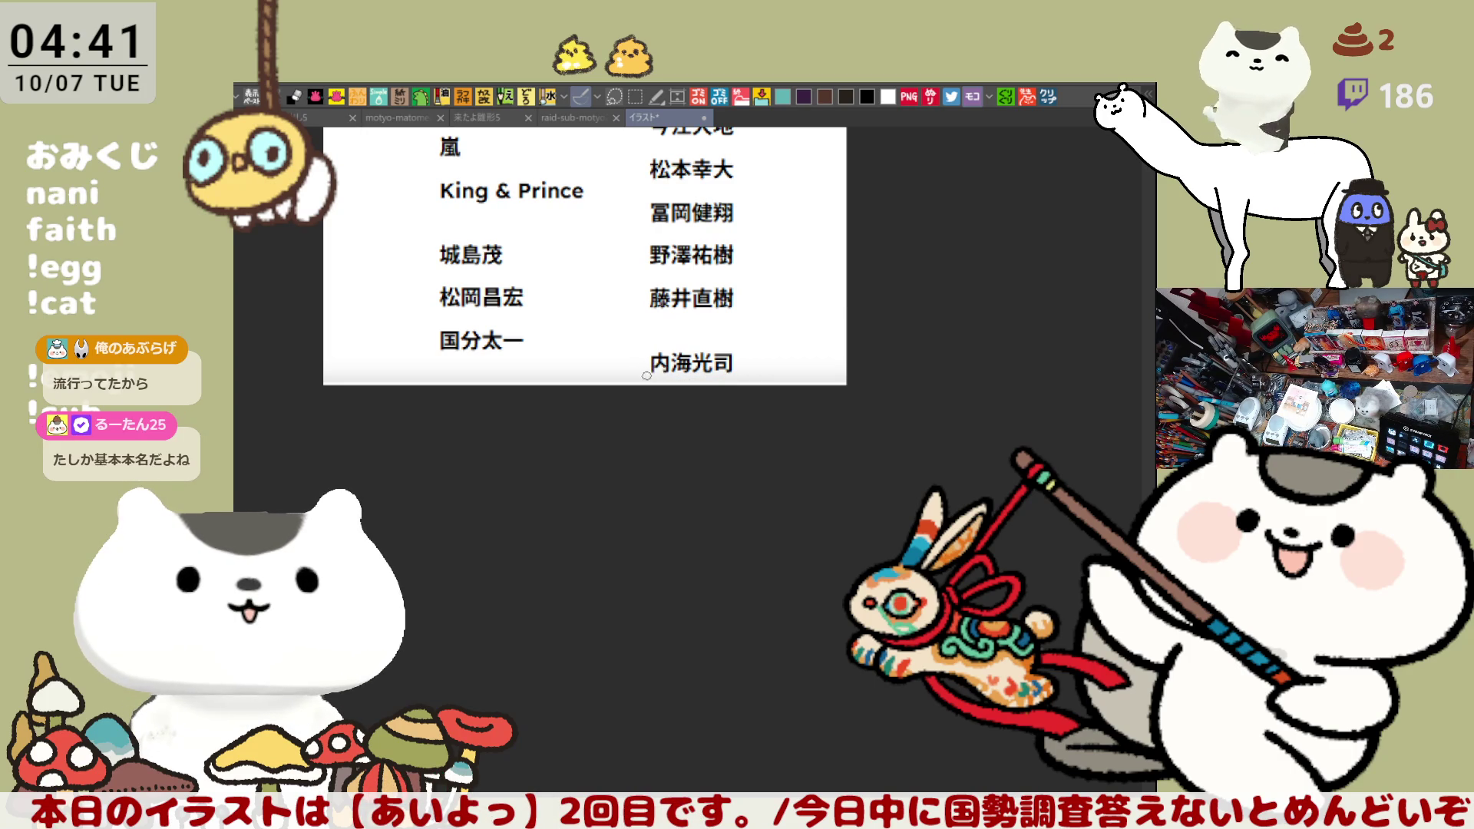
pyautogui.moveTo(636, 347)
pyautogui.mouseDown()
pyautogui.moveTo(750, 359)
pyautogui.moveTo(675, 382)
pyautogui.moveTo(722, 338)
pyautogui.moveTo(742, 386)
pyautogui.moveTo(639, 382)
pyautogui.moveTo(745, 358)
pyautogui.mouseUp()
pyautogui.press('Delete')
pyautogui.hotkey('ctrl', 'v')
pyautogui.moveTo(746, 408); pyautogui.dragTo(747, 188)
pyautogui.hotkey('ctrl', 'z')
pyautogui.scroll(2, 793, 244)
pyautogui.scroll(-3, 792, 244)
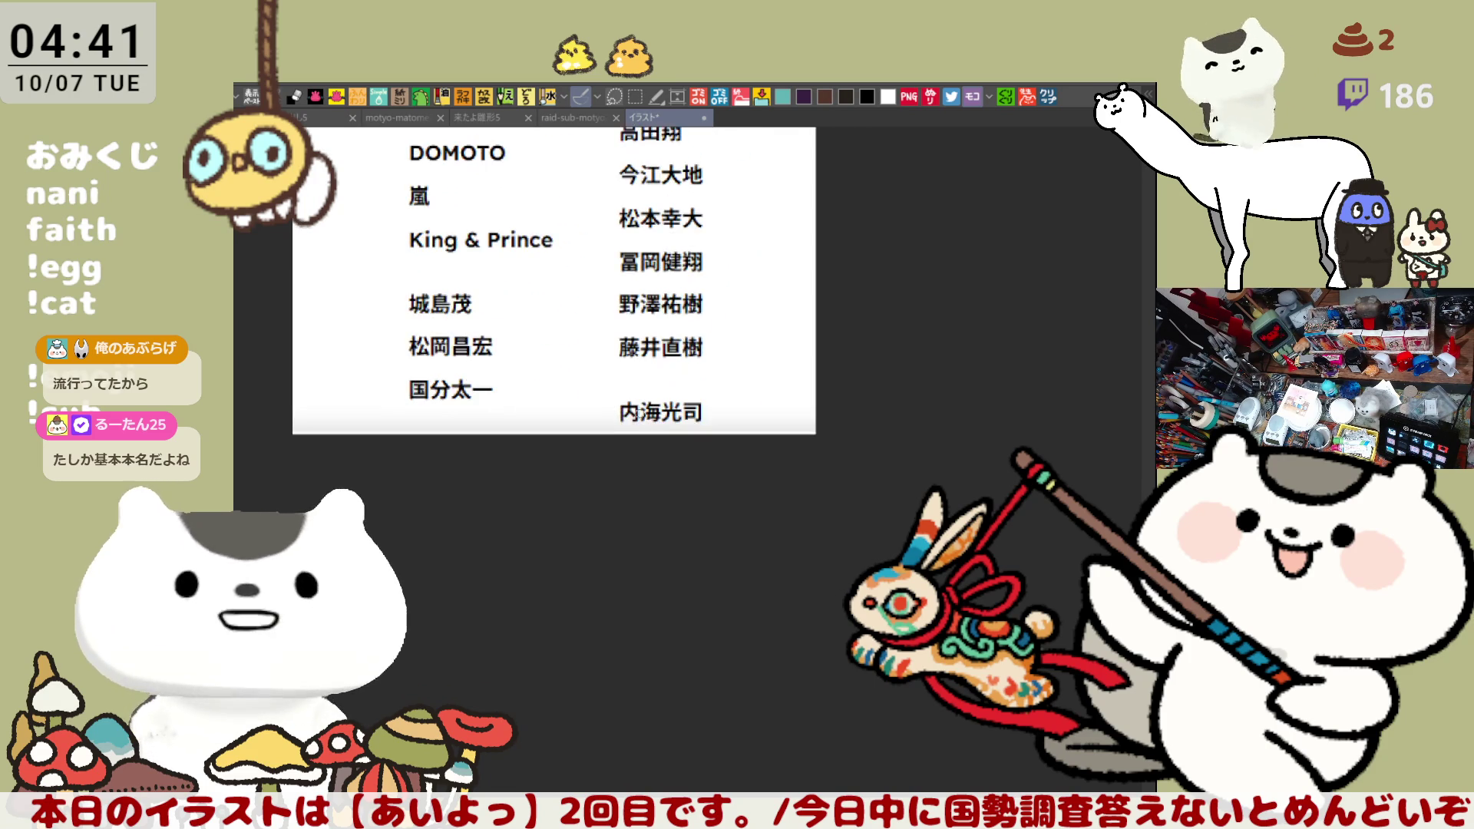
pyautogui.moveTo(609, 428)
pyautogui.mouseDown()
pyautogui.moveTo(722, 384)
pyautogui.moveTo(687, 431)
pyautogui.moveTo(606, 427)
pyautogui.moveTo(682, 380)
pyautogui.moveTo(719, 427)
pyautogui.moveTo(629, 431)
pyautogui.mouseUp()
pyautogui.hotkey('ctrl', 'z')
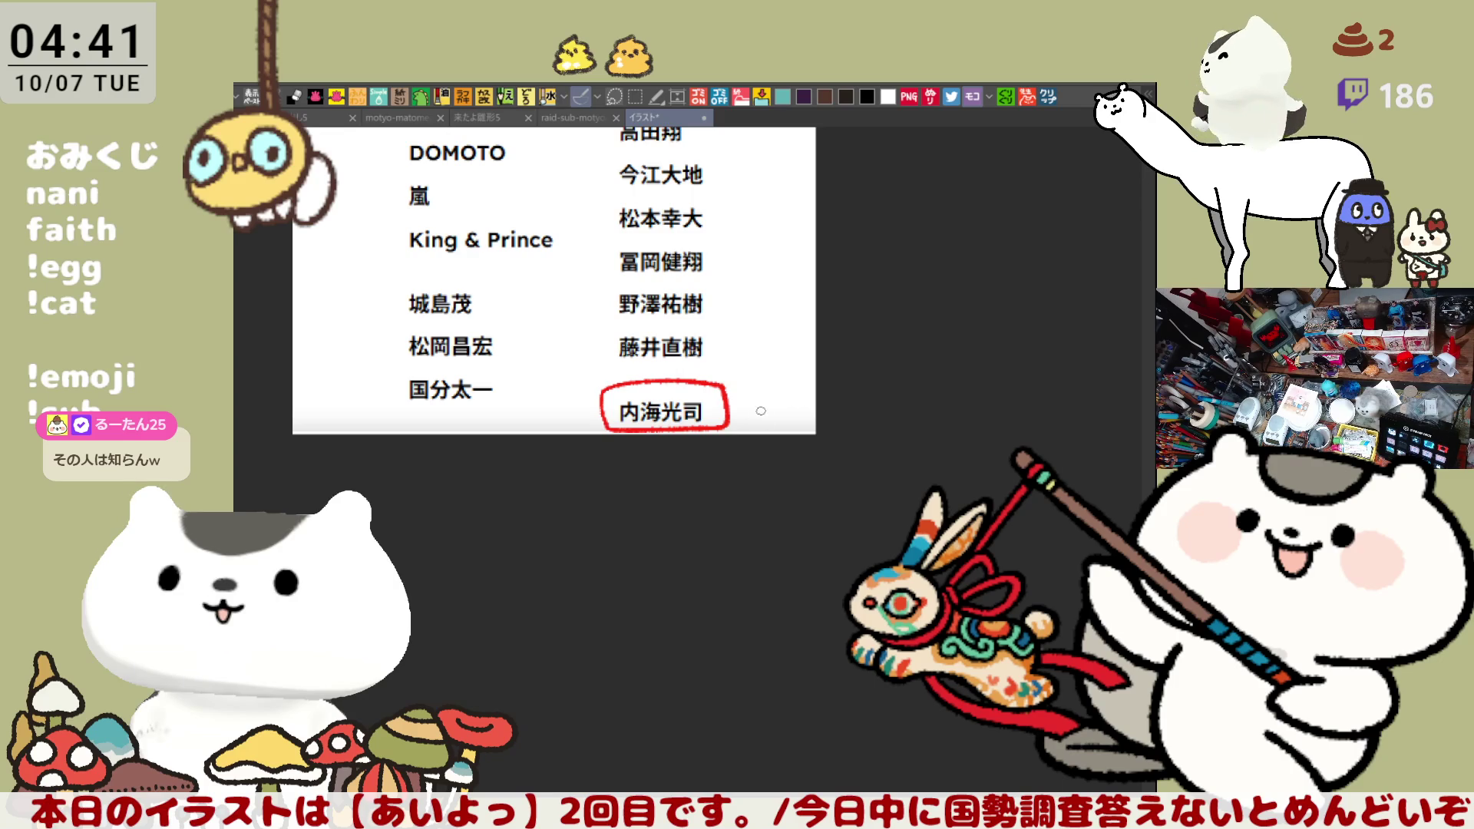
pyautogui.hotkey('ctrl', 'z')
pyautogui.moveTo(738, 326); pyautogui.dragTo(756, 458)
pyautogui.moveTo(746, 359)
pyautogui.mouseDown()
pyautogui.moveTo(746, 461)
pyautogui.moveTo(789, 262)
pyautogui.mouseUp()
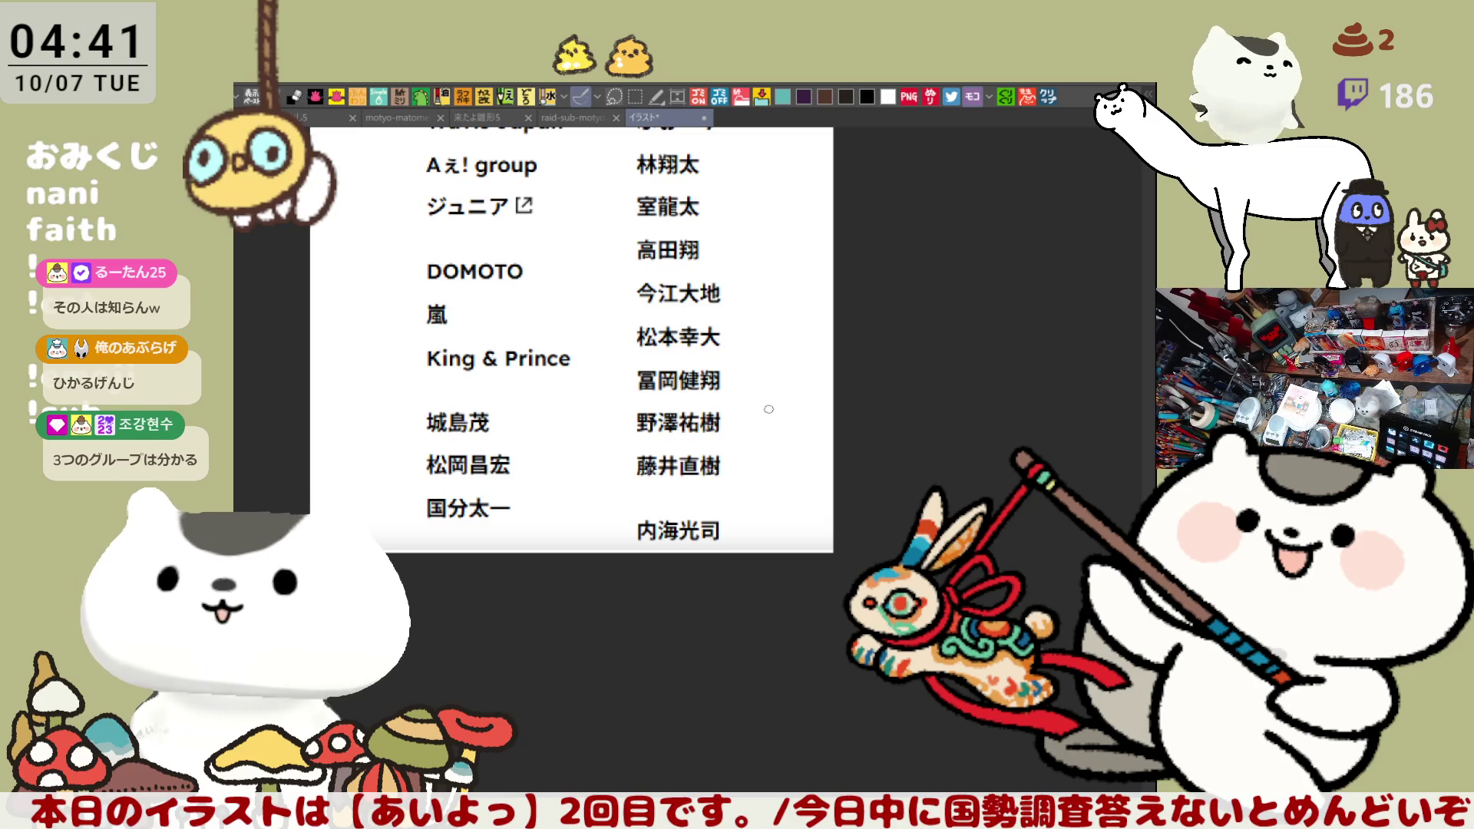
pyautogui.moveTo(739, 353); pyautogui.dragTo(829, 526)
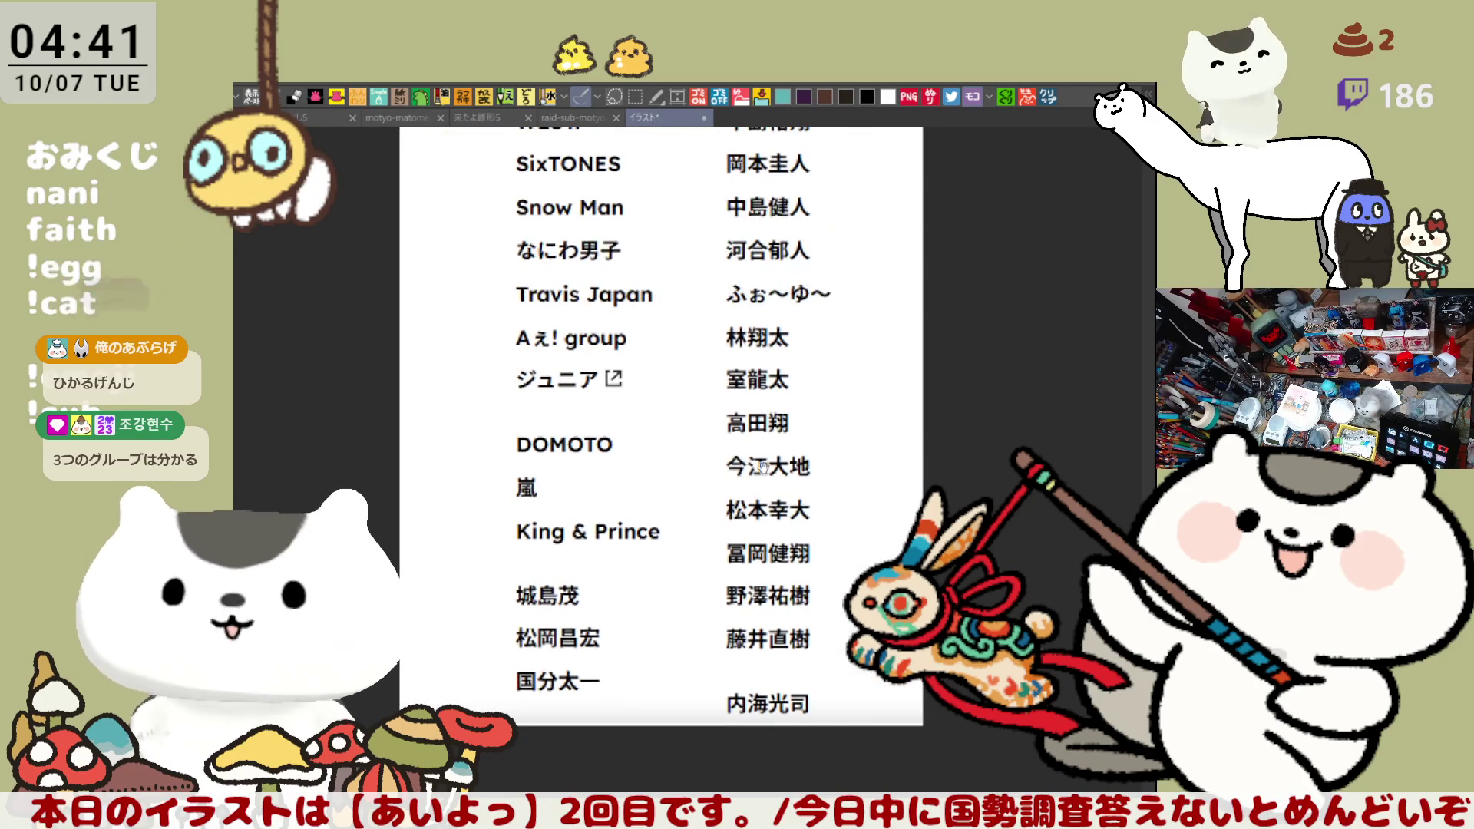
# Draw a red box around the Snow Man member, redrawing its uneven edge
pyautogui.moveTo(556, 378); pyautogui.dragTo(721, 423)
pyautogui.scroll(2, 721, 423)
pyautogui.scroll(2, 718, 415)
pyautogui.scroll(-1, 727, 469)
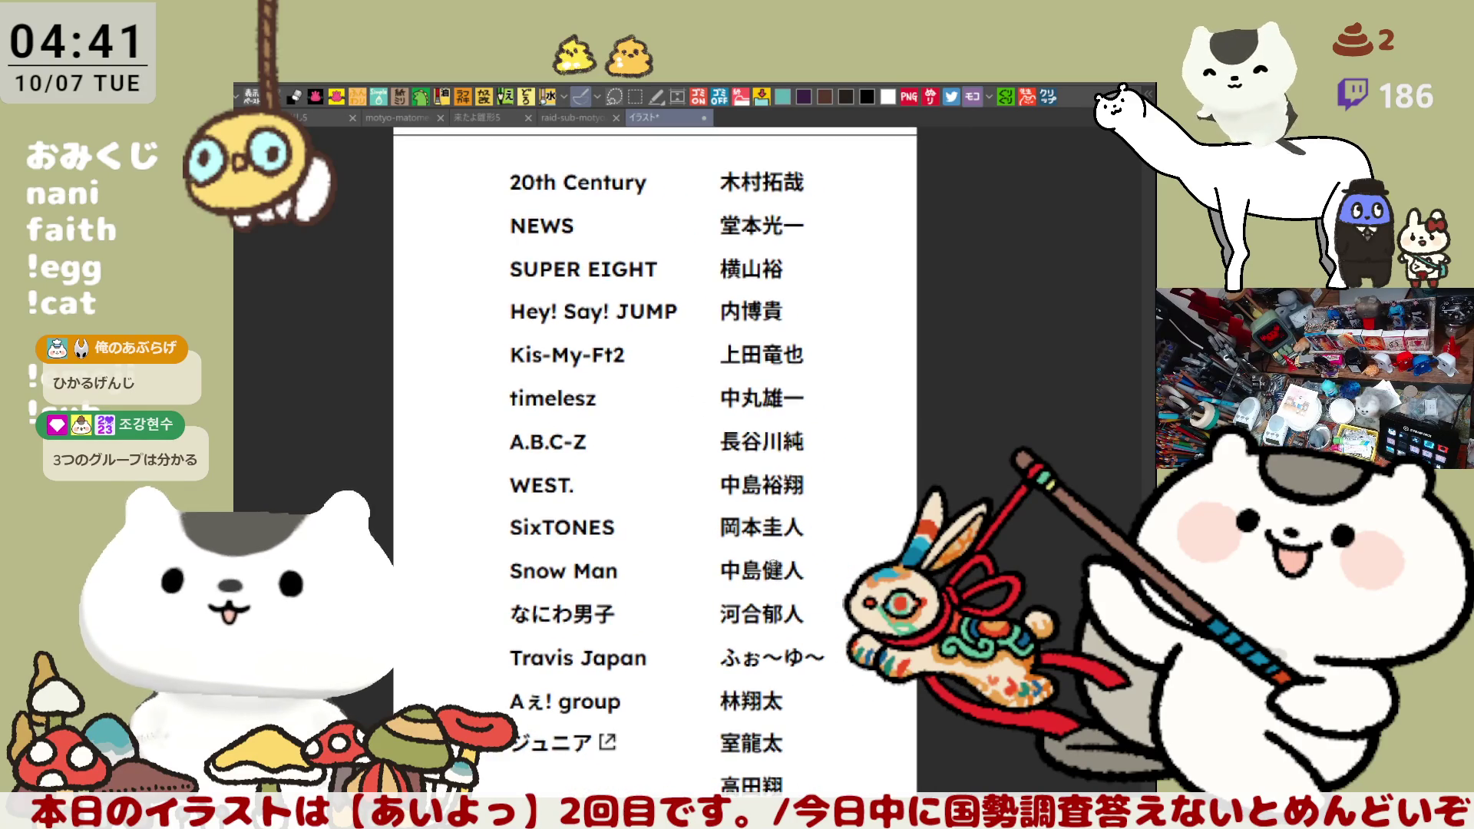
pyautogui.scroll(-2, 760, 556)
pyautogui.scroll(1, 826, 606)
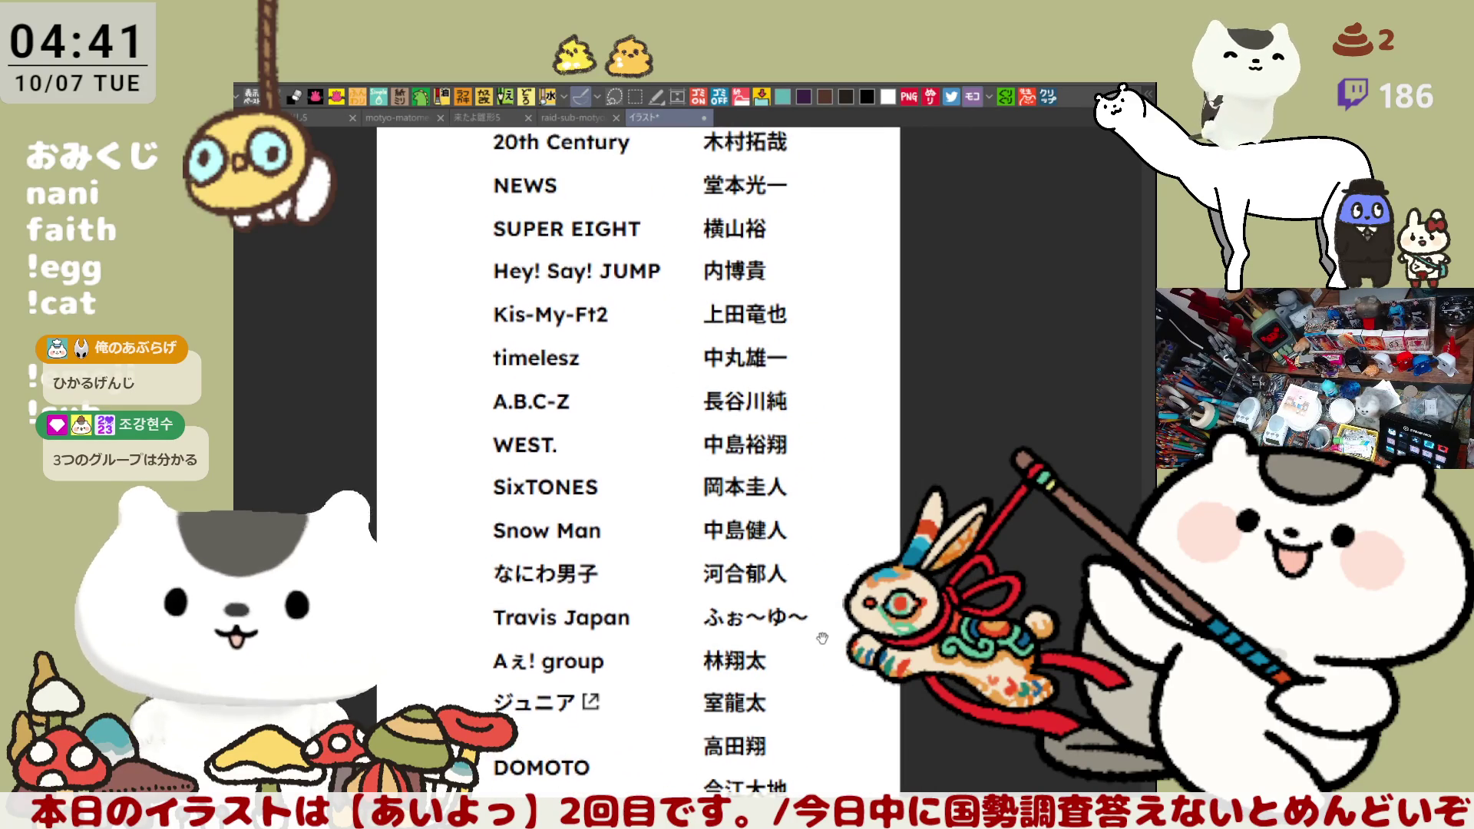
pyautogui.scroll(1, 833, 376)
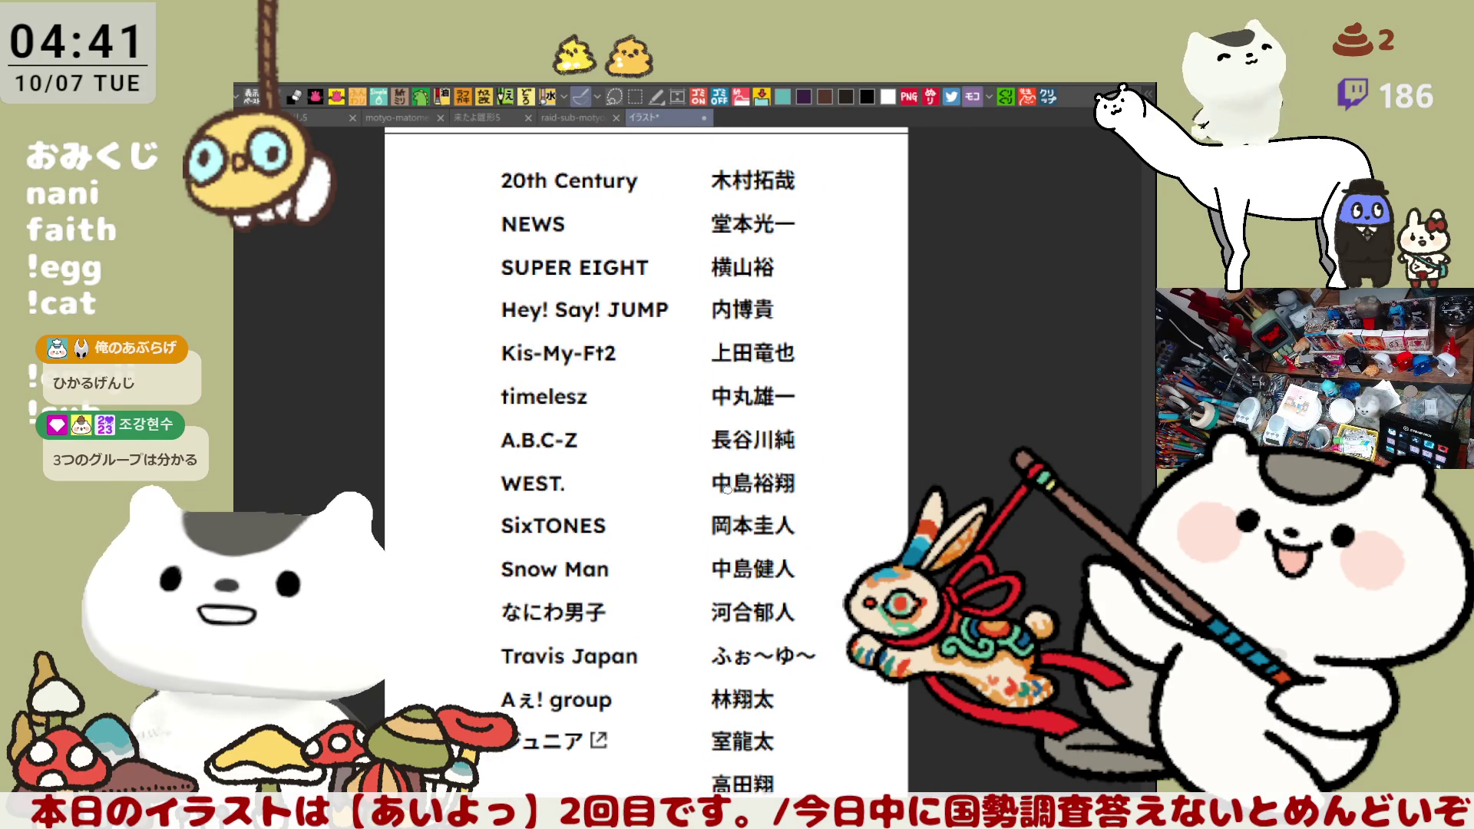
pyautogui.moveTo(698, 587)
pyautogui.mouseDown()
pyautogui.moveTo(827, 586)
pyautogui.moveTo(696, 574)
pyautogui.moveTo(805, 539)
pyautogui.moveTo(816, 587)
pyautogui.mouseUp()
pyautogui.hotkey('ctrl', 'z')
pyautogui.moveTo(695, 590)
pyautogui.mouseDown()
pyautogui.moveTo(808, 545)
pyautogui.moveTo(820, 588)
pyautogui.mouseUp()
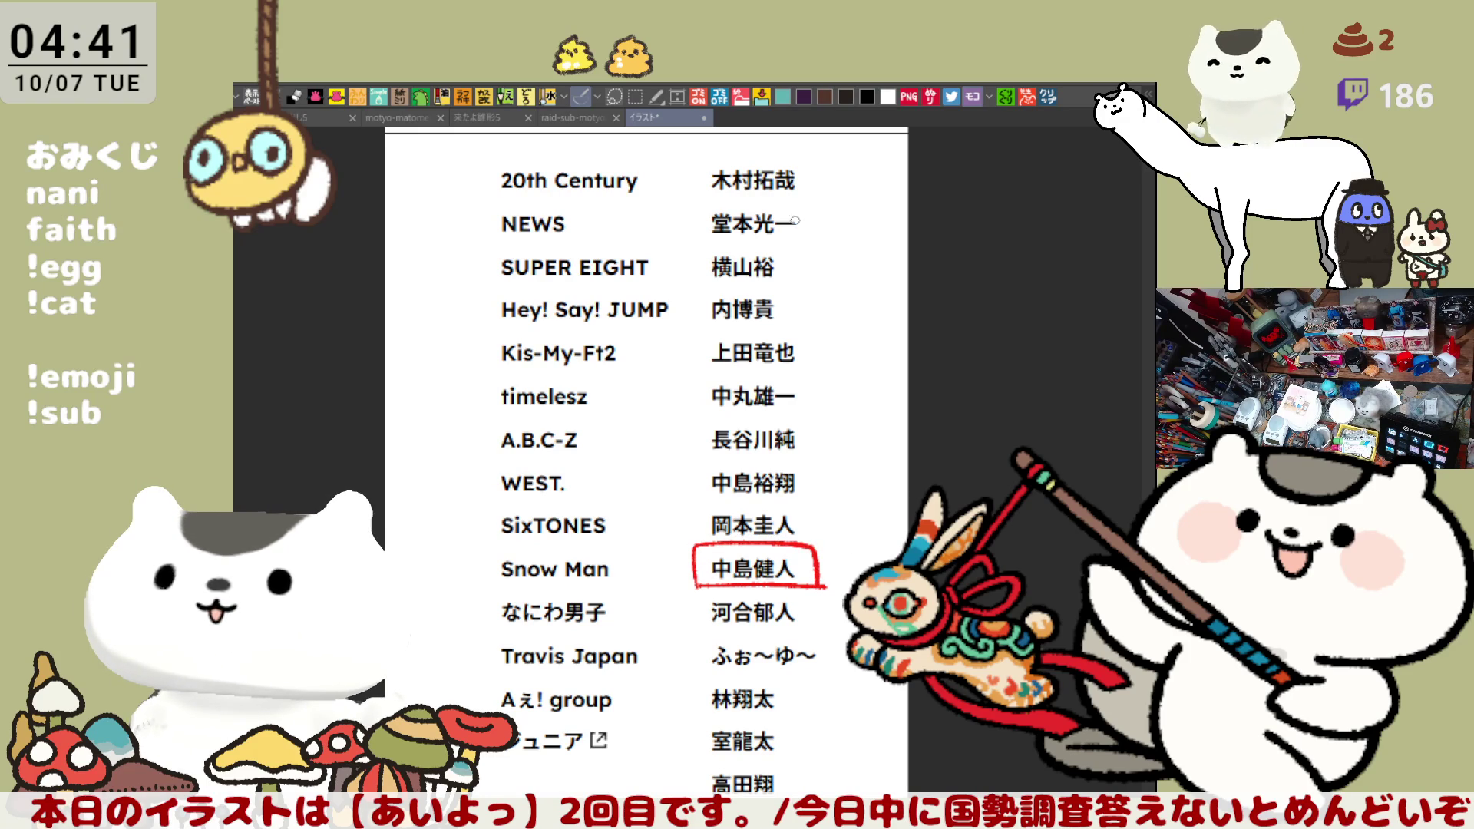
# Underline the 20th Century and NEWS members and loop the SUPER EIGHT and timelesz members
pyautogui.moveTo(698, 199); pyautogui.dragTo(829, 198)
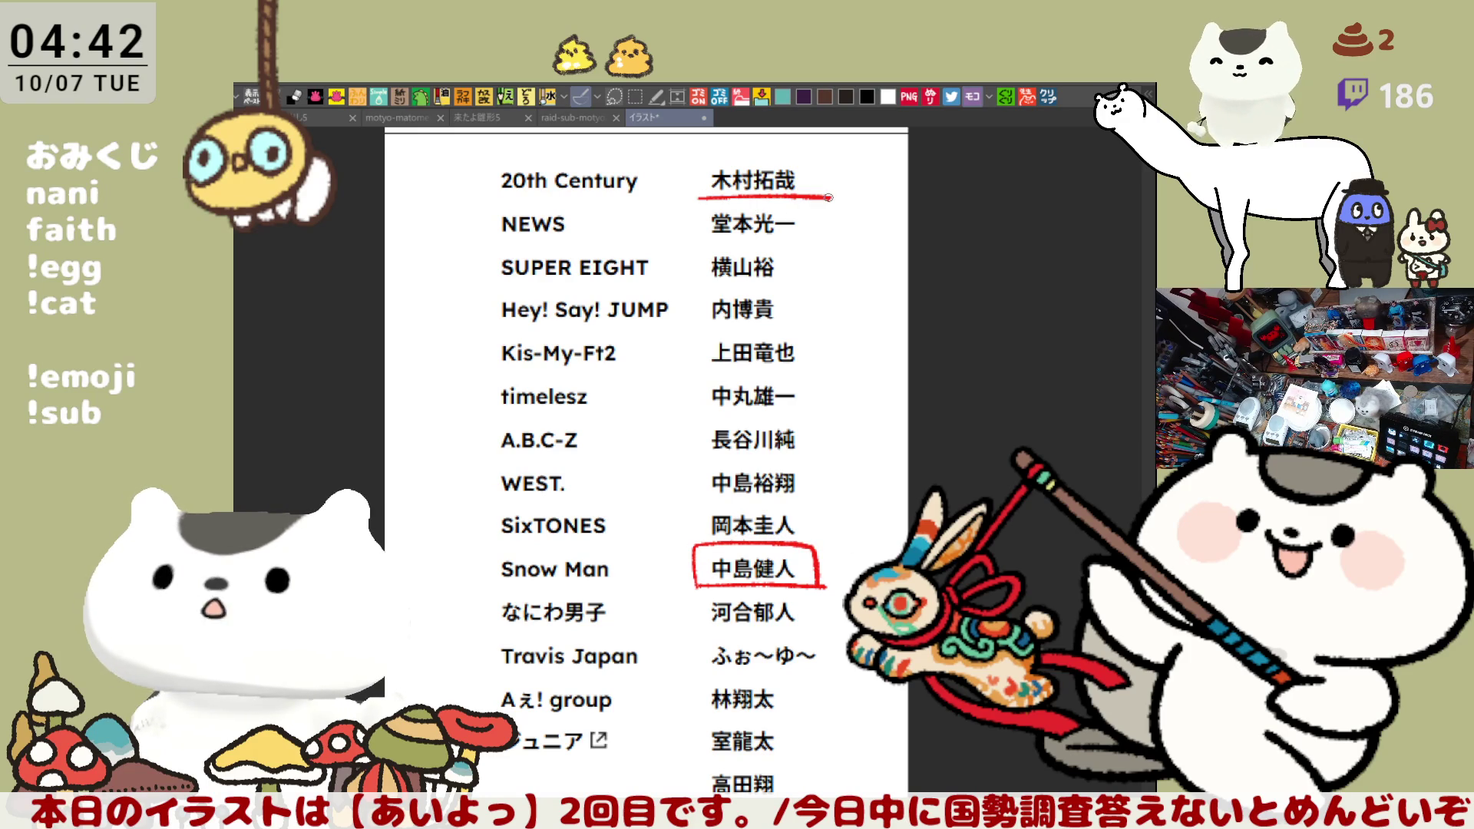
pyautogui.moveTo(707, 244); pyautogui.dragTo(834, 247)
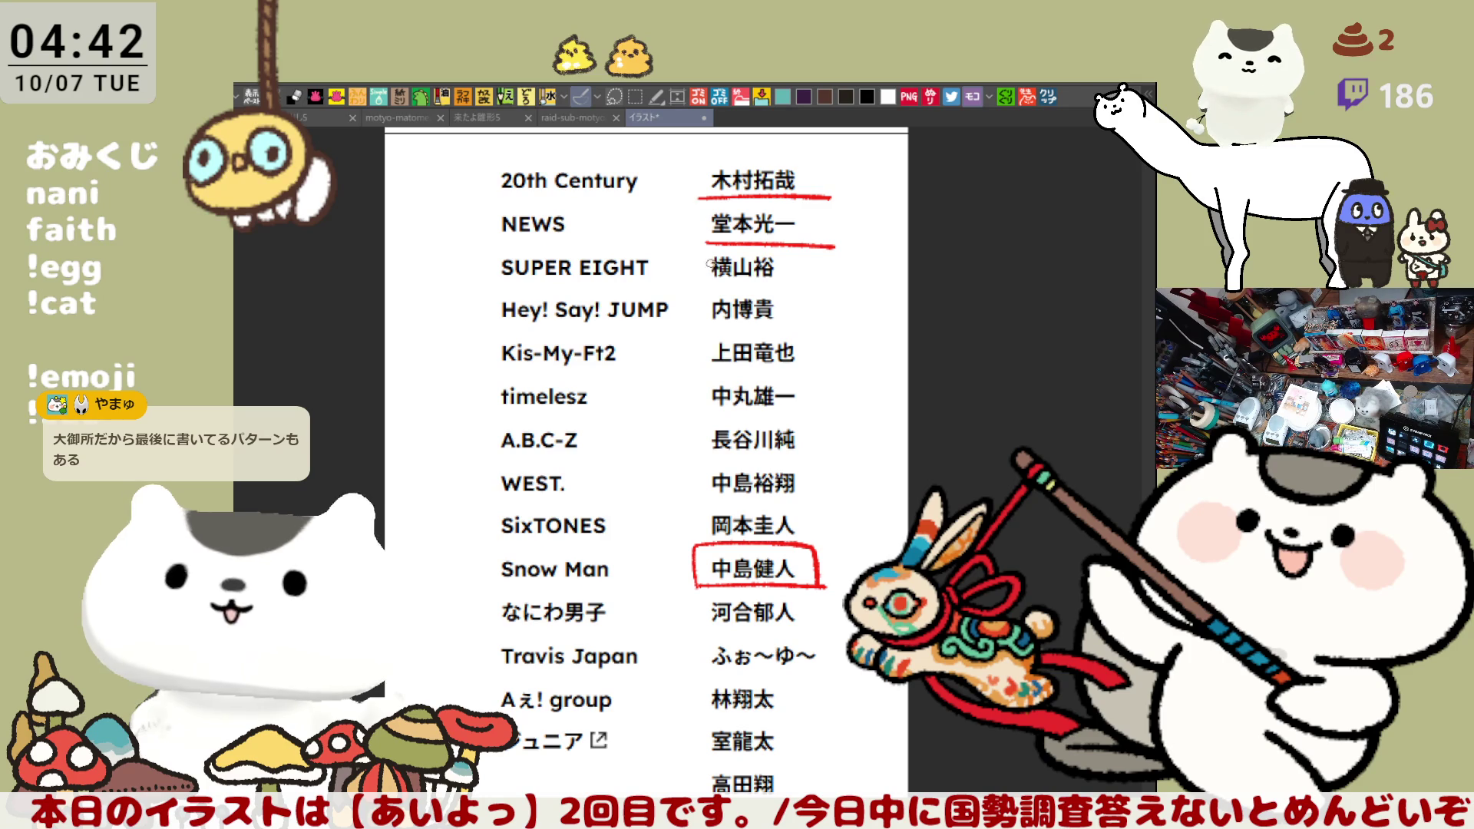
pyautogui.moveTo(704, 262); pyautogui.dragTo(696, 271)
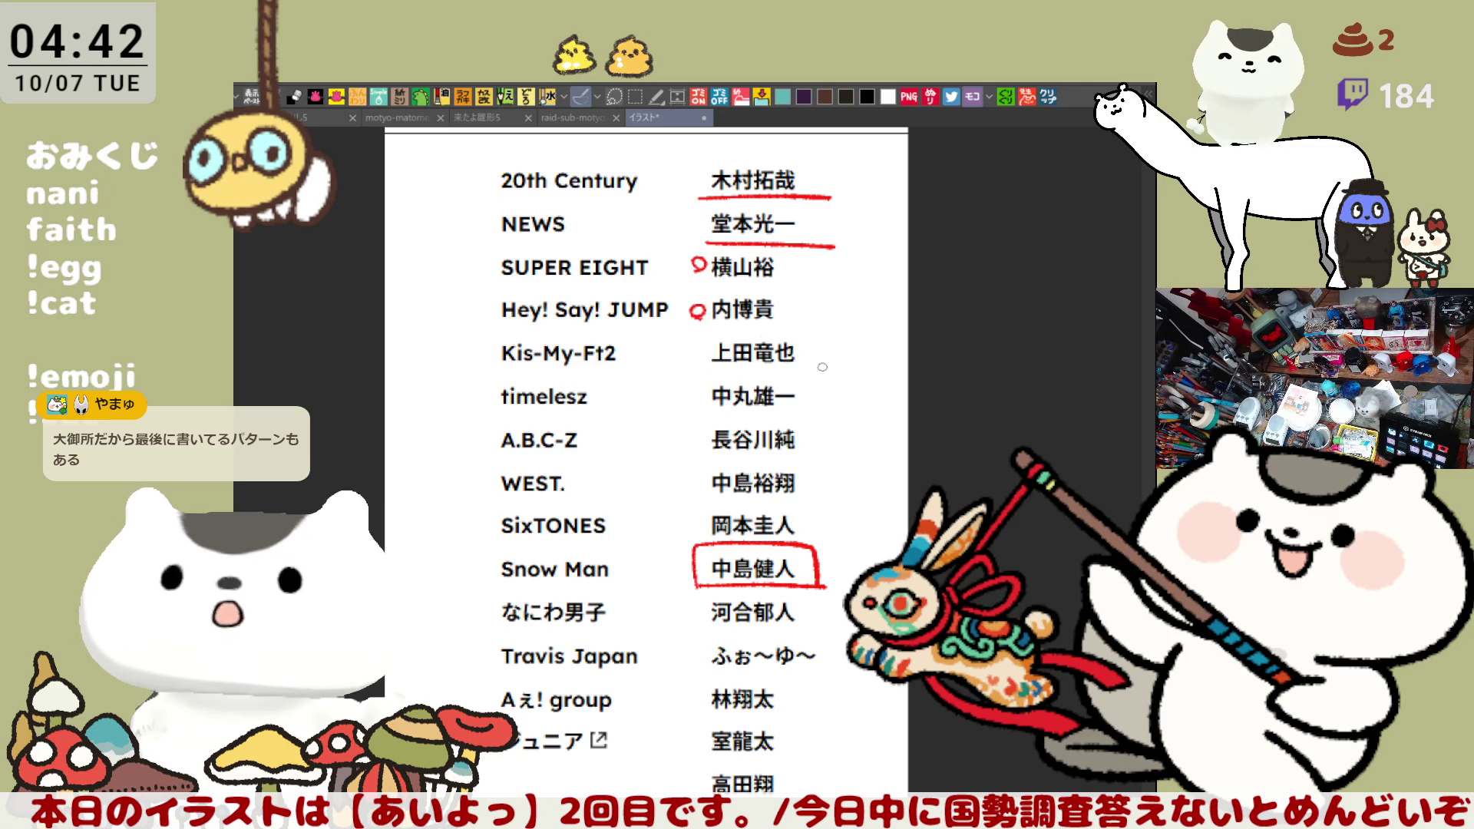
pyautogui.moveTo(689, 399); pyautogui.dragTo(695, 391)
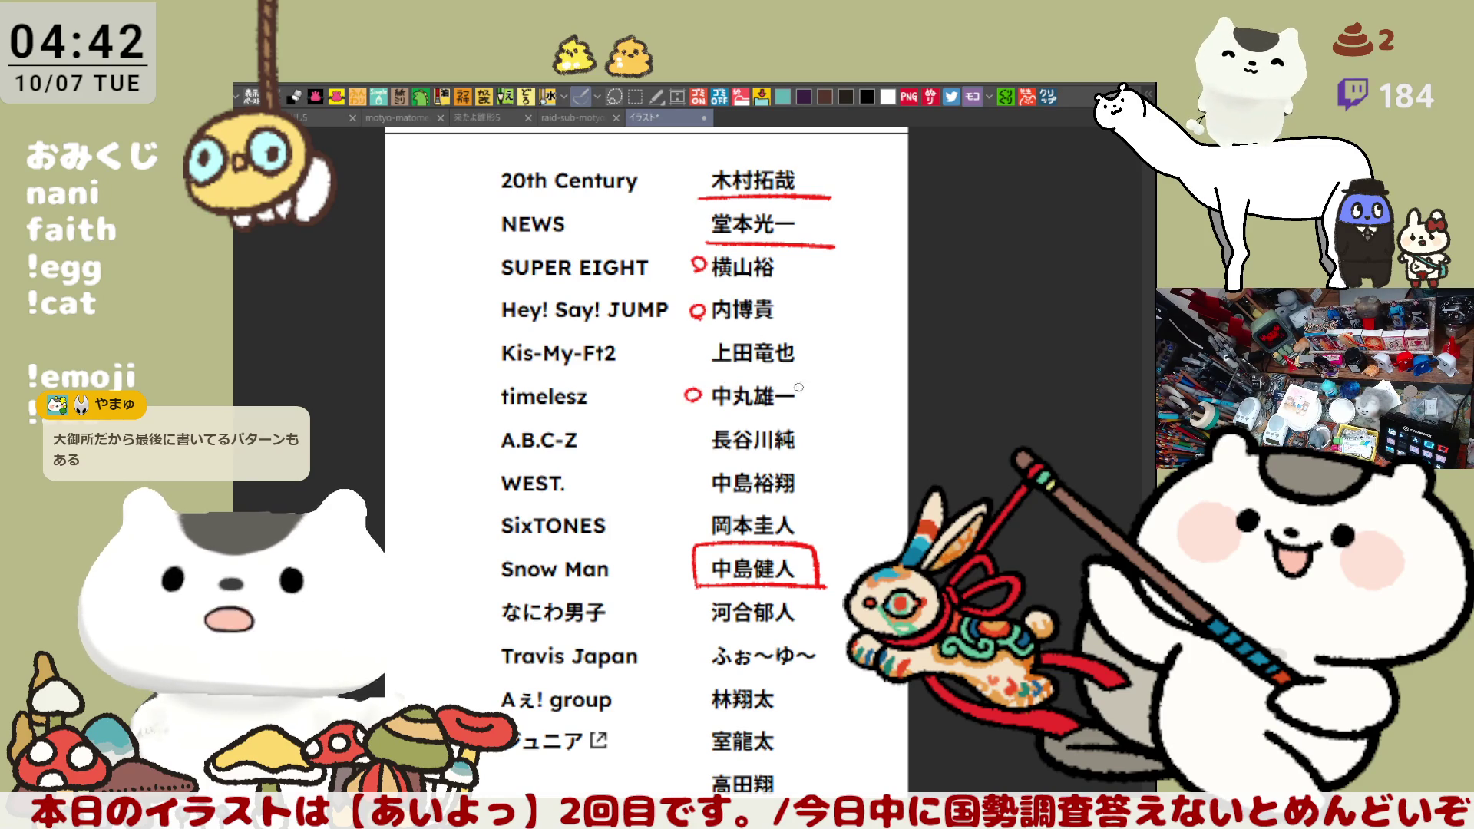
# Scroll the list and start a red handwritten note beside the Kis-My-Ft2 member
pyautogui.moveTo(850, 467); pyautogui.dragTo(856, 384)
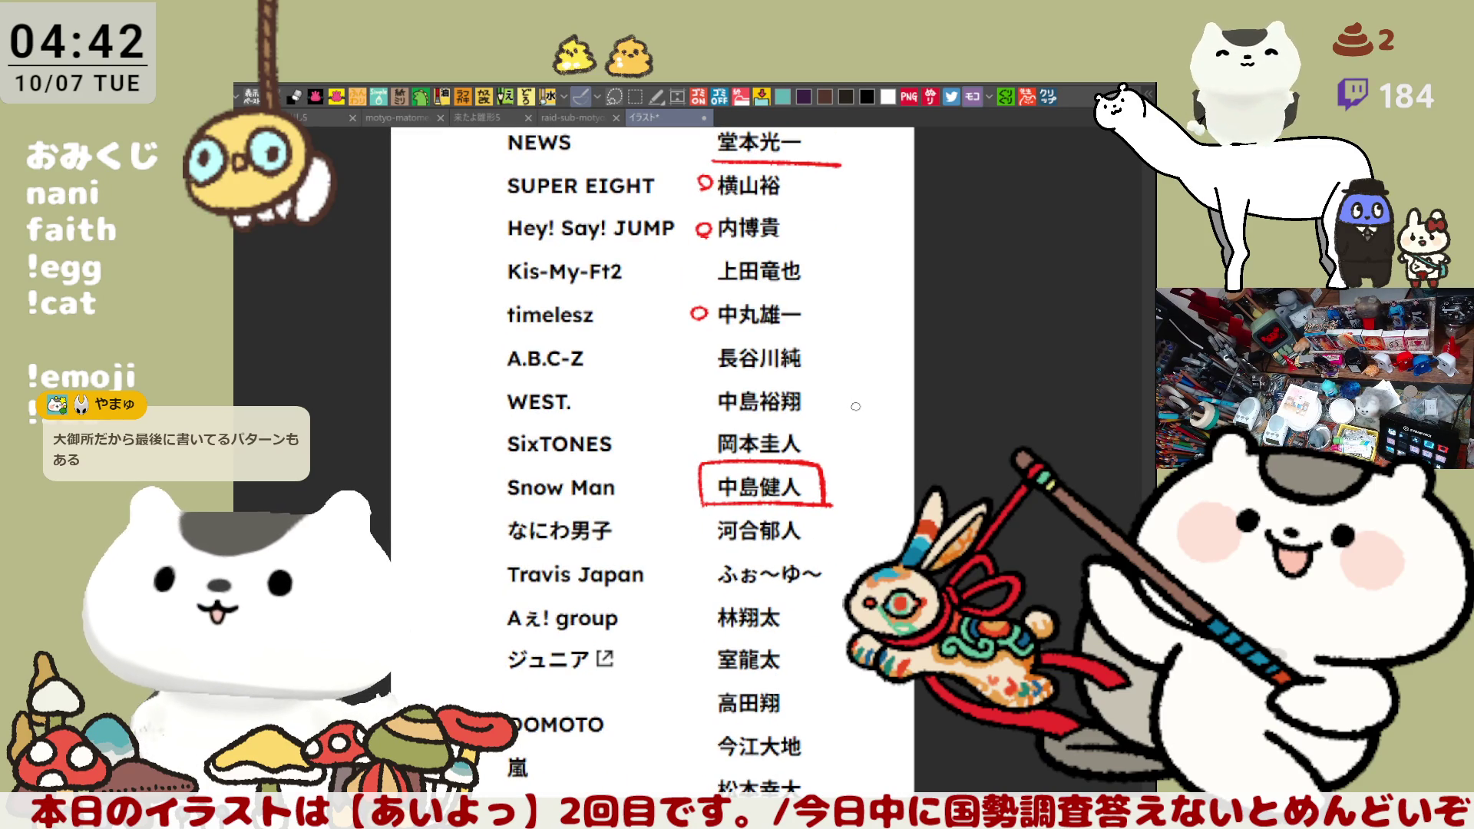
pyautogui.scroll(-1, 854, 403)
pyautogui.scroll(-2, 855, 406)
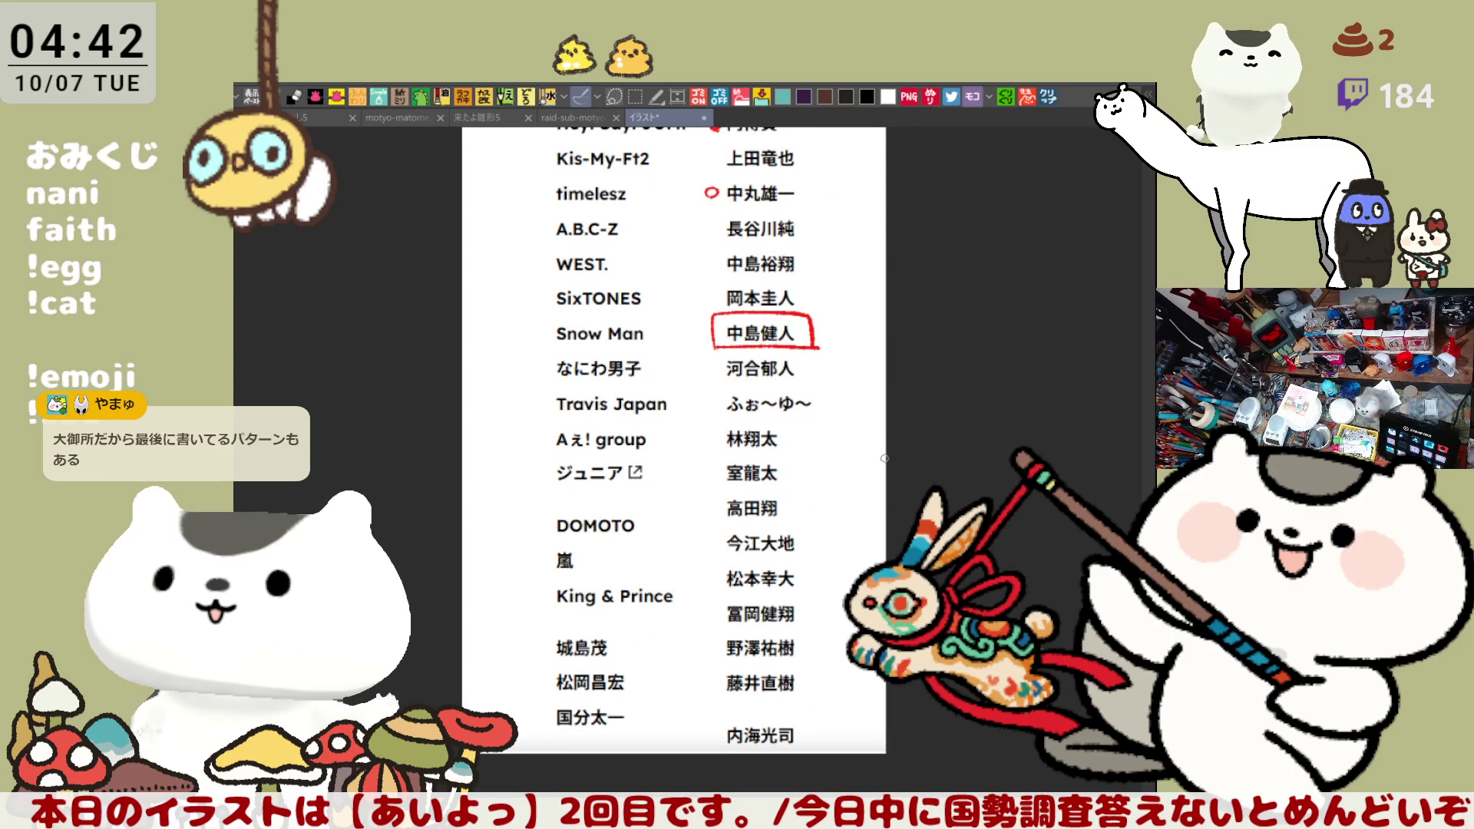
pyautogui.scroll(-1, 880, 420)
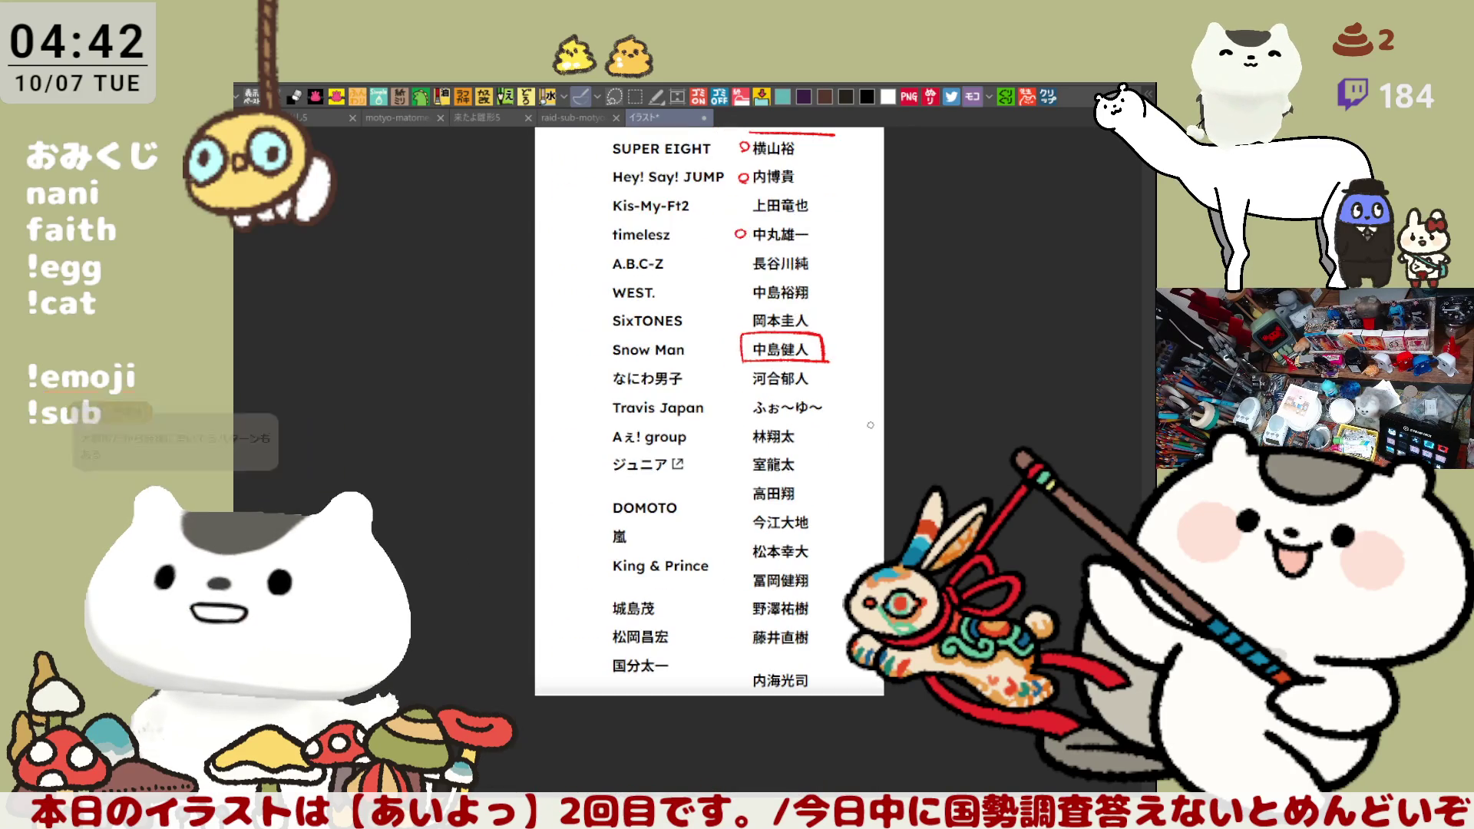
pyautogui.scroll(1, 858, 368)
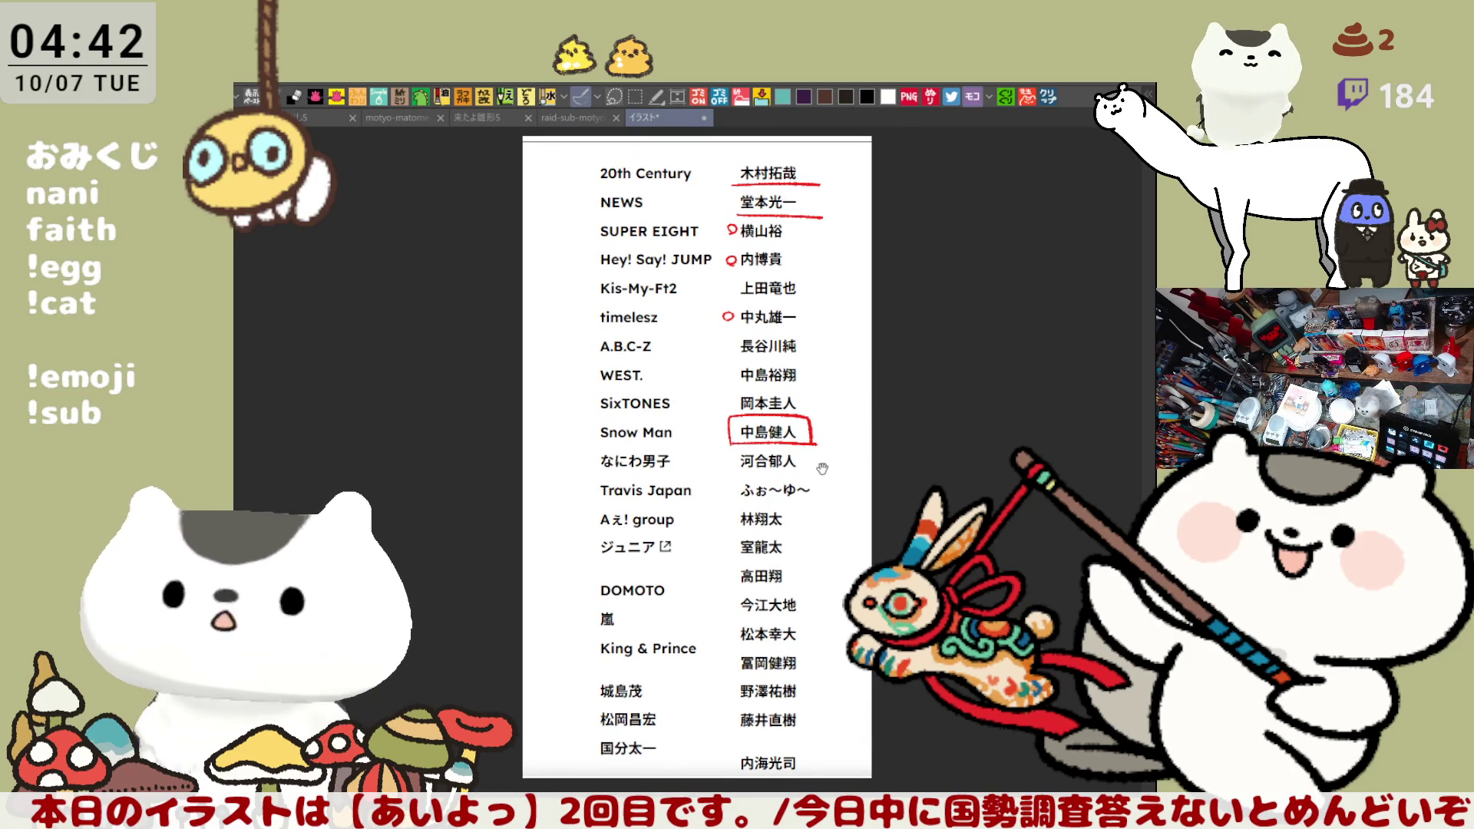
pyautogui.scroll(-1, 828, 458)
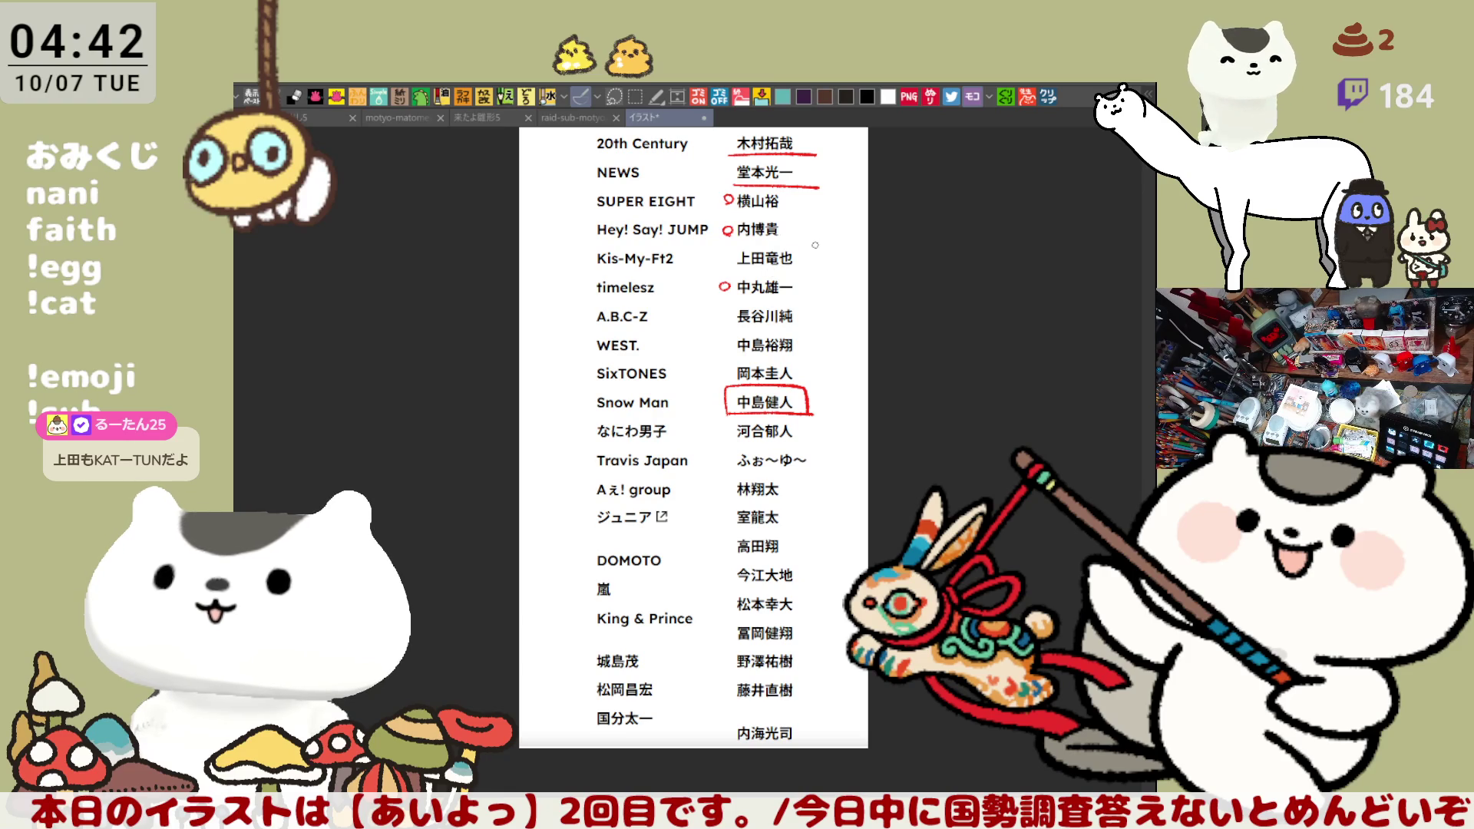
pyautogui.moveTo(804, 247); pyautogui.dragTo(821, 245)
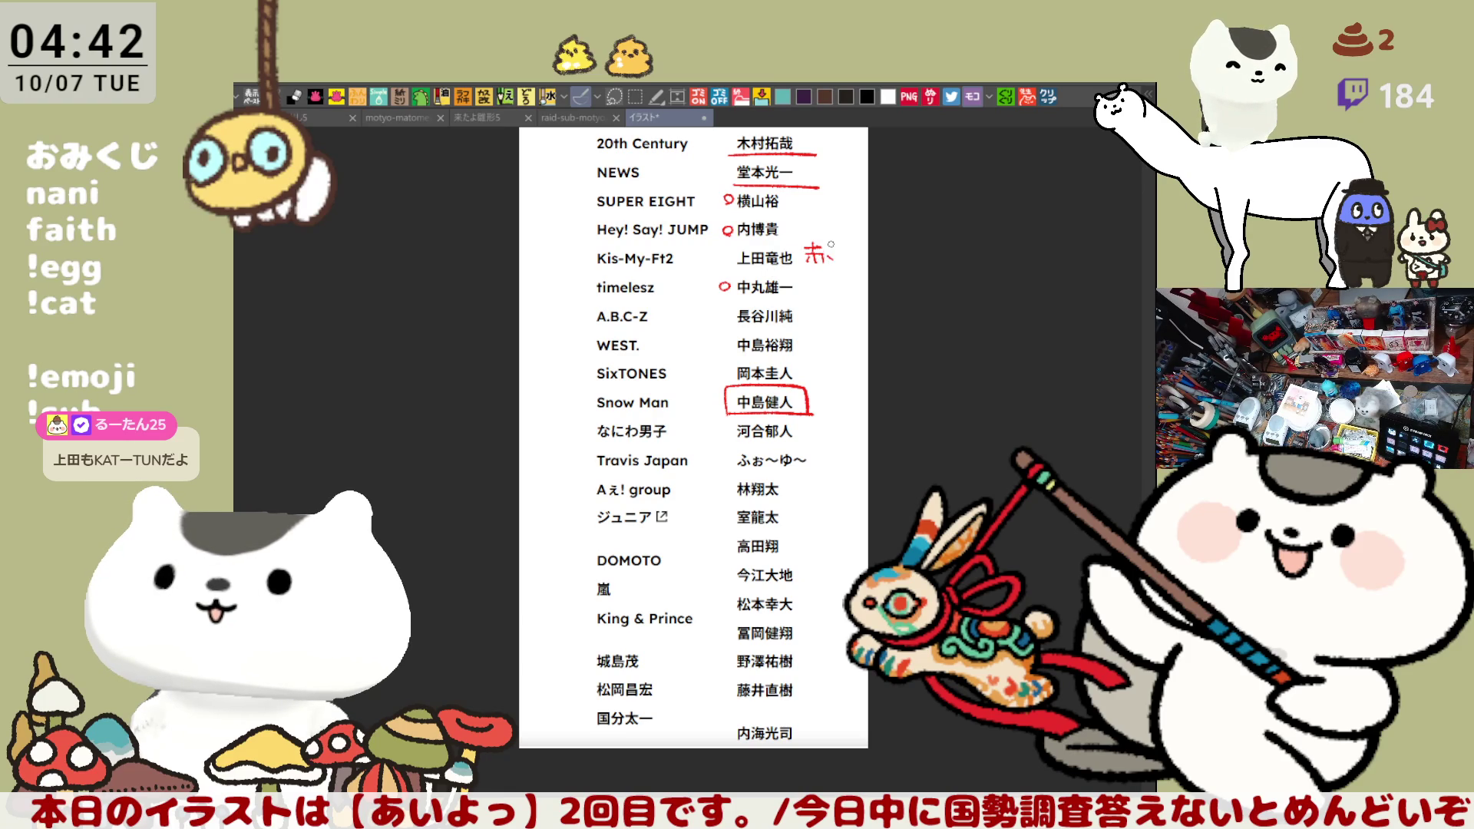
# Finish the red handwritten note and loop a red circle around it
pyautogui.moveTo(839, 246); pyautogui.dragTo(851, 253)
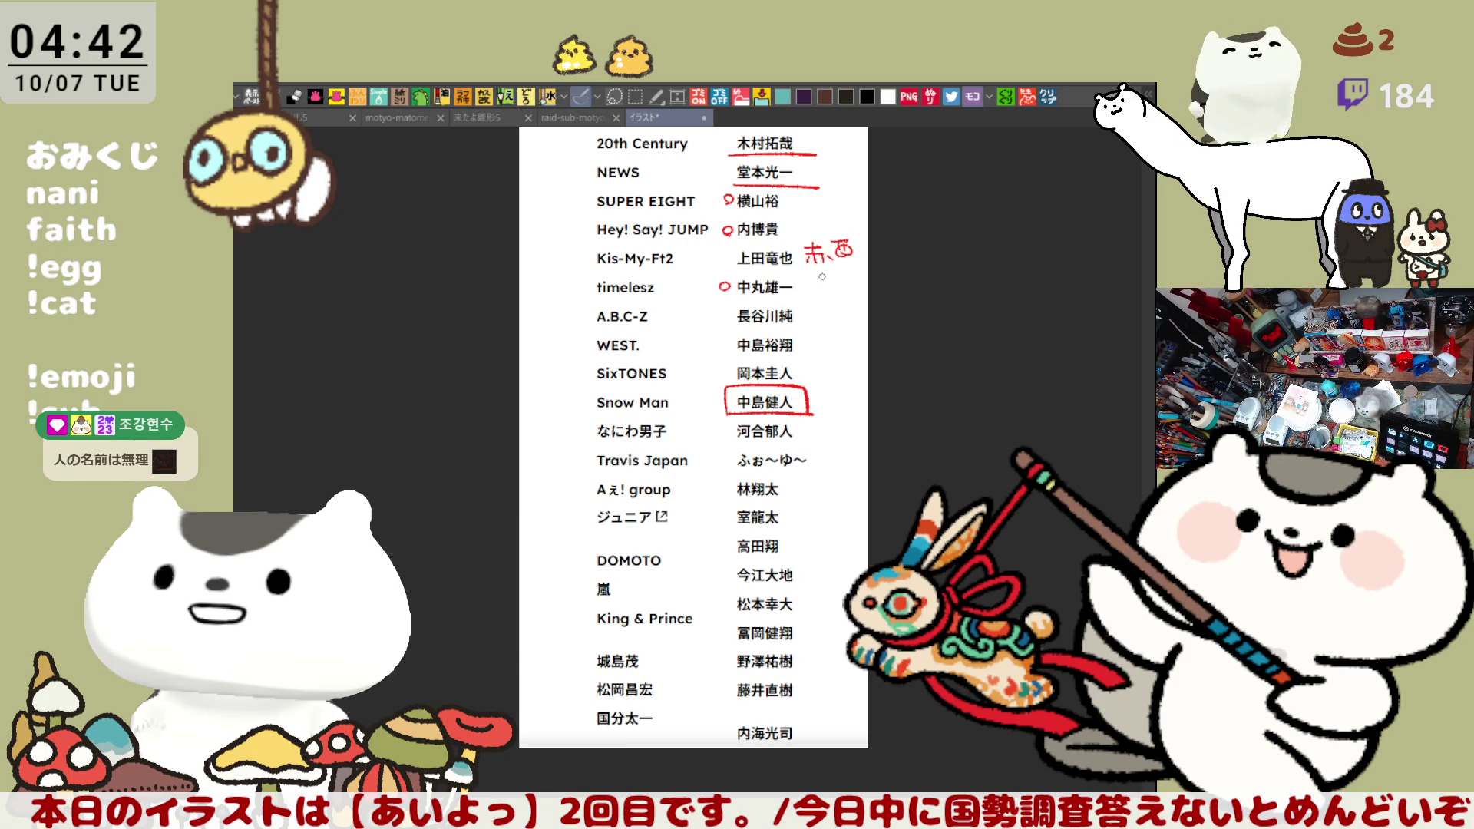
pyautogui.moveTo(799, 251); pyautogui.dragTo(869, 224)
pyautogui.hotkey('ctrl', 'z')
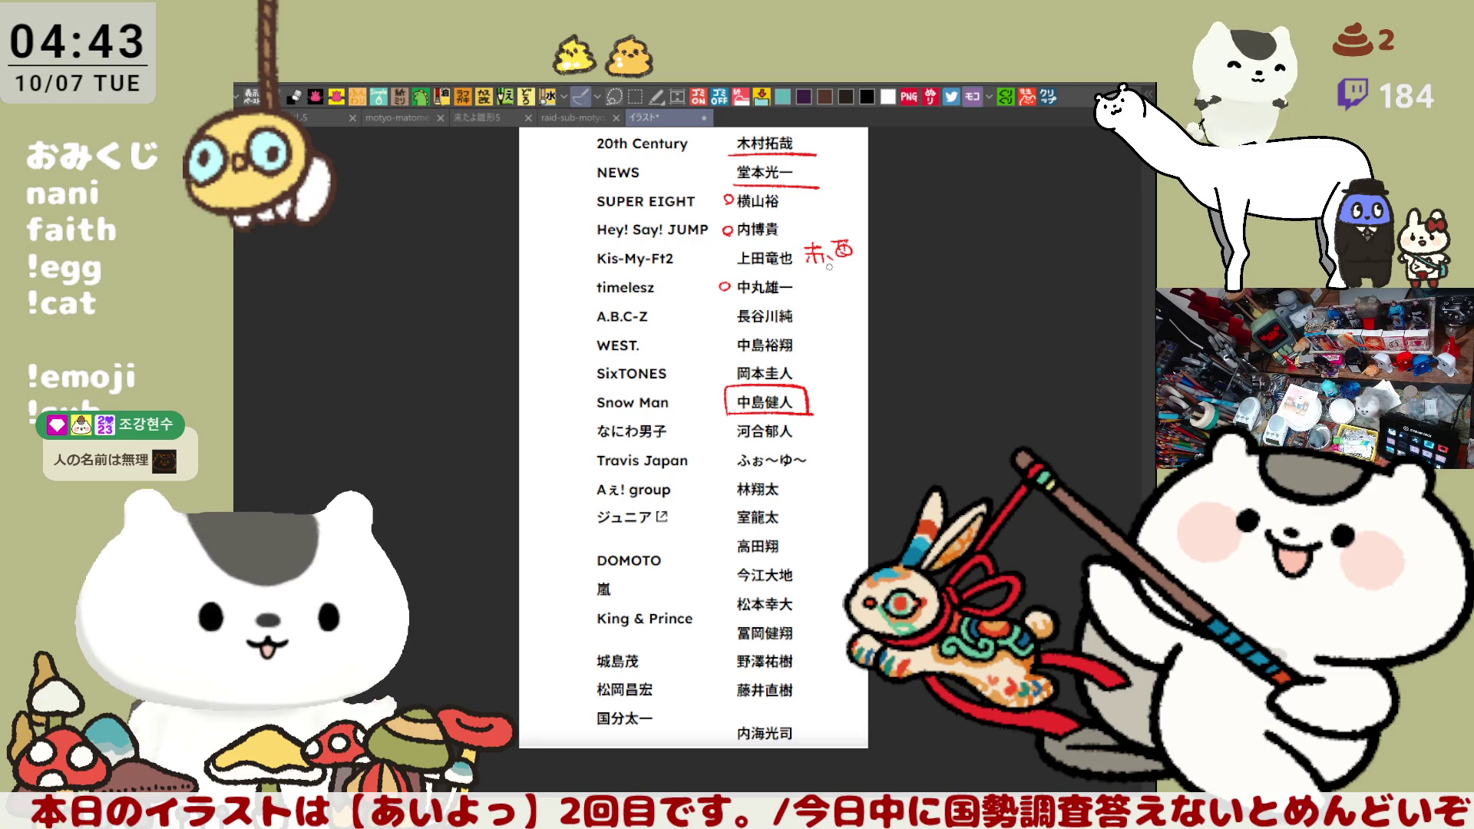
pyautogui.moveTo(852, 219)
pyautogui.mouseDown()
pyautogui.moveTo(840, 274)
pyautogui.moveTo(807, 273)
pyautogui.mouseUp()
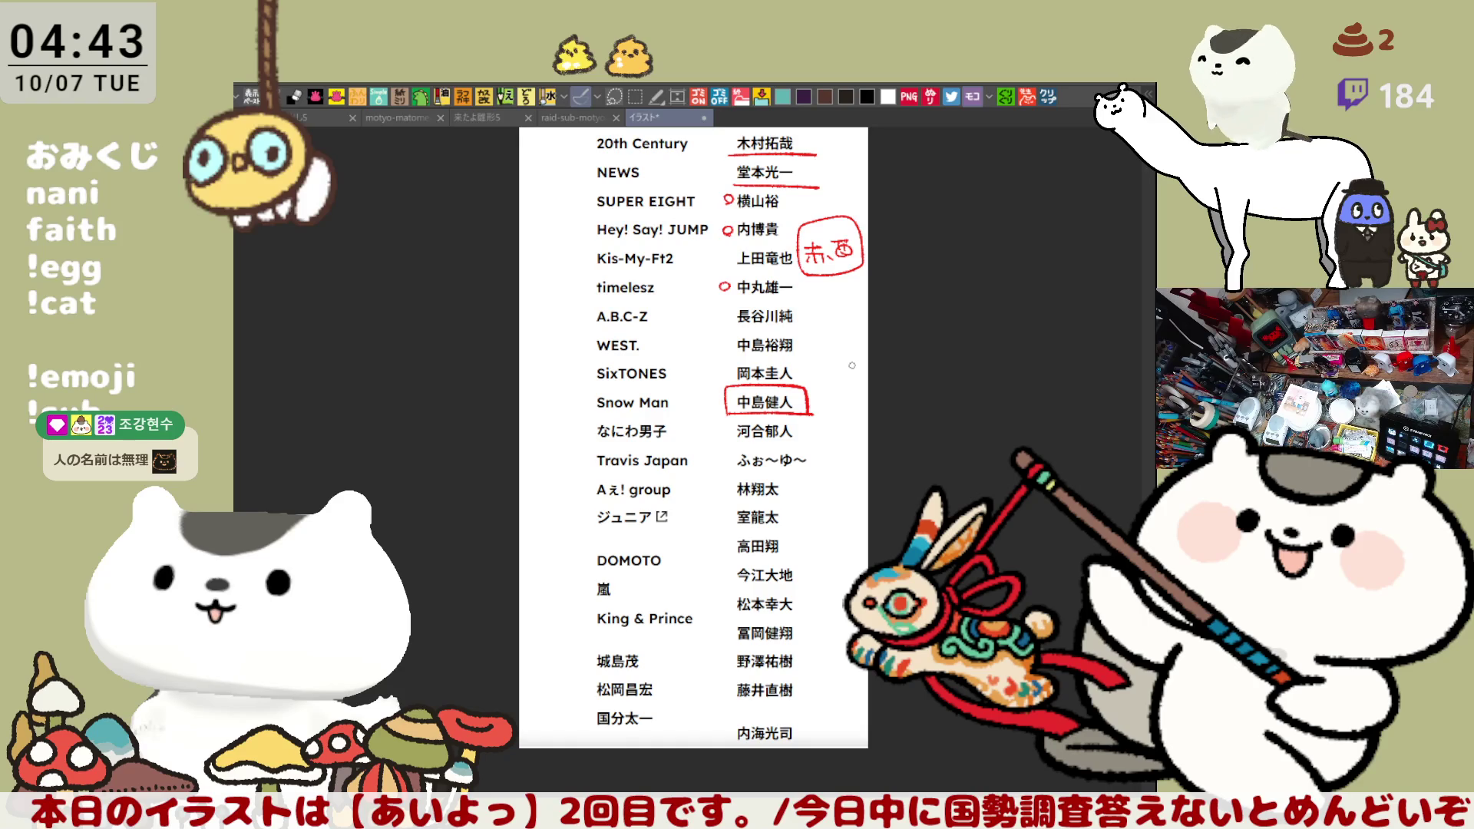
# Undo a trial red loop beside the names, then switch to the raid-sub-motyo2510-1 illustration
pyautogui.moveTo(862, 390); pyautogui.dragTo(841, 353)
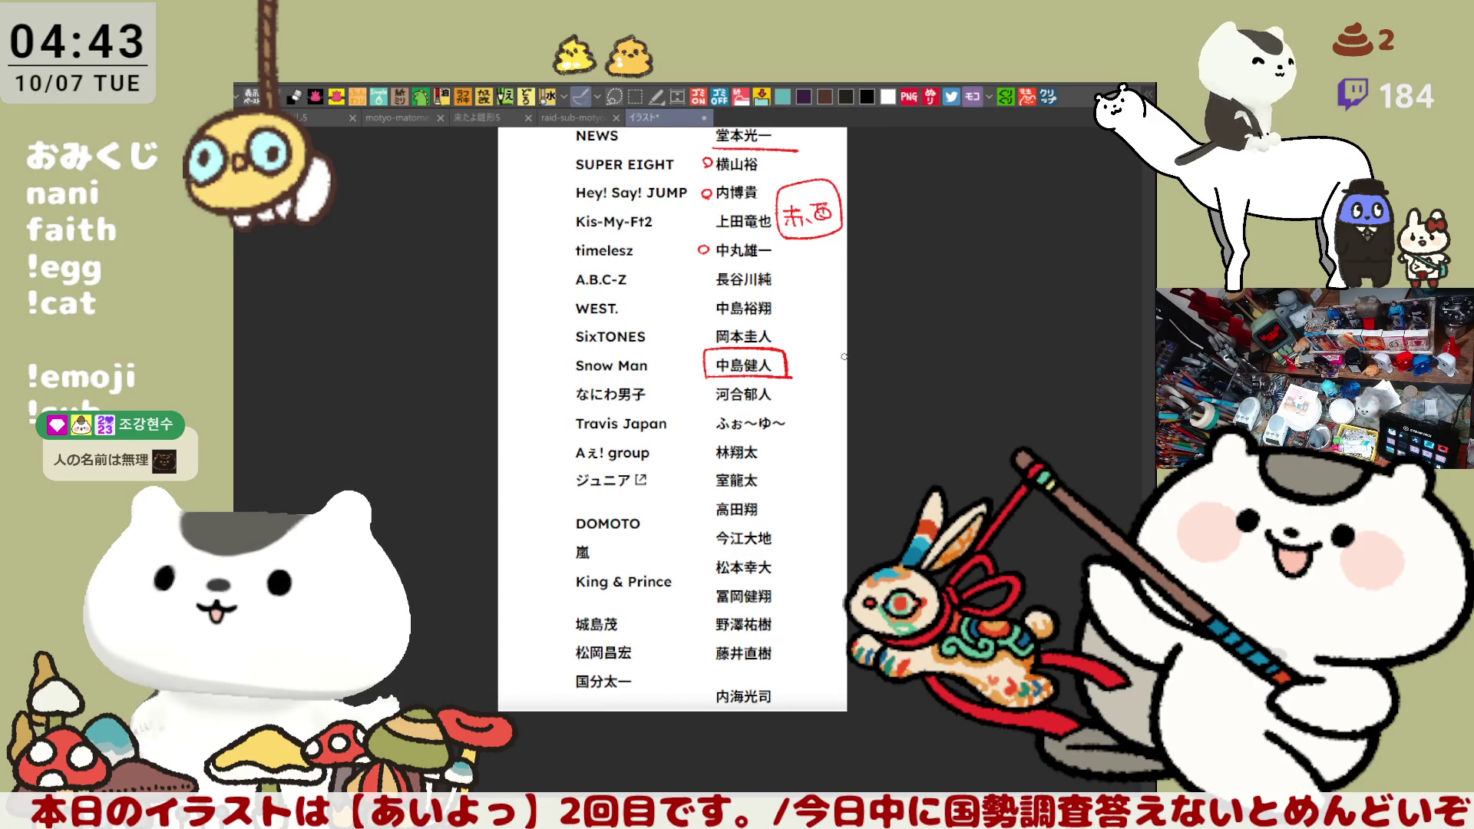
pyautogui.scroll(2, 843, 355)
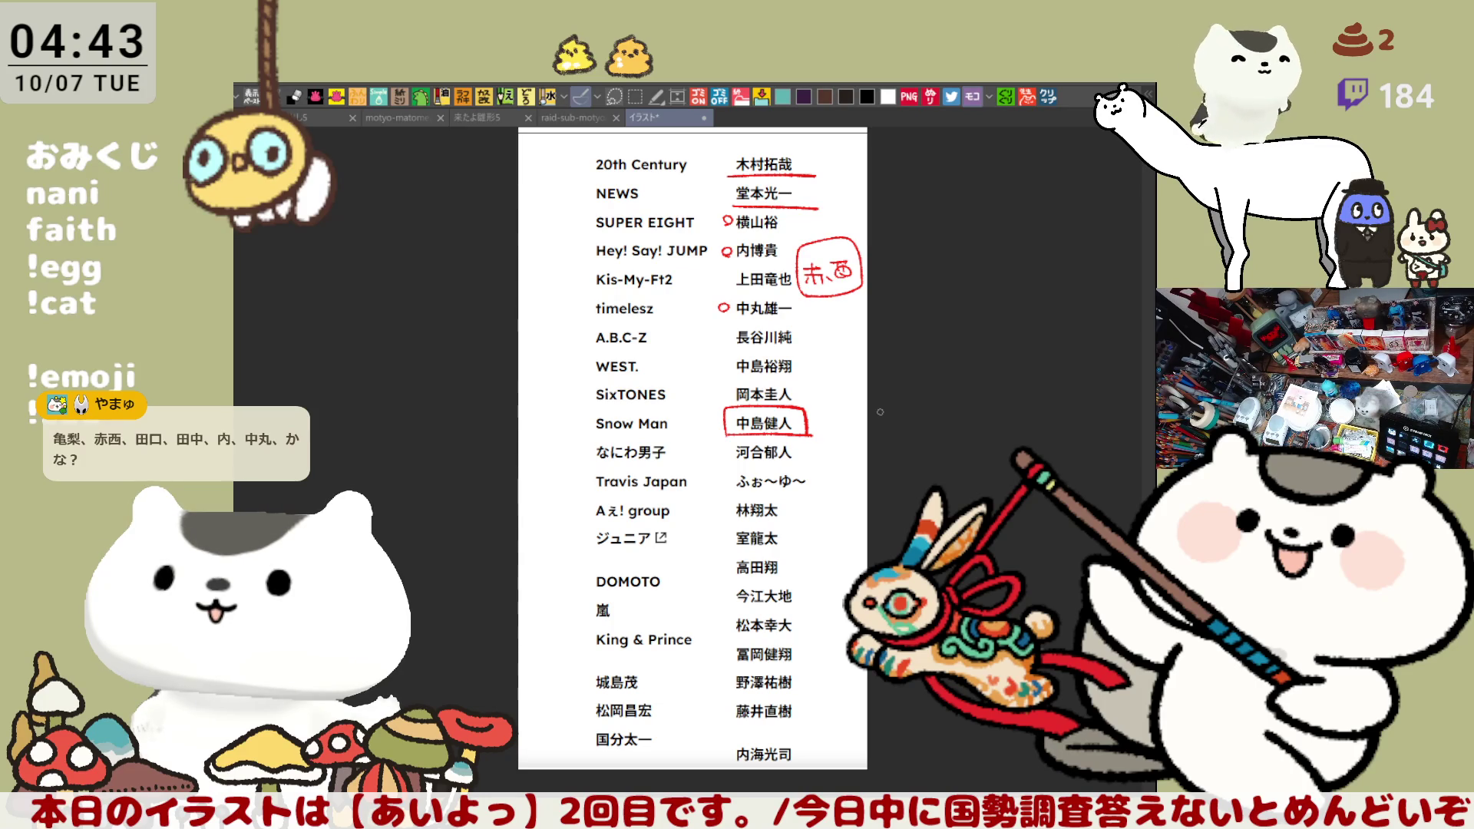
pyautogui.scroll(5, 880, 411)
pyautogui.moveTo(694, 221)
pyautogui.mouseDown()
pyautogui.moveTo(715, 198)
pyautogui.moveTo(824, 232)
pyautogui.mouseUp()
pyautogui.moveTo(695, 216); pyautogui.dragTo(698, 273)
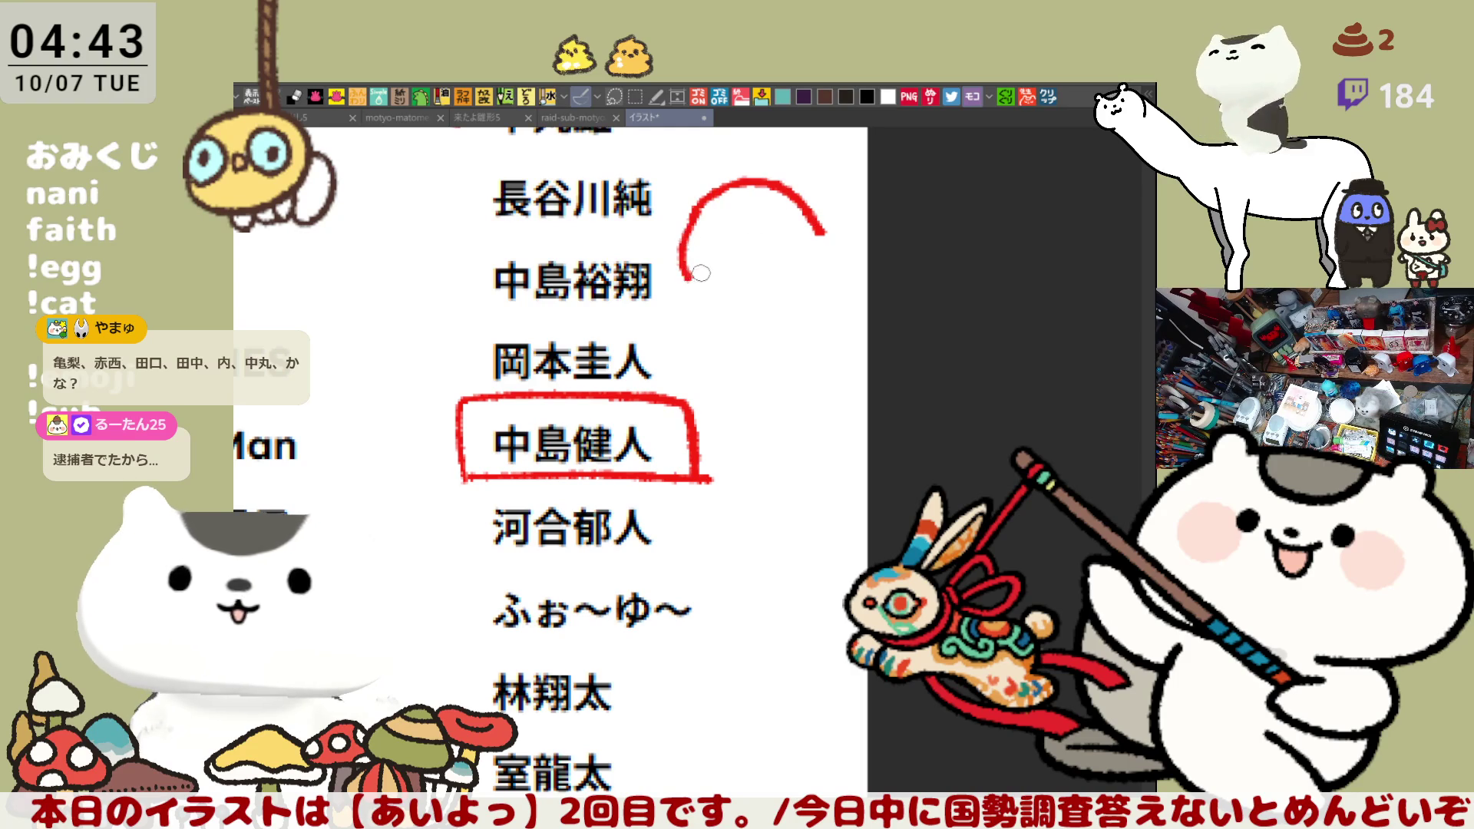
pyautogui.hotkey('ctrl', 'z')
pyautogui.moveTo(693, 218)
pyautogui.mouseDown()
pyautogui.moveTo(676, 272)
pyautogui.moveTo(792, 274)
pyautogui.moveTo(848, 409)
pyautogui.mouseUp()
pyautogui.hotkey('ctrl', 'z')
pyautogui.hotkey('ctrl', 'z')
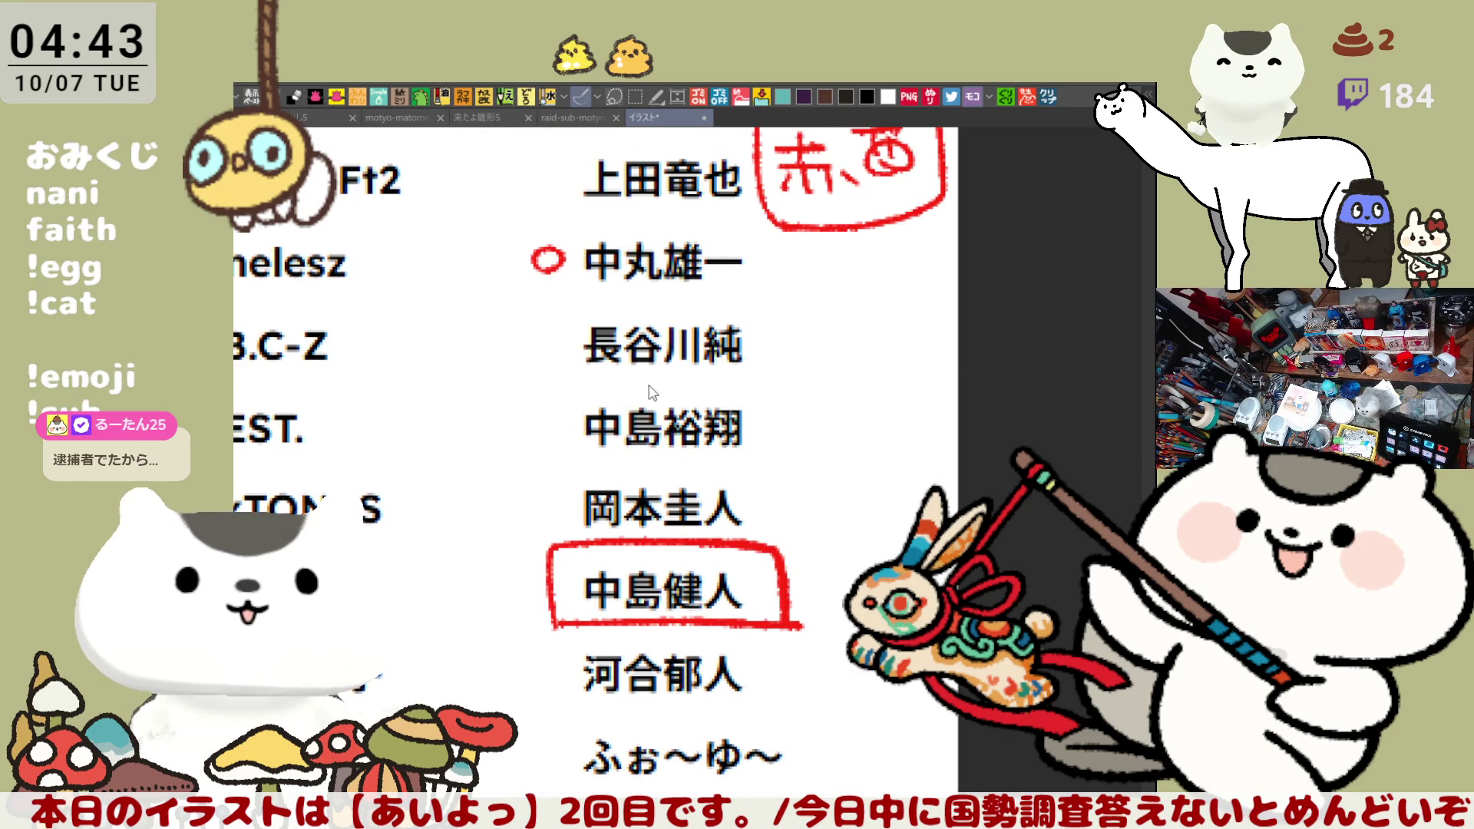
pyautogui.hotkey('ctrl', 'shift', 'Tab')
pyautogui.moveTo(617, 446); pyautogui.dragTo(628, 472)
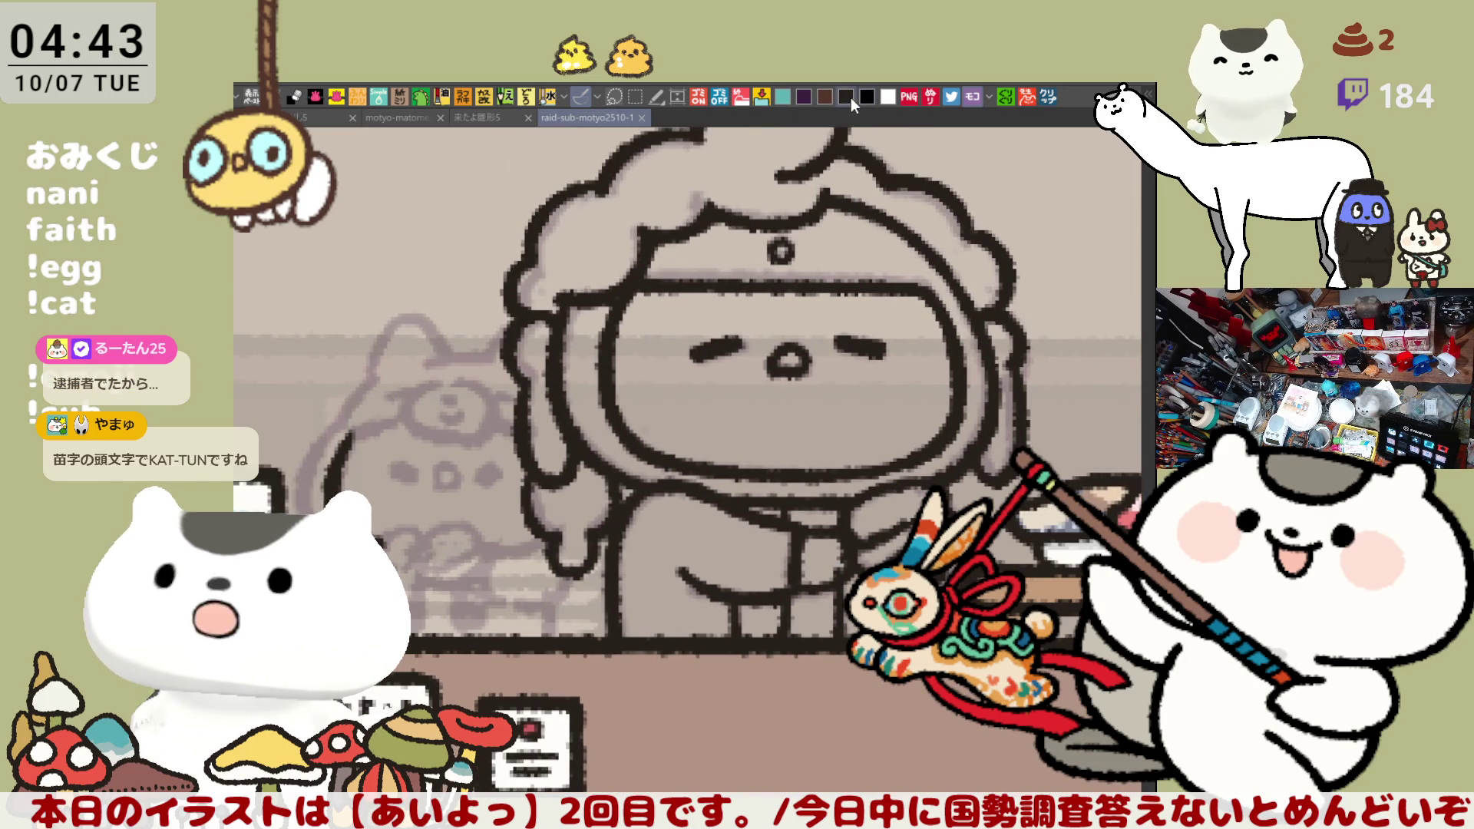
# Ink the cat's curled arm line, closing the curl into an oval
pyautogui.moveTo(547, 449); pyautogui.dragTo(761, 338)
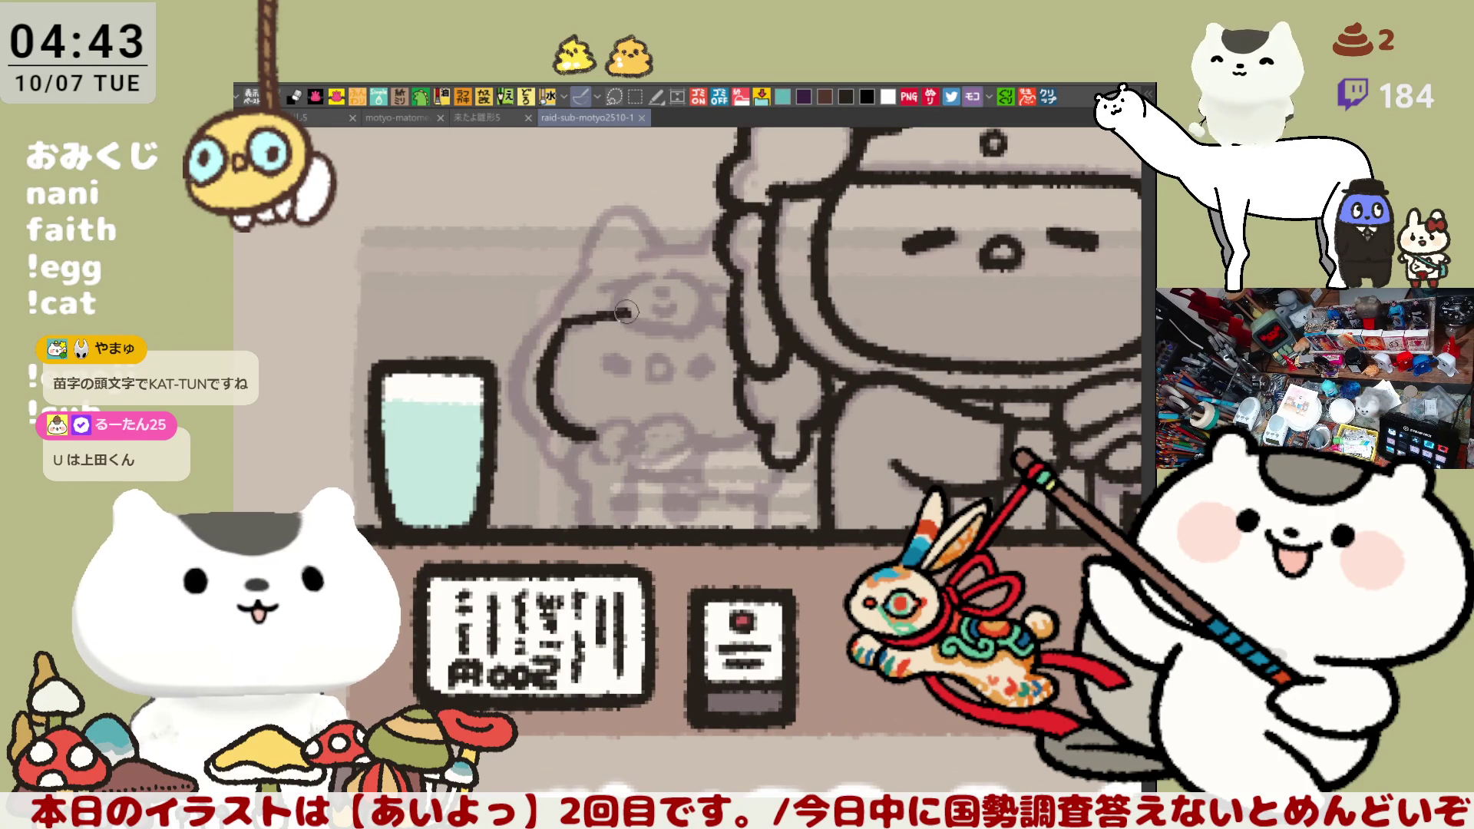
pyautogui.moveTo(559, 332); pyautogui.dragTo(616, 313)
pyautogui.hotkey('ctrl', 'z')
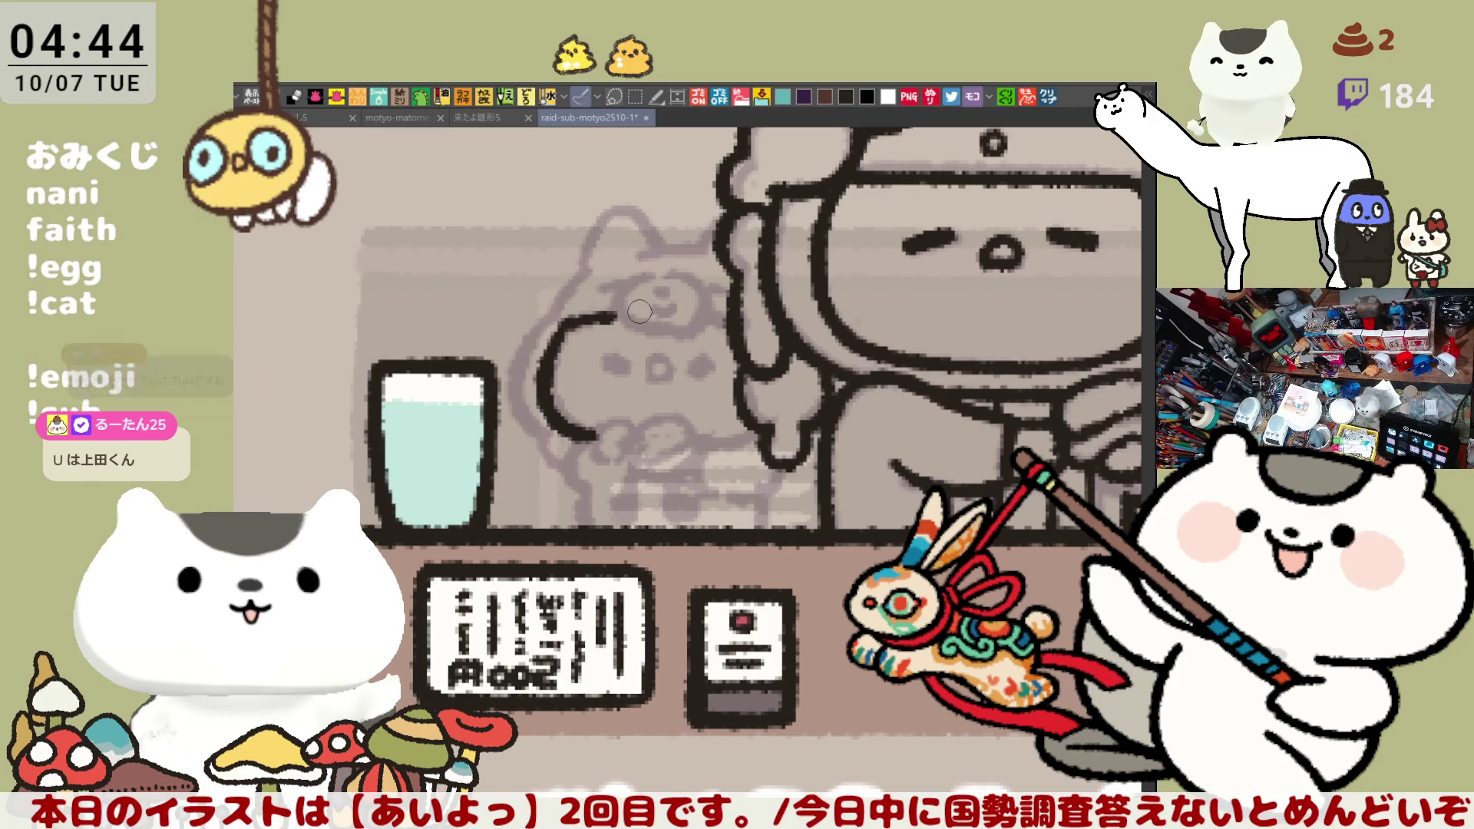
pyautogui.moveTo(626, 280)
pyautogui.mouseDown()
pyautogui.moveTo(607, 307)
pyautogui.moveTo(674, 327)
pyautogui.mouseUp()
pyautogui.hotkey('ctrl', 'z')
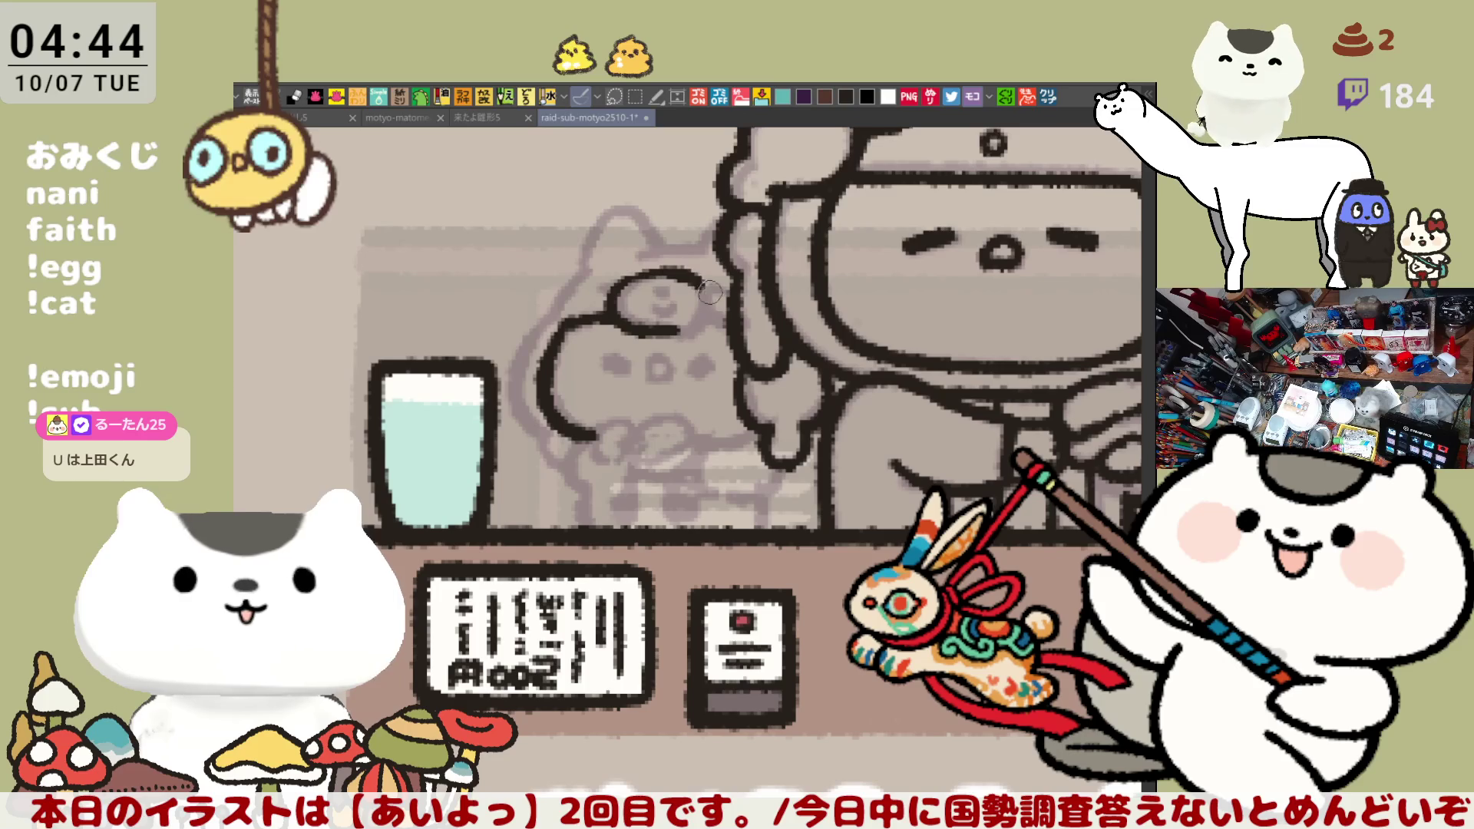
pyautogui.moveTo(641, 272)
pyautogui.mouseDown()
pyautogui.moveTo(714, 296)
pyautogui.moveTo(684, 334)
pyautogui.moveTo(657, 335)
pyautogui.mouseUp()
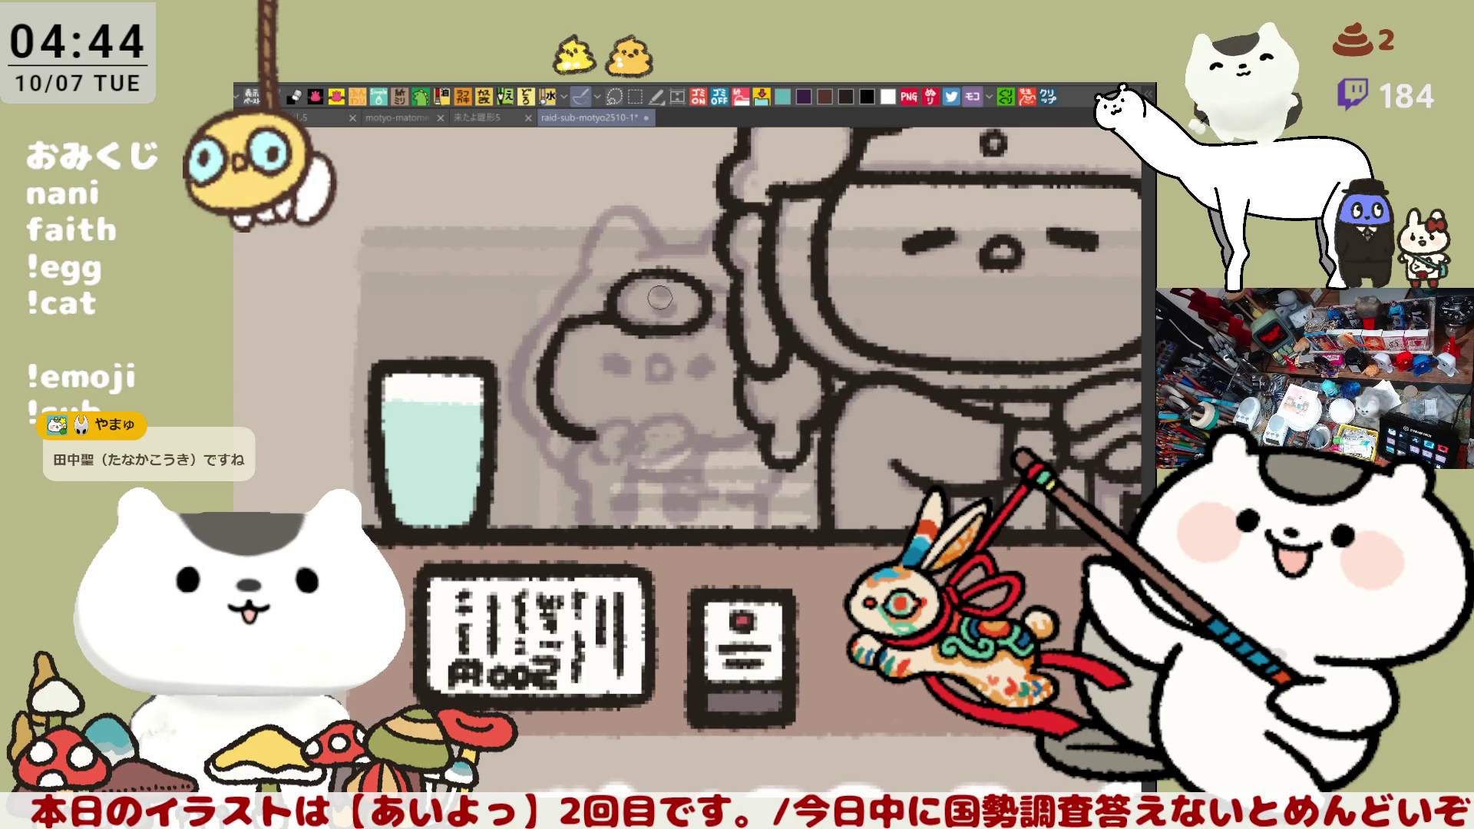
pyautogui.hotkey('ctrl', 'z')
pyautogui.hotkey('ctrl', 'z')
pyautogui.moveTo(677, 275); pyautogui.dragTo(662, 328)
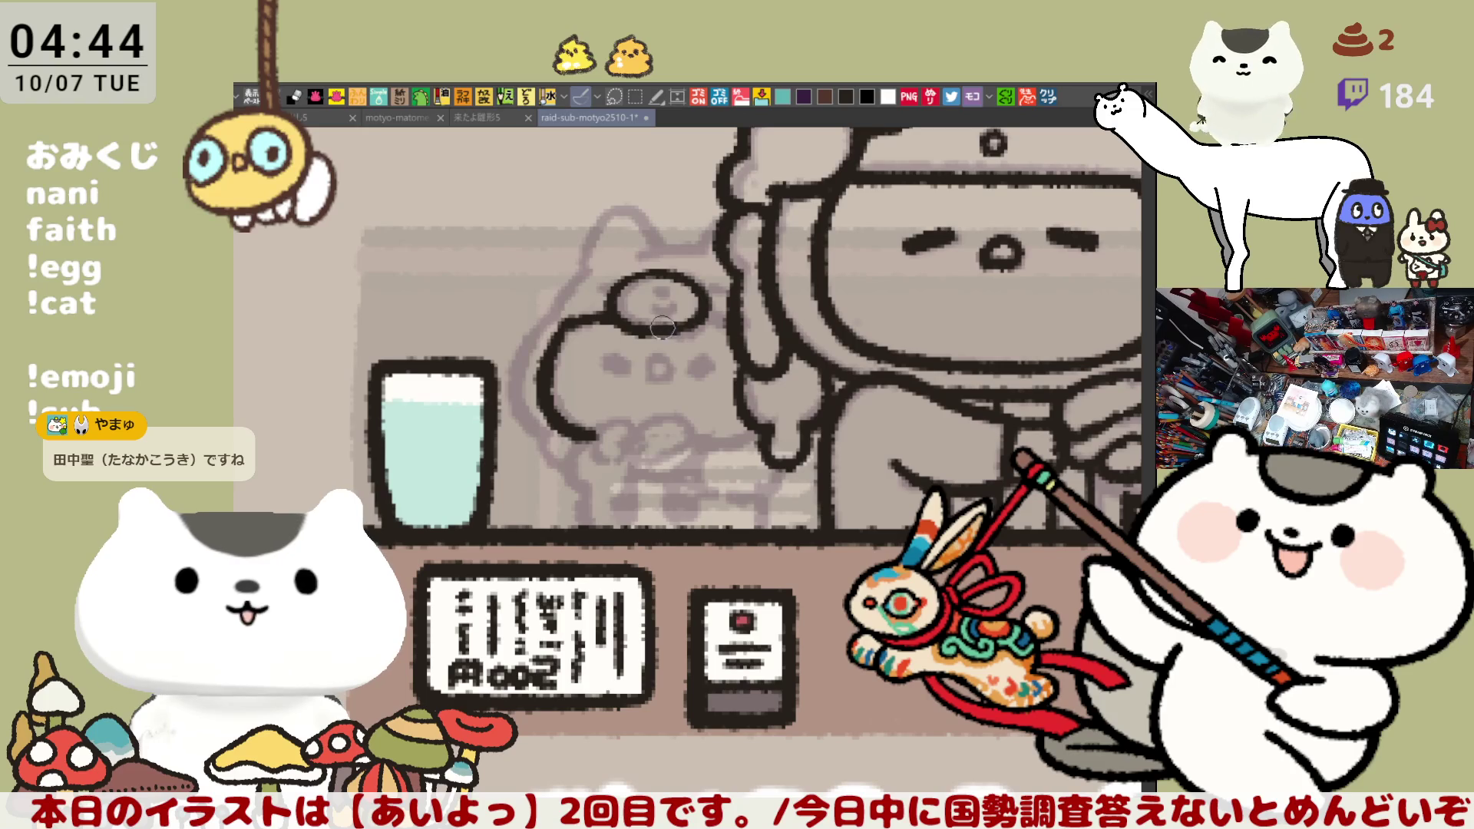
# Paint a pupil inside the oval and ink the line above the eye
pyautogui.click(664, 287)
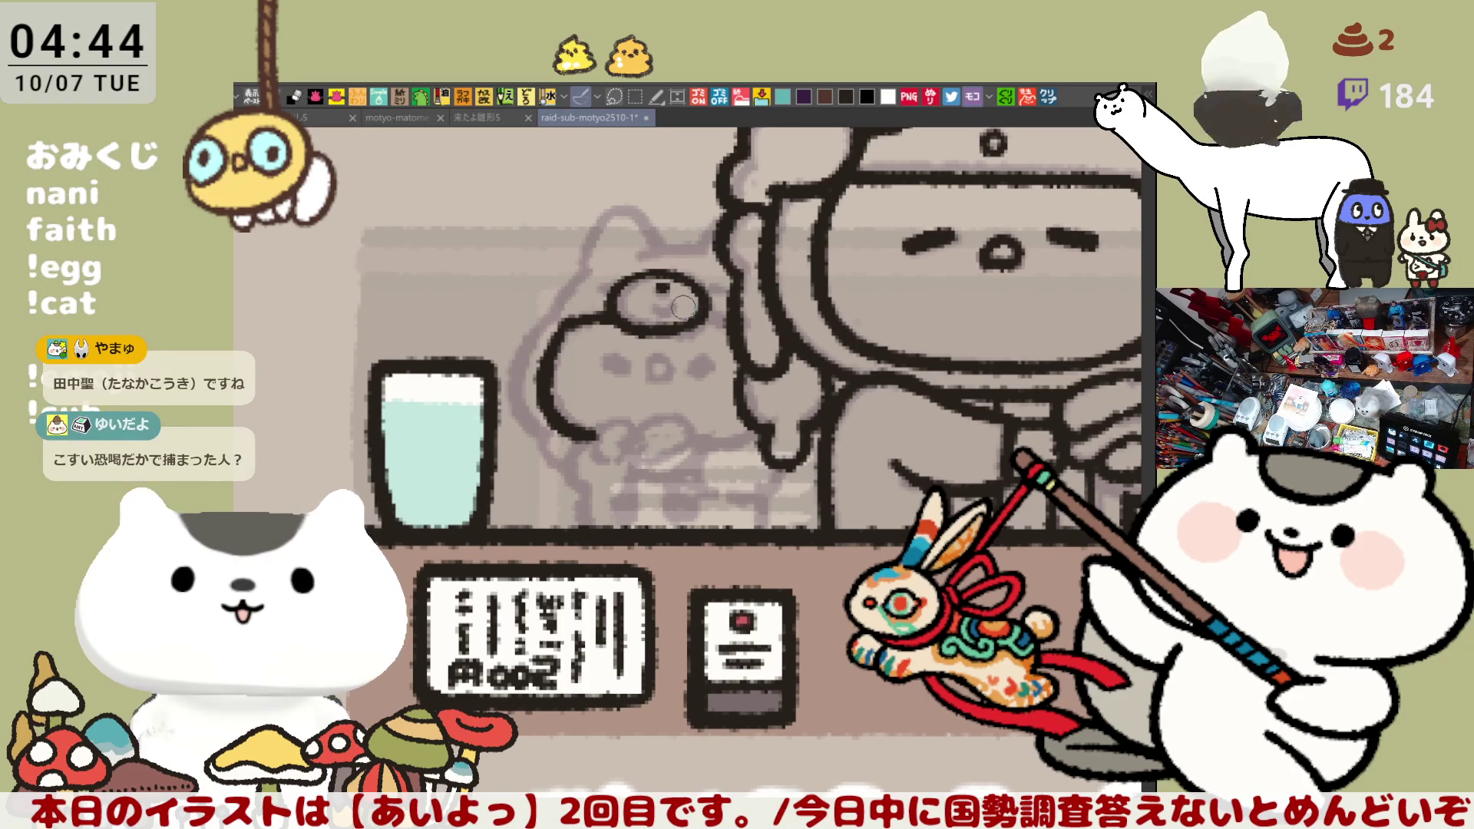
pyautogui.click(662, 284)
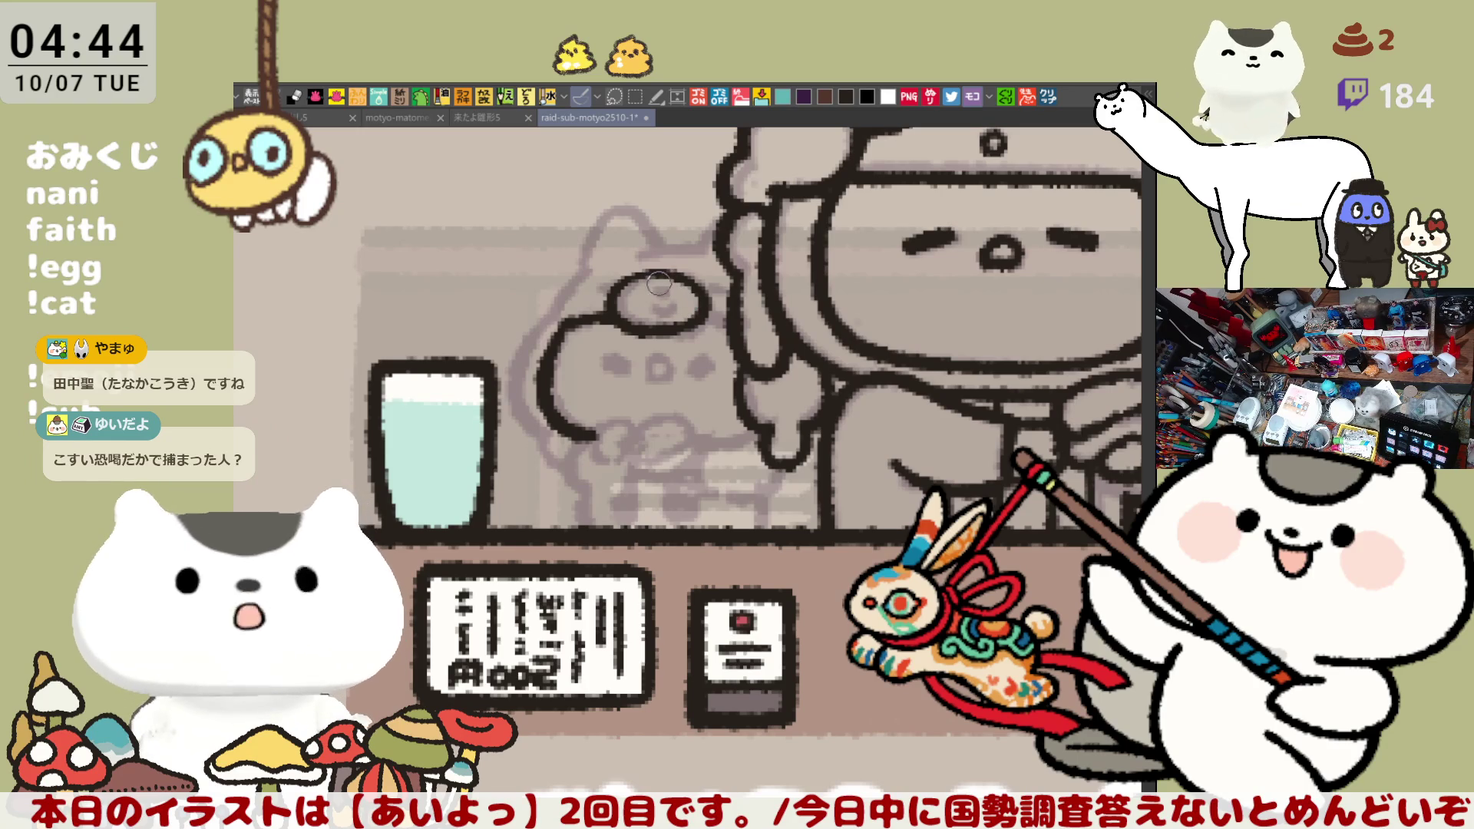
pyautogui.click(660, 291)
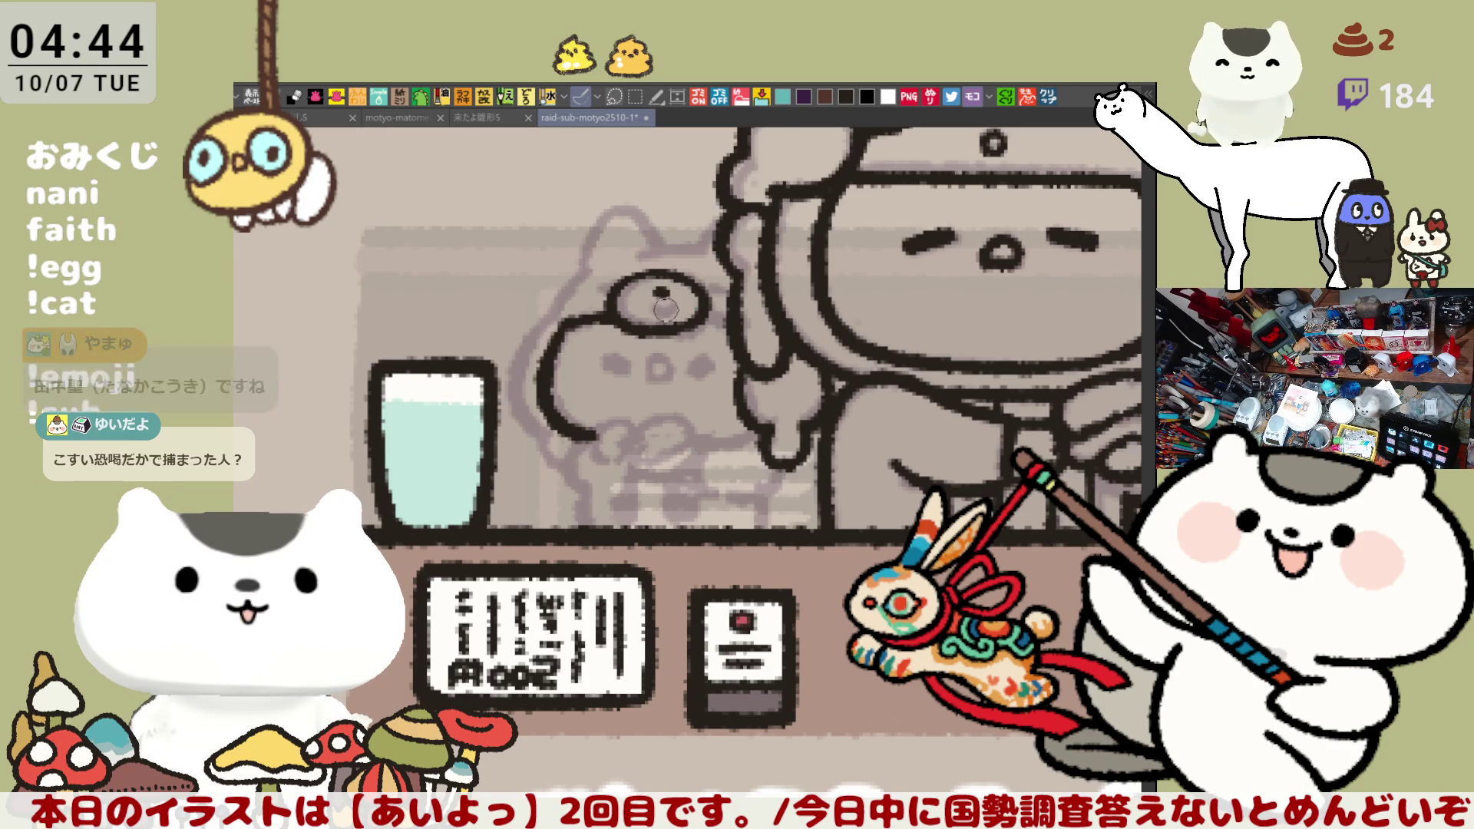
pyautogui.moveTo(662, 298); pyautogui.dragTo(667, 310)
pyautogui.moveTo(629, 250)
pyautogui.mouseDown()
pyautogui.moveTo(695, 252)
pyautogui.moveTo(722, 223)
pyautogui.mouseUp()
pyautogui.hotkey('ctrl', 'z')
pyautogui.hotkey('ctrl', 'z')
pyautogui.hotkey('ctrl', 'z')
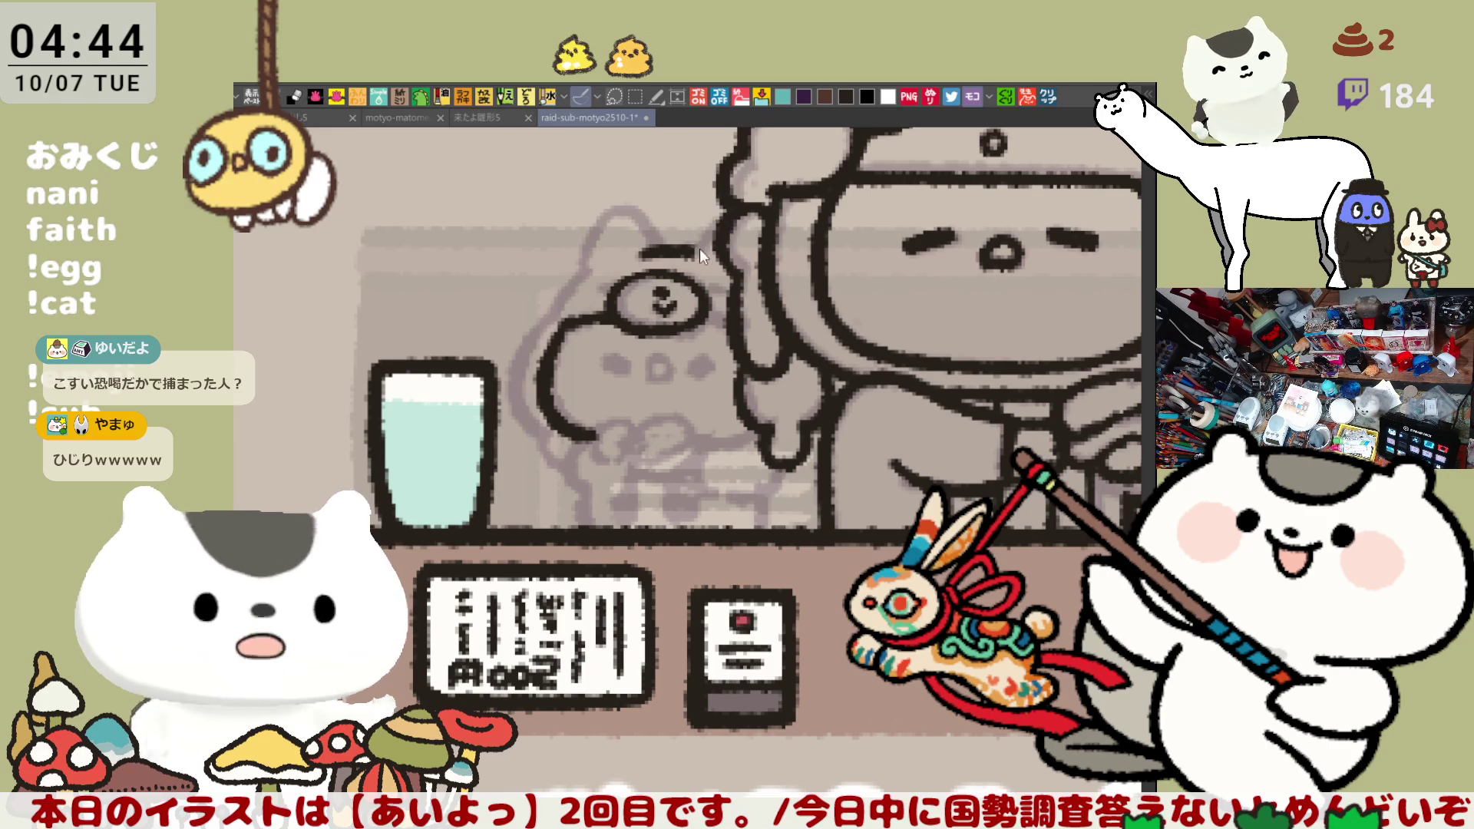
pyautogui.moveTo(701, 233); pyautogui.dragTo(720, 222)
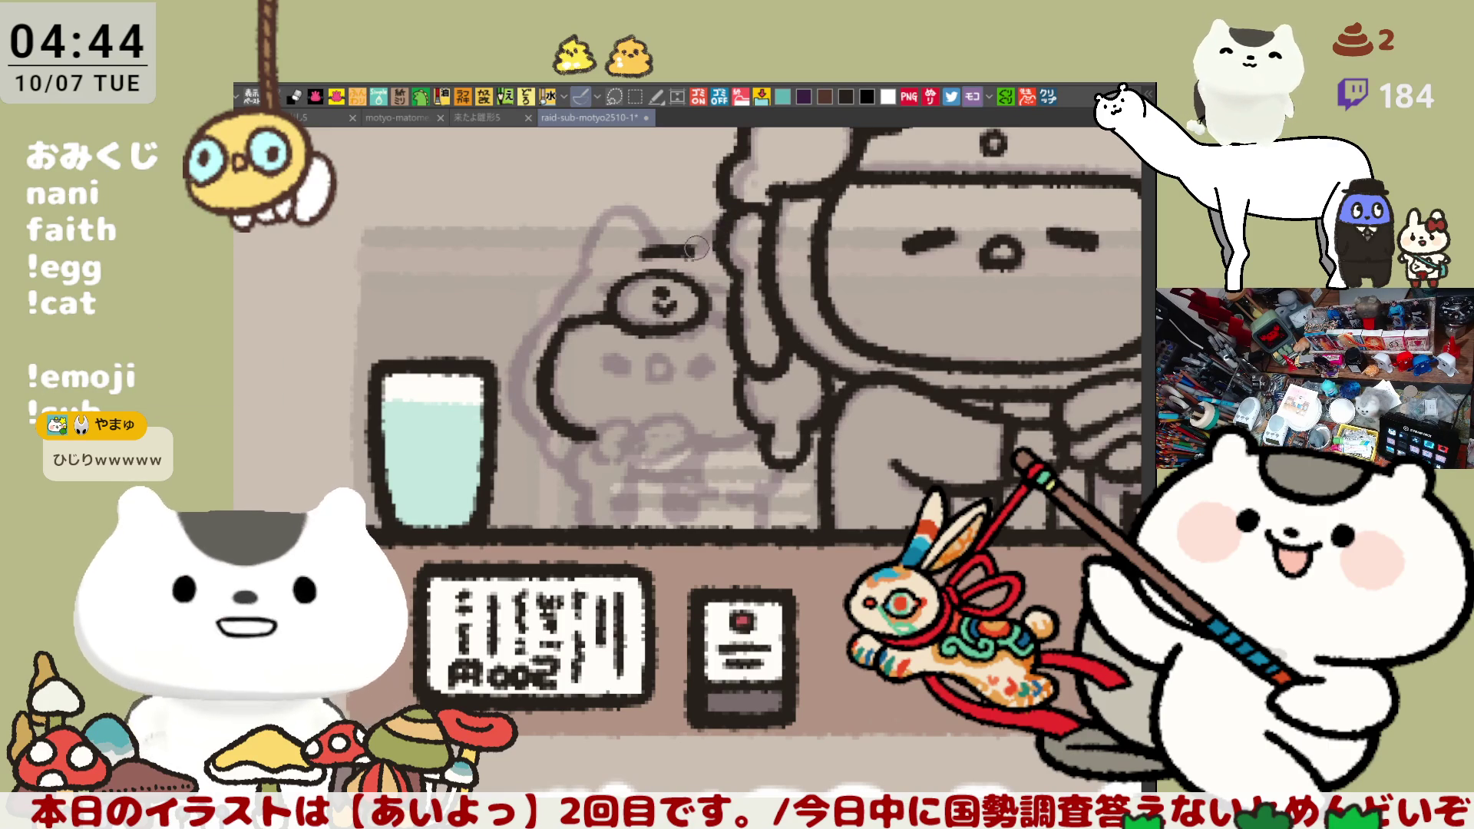
# Ink the cat's head outline on both sides, discarding a left-ear stroke
pyautogui.moveTo(689, 249); pyautogui.dragTo(724, 221)
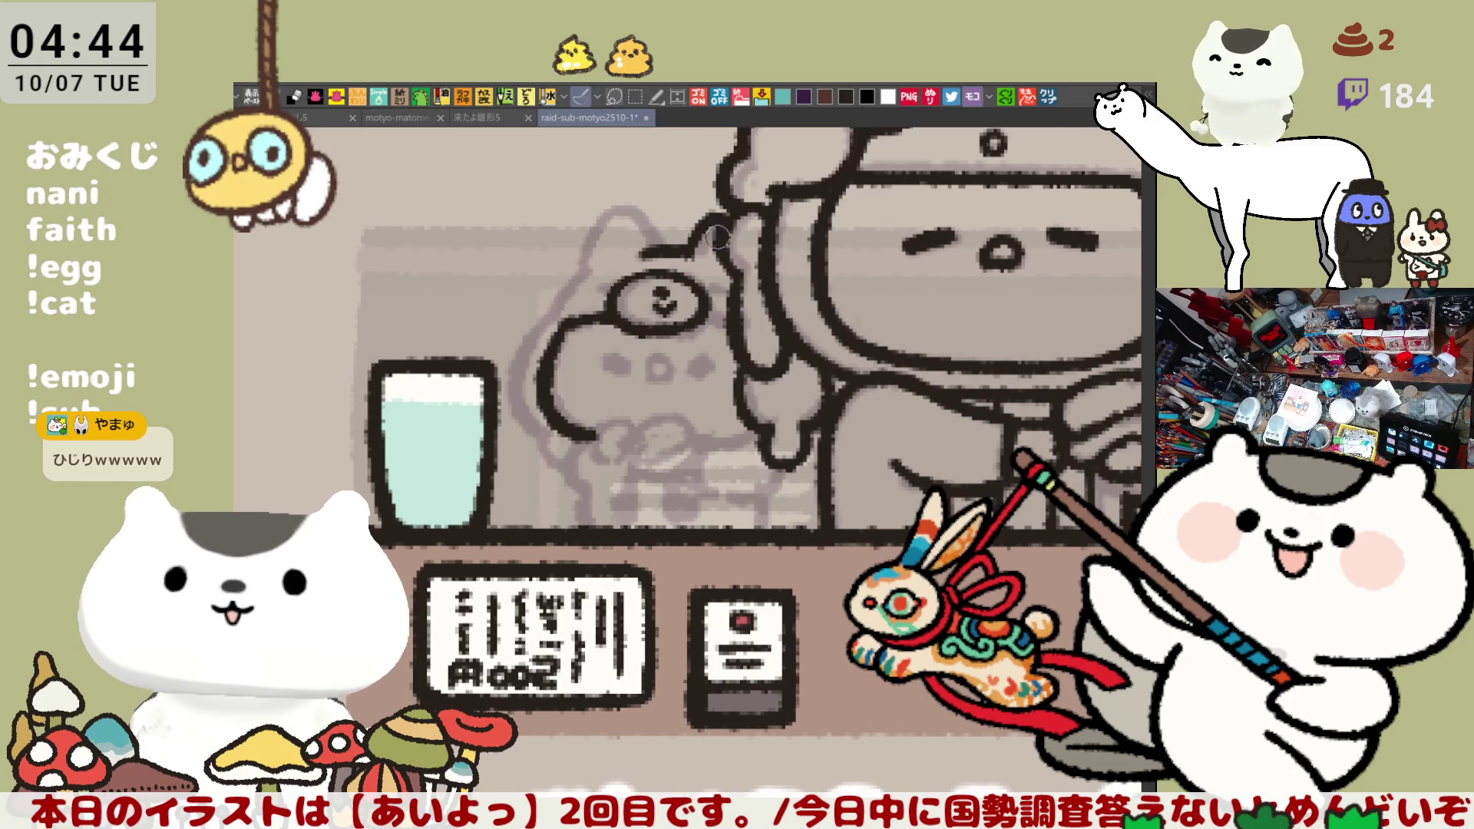
pyautogui.moveTo(588, 274)
pyautogui.mouseDown()
pyautogui.moveTo(655, 241)
pyautogui.moveTo(623, 209)
pyautogui.moveTo(670, 244)
pyautogui.moveTo(667, 261)
pyautogui.moveTo(638, 206)
pyautogui.moveTo(665, 265)
pyautogui.moveTo(597, 290)
pyautogui.mouseUp()
pyautogui.hotkey('ctrl', 'z')
pyautogui.hotkey('ctrl', 'z')
pyautogui.hotkey('ctrl', 'z')
pyautogui.moveTo(737, 292); pyautogui.dragTo(711, 288)
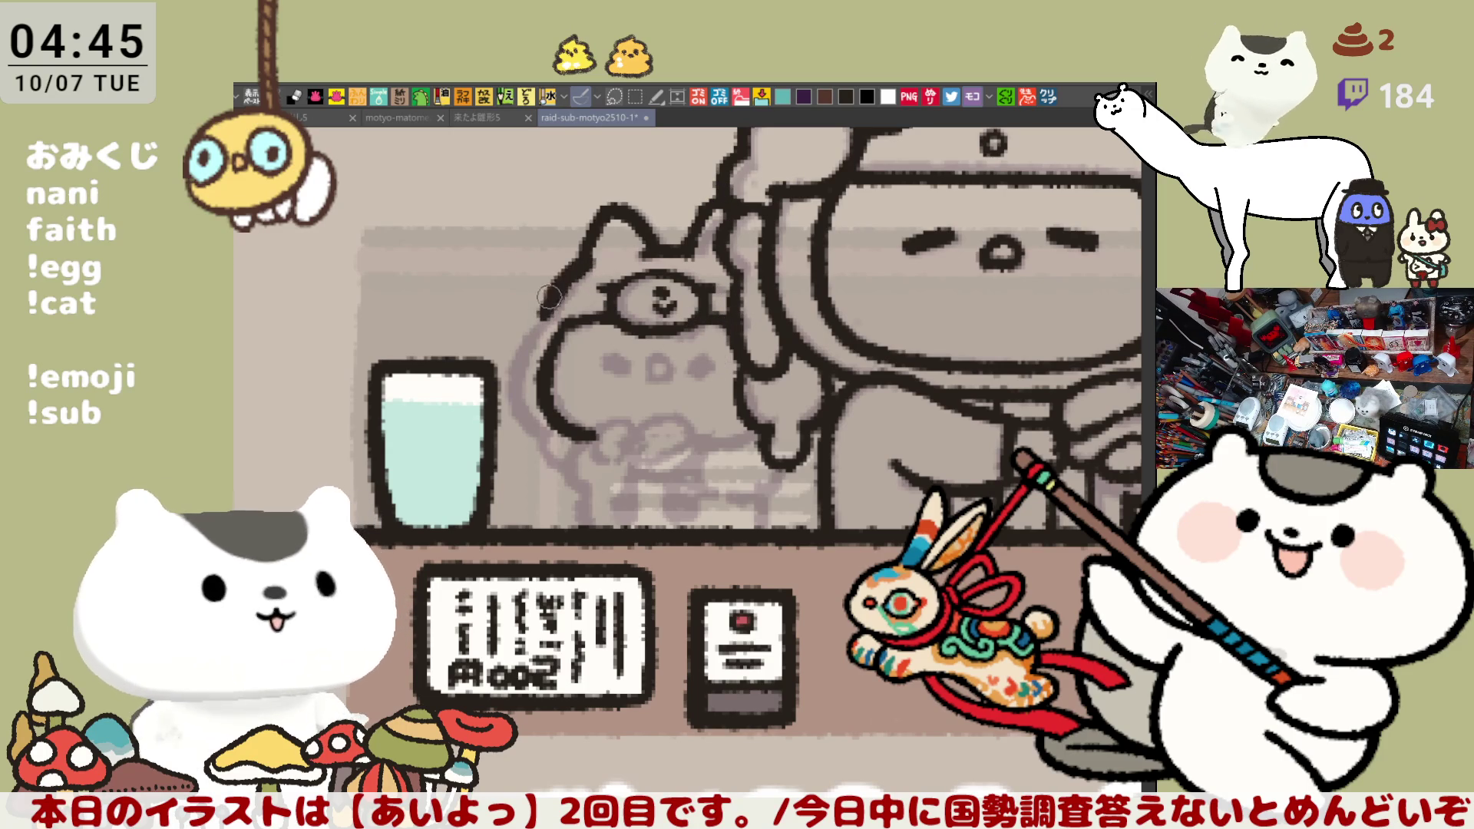
# Ink the outline from the left ear down the face and extend the arm line
pyautogui.moveTo(585, 252); pyautogui.dragTo(539, 314)
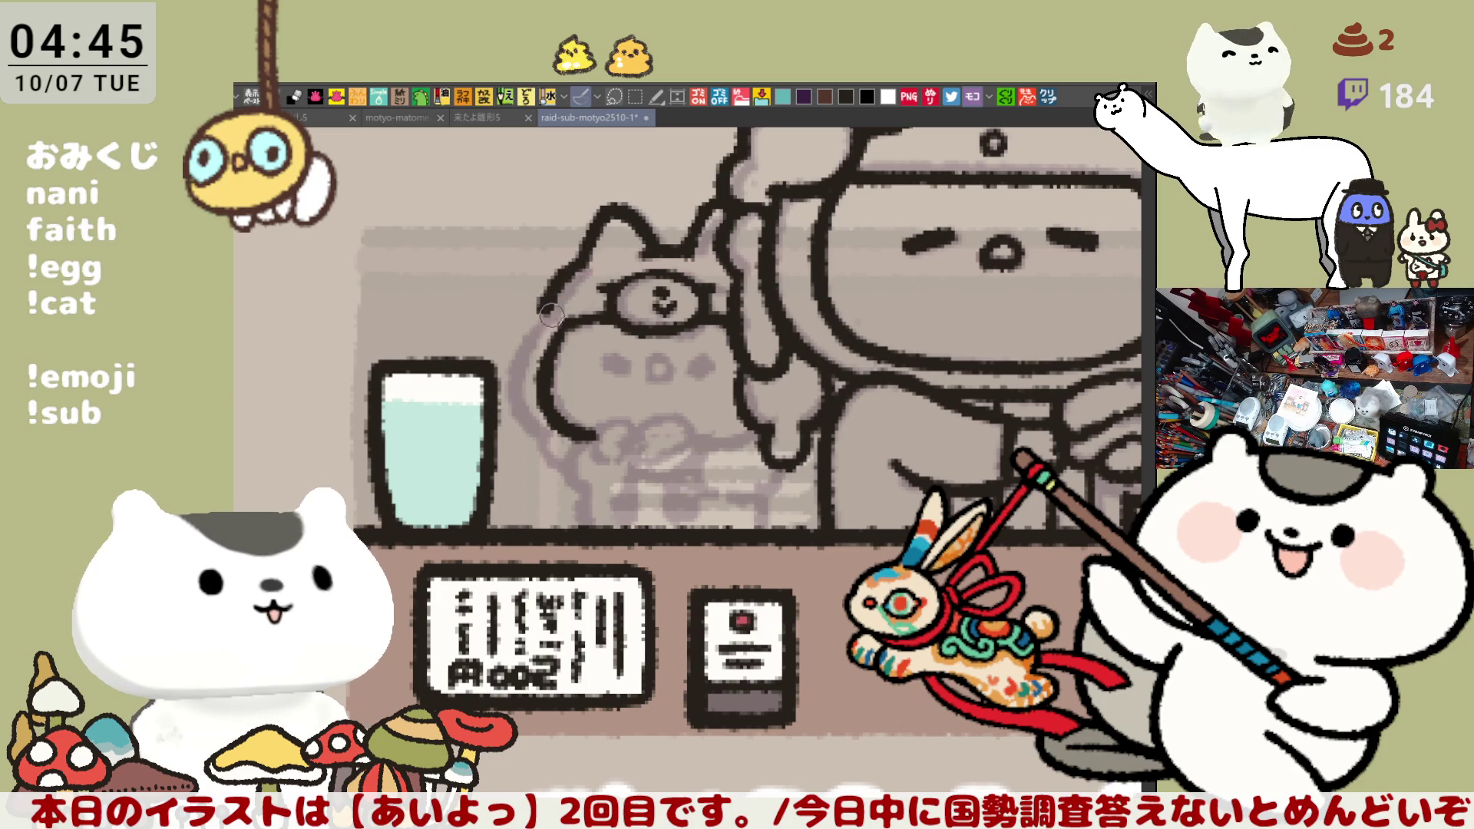
pyautogui.moveTo(549, 307); pyautogui.dragTo(530, 445)
pyautogui.hotkey('ctrl', 'z')
pyautogui.moveTo(544, 304)
pyautogui.mouseDown()
pyautogui.moveTo(516, 362)
pyautogui.moveTo(546, 434)
pyautogui.mouseUp()
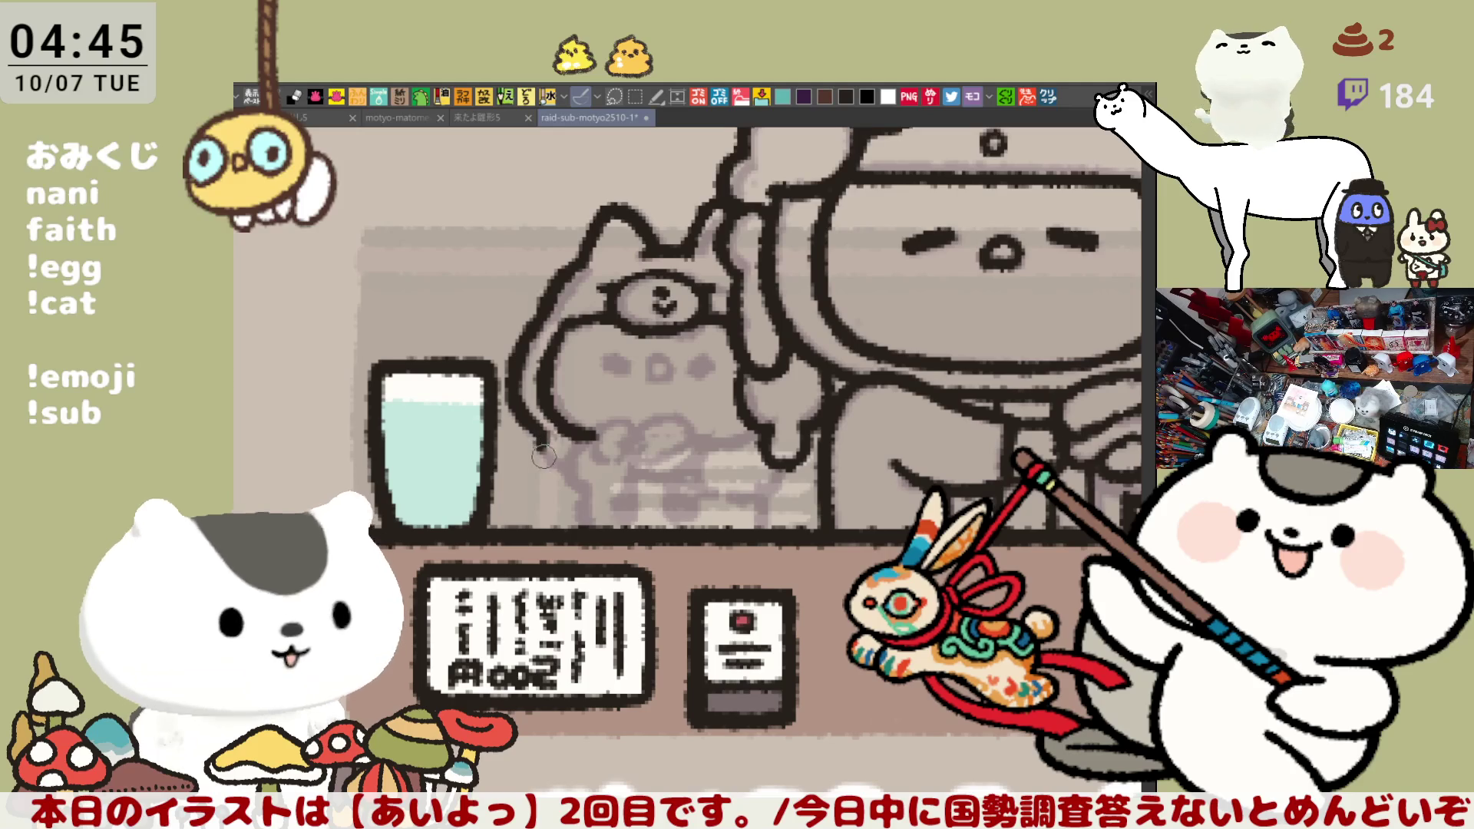
pyautogui.moveTo(544, 427); pyautogui.dragTo(566, 469)
pyautogui.hotkey('ctrl', 'z')
pyautogui.hotkey('ctrl', 'y')
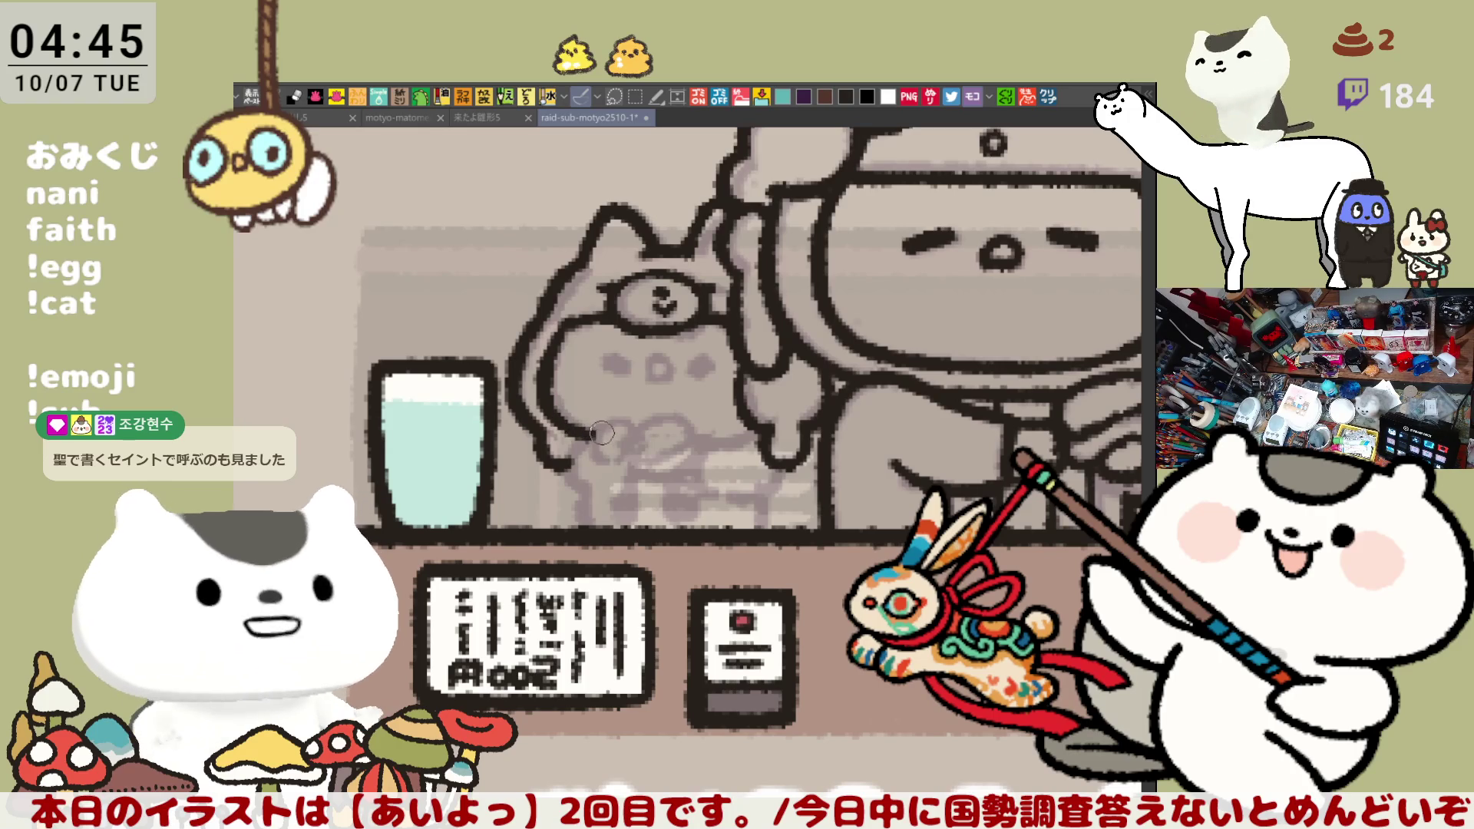
pyautogui.scroll(1, 599, 436)
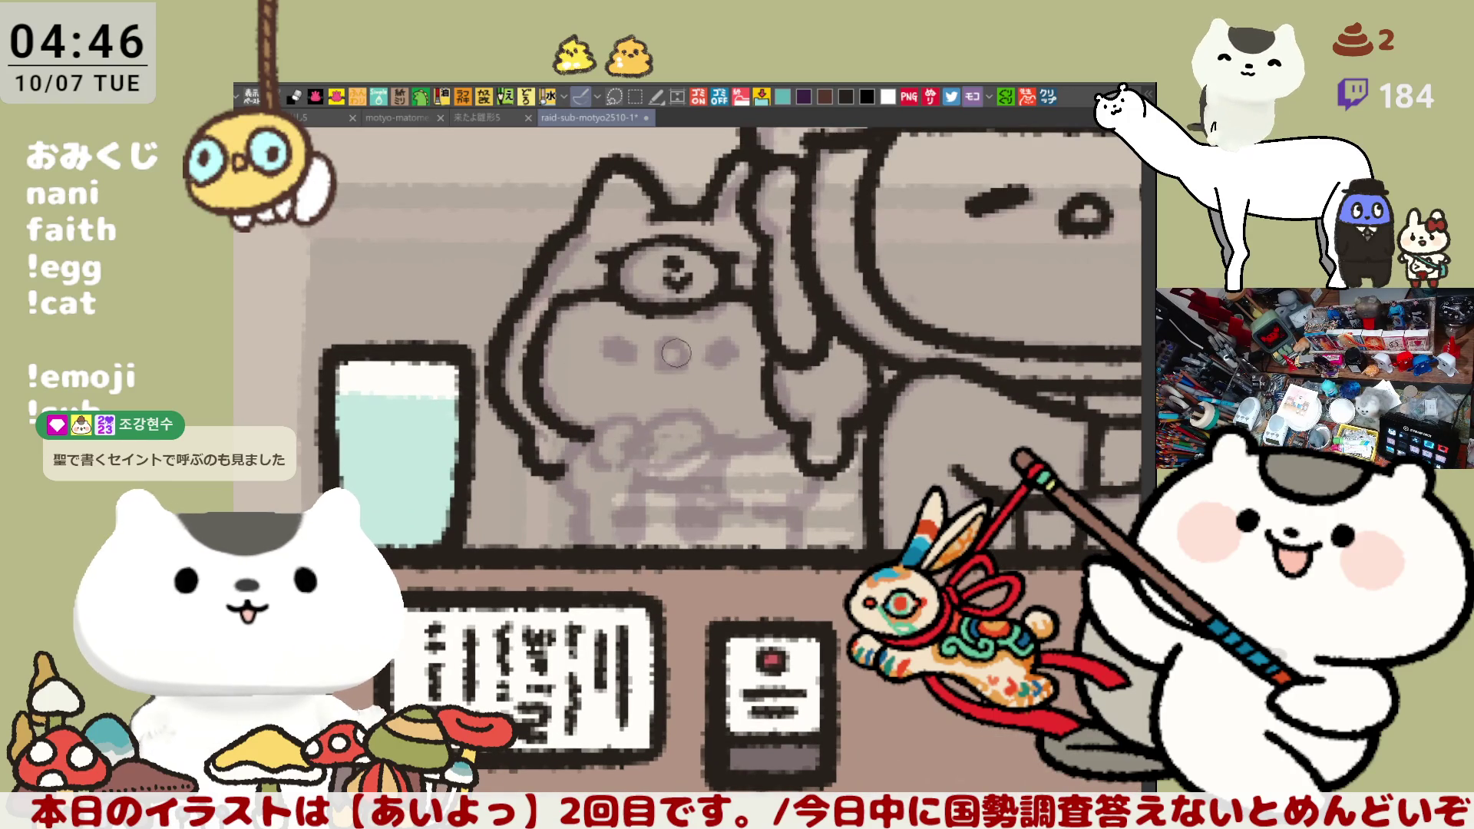
# Ink the cat's nose and the dark spots on either side of it
pyautogui.moveTo(678, 366); pyautogui.dragTo(670, 357)
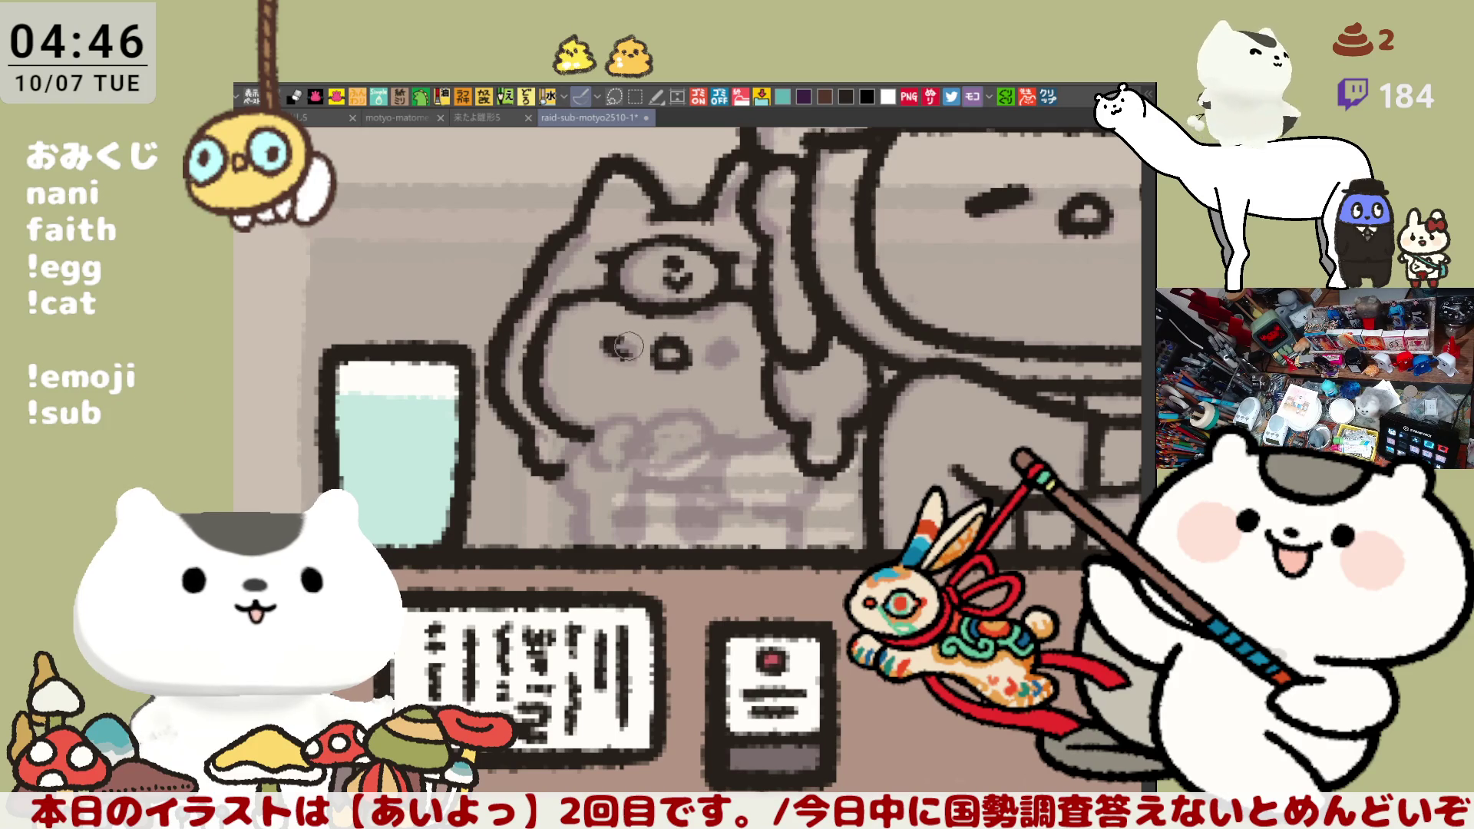
pyautogui.moveTo(621, 354)
pyautogui.mouseDown()
pyautogui.moveTo(606, 349)
pyautogui.moveTo(623, 351)
pyautogui.mouseUp()
pyautogui.moveTo(718, 354); pyautogui.dragTo(726, 348)
pyautogui.moveTo(624, 351); pyautogui.dragTo(631, 362)
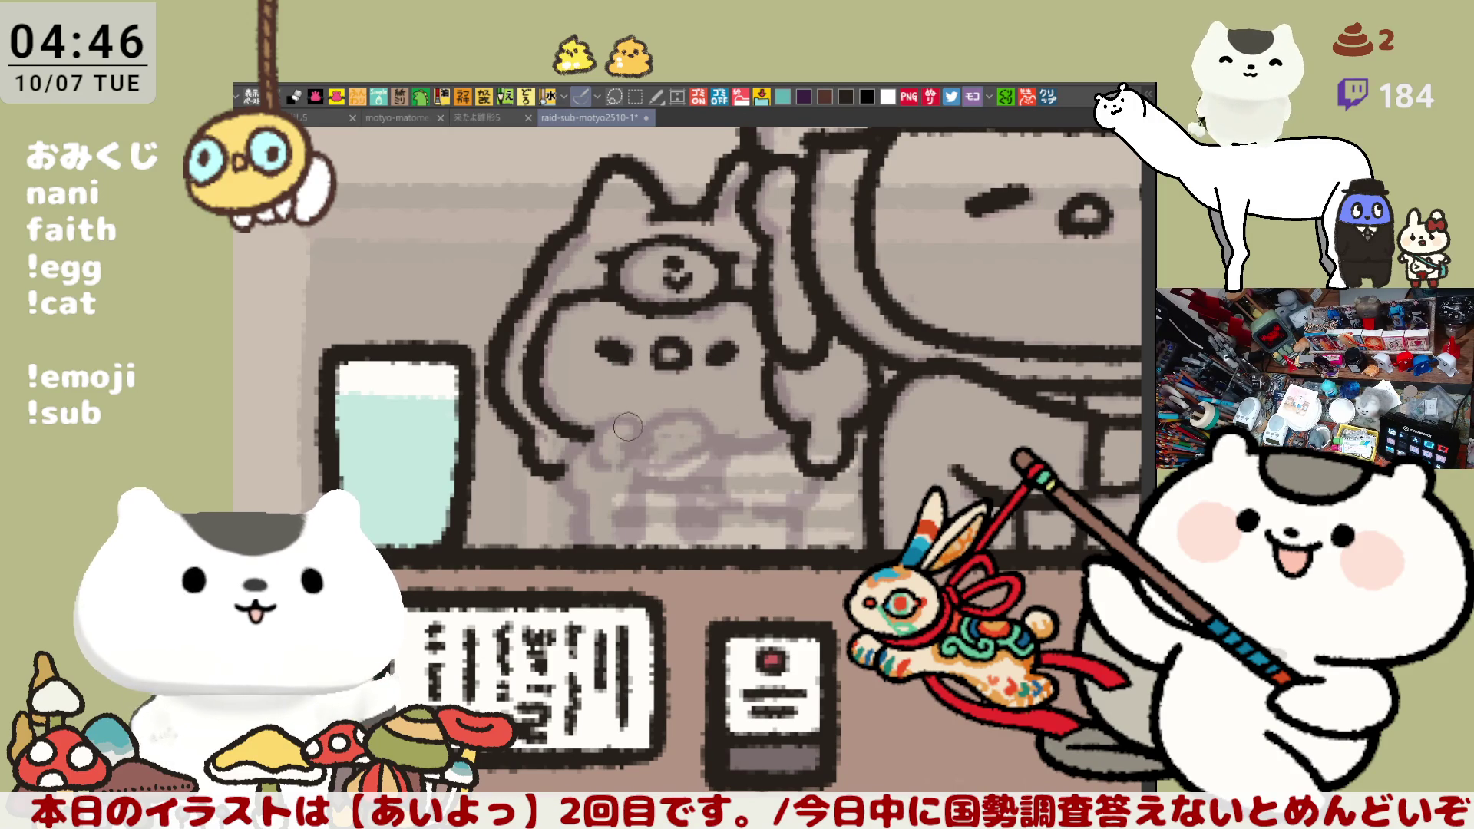
# Ink strokes around the mouth and below the hand, then mirror the view to check
pyautogui.moveTo(634, 434)
pyautogui.mouseDown()
pyautogui.moveTo(637, 422)
pyautogui.moveTo(645, 453)
pyautogui.moveTo(619, 430)
pyautogui.moveTo(602, 462)
pyautogui.moveTo(638, 460)
pyautogui.moveTo(603, 422)
pyautogui.moveTo(632, 459)
pyautogui.mouseUp()
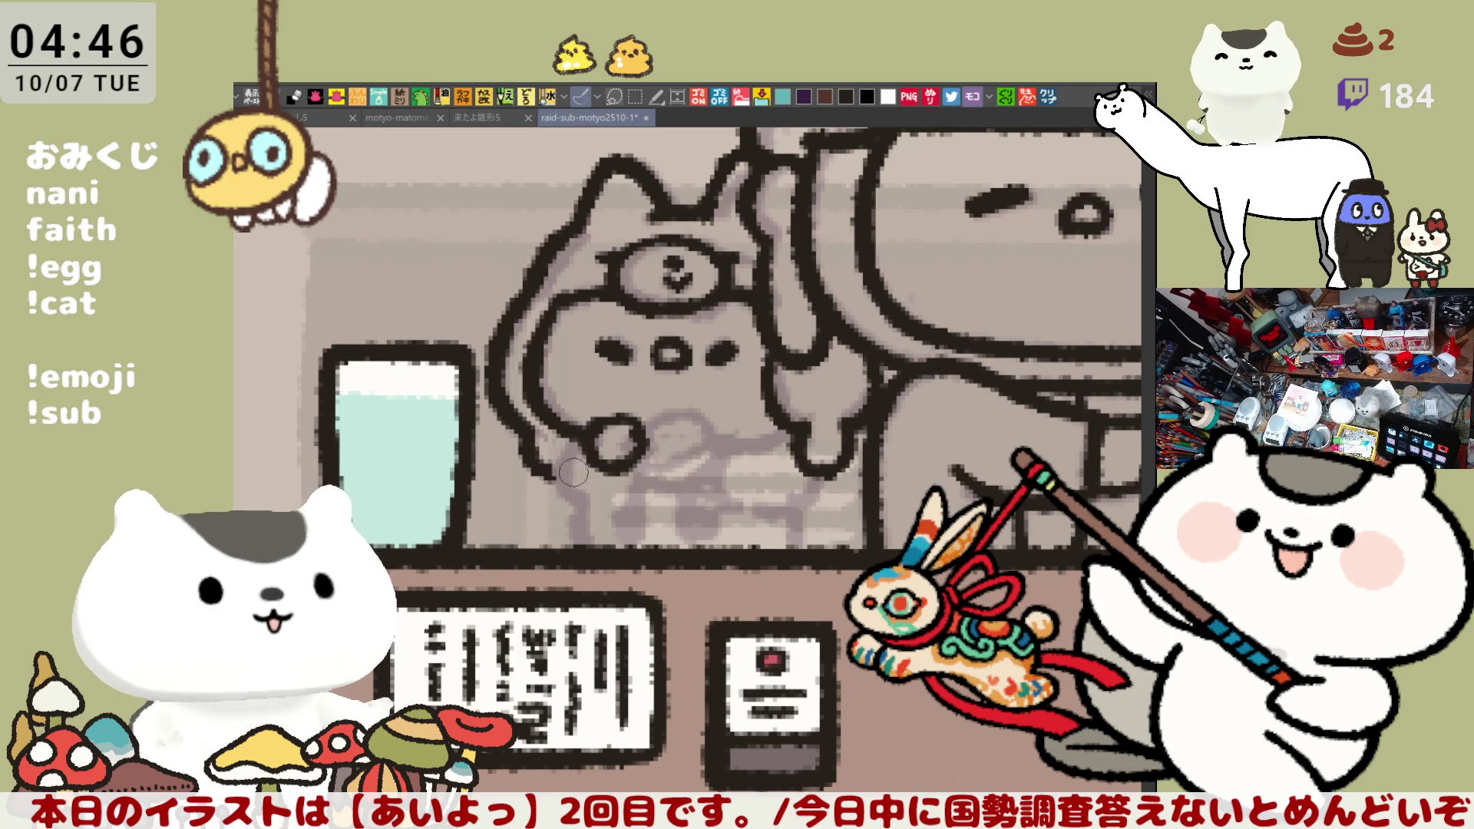
pyautogui.moveTo(564, 472); pyautogui.dragTo(588, 502)
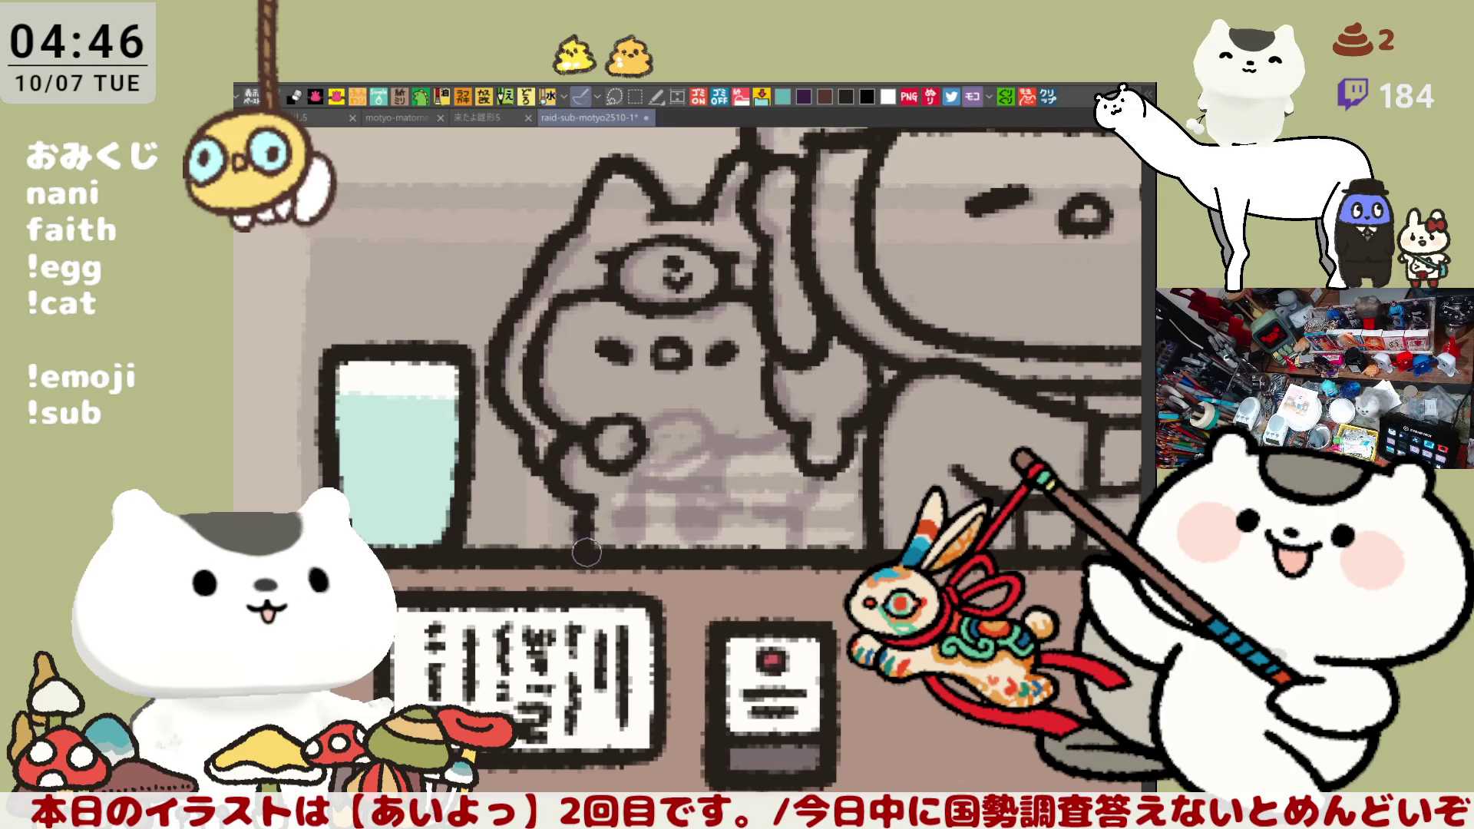
pyautogui.press('h')
pyautogui.hscroll(-3, 803, 418)
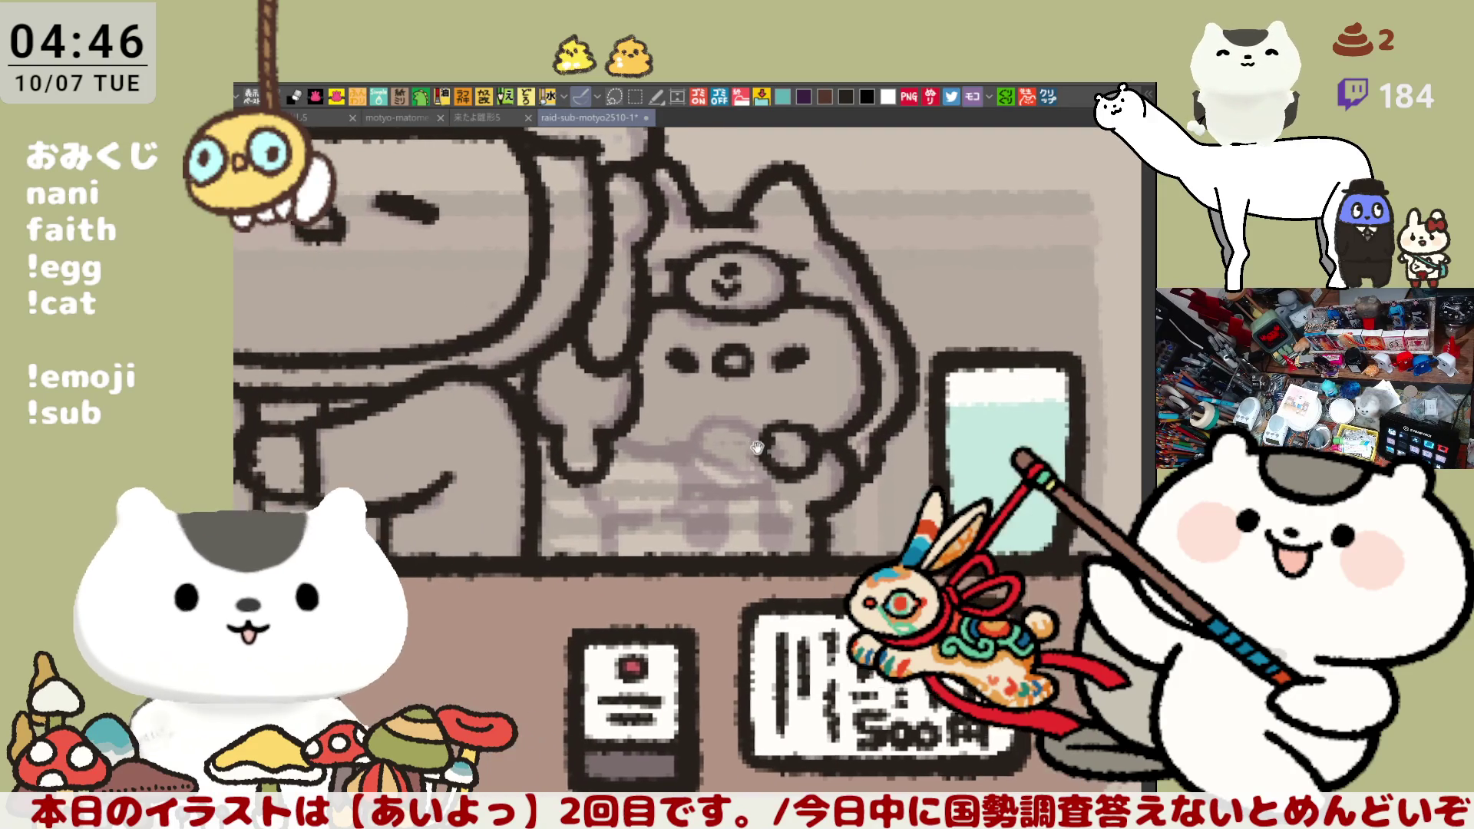
# Sketch the mouth outline, a line down from it and a small loop, redoing failed attempts
pyautogui.moveTo(768, 421)
pyautogui.mouseDown()
pyautogui.moveTo(726, 434)
pyautogui.moveTo(768, 472)
pyautogui.moveTo(791, 453)
pyautogui.moveTo(730, 449)
pyautogui.moveTo(785, 459)
pyautogui.moveTo(730, 484)
pyautogui.moveTo(787, 492)
pyautogui.mouseUp()
pyautogui.hotkey('ctrl', 'z')
pyautogui.hotkey('ctrl', 'z')
pyautogui.moveTo(718, 419)
pyautogui.mouseDown()
pyautogui.moveTo(725, 476)
pyautogui.moveTo(790, 466)
pyautogui.moveTo(710, 442)
pyautogui.moveTo(751, 476)
pyautogui.moveTo(719, 453)
pyautogui.mouseUp()
pyautogui.hotkey('ctrl', 'z')
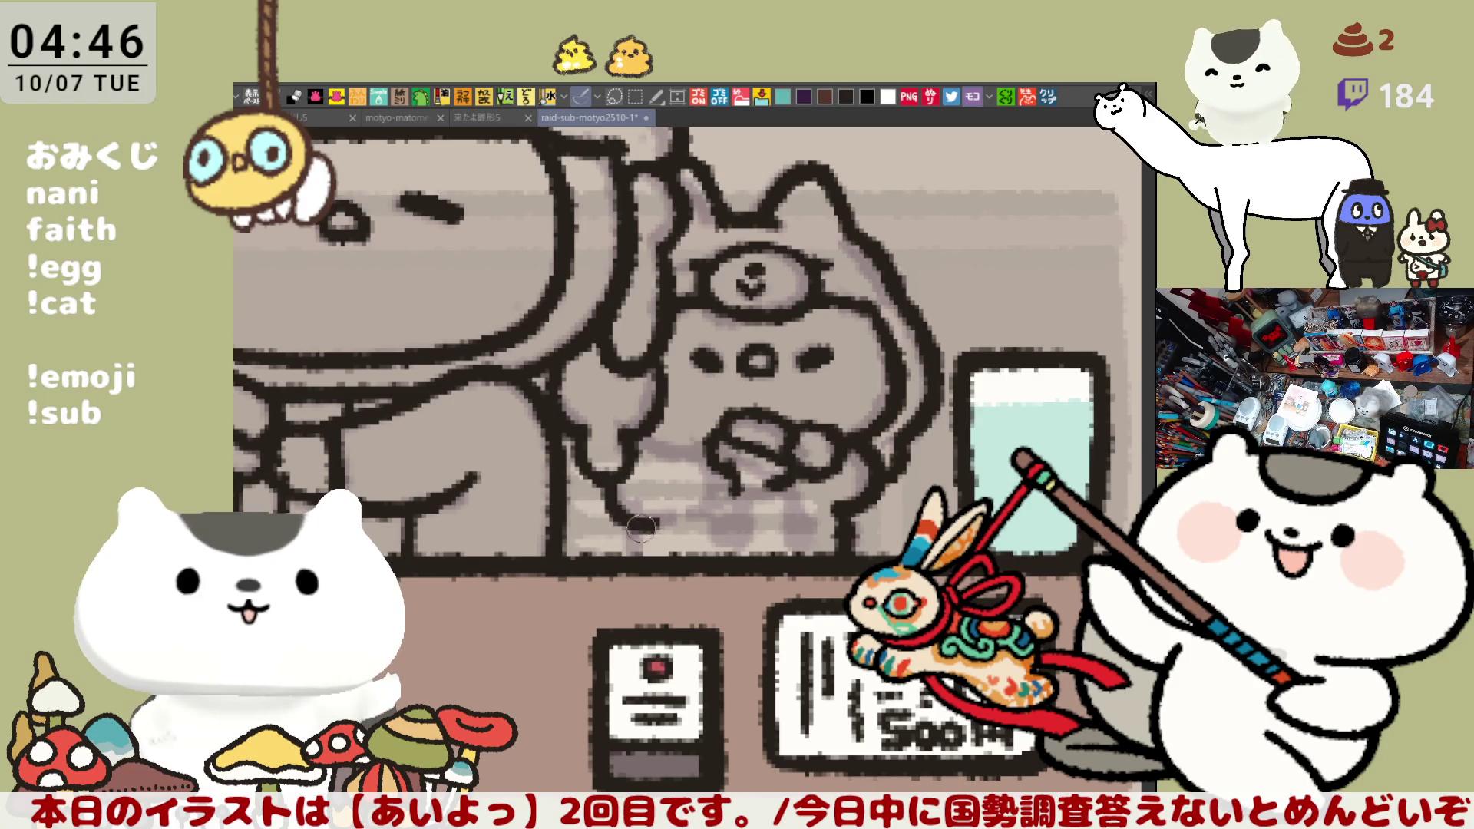
pyautogui.moveTo(610, 484)
pyautogui.mouseDown()
pyautogui.moveTo(642, 538)
pyautogui.moveTo(641, 576)
pyautogui.mouseUp()
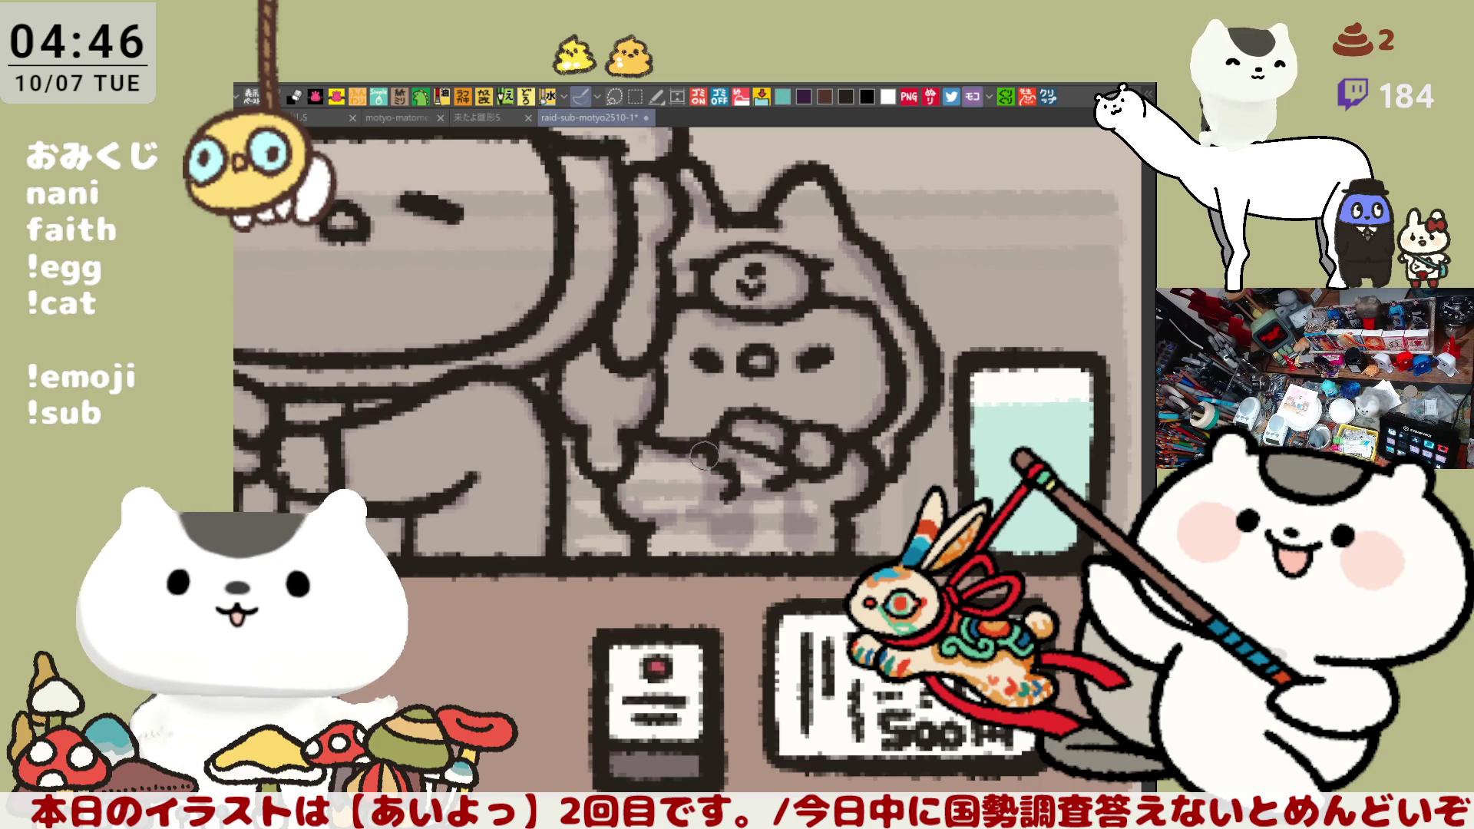
pyautogui.moveTo(705, 456); pyautogui.dragTo(720, 498)
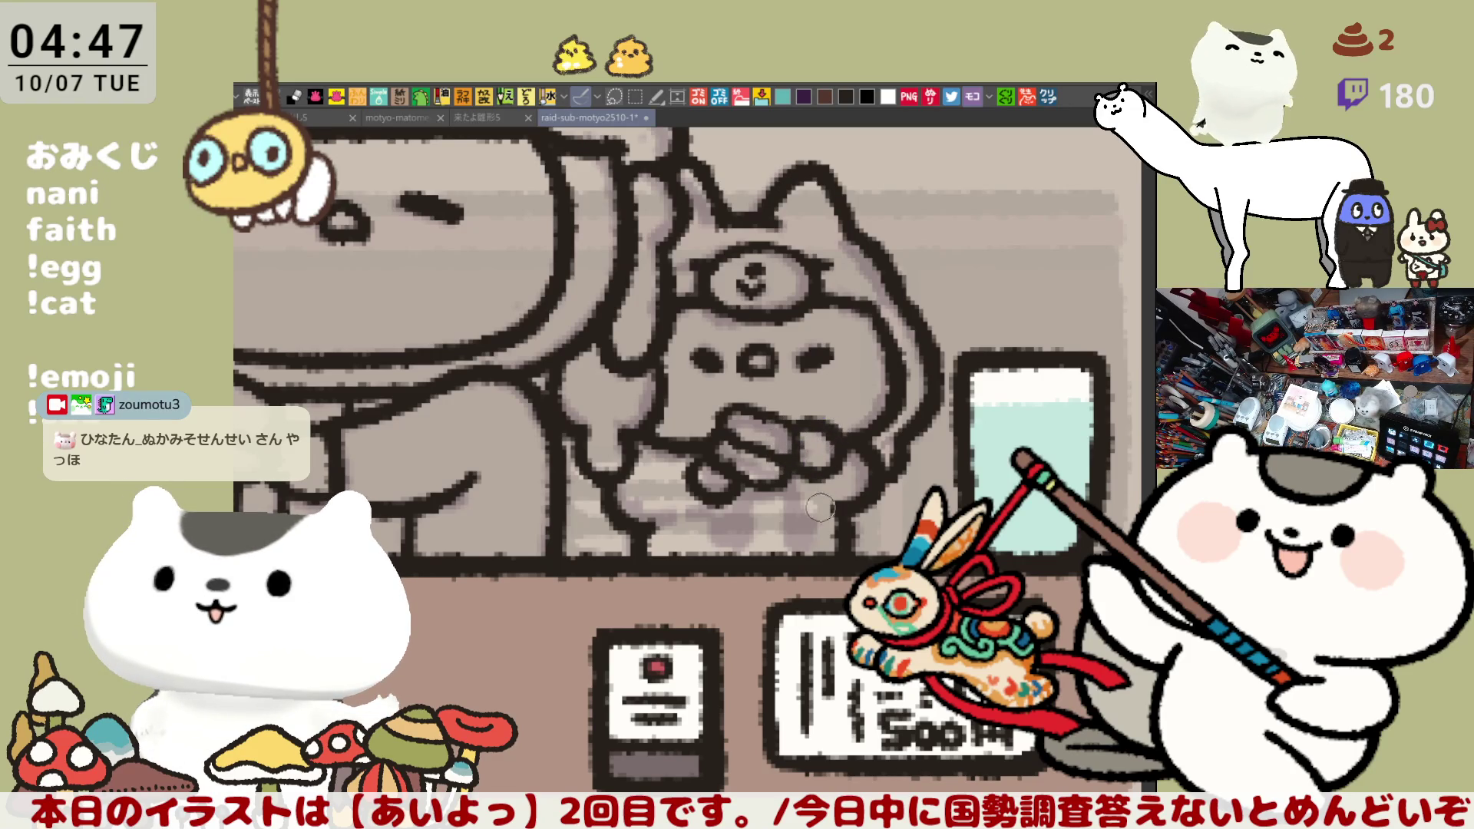
# Draw short vertical lines below the left hand, redrawing them until their length looks right
pyautogui.moveTo(739, 484); pyautogui.dragTo(740, 572)
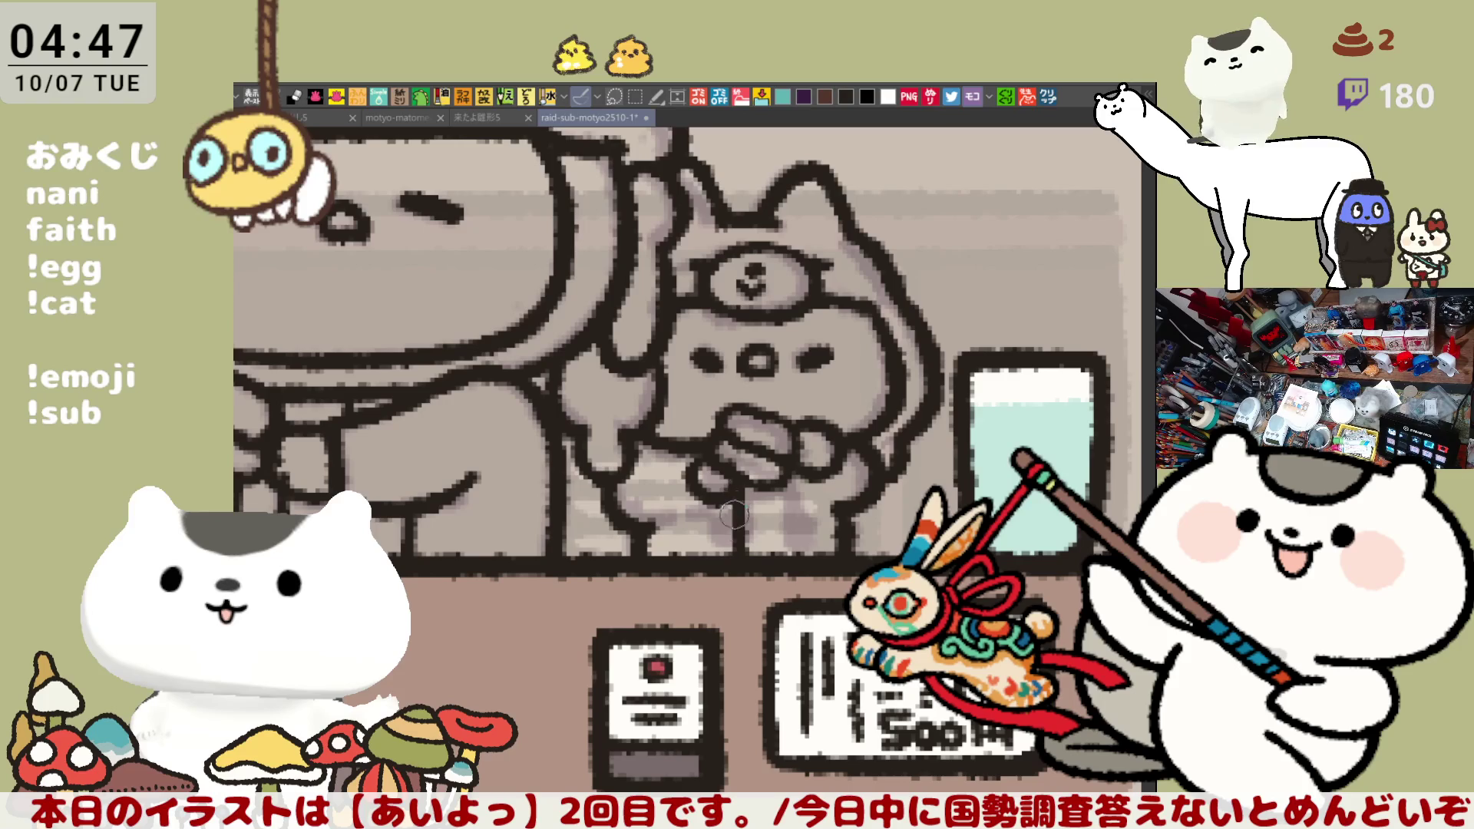
pyautogui.moveTo(707, 480); pyautogui.dragTo(702, 557)
pyautogui.hotkey('ctrl', 'z')
pyautogui.moveTo(703, 480); pyautogui.dragTo(699, 550)
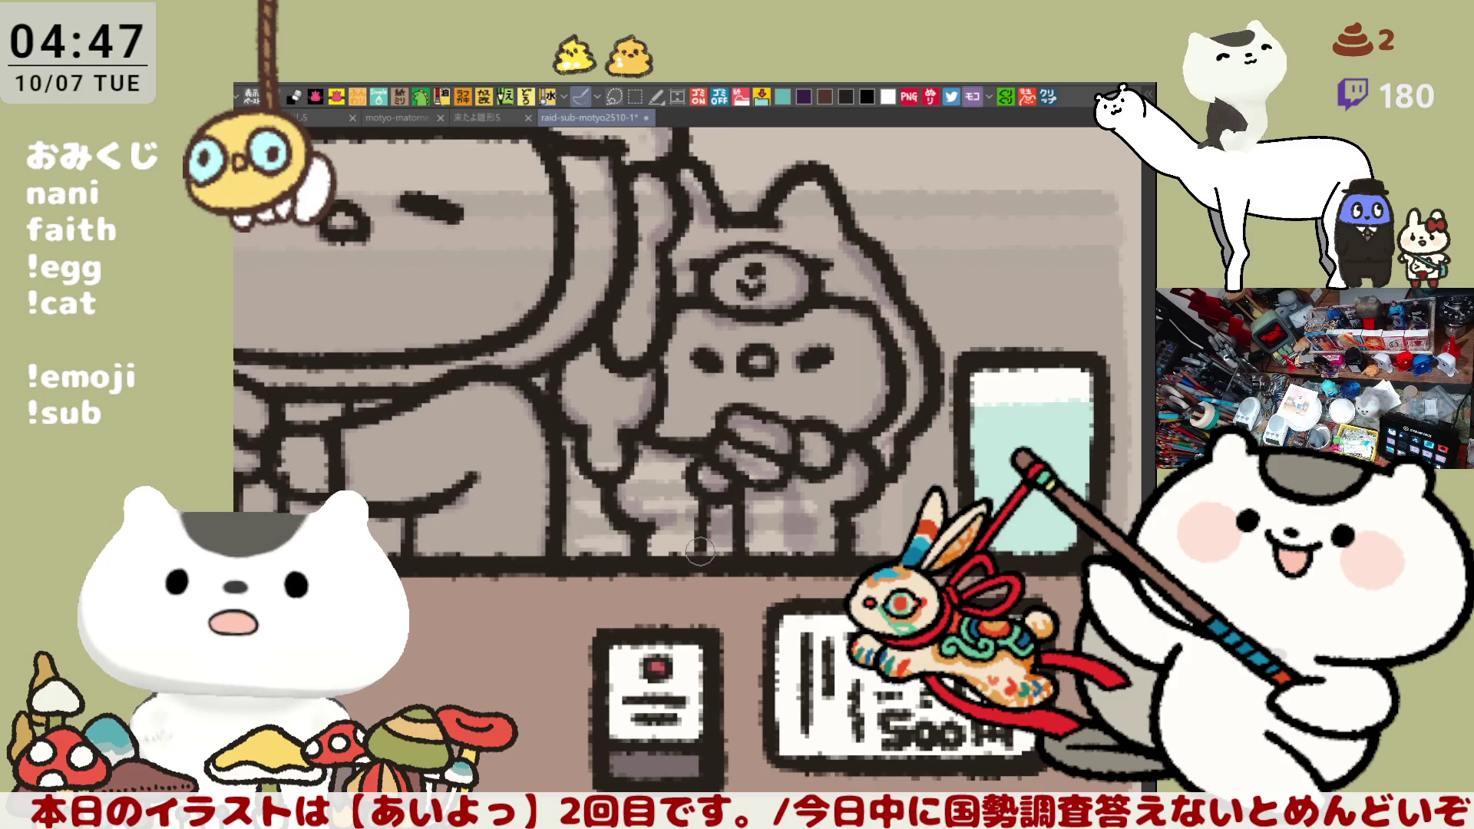
pyautogui.hotkey('ctrl', 'z')
pyautogui.moveTo(703, 475); pyautogui.dragTo(701, 570)
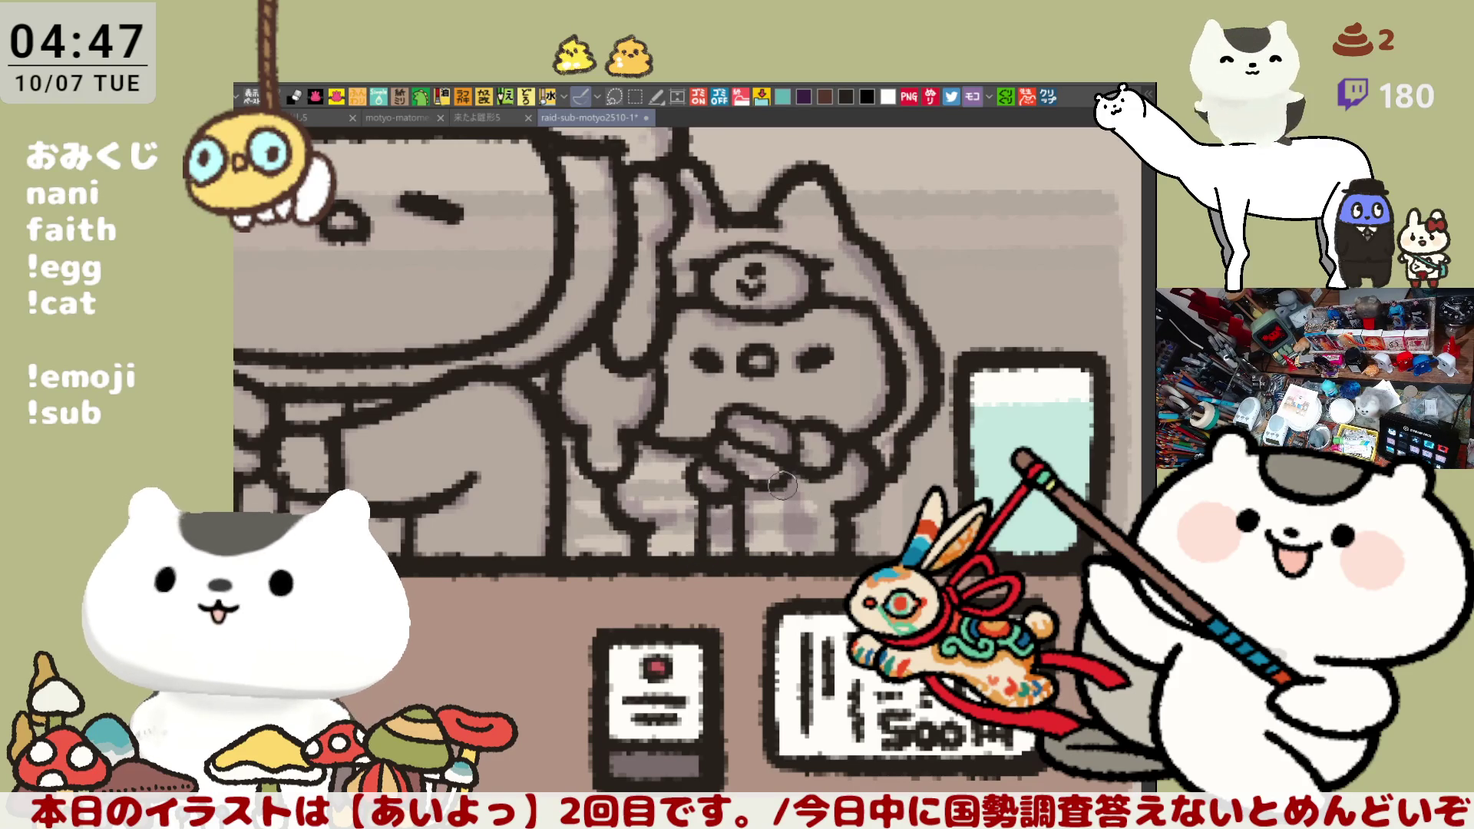
pyautogui.hotkey('ctrl', 'z')
pyautogui.moveTo(705, 481); pyautogui.dragTo(703, 570)
# Add more short vertical strokes below the hands further right, then bring the chef's face into view
pyautogui.moveTo(783, 486); pyautogui.dragTo(783, 552)
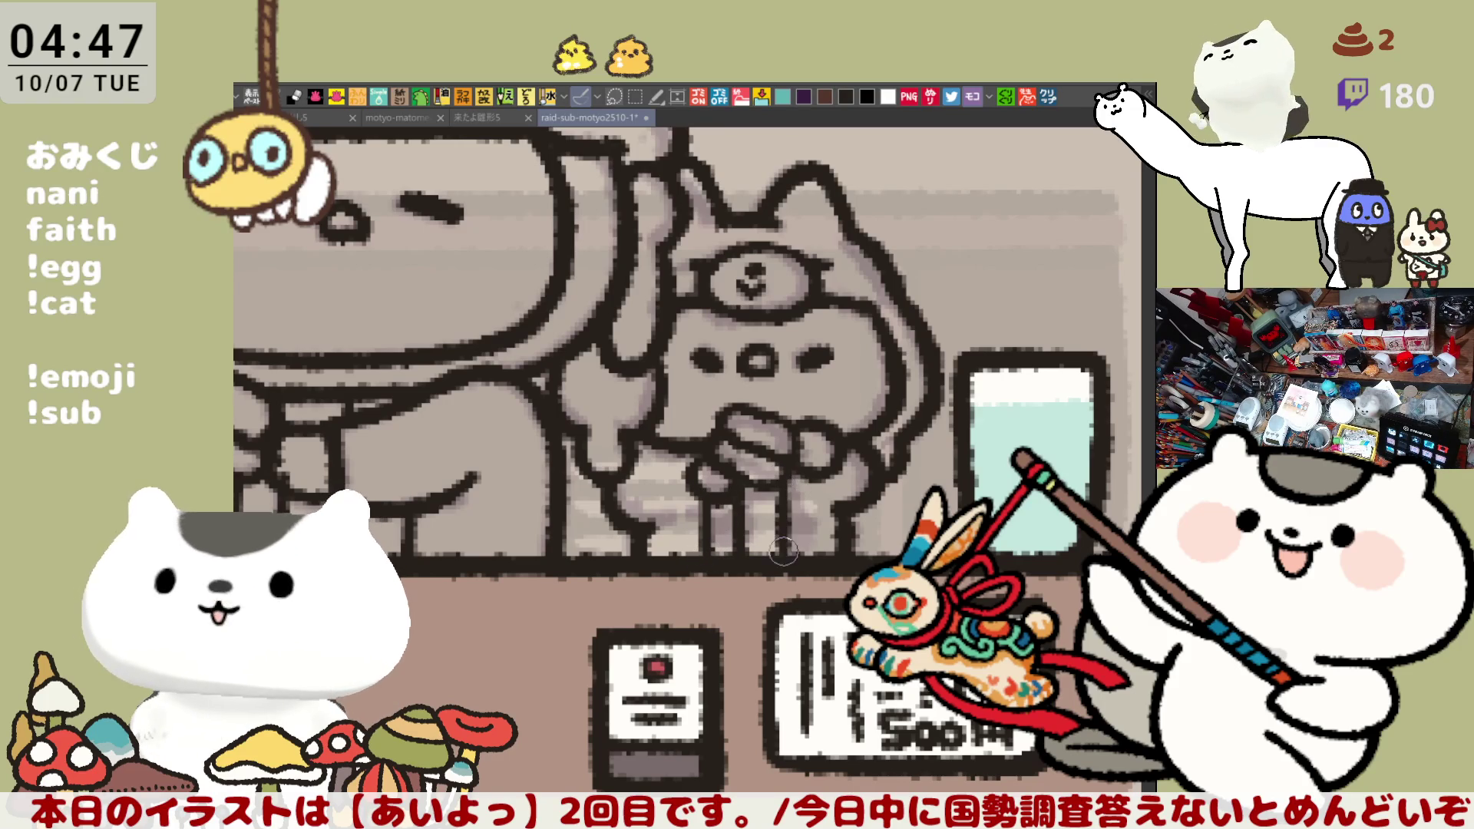
pyautogui.moveTo(815, 459)
pyautogui.mouseDown()
pyautogui.moveTo(817, 561)
pyautogui.moveTo(822, 546)
pyautogui.mouseUp()
pyautogui.hotkey('ctrl', 'z')
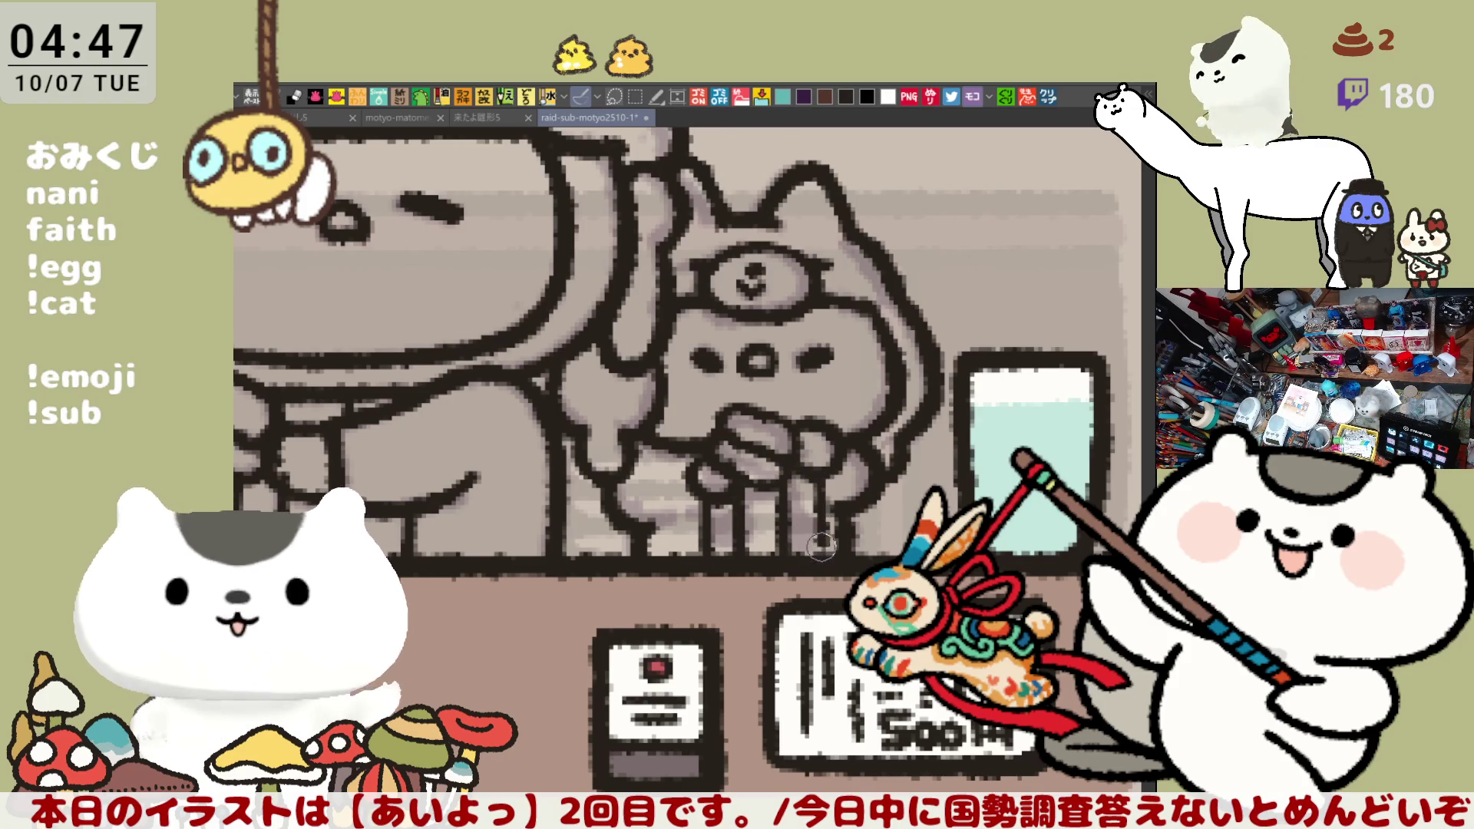
pyautogui.moveTo(841, 487); pyautogui.dragTo(837, 557)
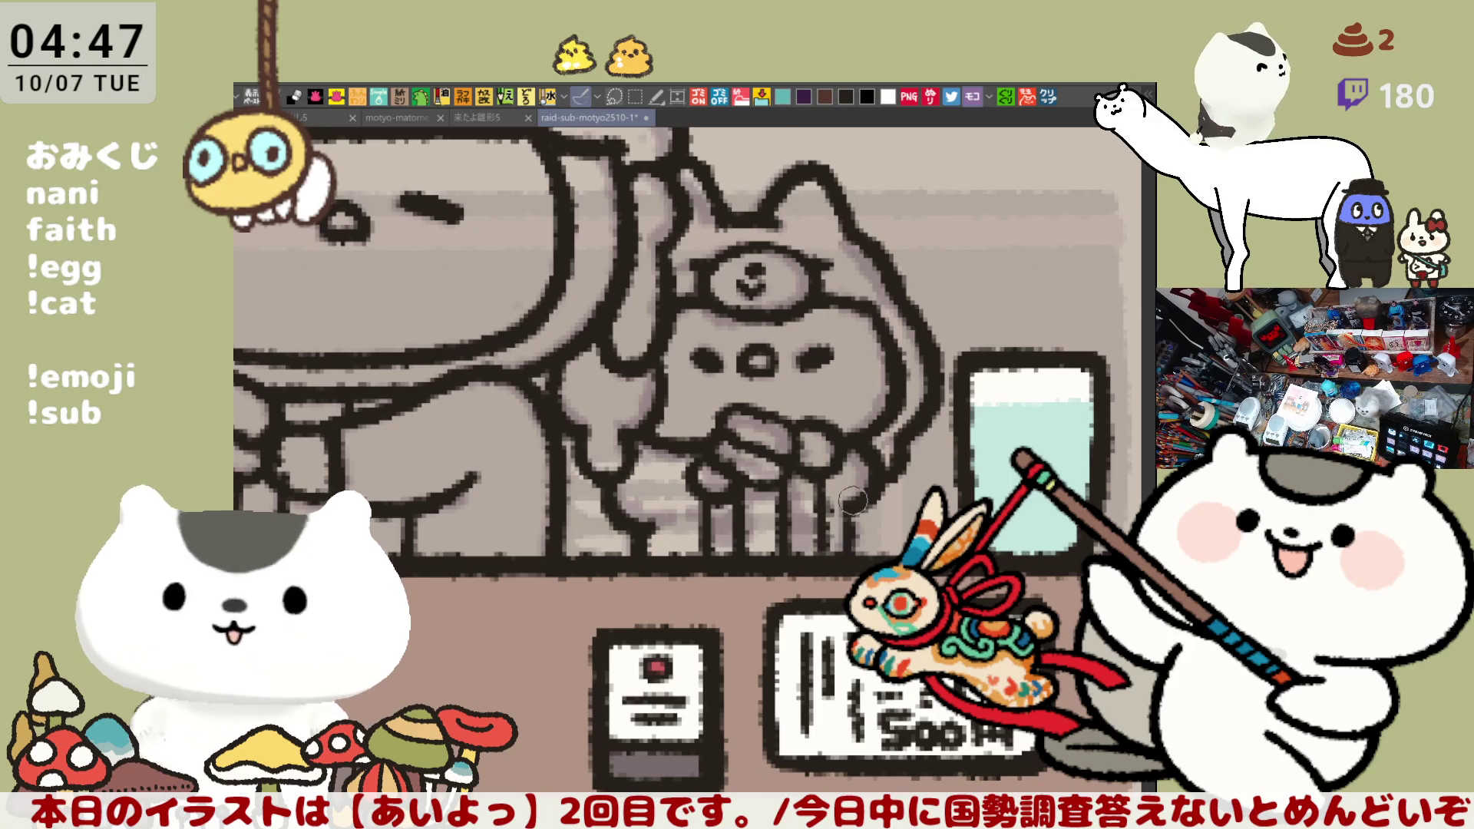
pyautogui.moveTo(853, 495); pyautogui.dragTo(851, 568)
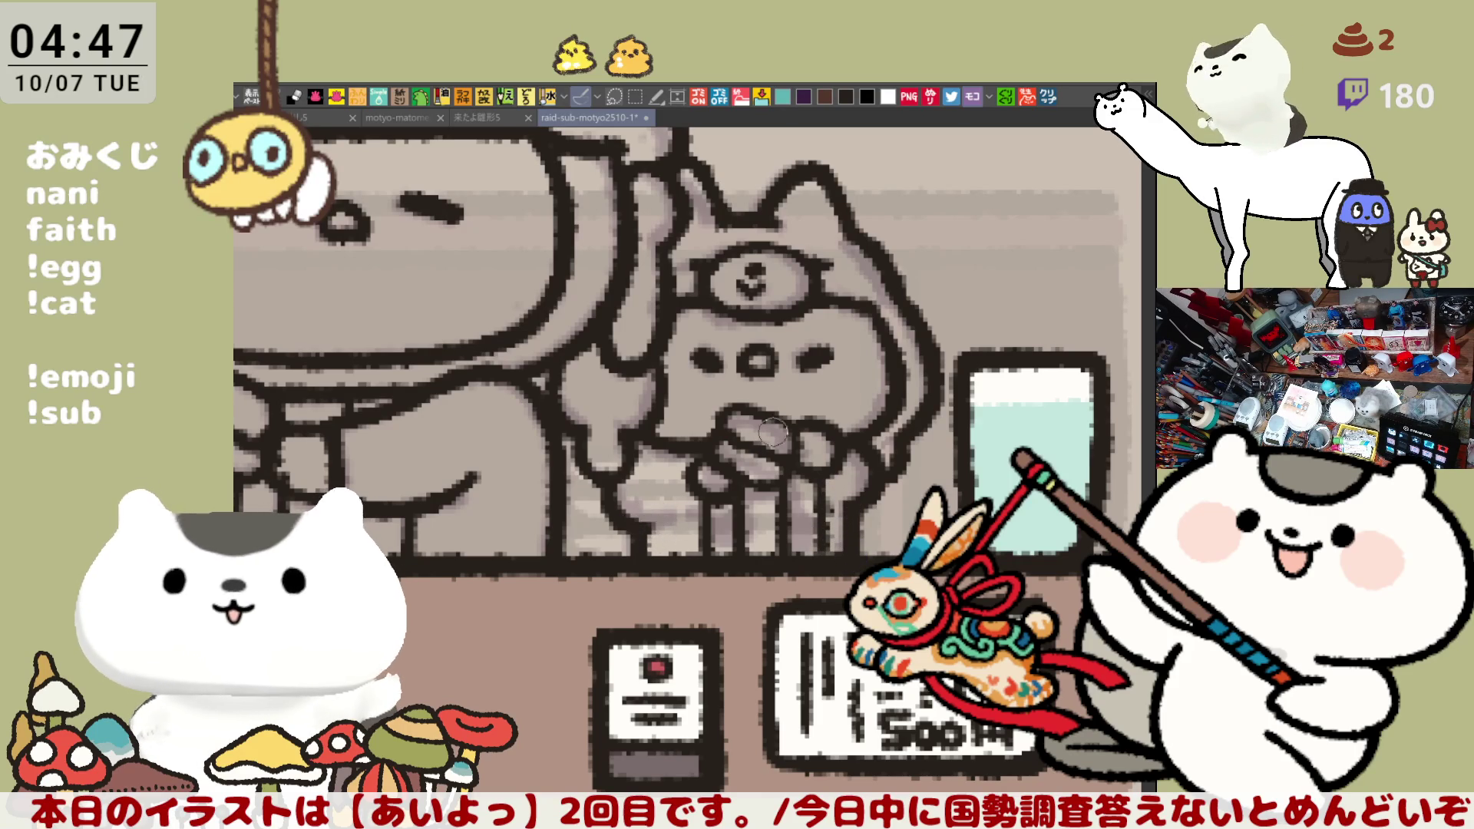
pyautogui.scroll(2, 772, 434)
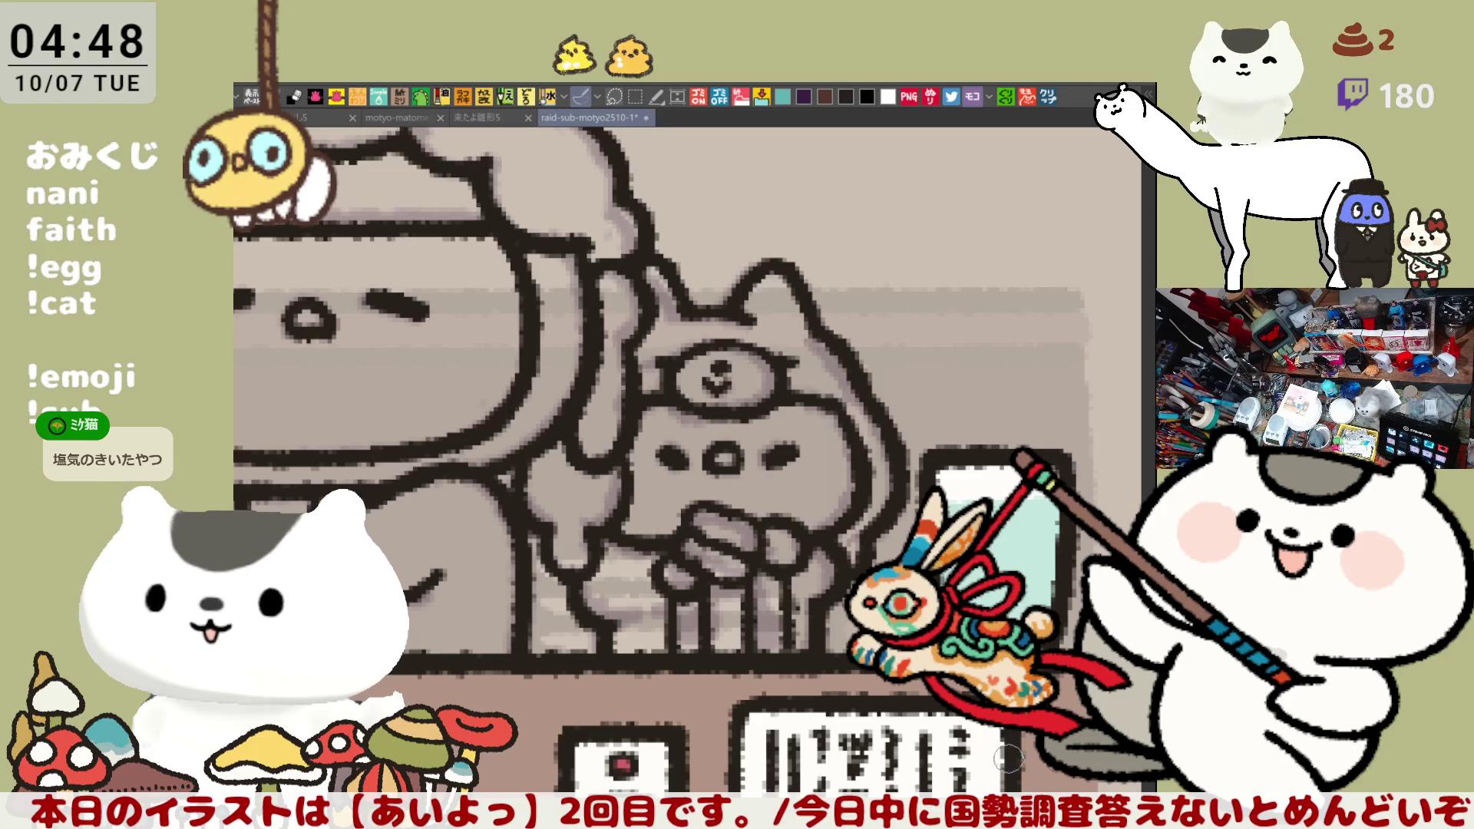
pyautogui.moveTo(691, 461); pyautogui.dragTo(796, 539)
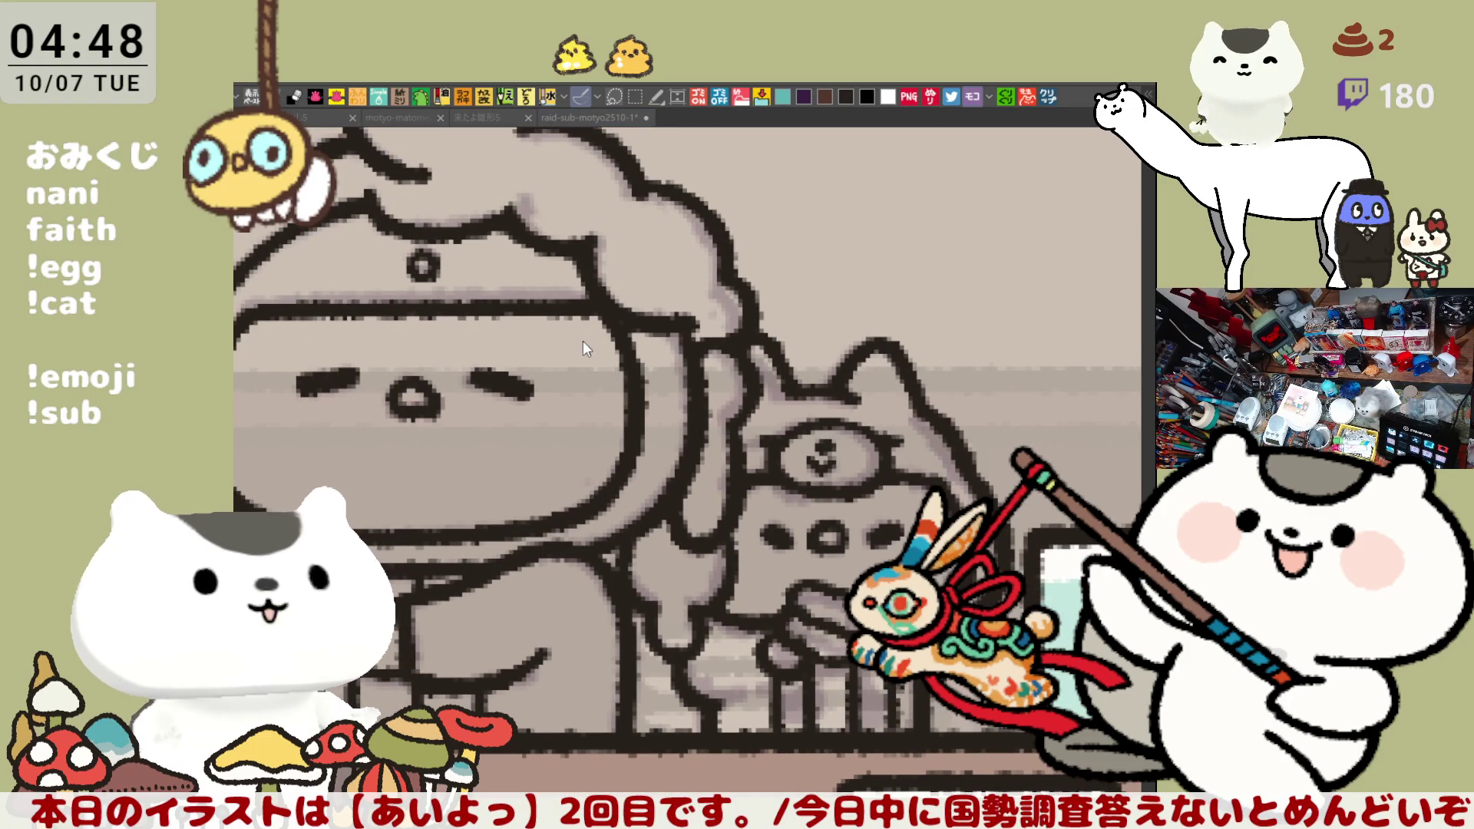
# Centre the illustration, hide the counter, sushi and glass, and try a line along the feet
pyautogui.scroll(-4, 583, 341)
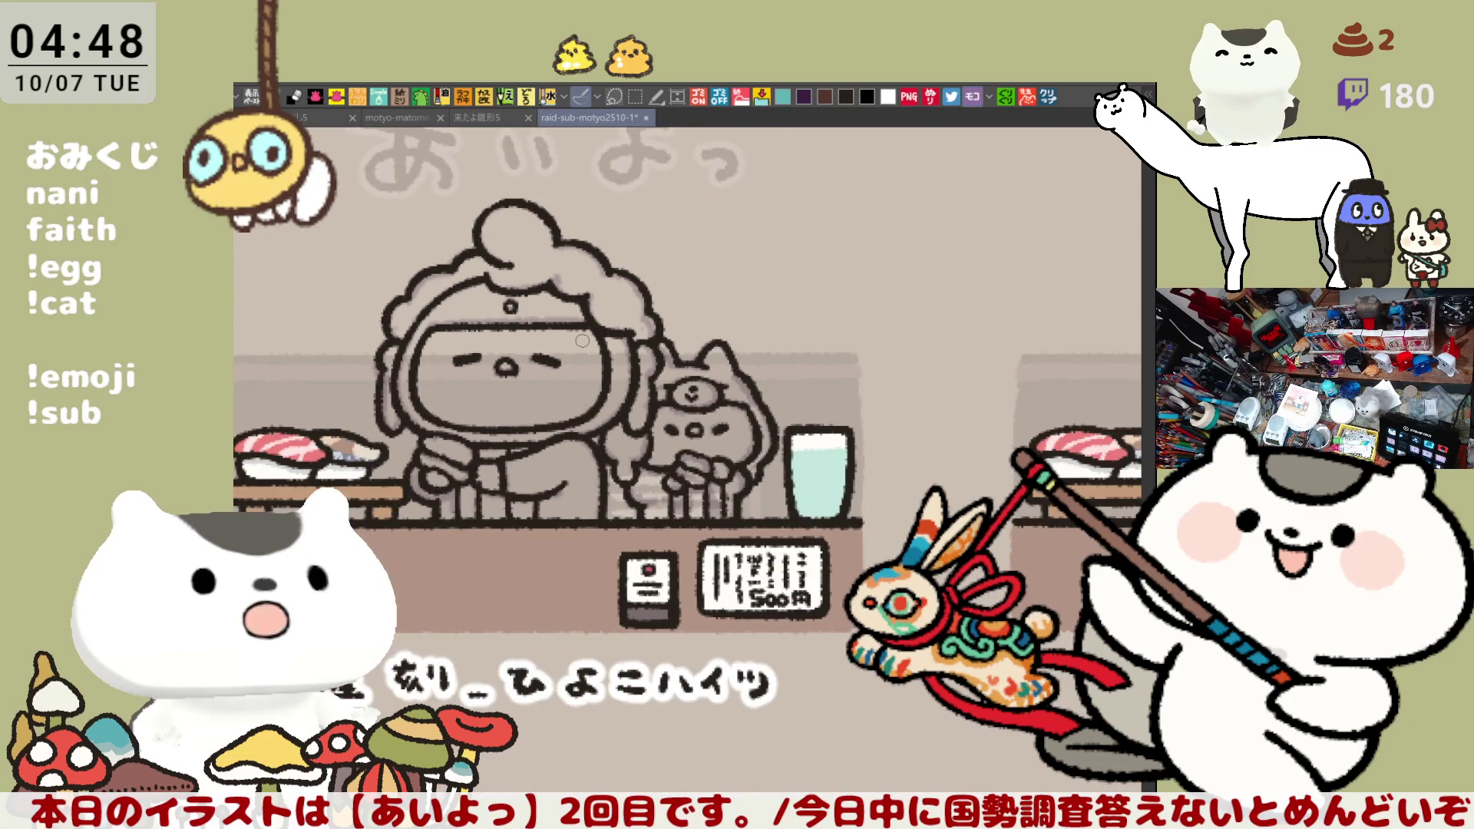
pyautogui.moveTo(606, 484); pyautogui.dragTo(723, 507)
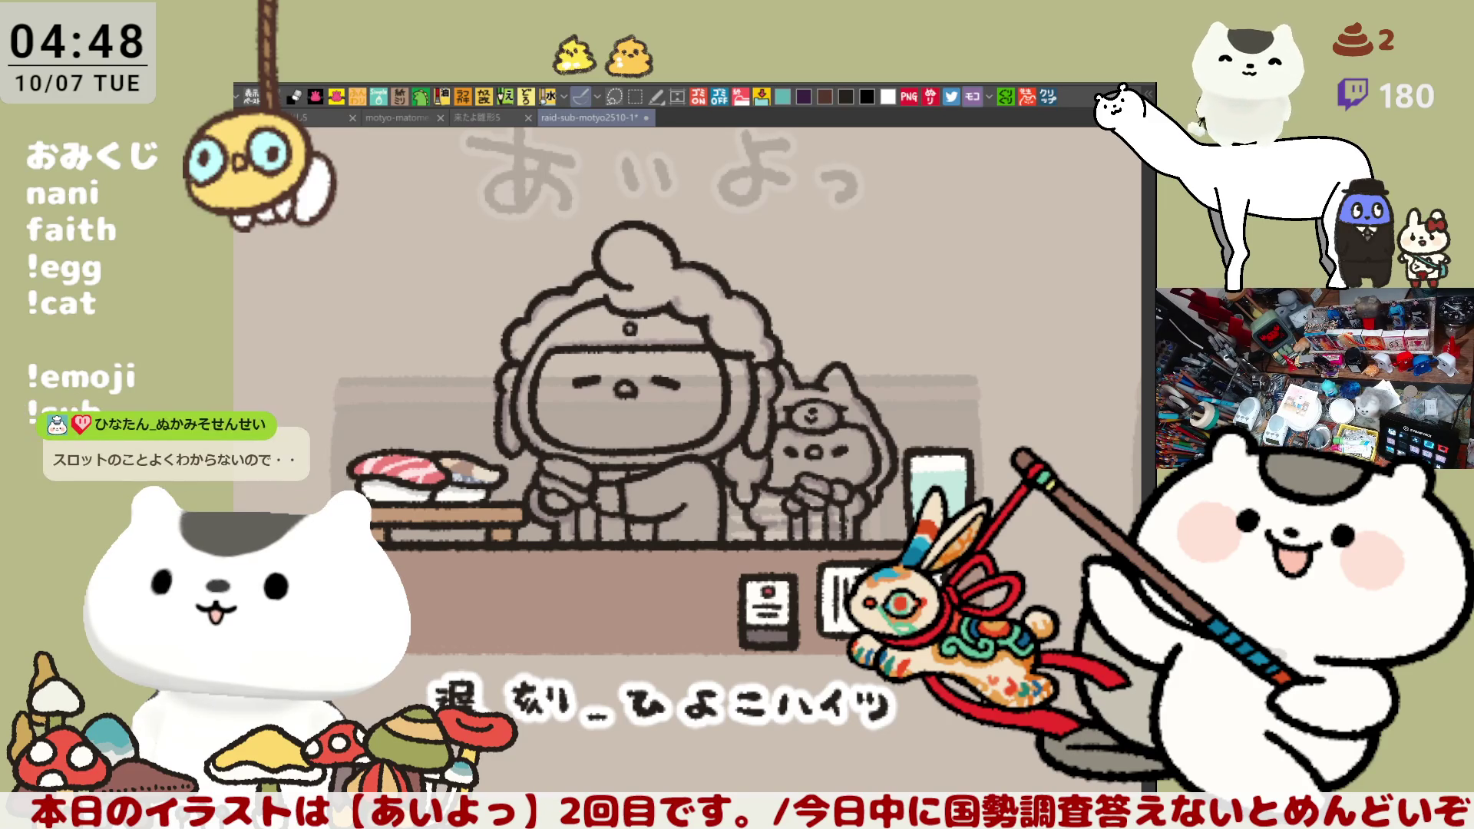
pyautogui.hotkey('ctrl', 'z')
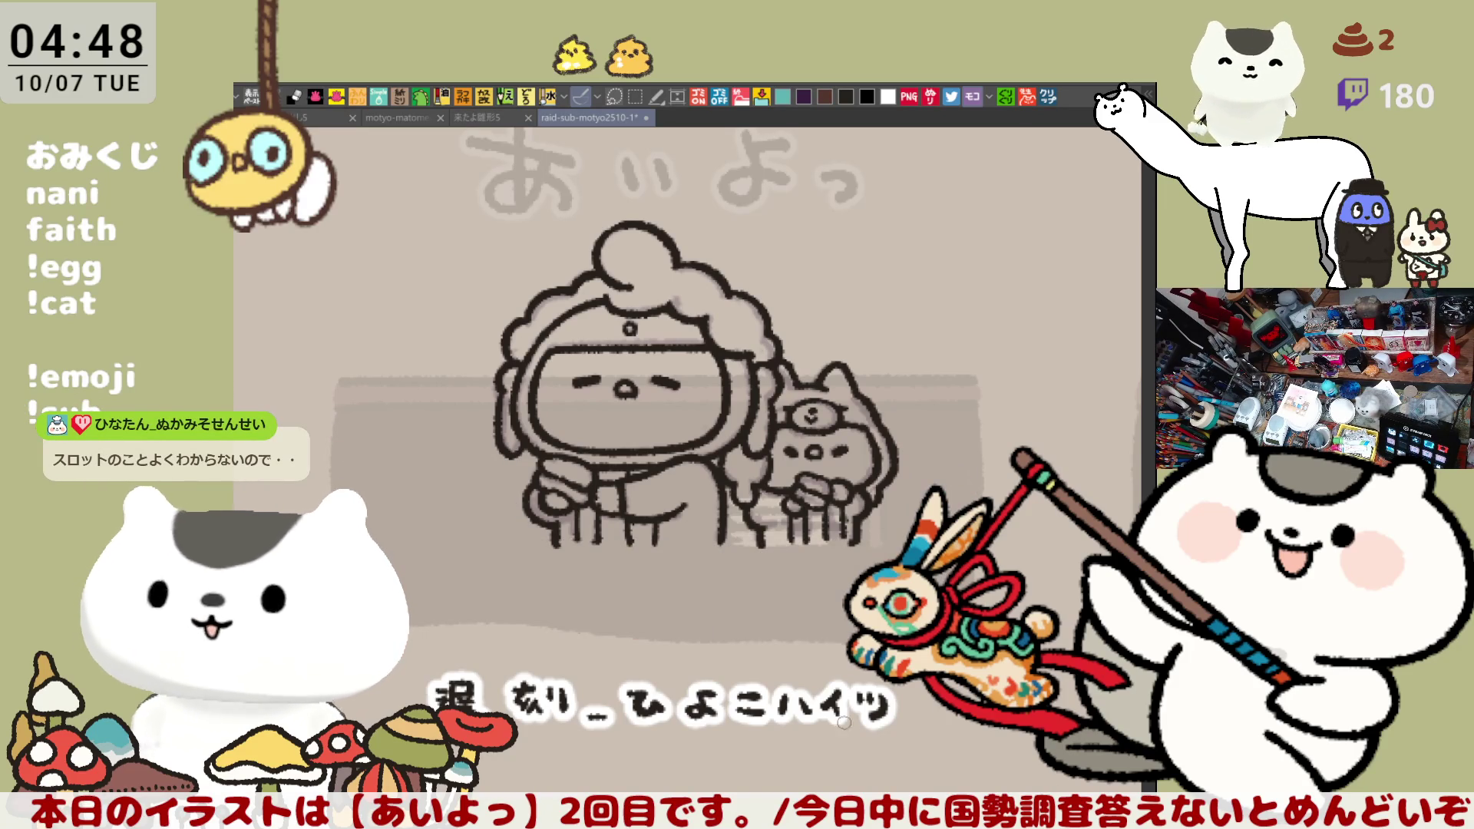
pyautogui.moveTo(560, 539); pyautogui.dragTo(687, 532)
pyautogui.hotkey('ctrl', 'z')
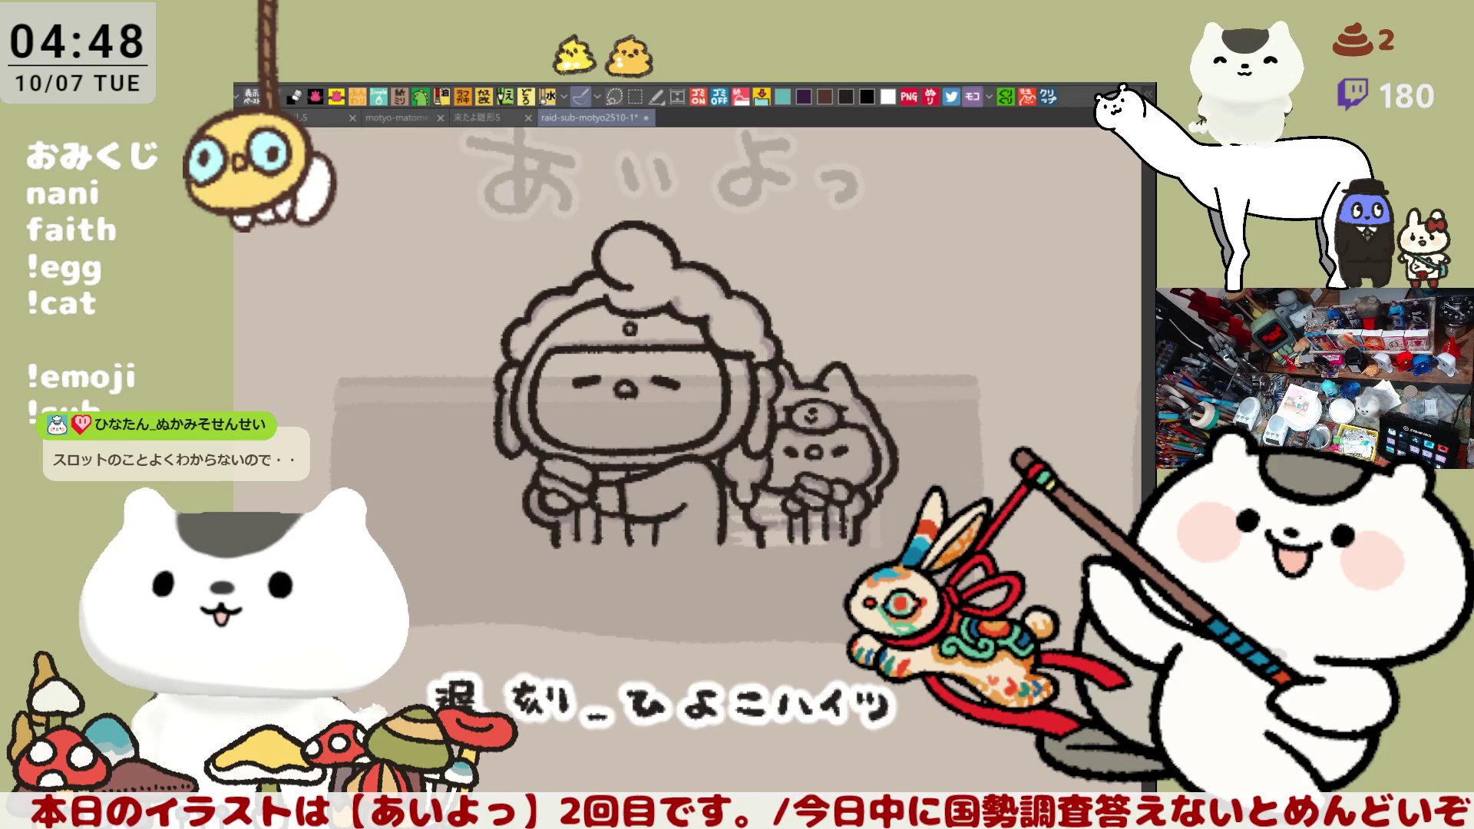
# Close the figures' feet with a teal line and lasso-fill both figures in teal
pyautogui.scroll(2, 684, 598)
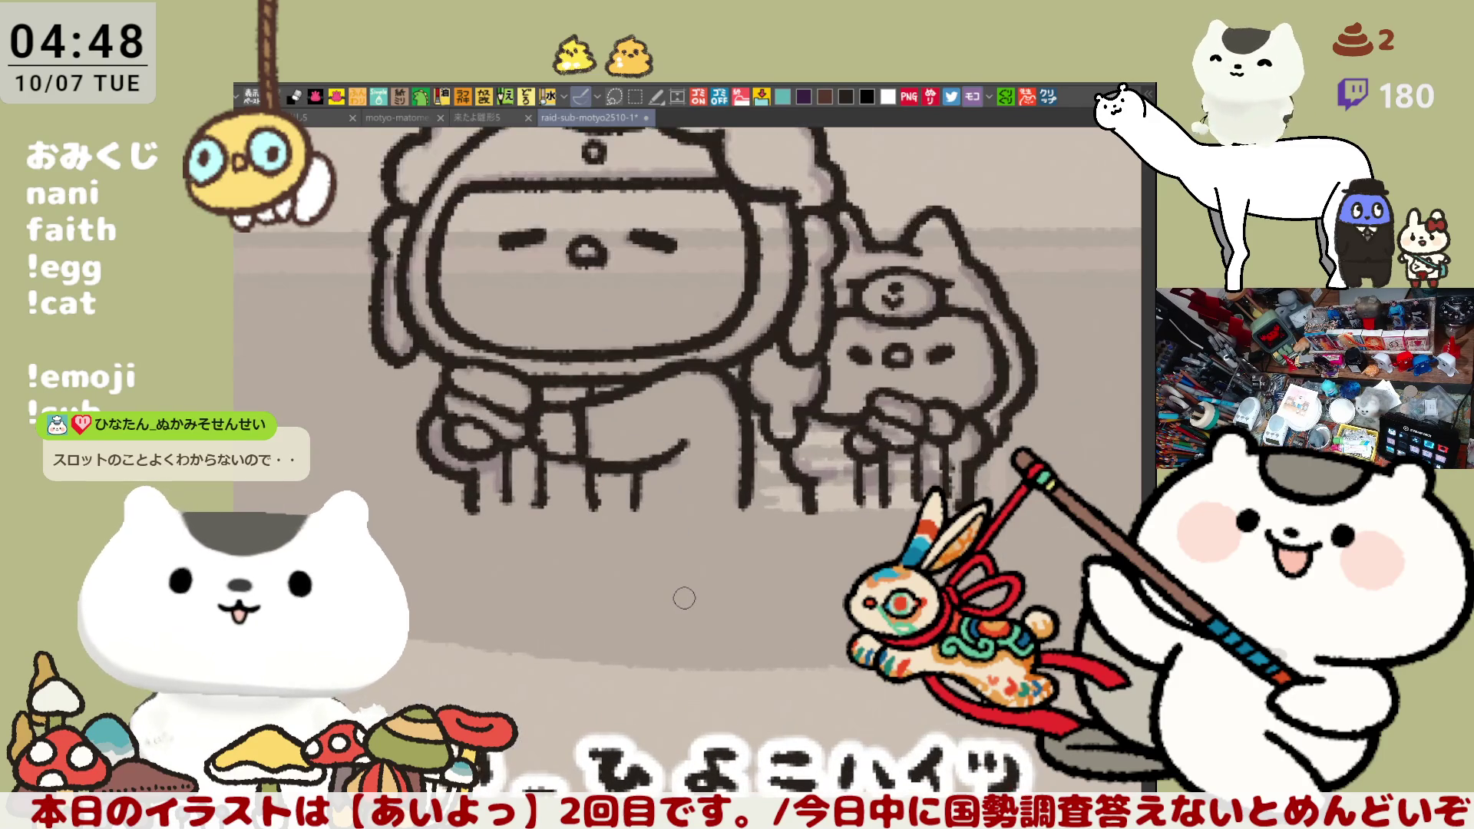
pyautogui.moveTo(479, 502); pyautogui.dragTo(733, 507)
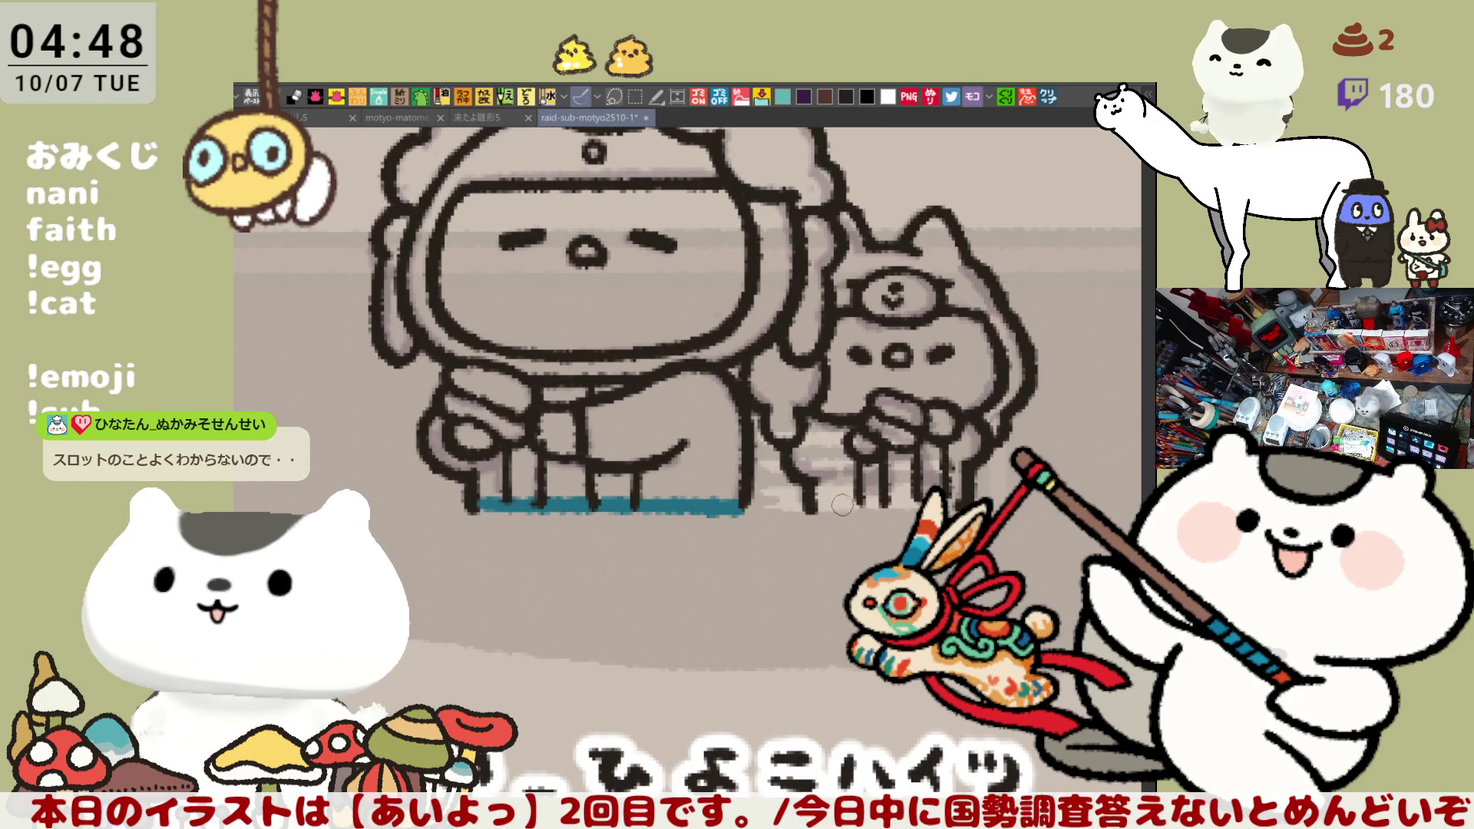
pyautogui.moveTo(812, 505); pyautogui.dragTo(950, 501)
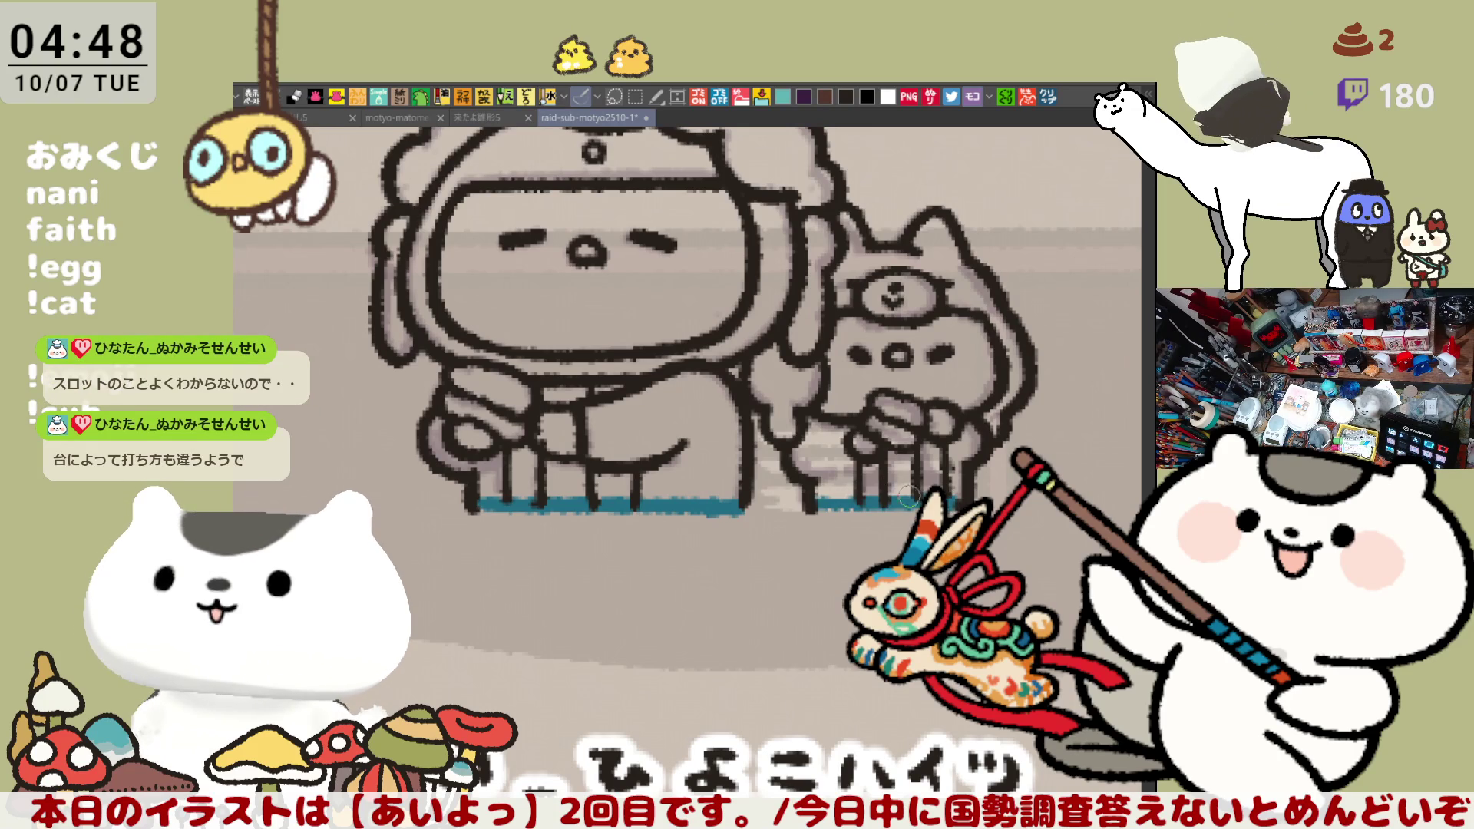
pyautogui.scroll(5, 903, 489)
pyautogui.moveTo(658, 779)
pyautogui.mouseDown()
pyautogui.moveTo(479, 783)
pyautogui.moveTo(383, 223)
pyautogui.moveTo(707, 166)
pyautogui.moveTo(1042, 591)
pyautogui.moveTo(510, 779)
pyautogui.mouseUp()
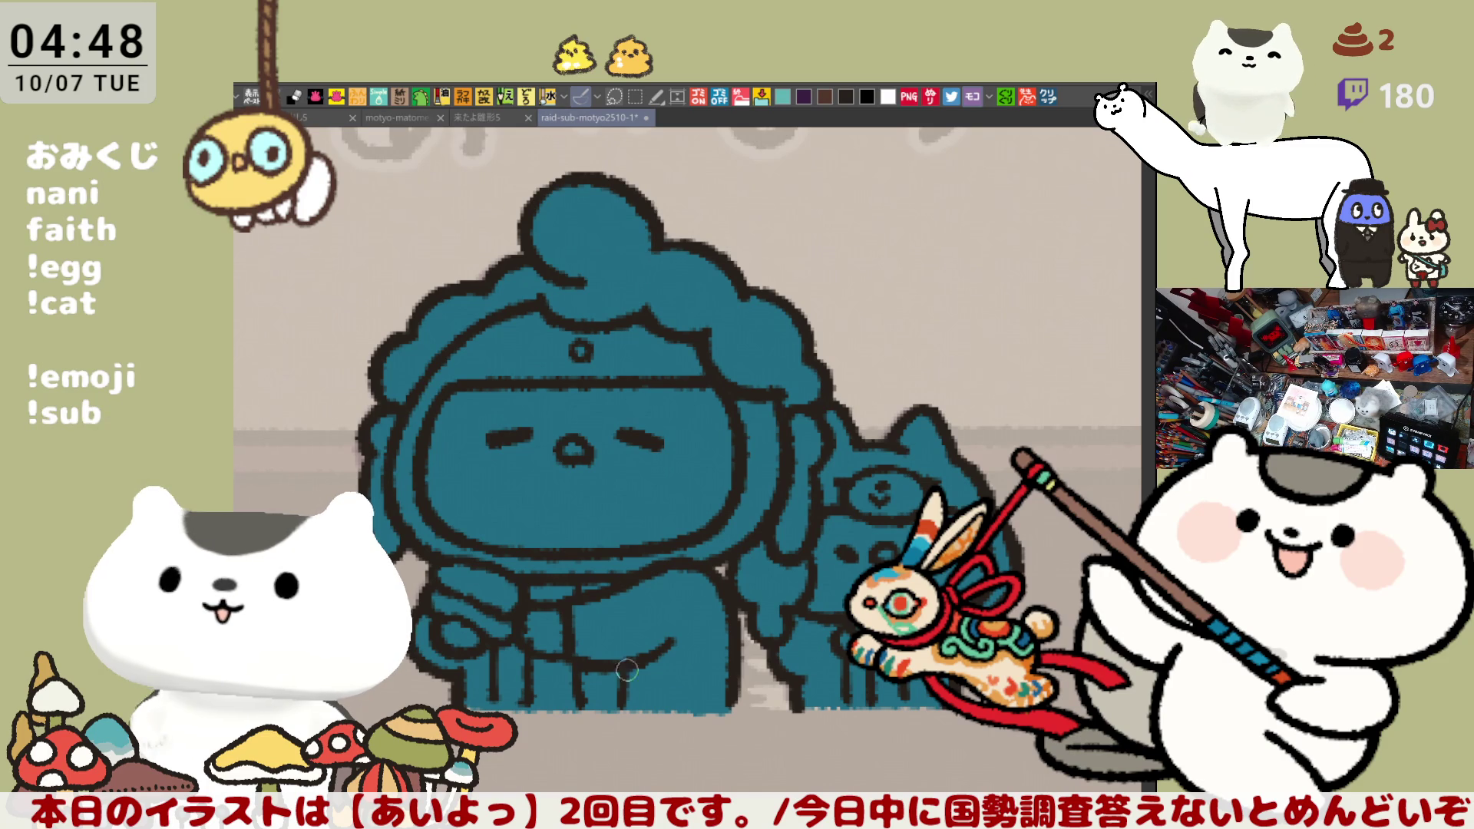
# Paint dark areas between and on the chef's lower legs
pyautogui.moveTo(501, 679)
pyautogui.mouseDown()
pyautogui.moveTo(532, 706)
pyautogui.moveTo(616, 669)
pyautogui.moveTo(603, 680)
pyautogui.mouseUp()
pyautogui.moveTo(511, 652); pyautogui.dragTo(521, 655)
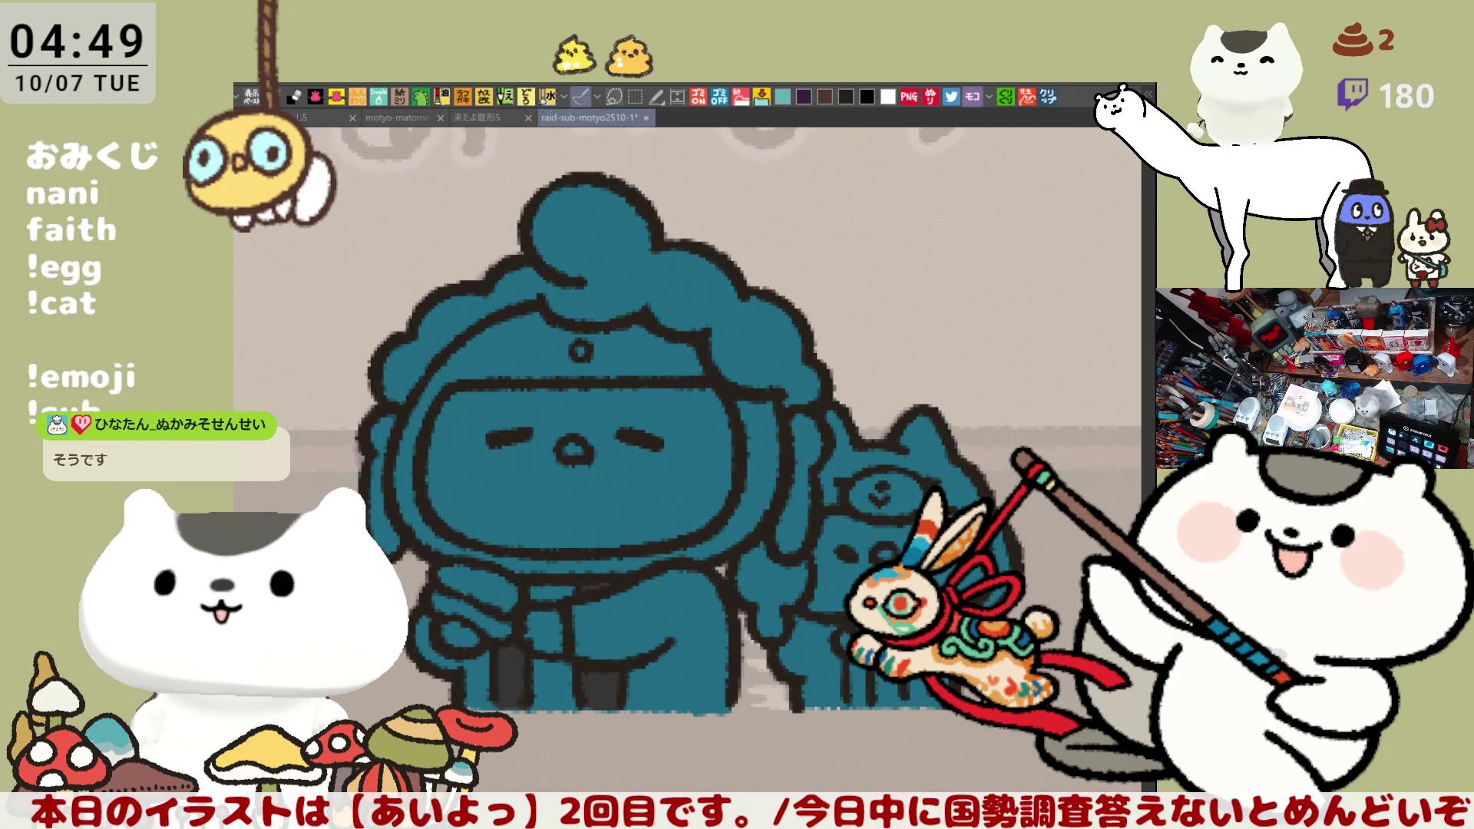
pyautogui.moveTo(851, 695)
pyautogui.mouseDown()
pyautogui.moveTo(867, 704)
pyautogui.moveTo(852, 705)
pyautogui.moveTo(863, 675)
pyautogui.moveTo(931, 701)
pyautogui.moveTo(921, 691)
pyautogui.mouseUp()
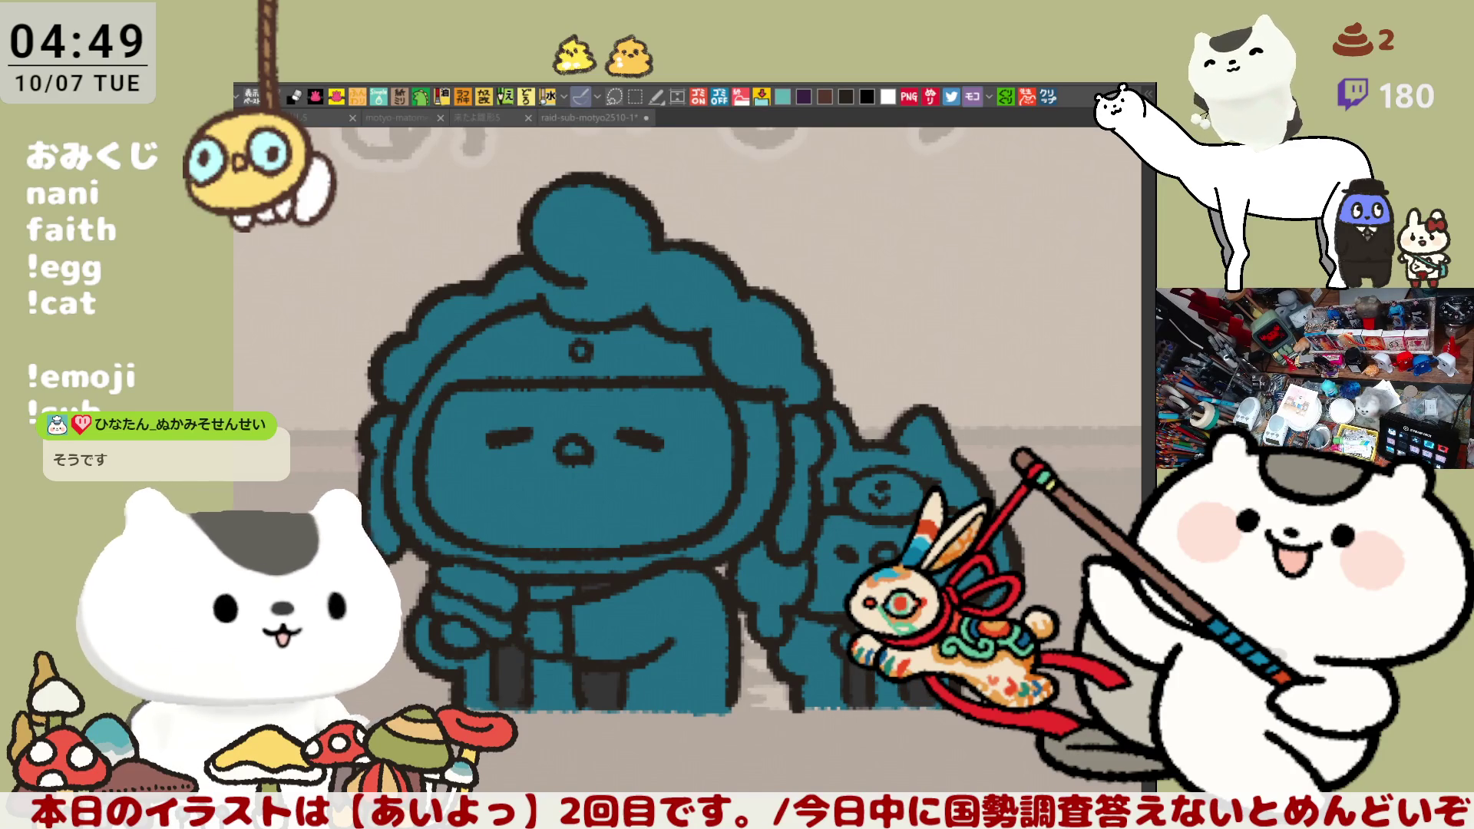
# Fill the cat's head, ears and the strip beside it orange, undoing one misfill
pyautogui.click(883, 472)
pyautogui.hotkey('ctrl', 'z')
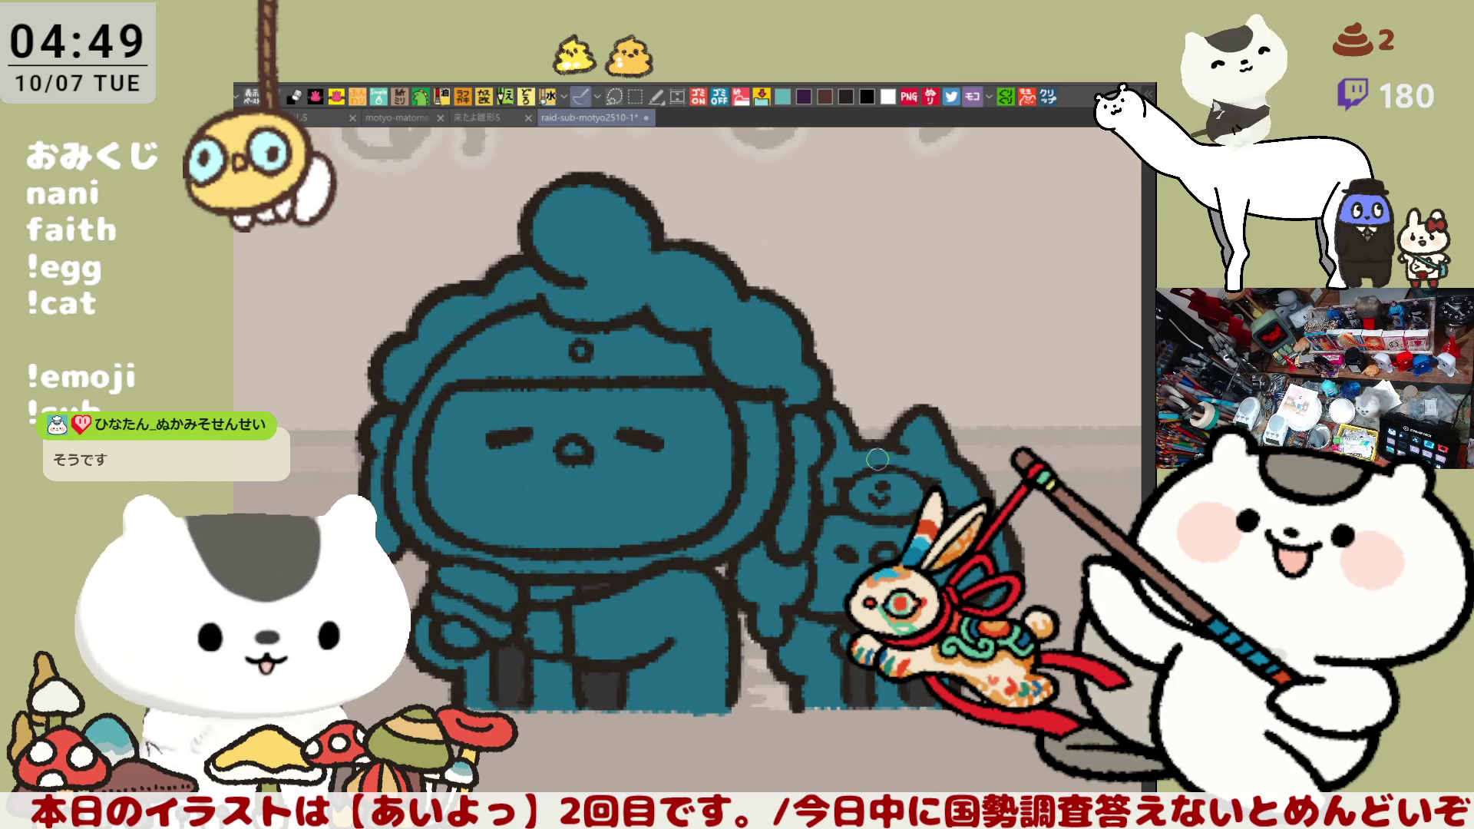
pyautogui.click(862, 455)
pyautogui.click(883, 491)
pyautogui.click(789, 592)
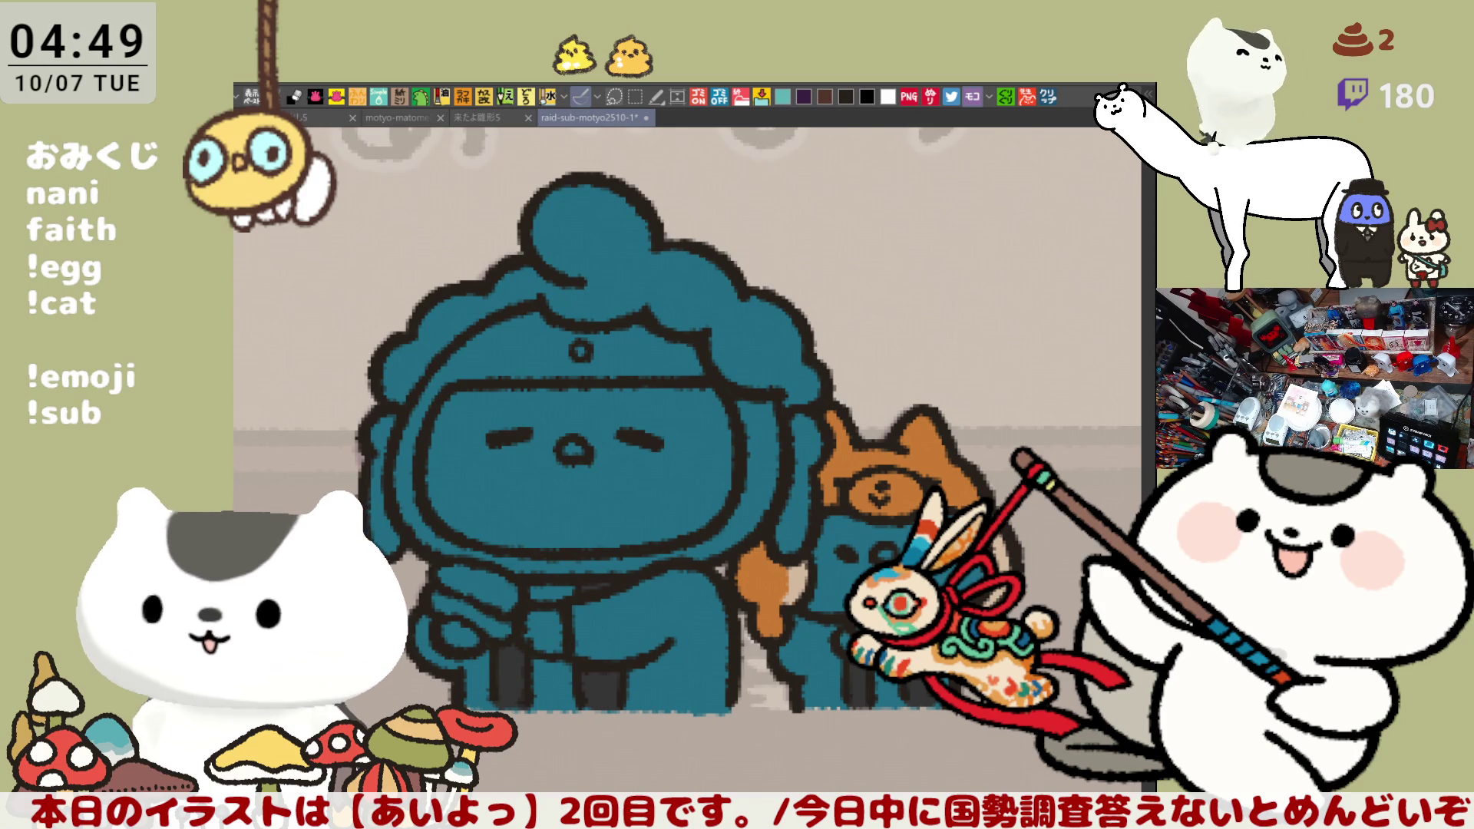
# Fill the chef's face and hands and the cat's face yellow, and the chef's nose orange
pyautogui.click(618, 501)
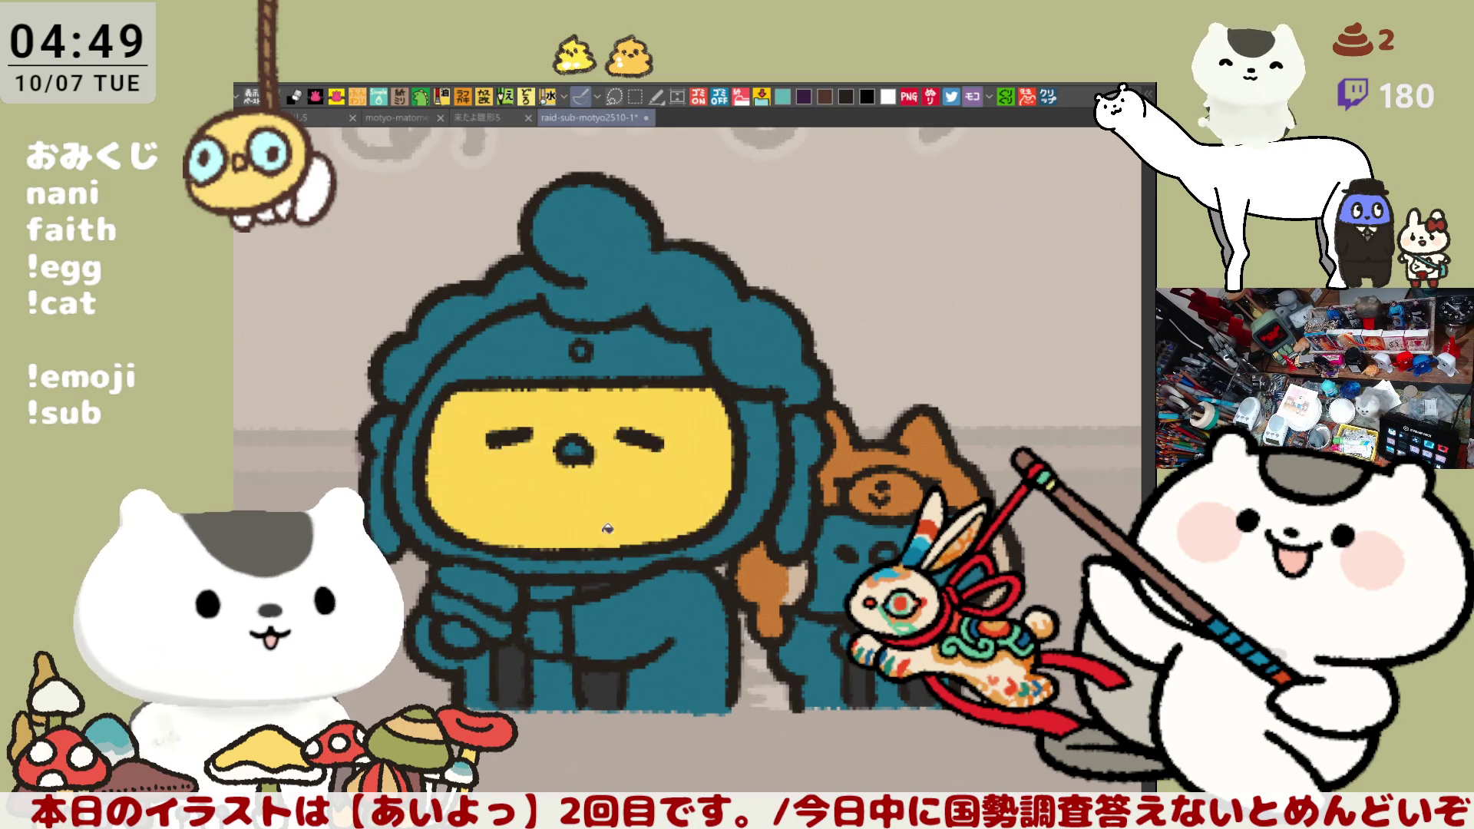
pyautogui.click(554, 618)
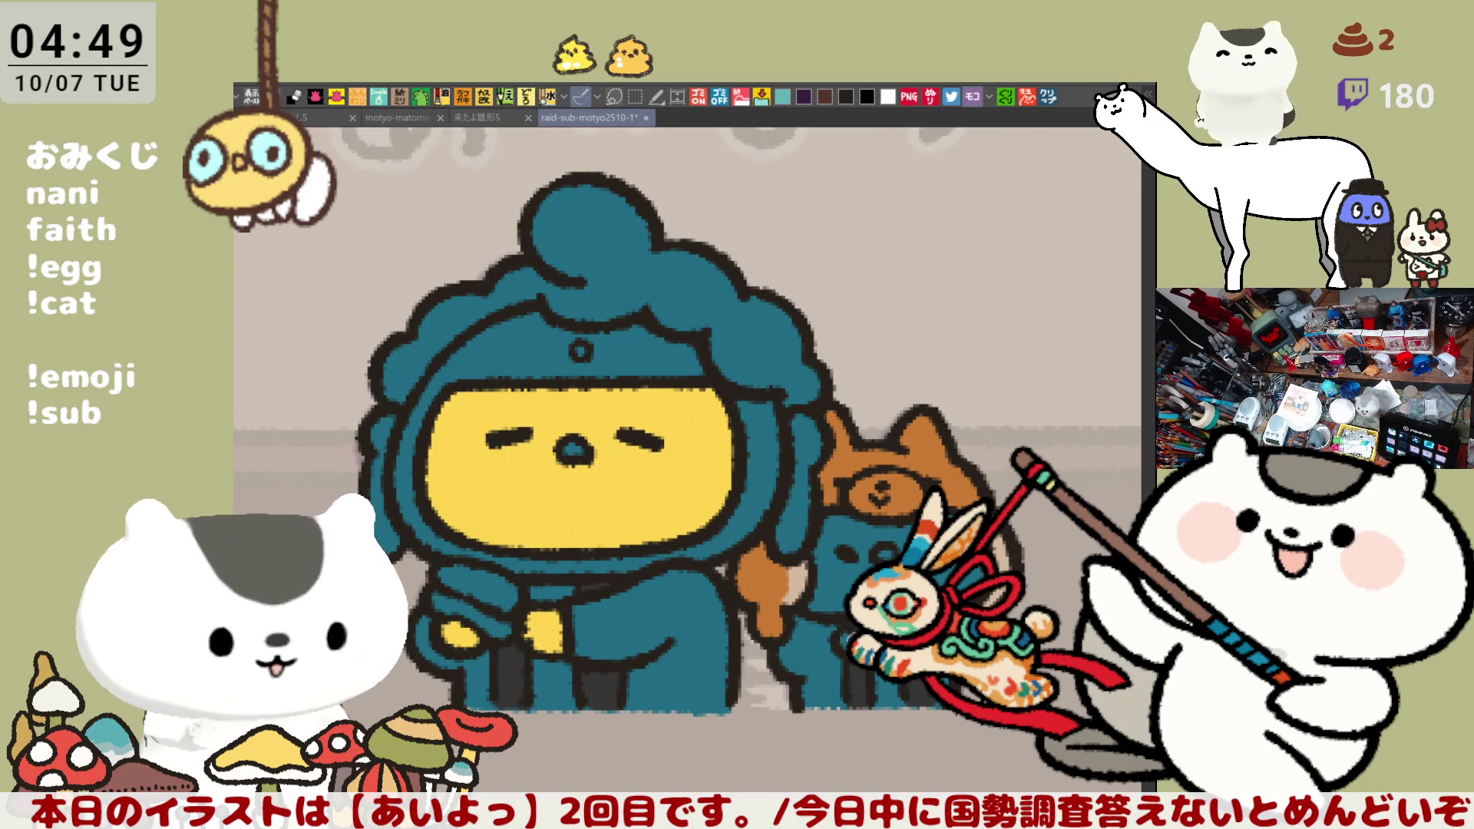
pyautogui.click(840, 586)
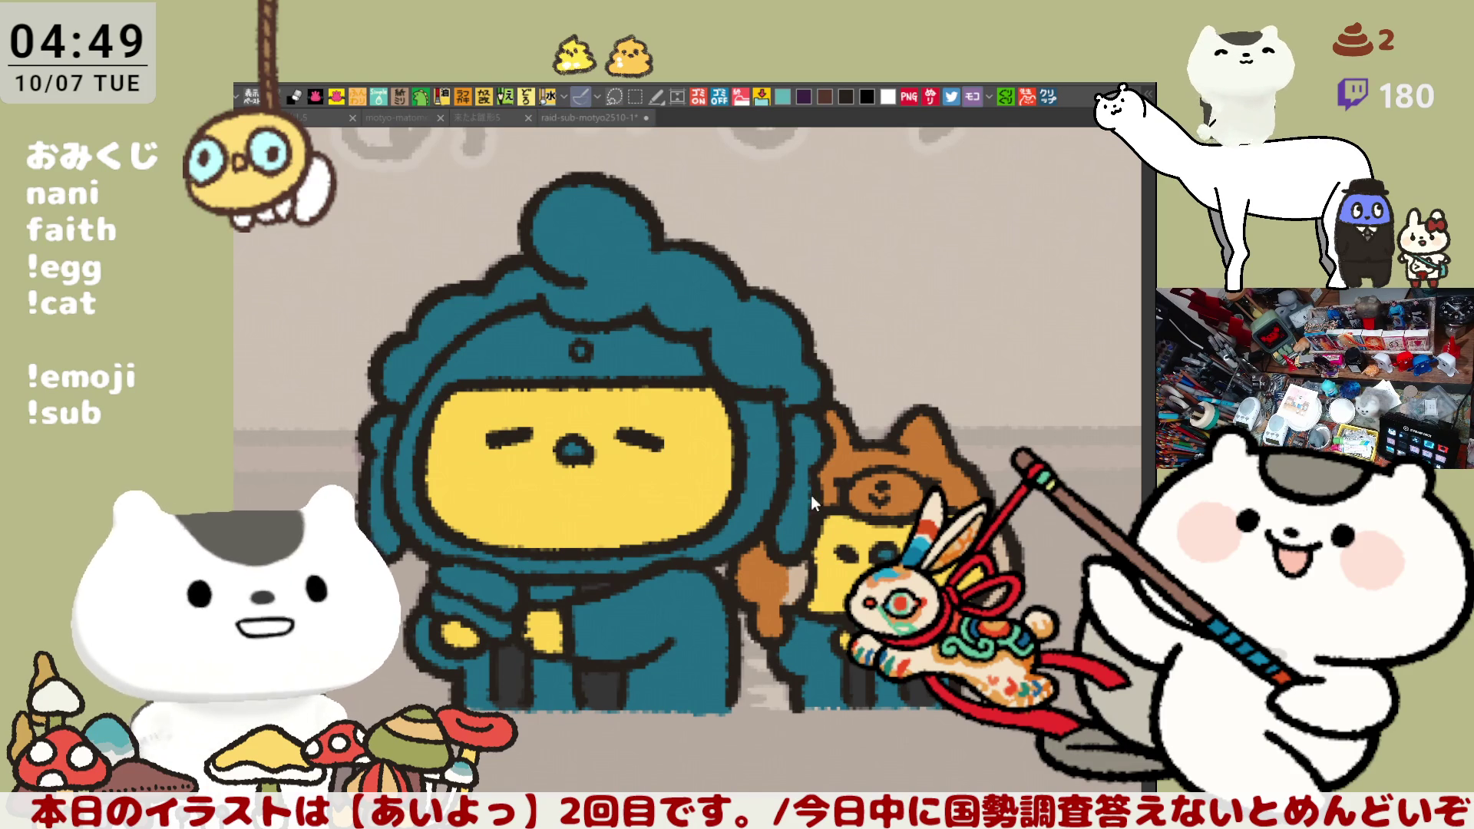
pyautogui.click(586, 449)
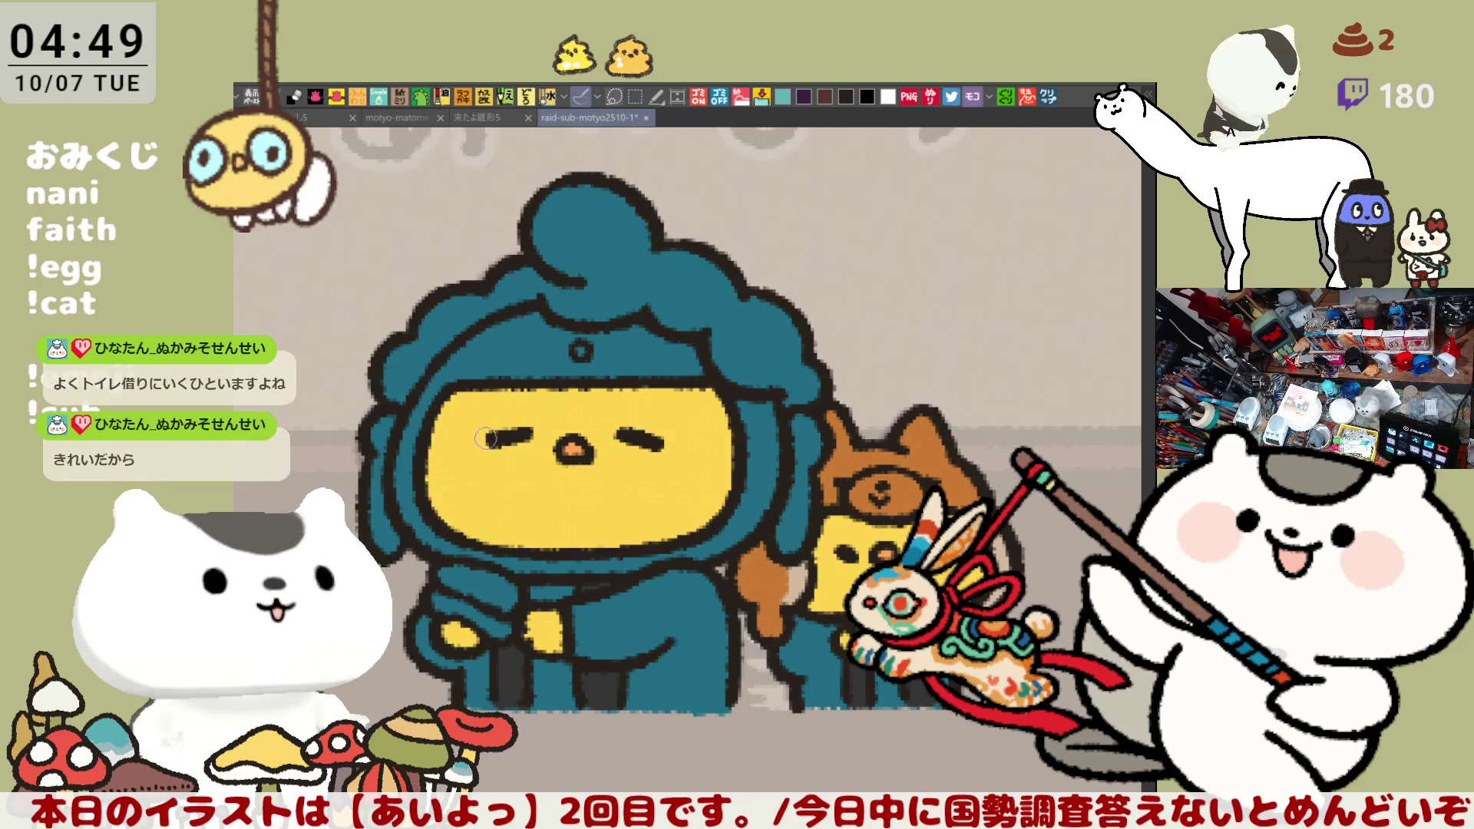
# Brush orange blush on both of the chef's cheeks and fill the hair tuft green
pyautogui.moveTo(470, 430); pyautogui.dragTo(475, 429)
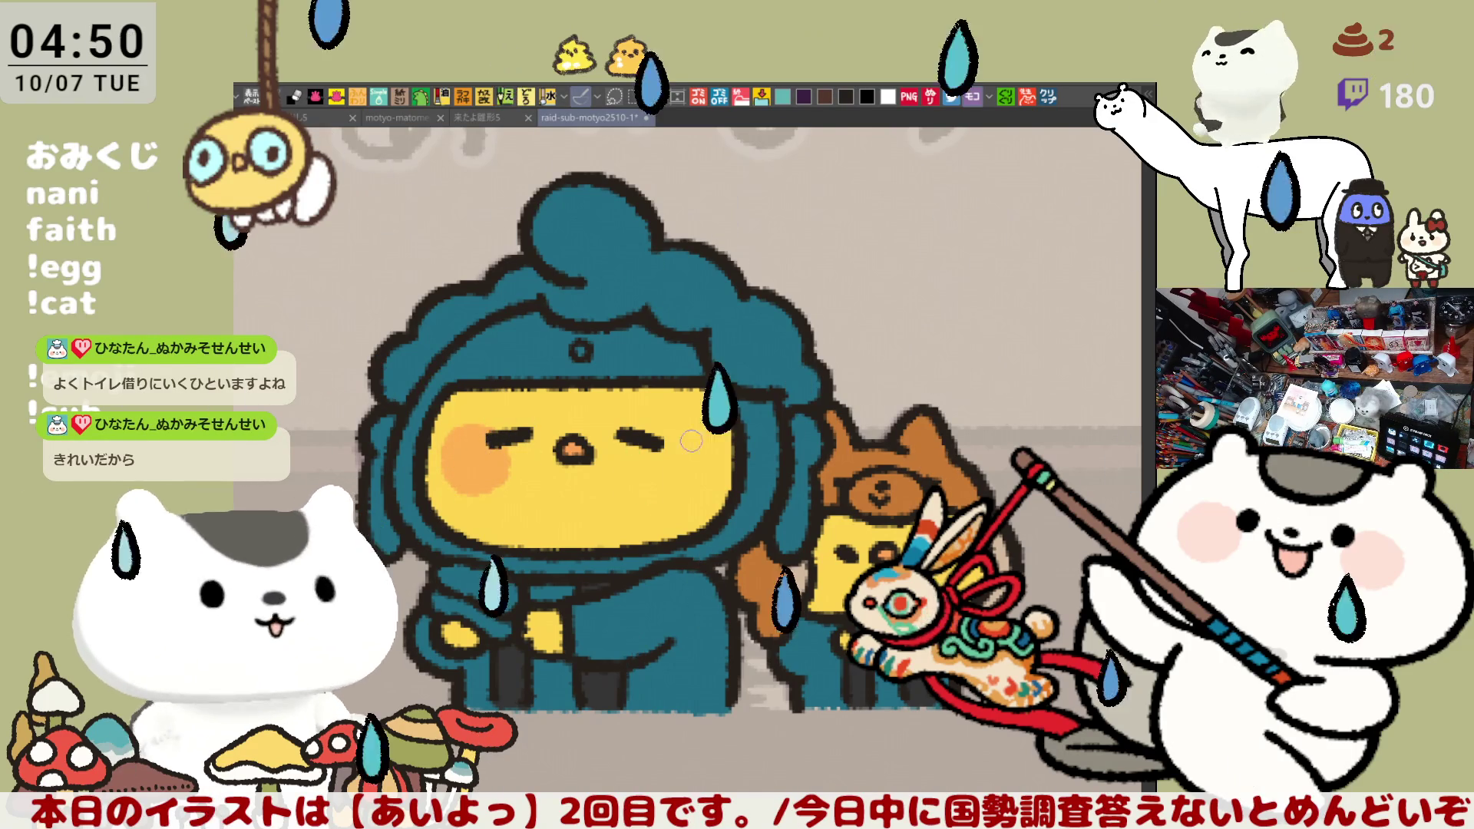
pyautogui.moveTo(675, 431); pyautogui.dragTo(705, 442)
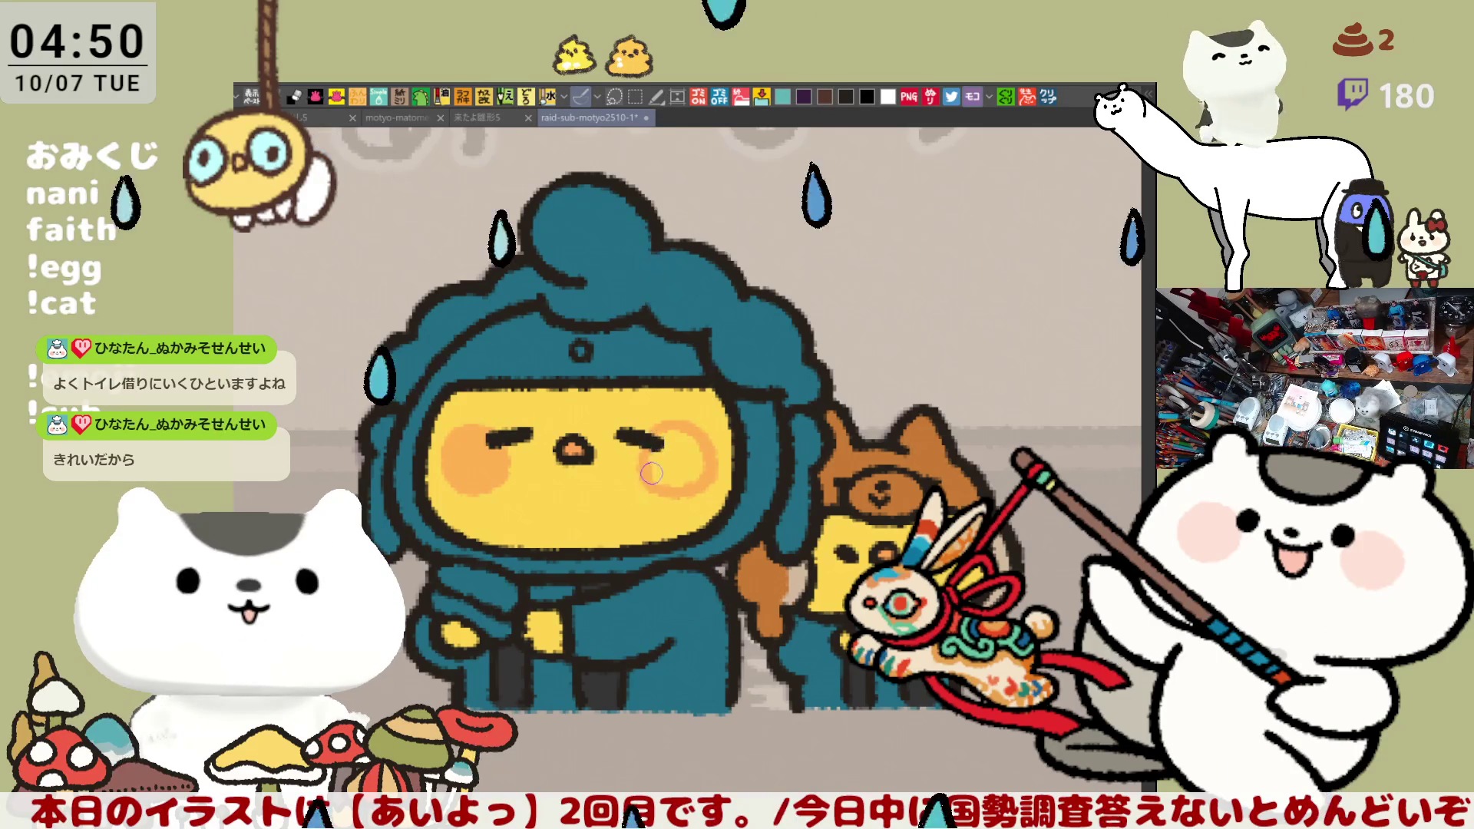
pyautogui.click(689, 466)
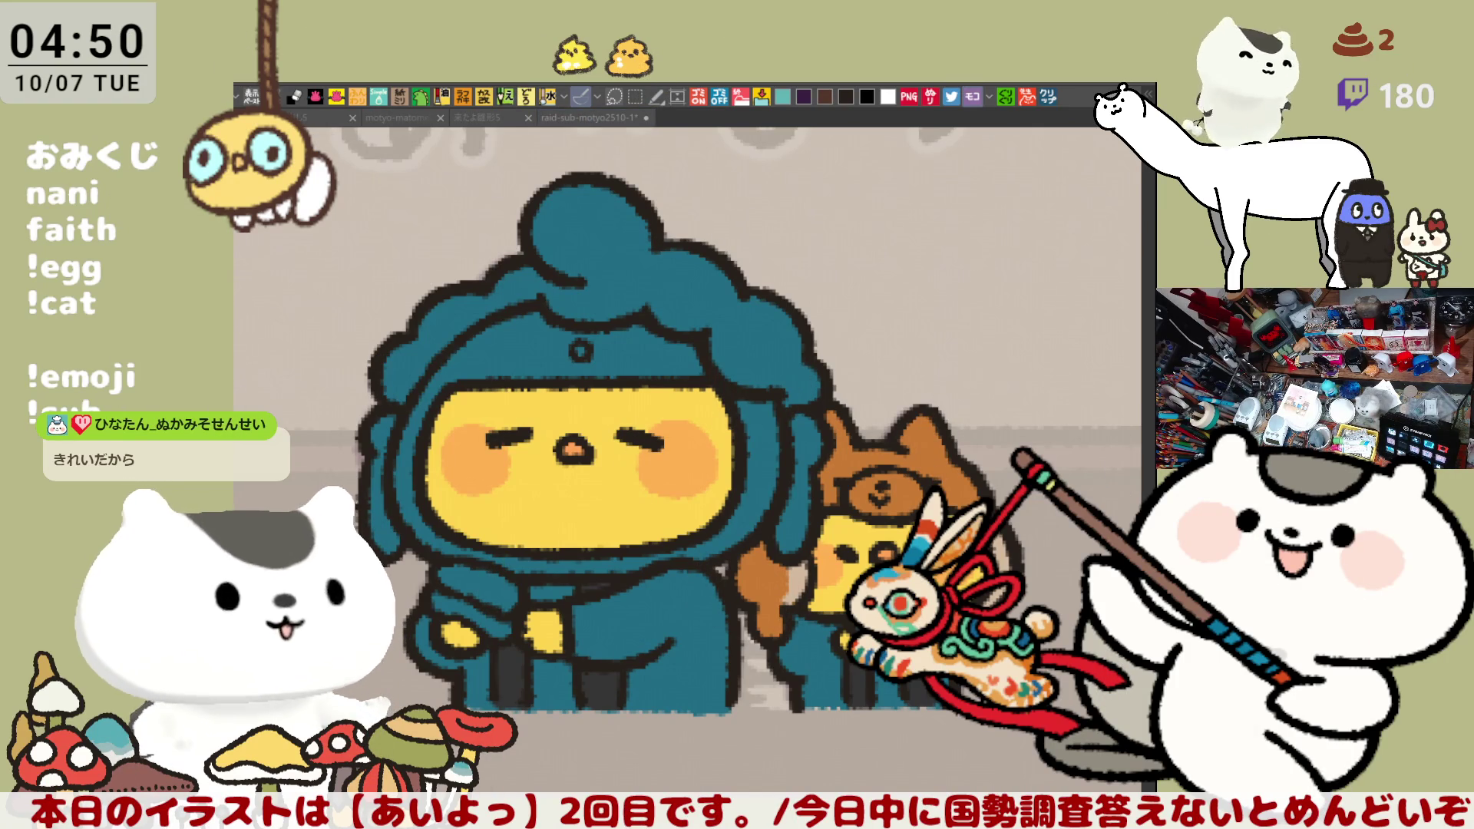
pyautogui.click(642, 315)
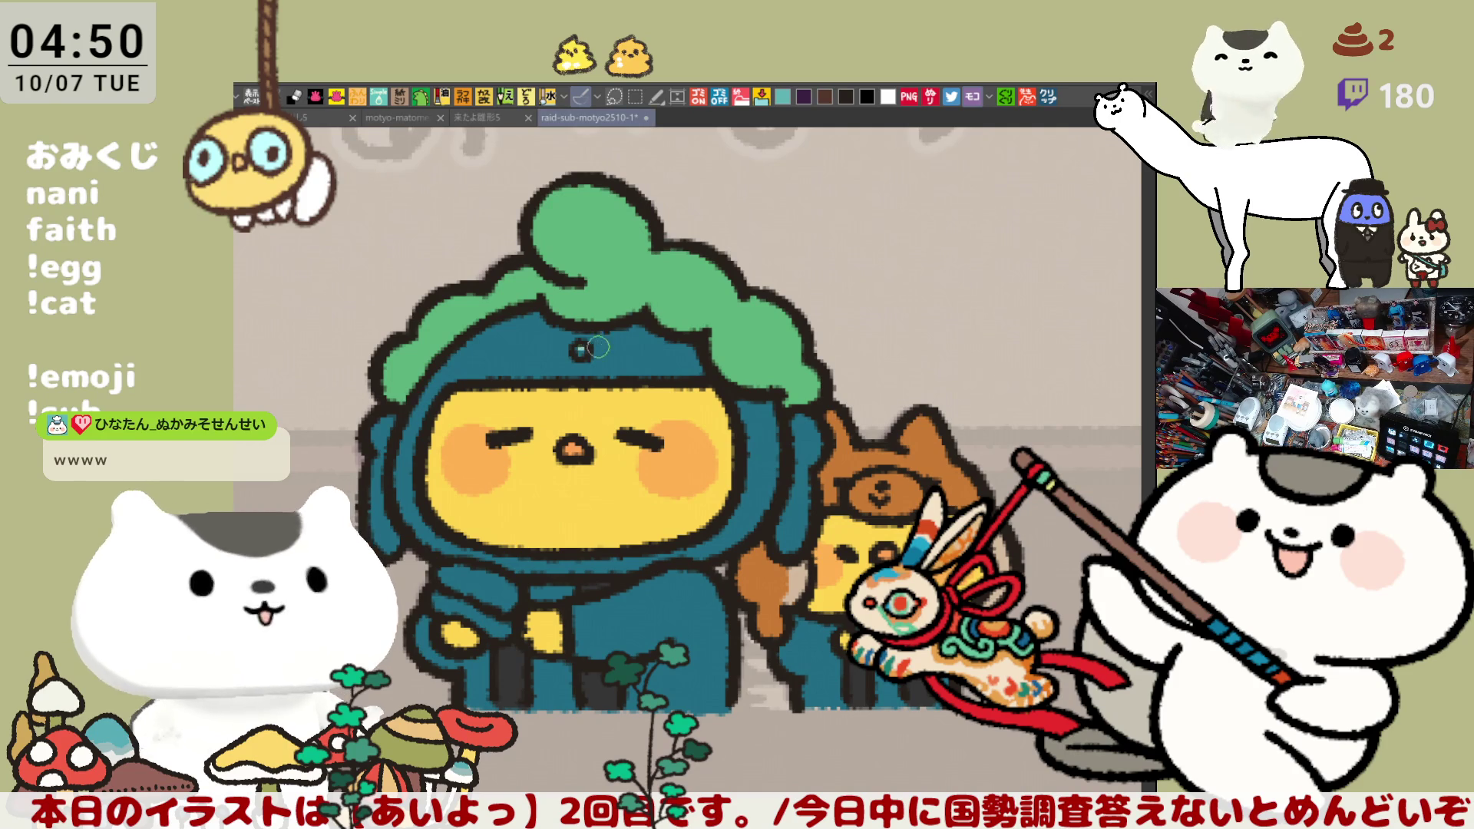
# Fill the helmet's upper band and ring sections mint green
pyautogui.click(639, 349)
pyautogui.click(779, 449)
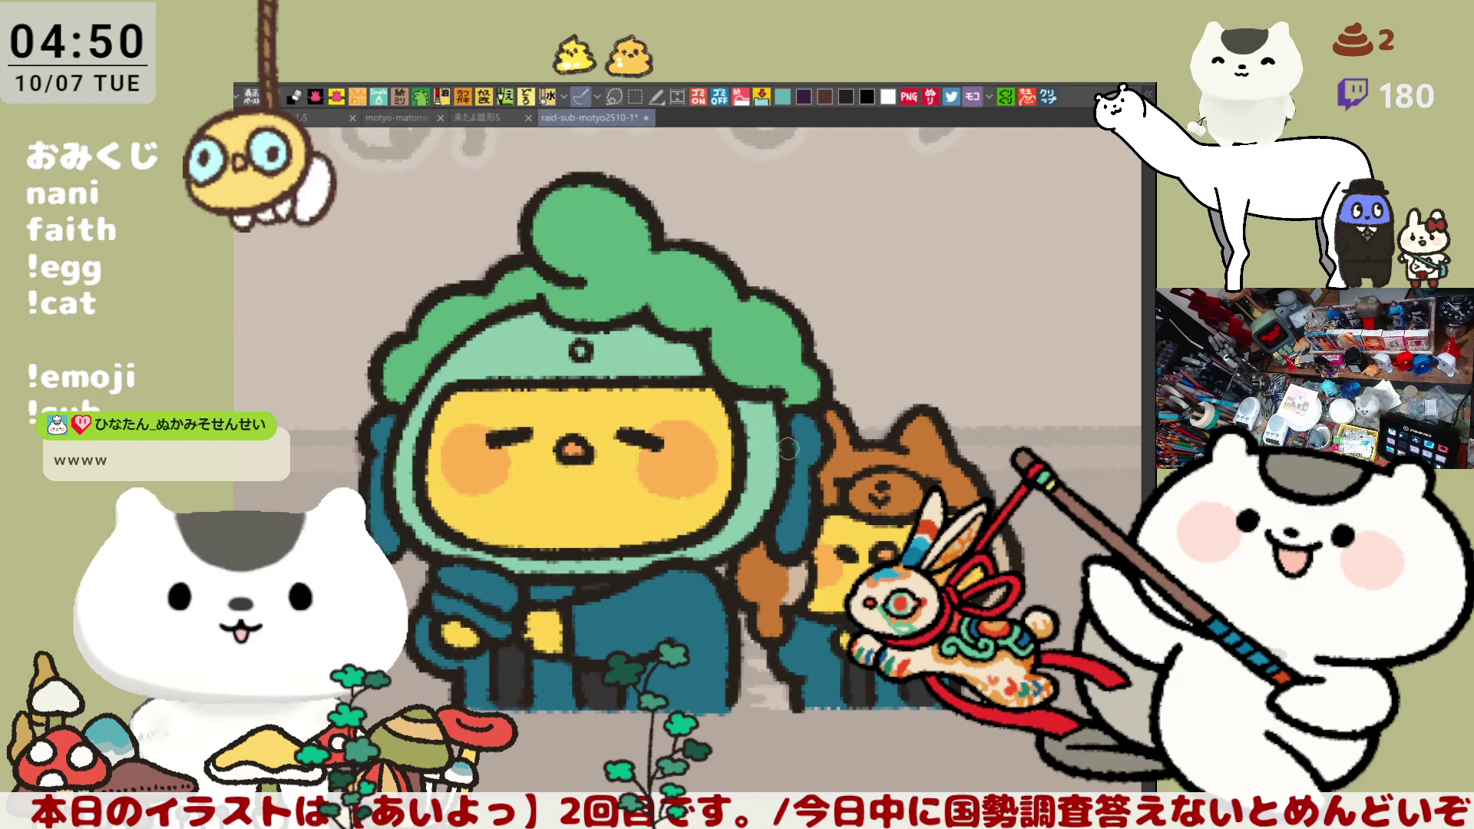
pyautogui.click(804, 505)
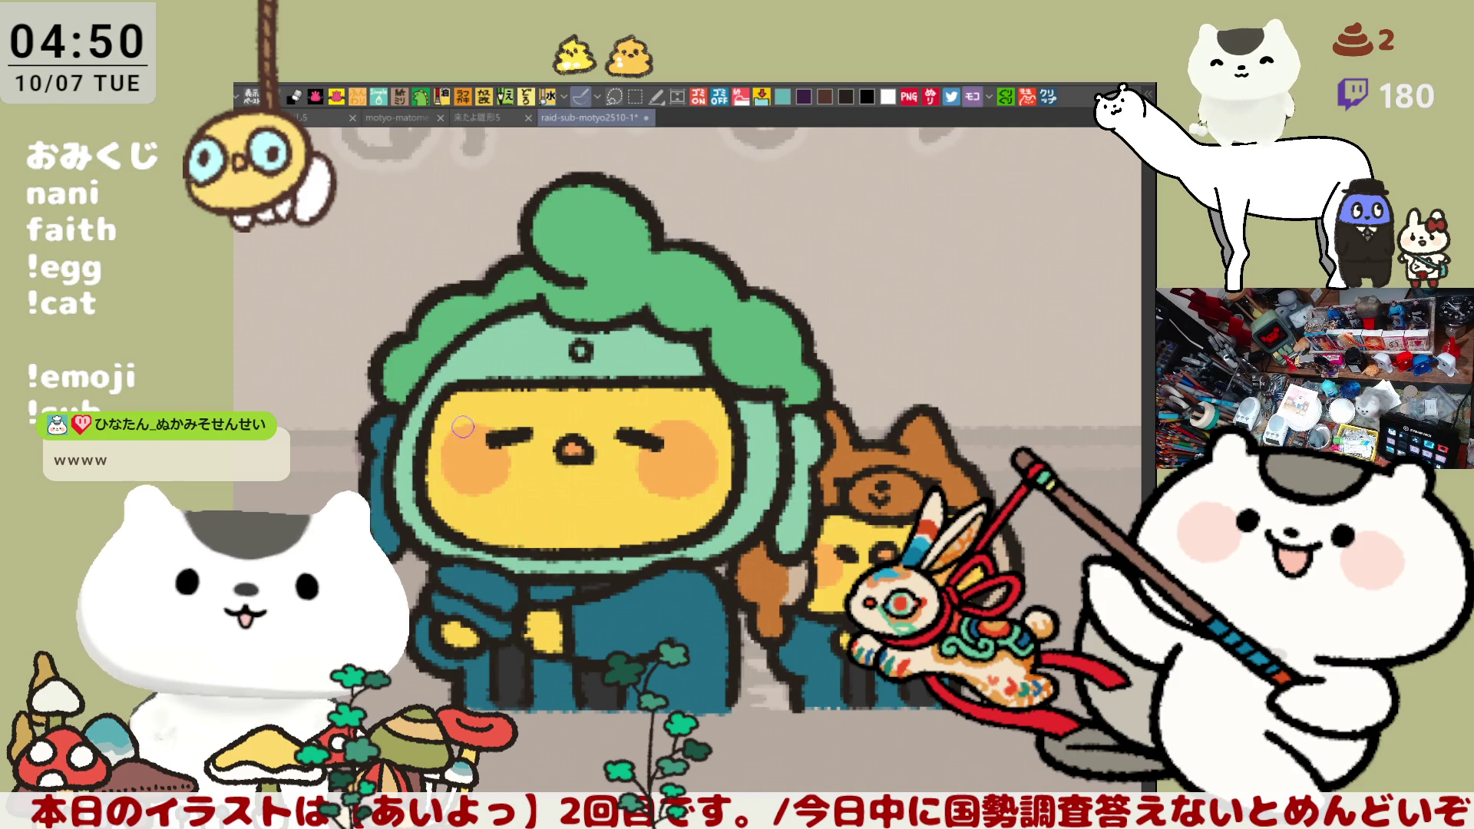
pyautogui.click(381, 501)
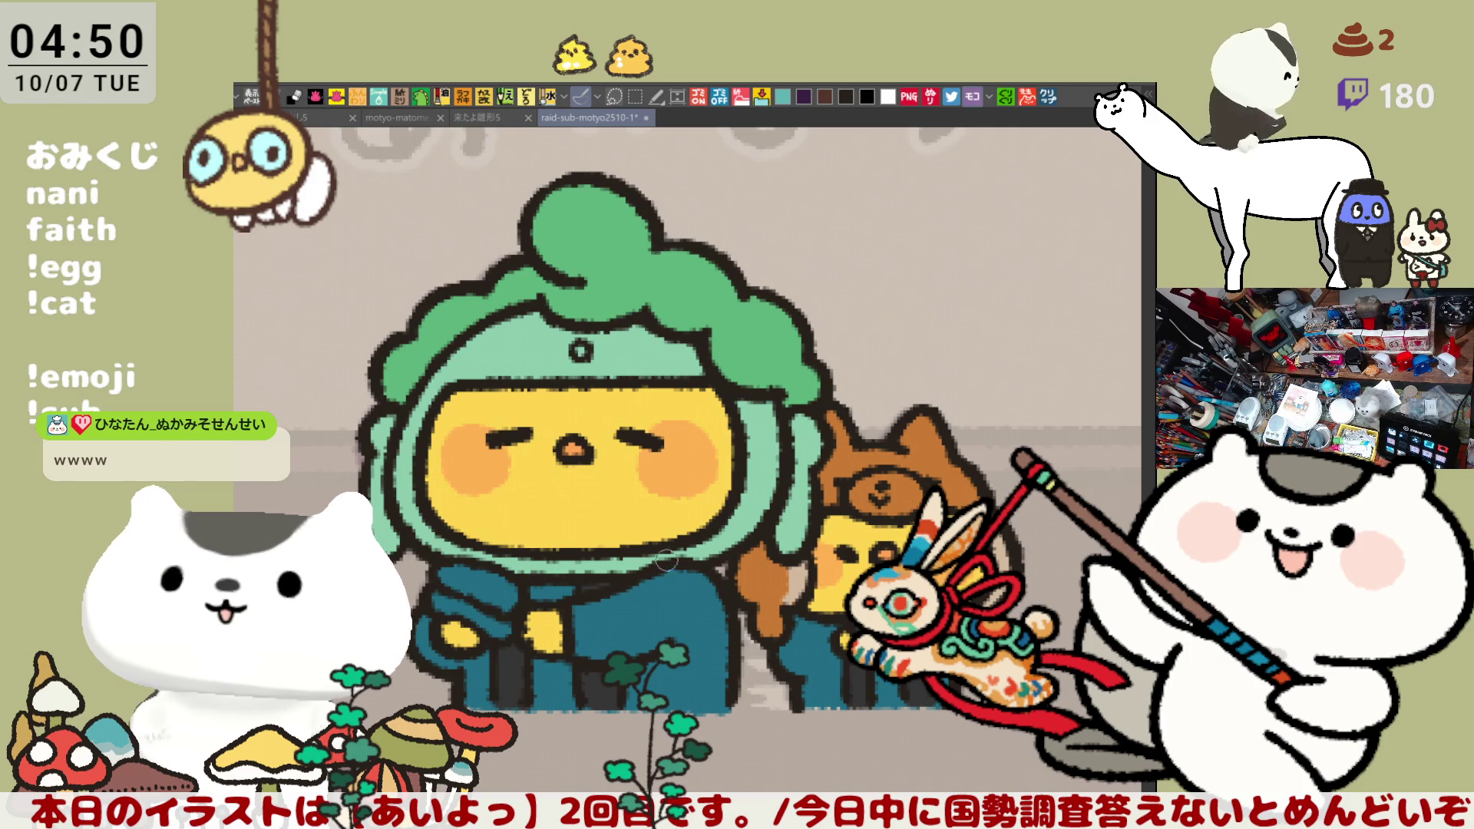
# Fill the area by the collar, the small strip and the lower body pale yellow
pyautogui.click(474, 587)
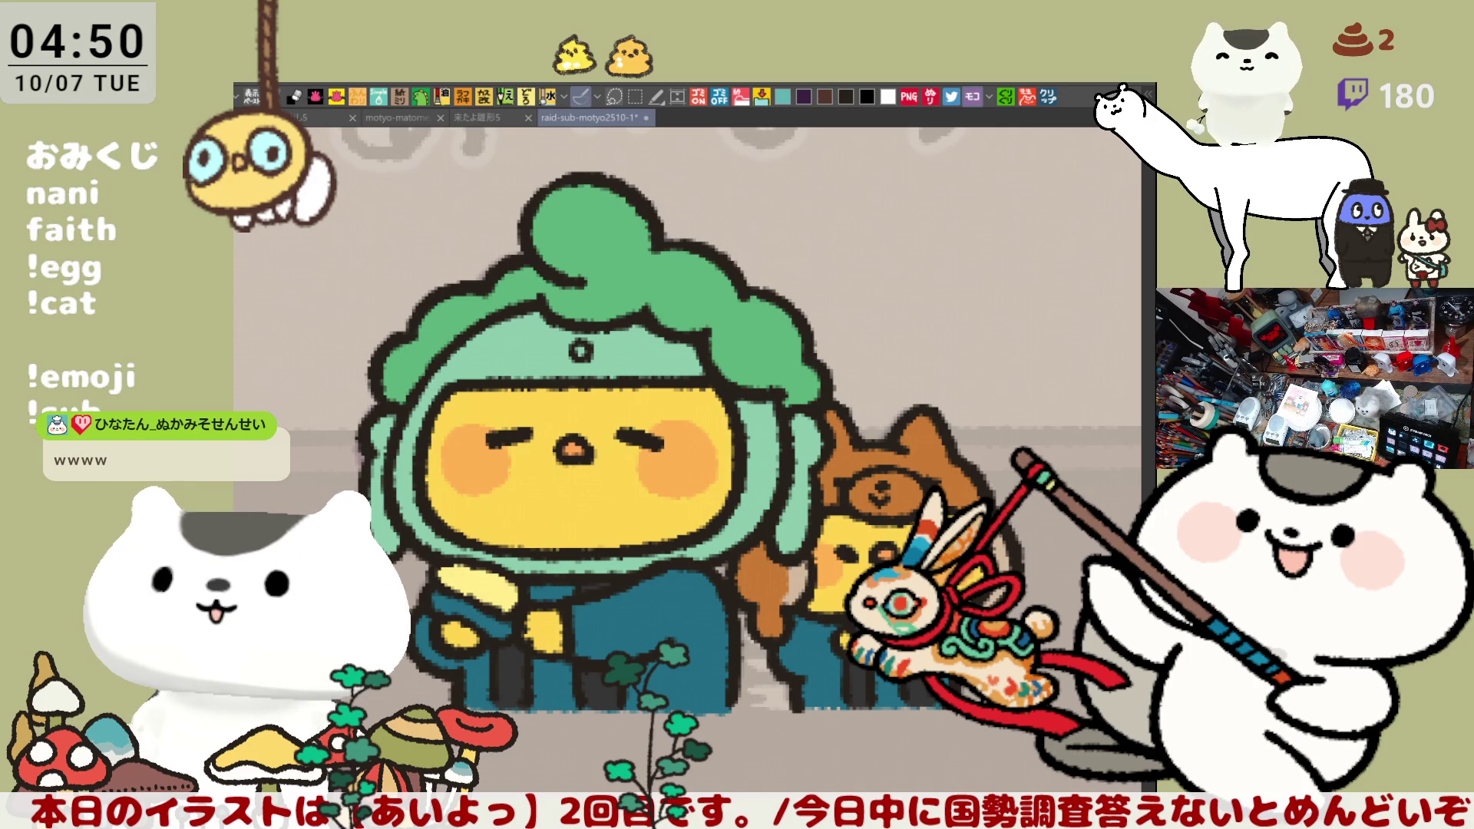
pyautogui.click(465, 611)
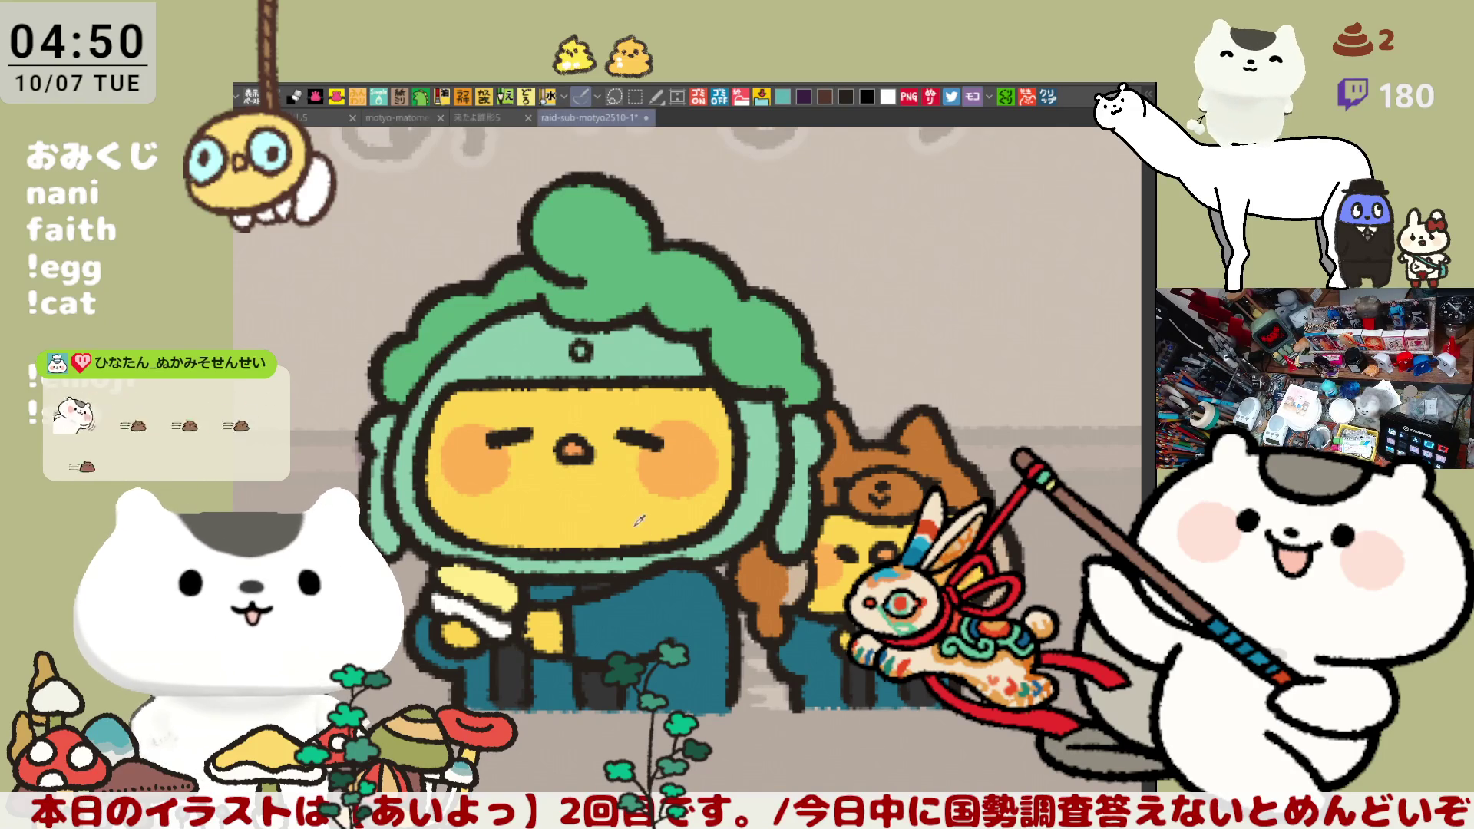
pyautogui.click(557, 676)
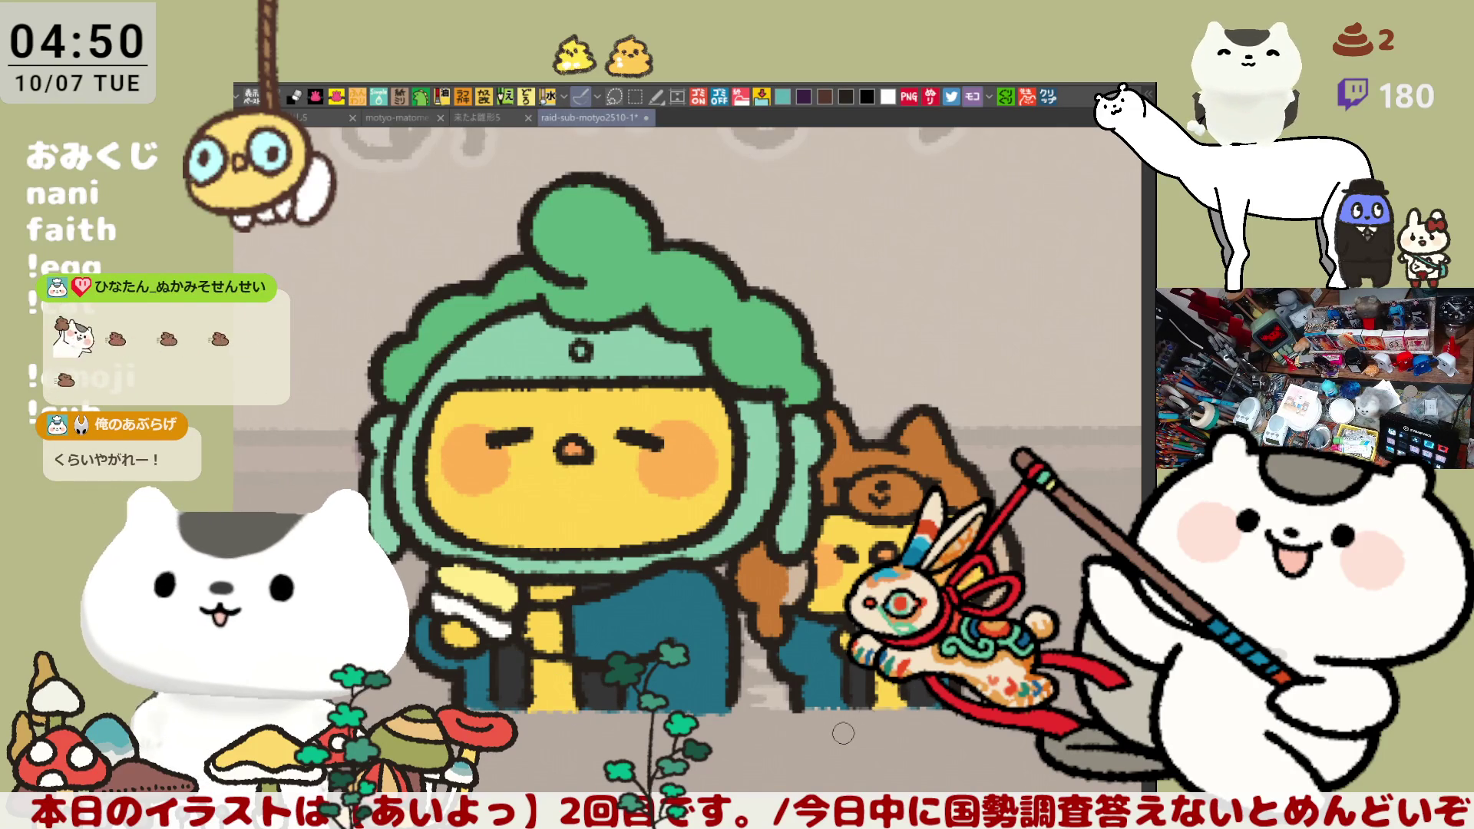
pyautogui.scroll(-1, 842, 733)
# Pan past the 正綺渉 and シェル panels to the headband row and zoom into 揺らぎ
pyautogui.scroll(-2, 842, 734)
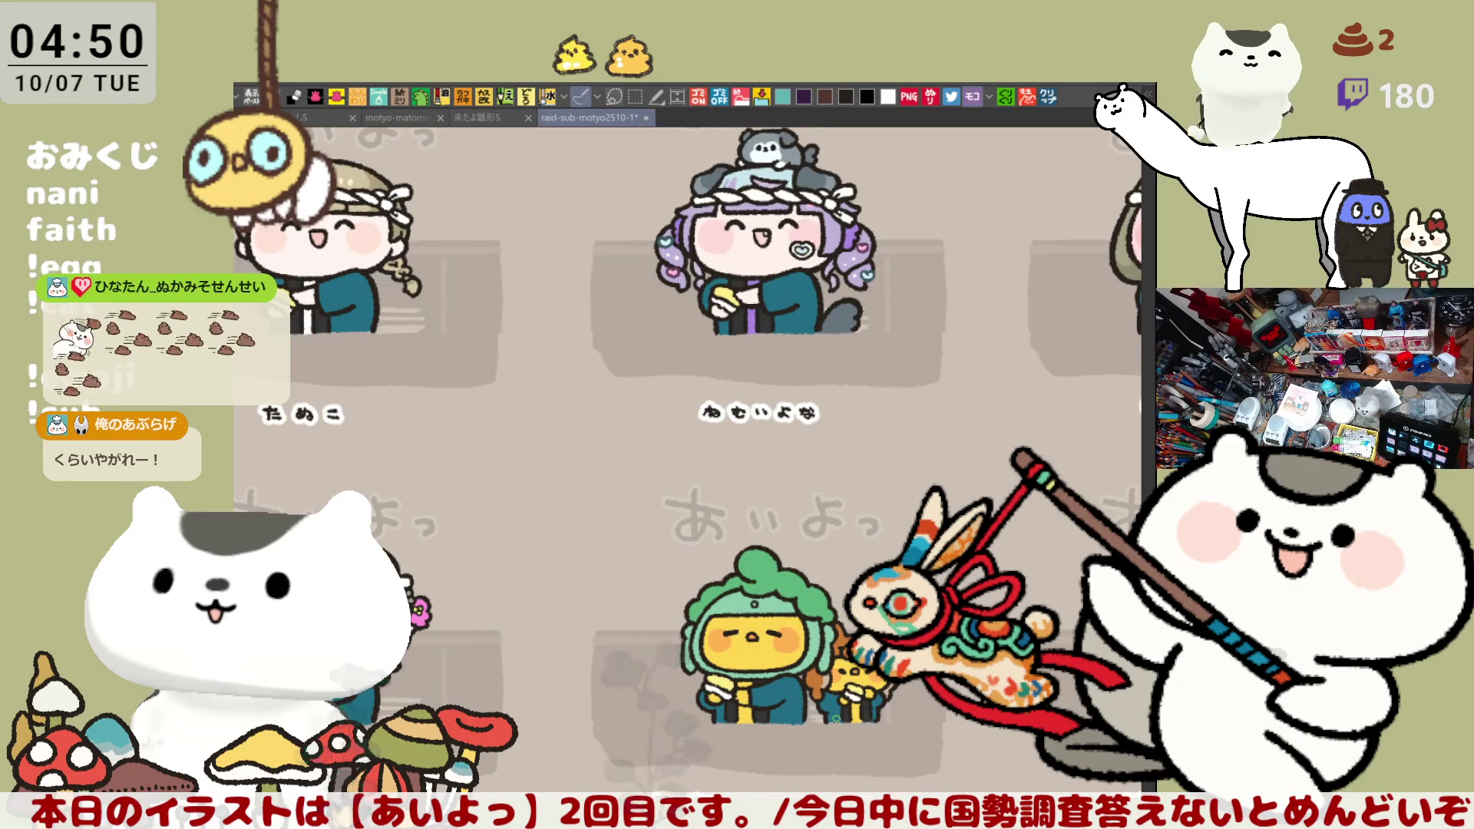
pyautogui.moveTo(848, 698); pyautogui.dragTo(806, 521)
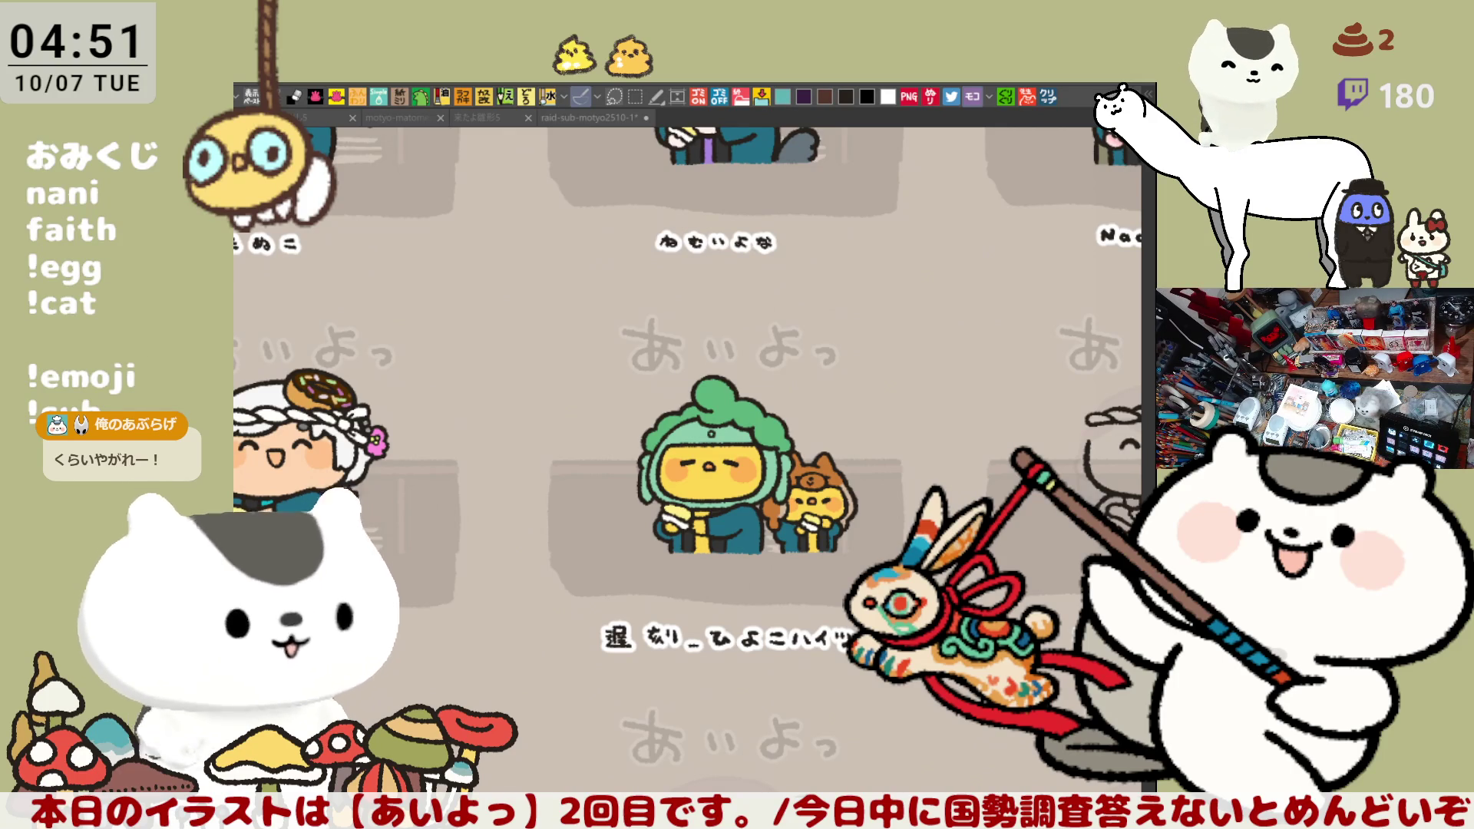
pyautogui.moveTo(714, 461); pyautogui.dragTo(955, 284)
pyautogui.scroll(2, 691, 423)
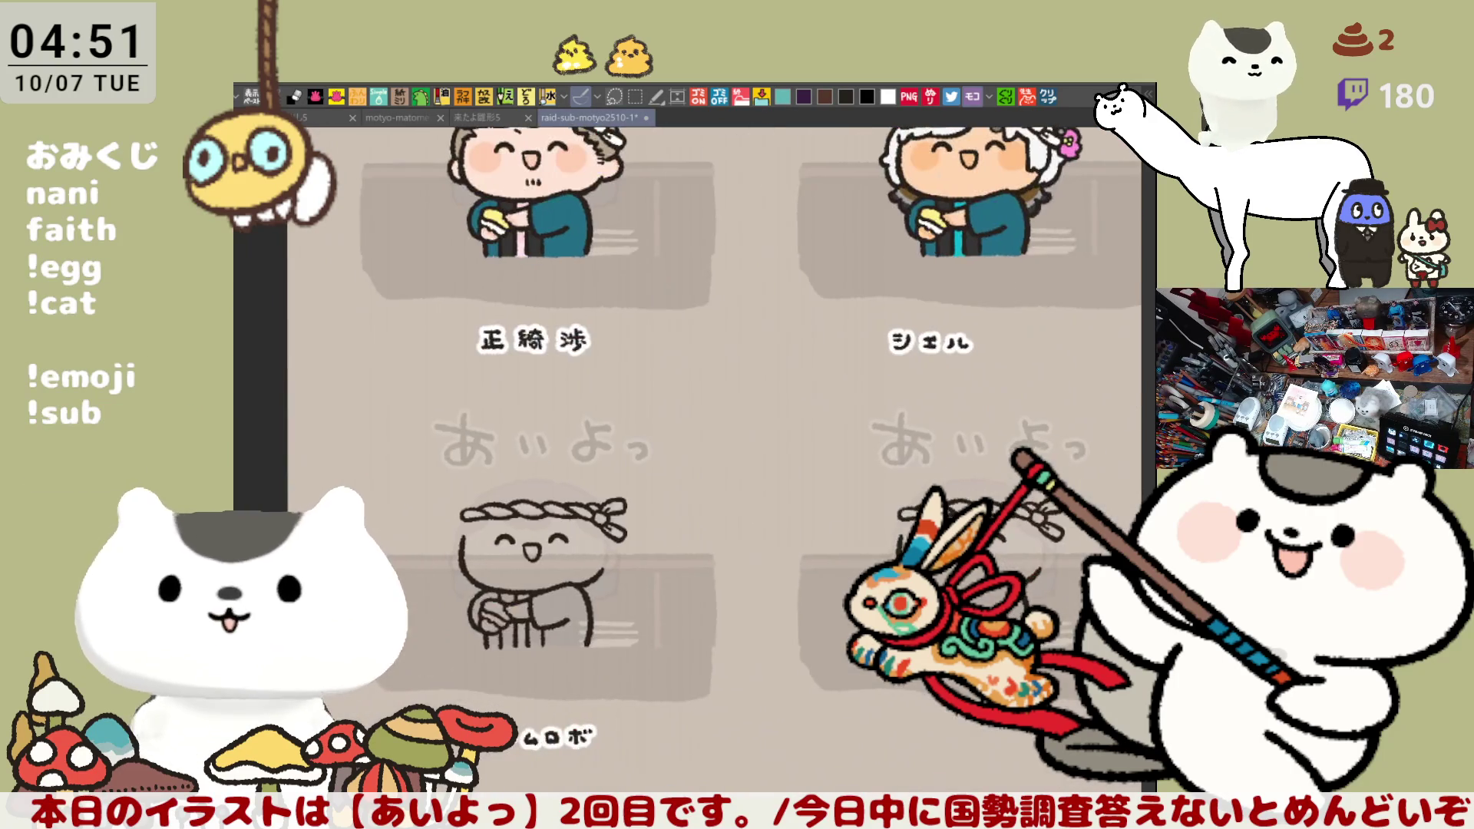
pyautogui.scroll(1, 825, 599)
pyautogui.scroll(-1, 825, 599)
pyautogui.moveTo(825, 599)
pyautogui.mouseDown()
pyautogui.moveTo(898, 455)
pyautogui.moveTo(611, 512)
pyautogui.moveTo(764, 467)
pyautogui.mouseUp()
pyautogui.moveTo(819, 424)
pyautogui.mouseDown()
pyautogui.moveTo(492, 499)
pyautogui.moveTo(883, 414)
pyautogui.moveTo(681, 529)
pyautogui.moveTo(639, 584)
pyautogui.mouseUp()
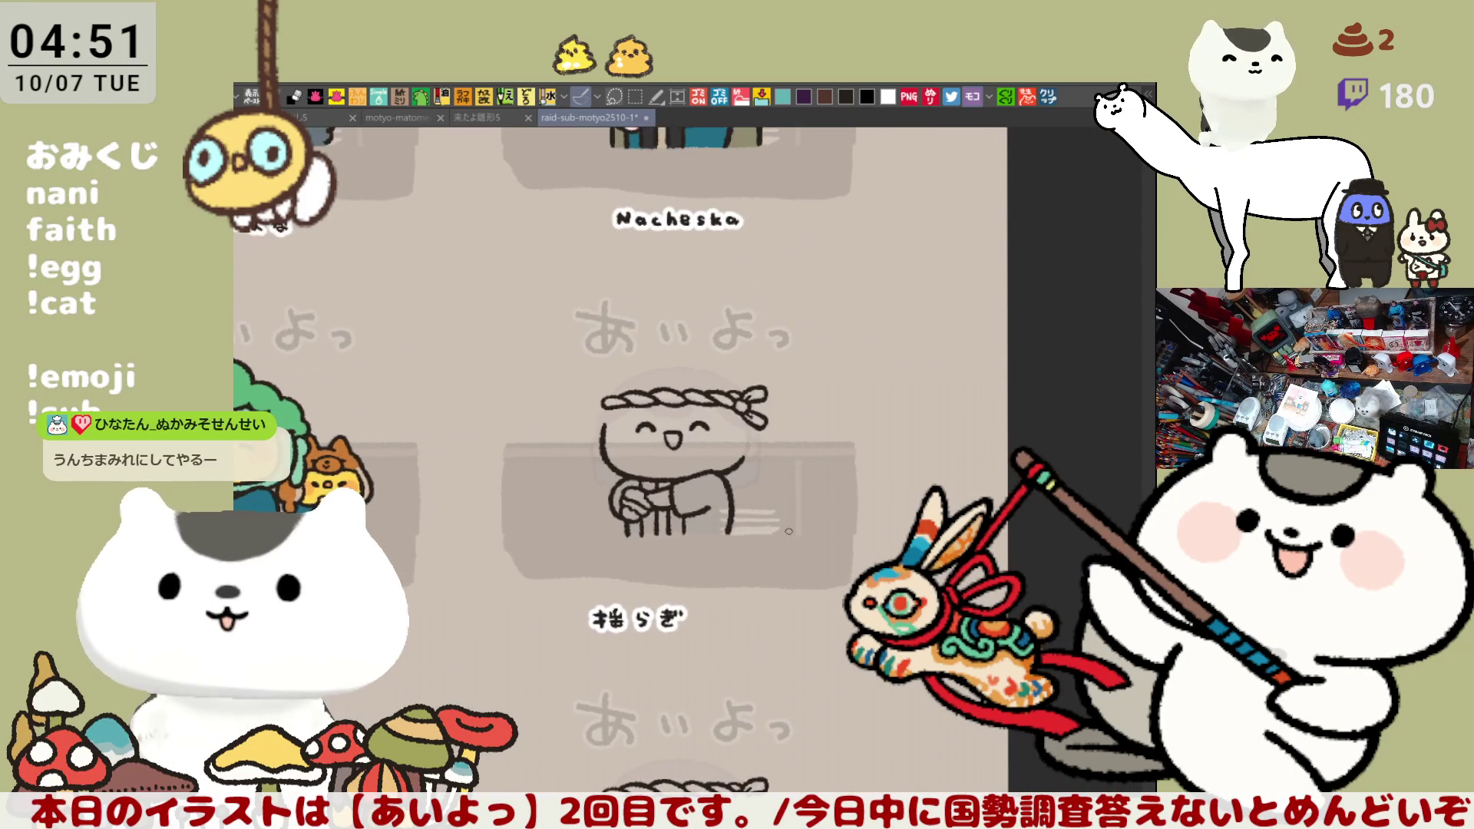
pyautogui.scroll(3, 787, 530)
pyautogui.scroll(4, 788, 530)
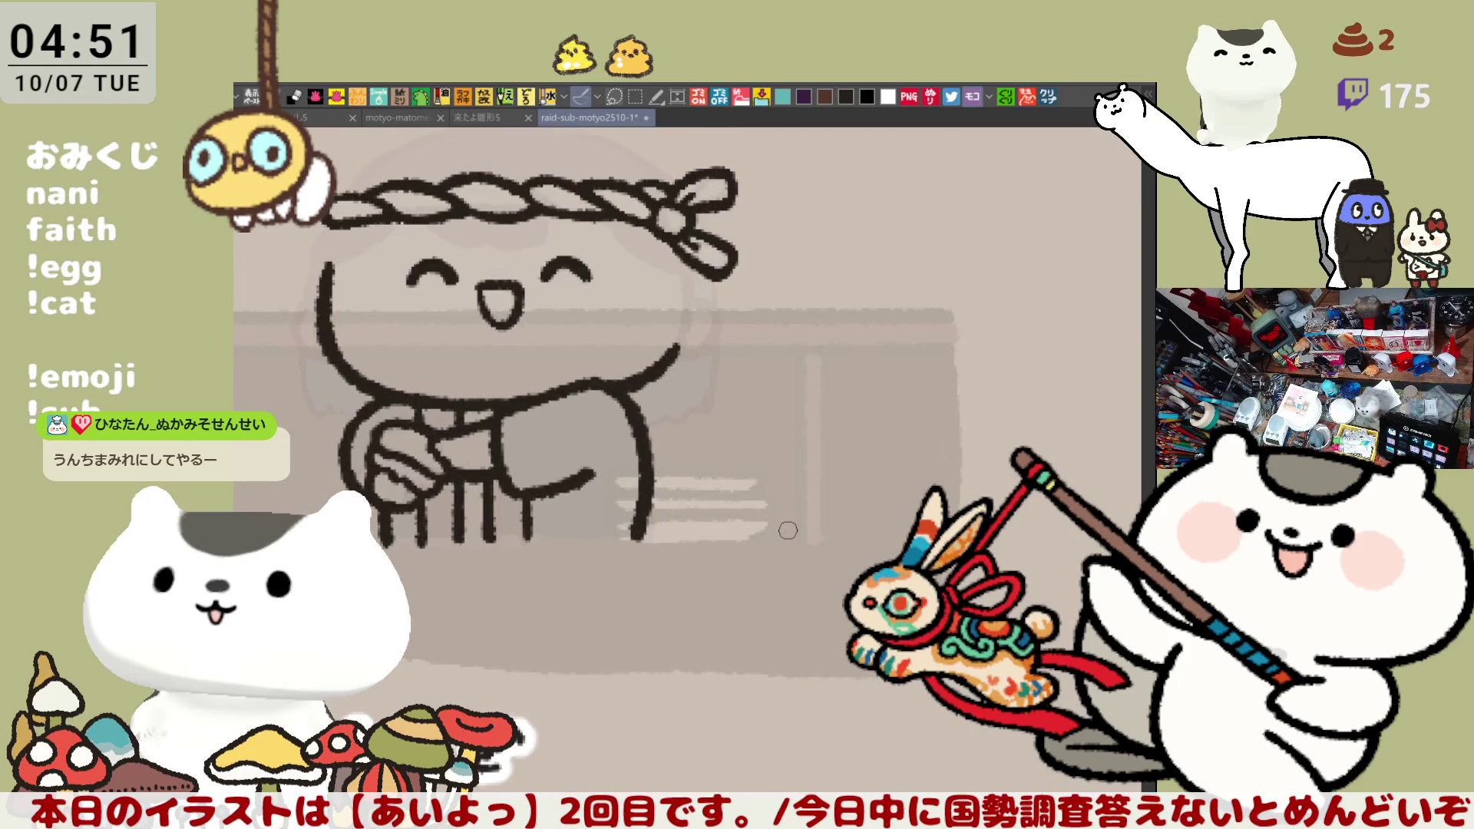
# Centre the view on the chef's face and draw a wavy hair fringe under the headband
pyautogui.scroll(-3, 788, 531)
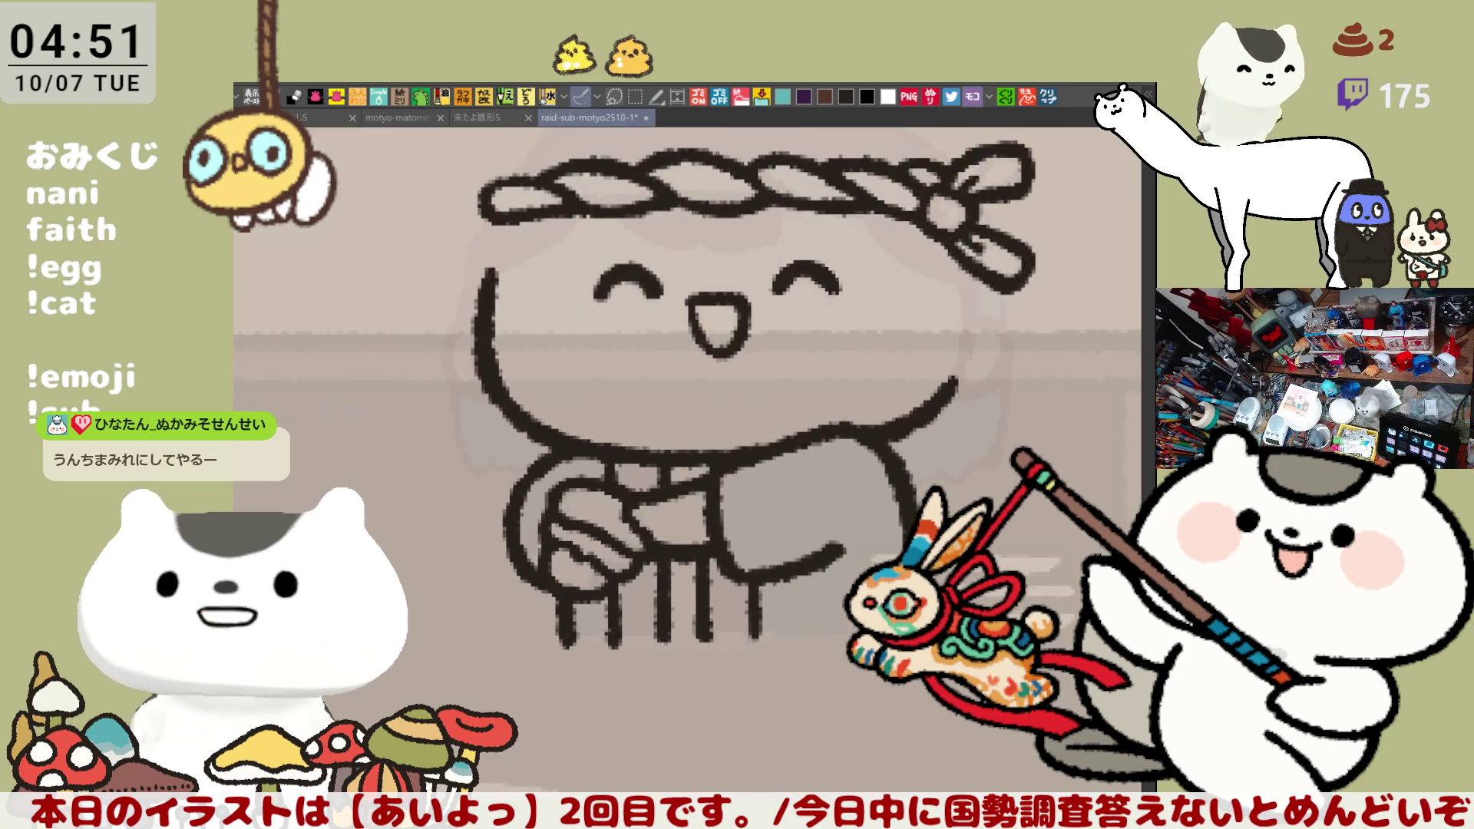
pyautogui.scroll(3, 891, 530)
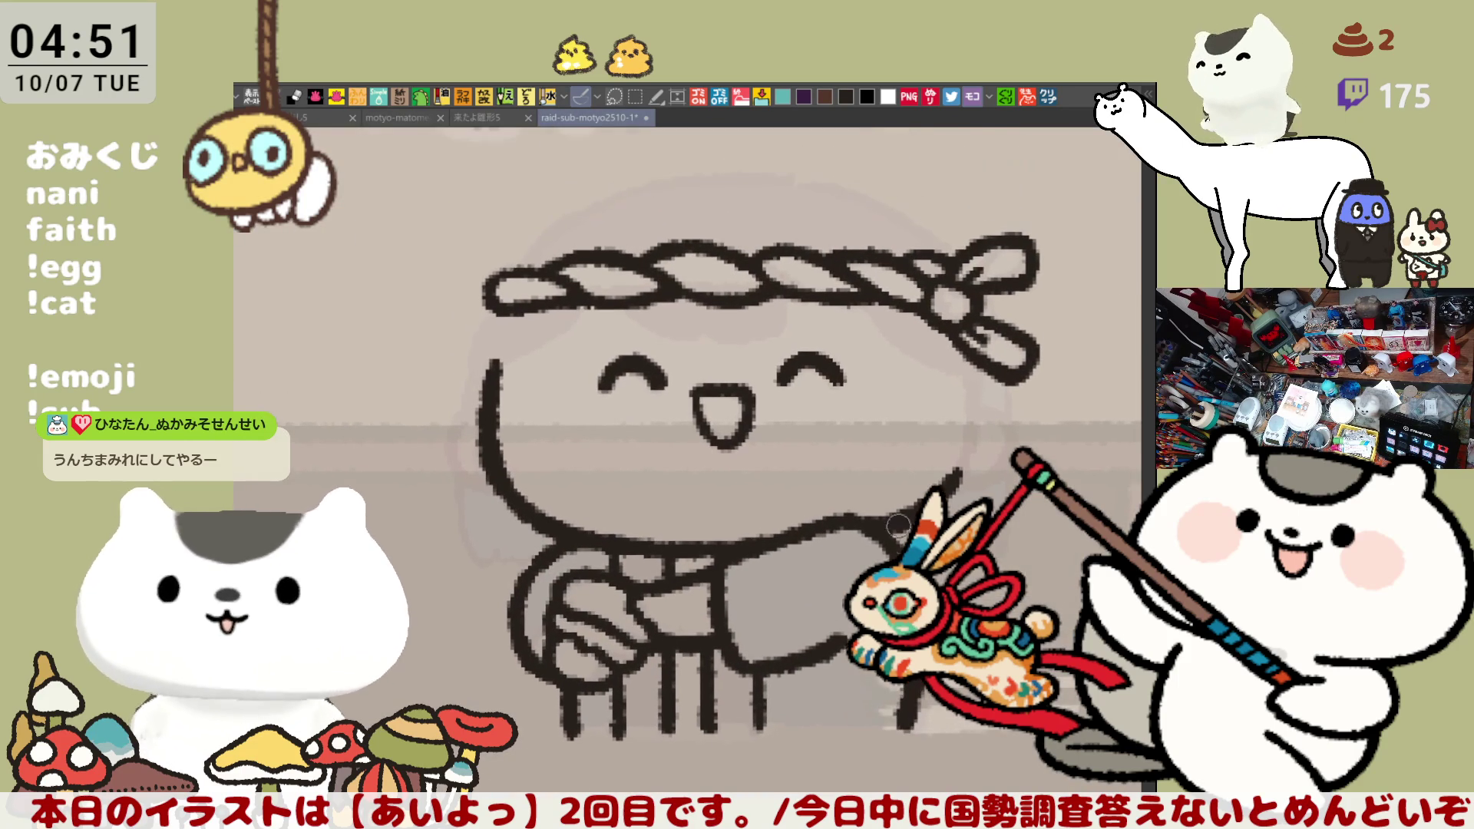
pyautogui.moveTo(876, 493); pyautogui.dragTo(866, 540)
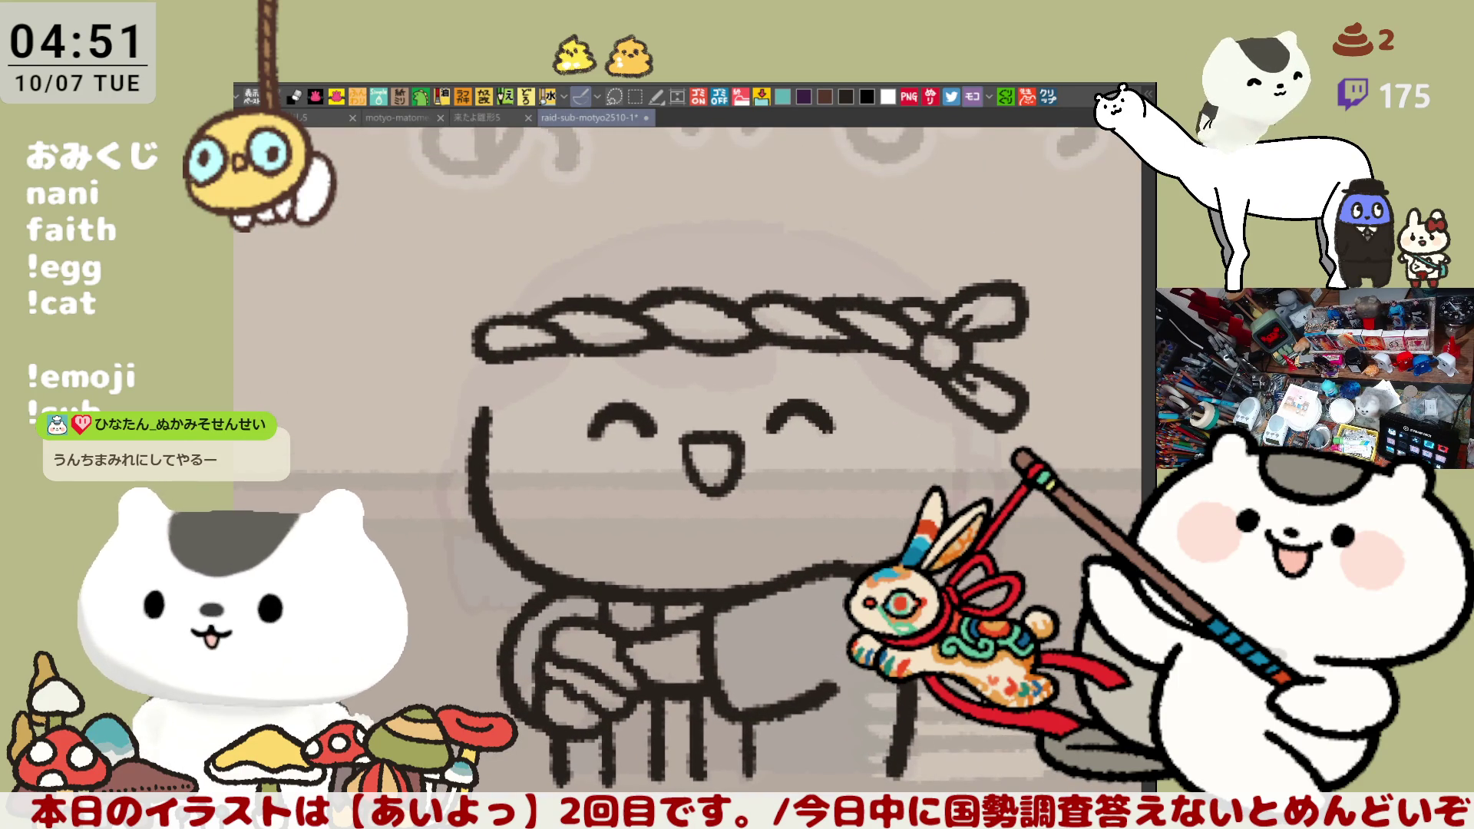
pyautogui.moveTo(779, 490); pyautogui.dragTo(803, 522)
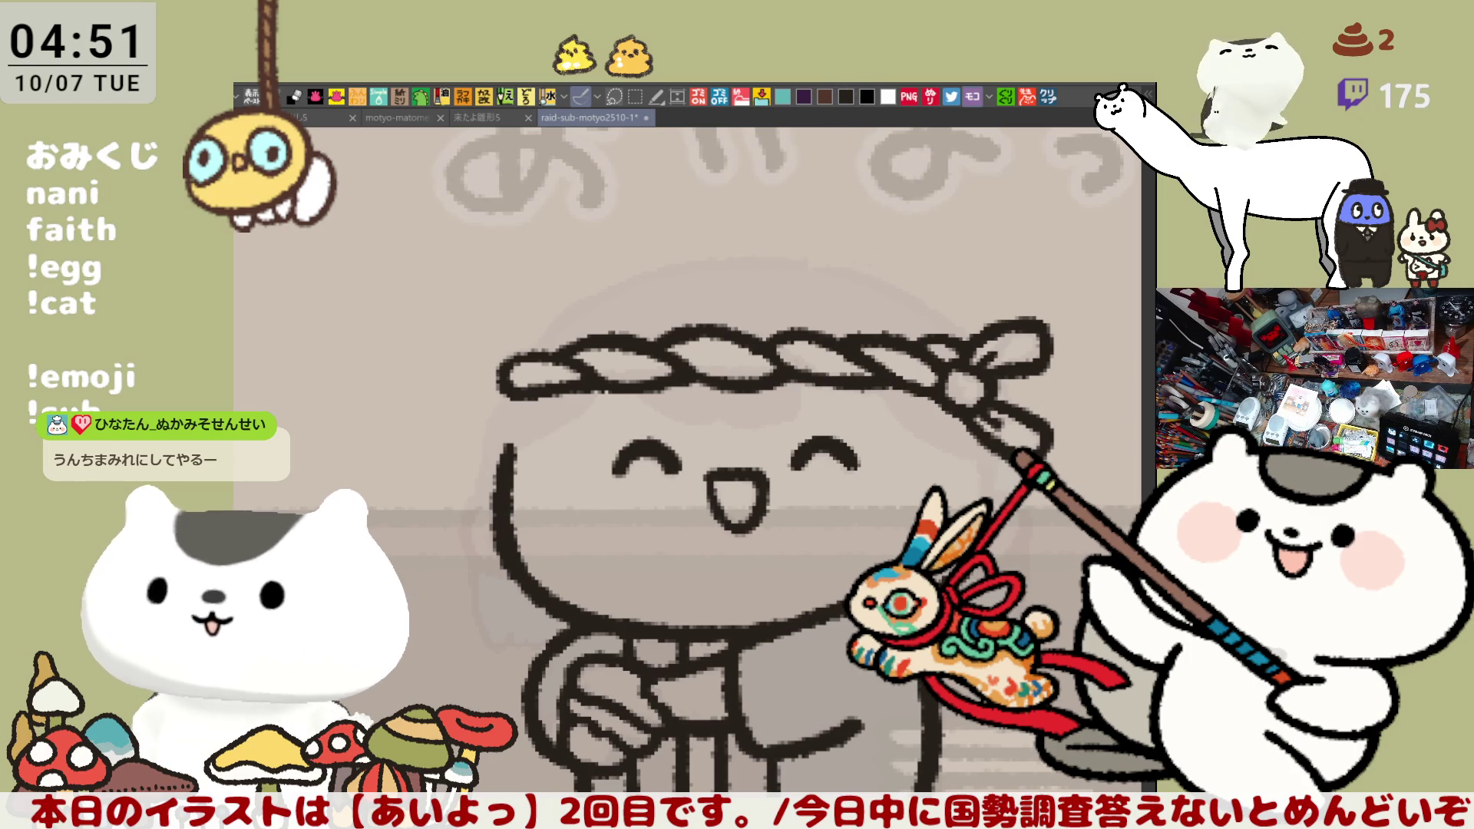
pyautogui.moveTo(864, 529); pyautogui.dragTo(772, 483)
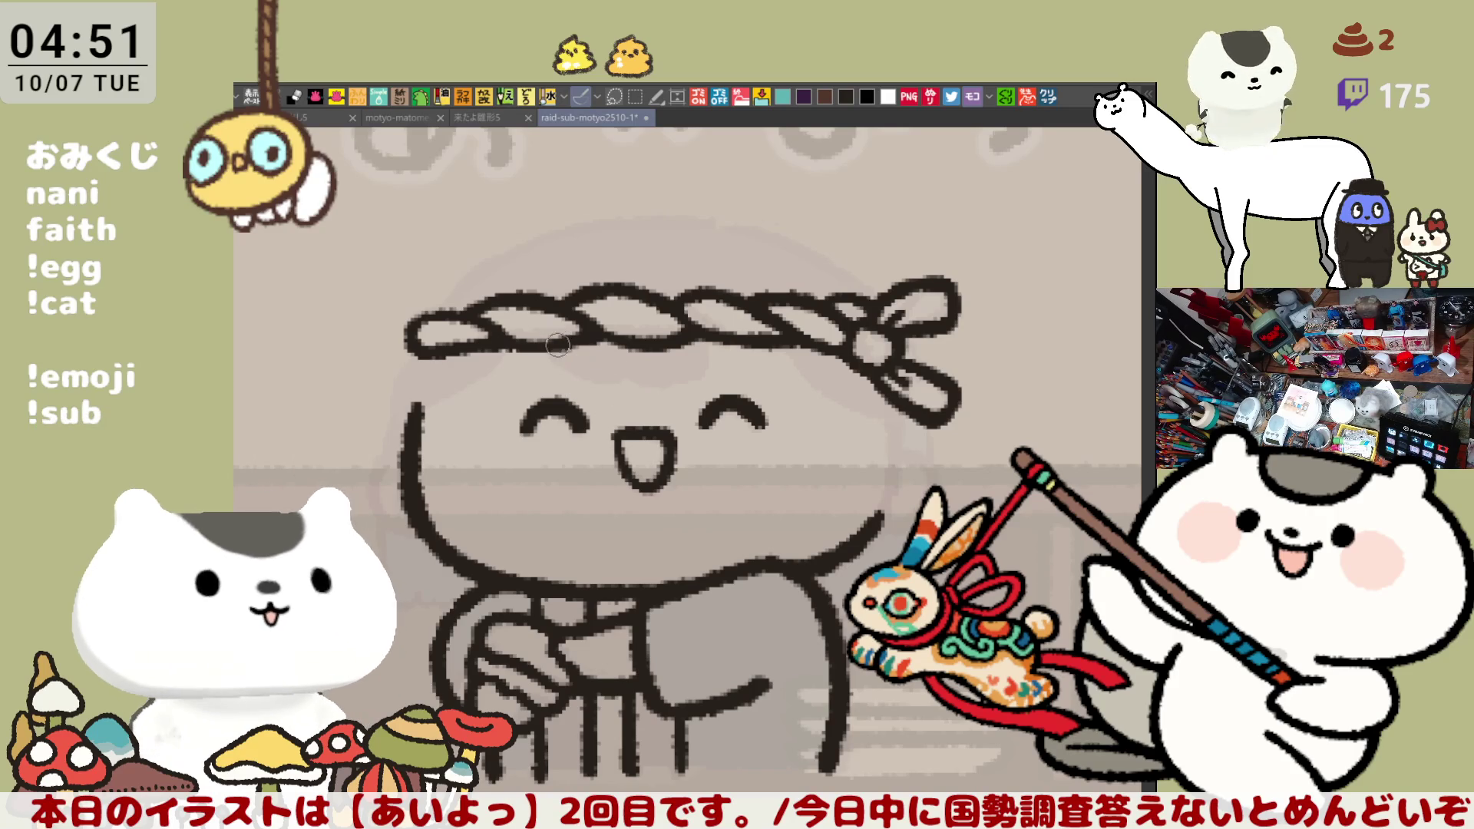
pyautogui.moveTo(558, 351)
pyautogui.mouseDown()
pyautogui.moveTo(587, 388)
pyautogui.moveTo(662, 380)
pyautogui.moveTo(672, 393)
pyautogui.moveTo(649, 368)
pyautogui.moveTo(667, 382)
pyautogui.mouseUp()
# Flip-check the fringe, undo its last stroke, save the sheet, and paste the food photo as a new canvas
pyautogui.press('h')
pyautogui.hotkey('ctrl', 'z')
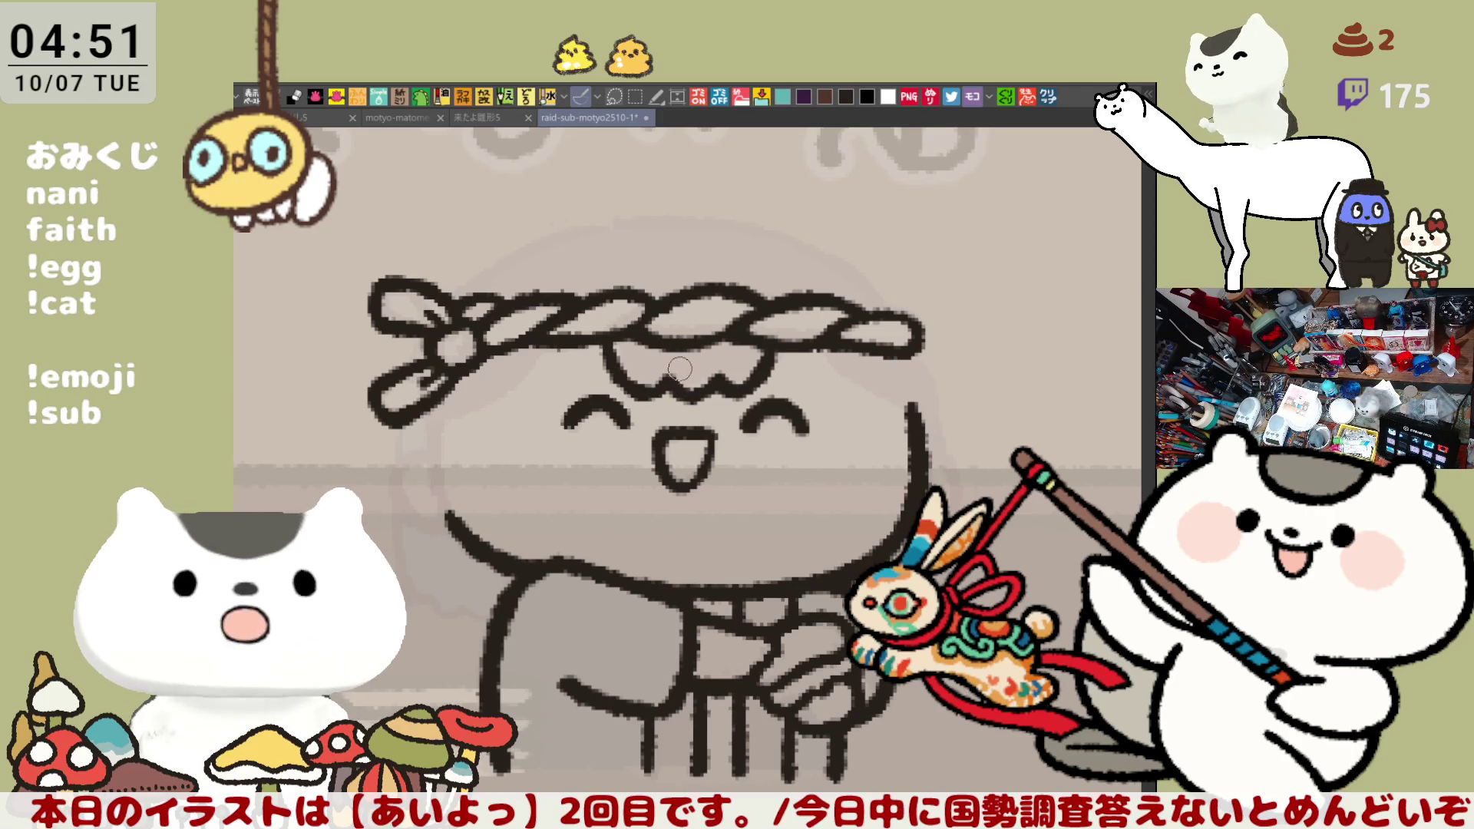
pyautogui.press('h')
pyautogui.hotkey('ctrl', 's')
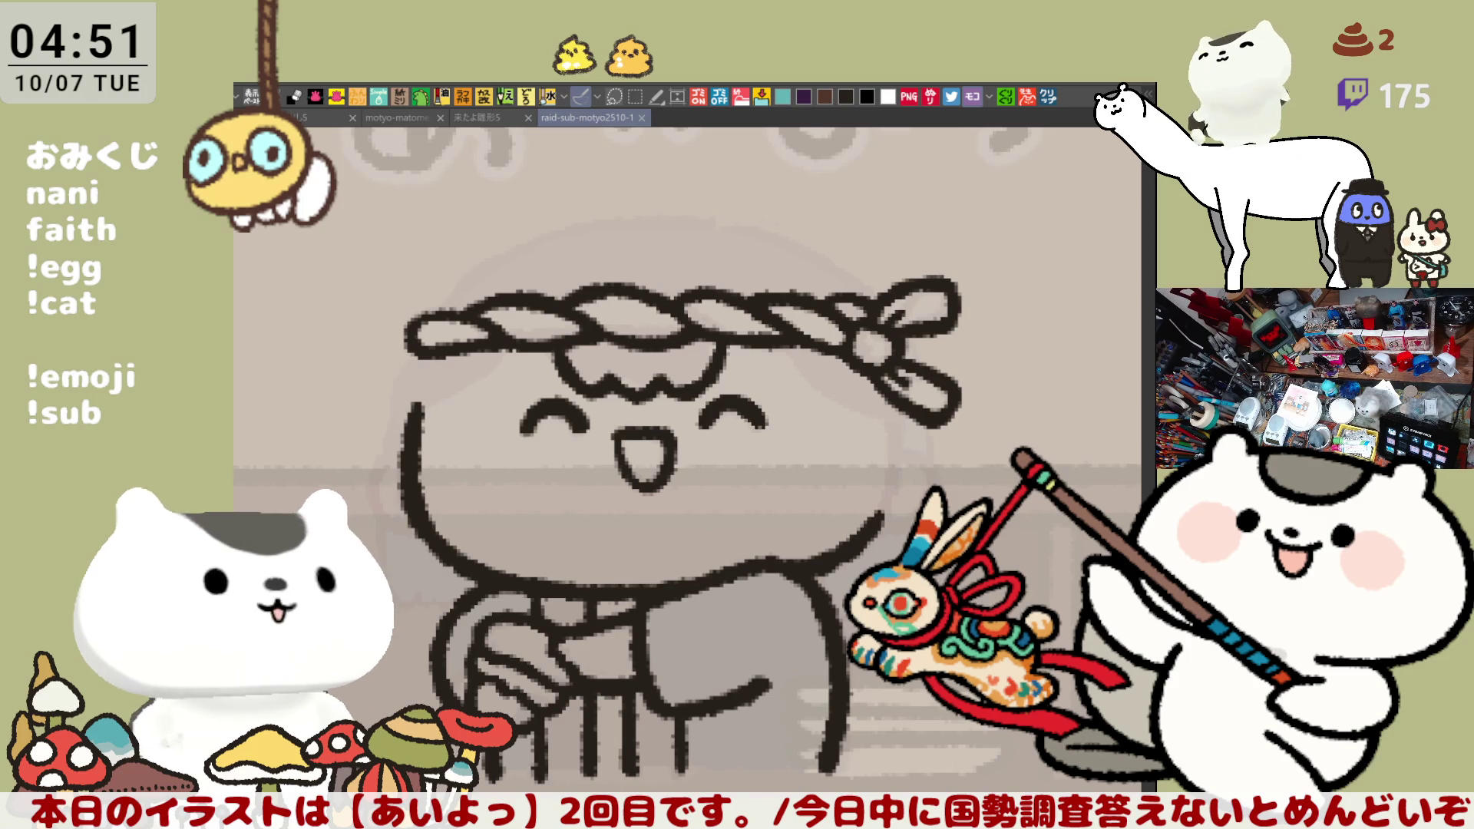
pyautogui.click(1049, 104)
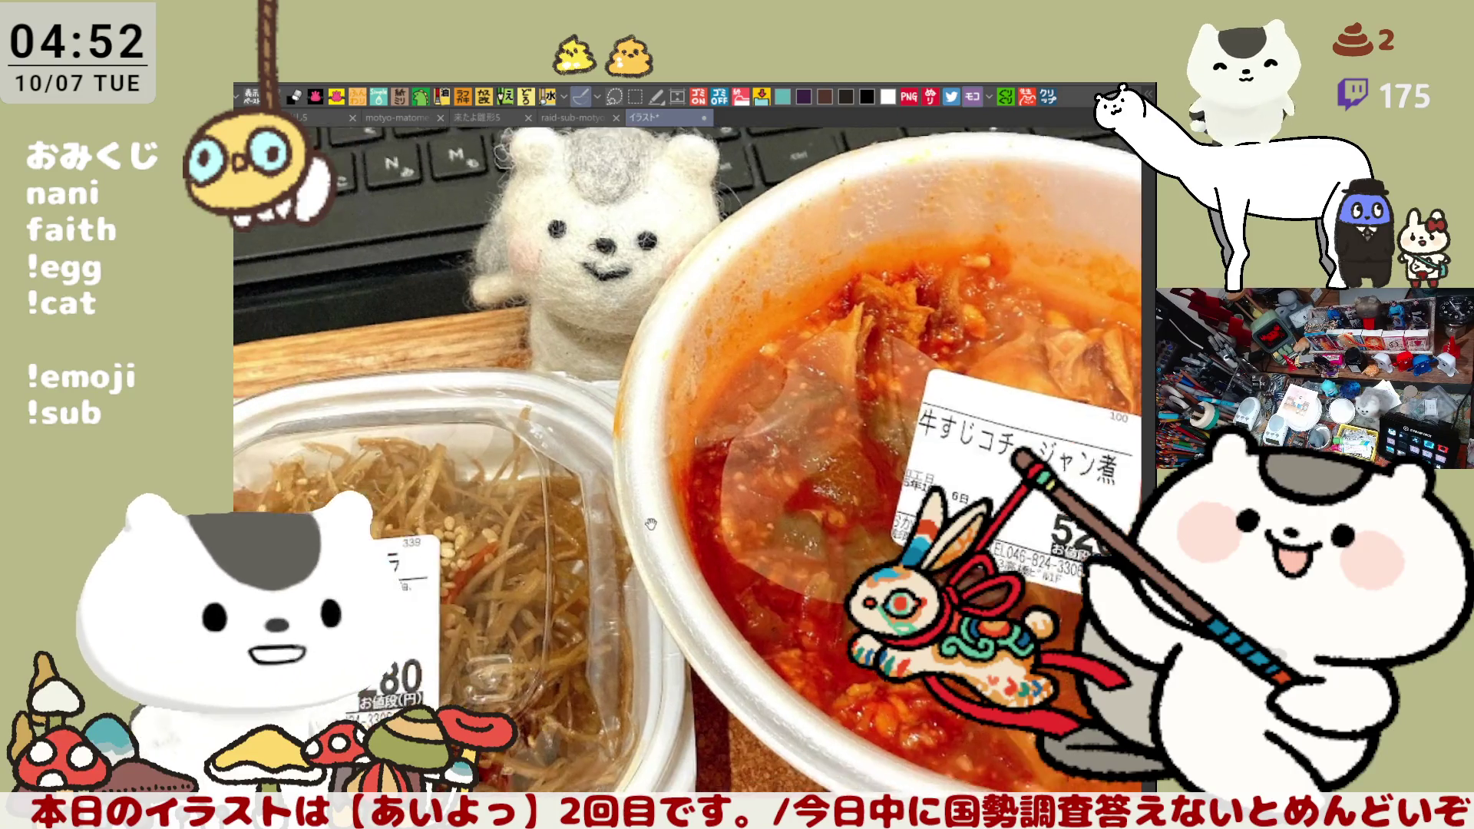
# Pan the food photo between the kimchi bowl and kinpira, then close it with Ctrl+W
pyautogui.moveTo(562, 573)
pyautogui.mouseDown()
pyautogui.moveTo(730, 495)
pyautogui.moveTo(703, 516)
pyautogui.moveTo(827, 475)
pyautogui.moveTo(795, 482)
pyautogui.mouseUp()
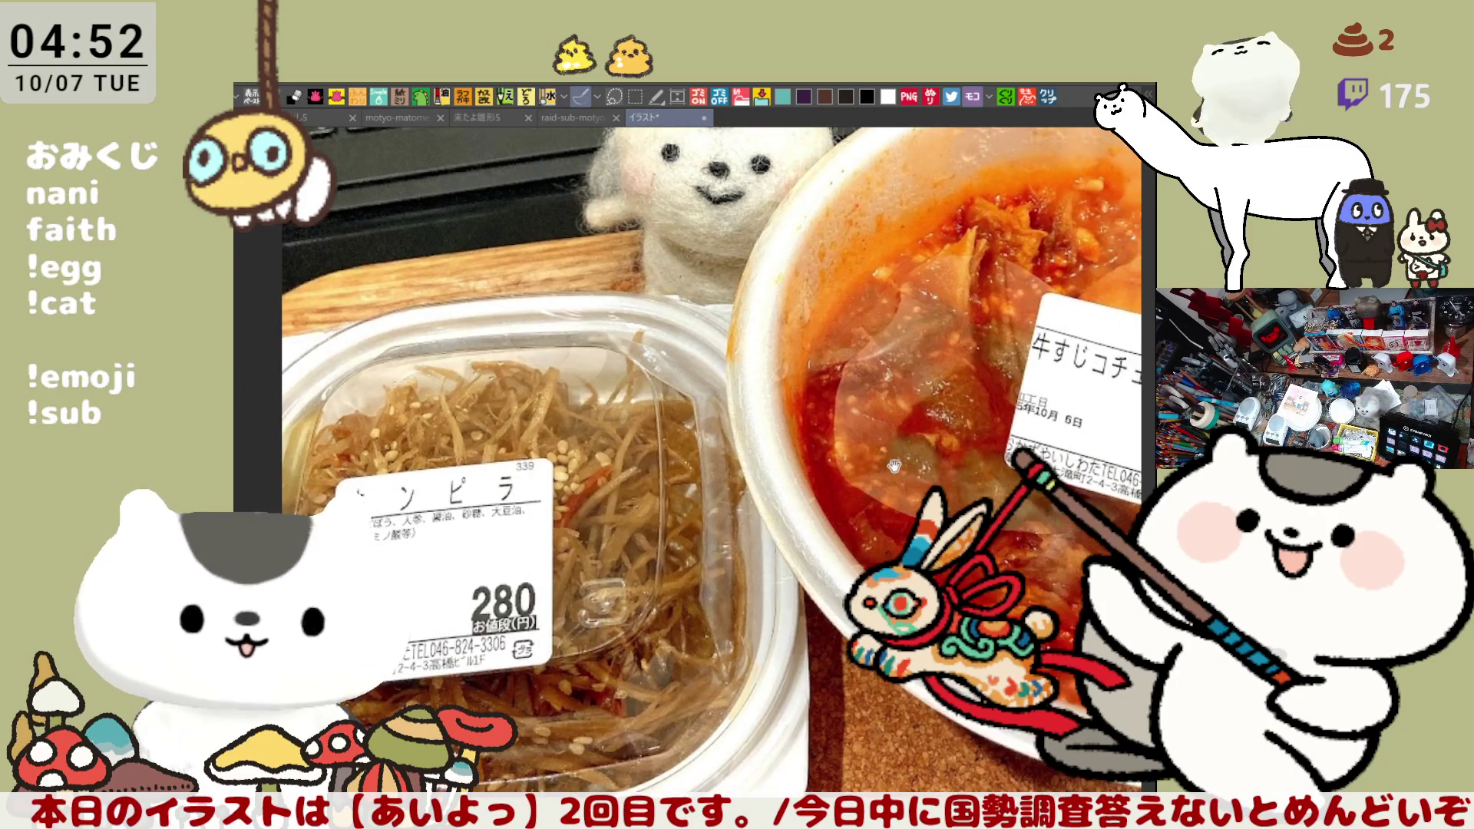
pyautogui.moveTo(895, 466); pyautogui.dragTo(672, 481)
pyautogui.moveTo(805, 463); pyautogui.dragTo(716, 507)
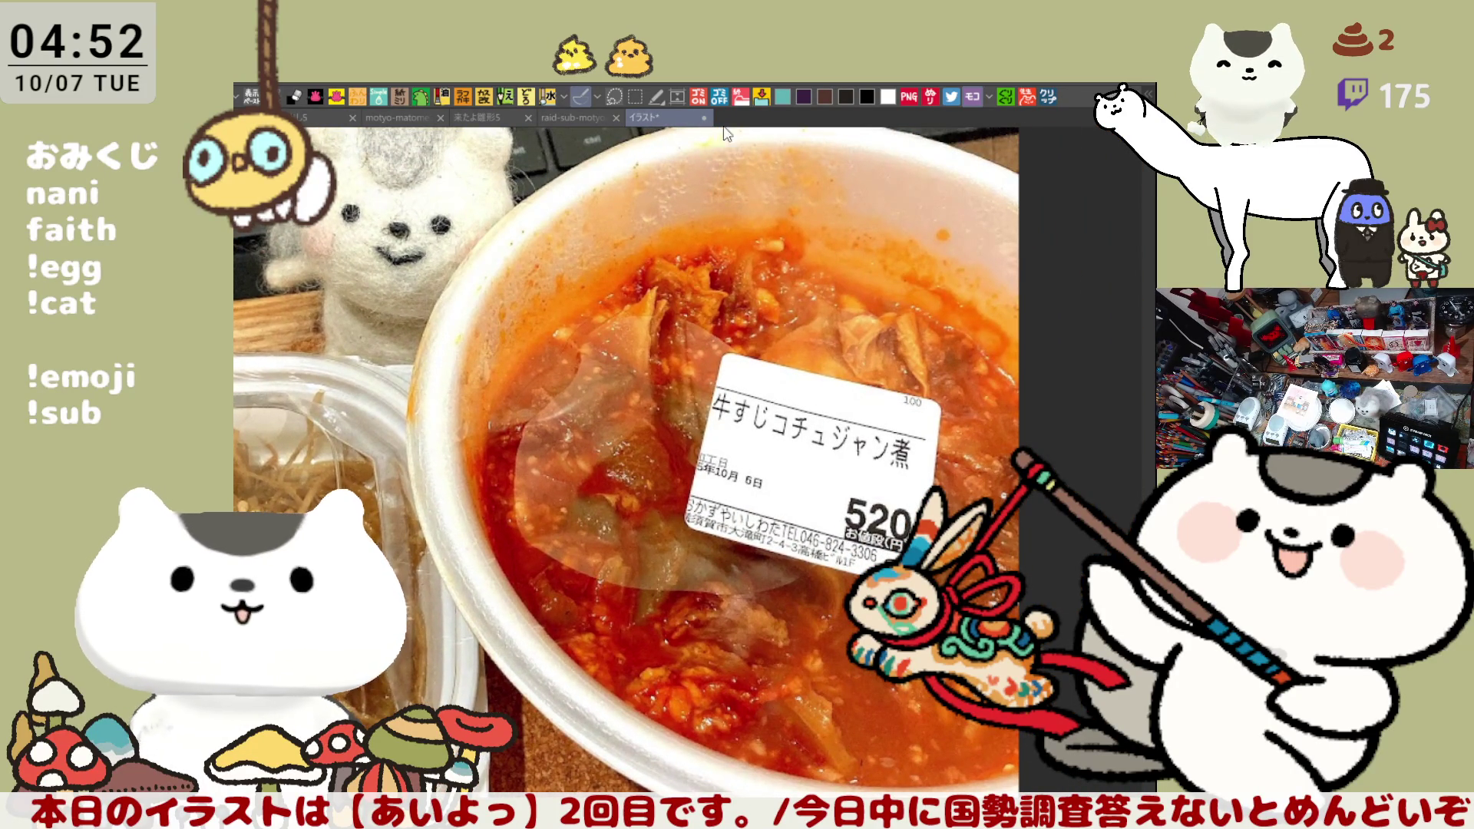
pyautogui.hotkey('ctrl', 'w')
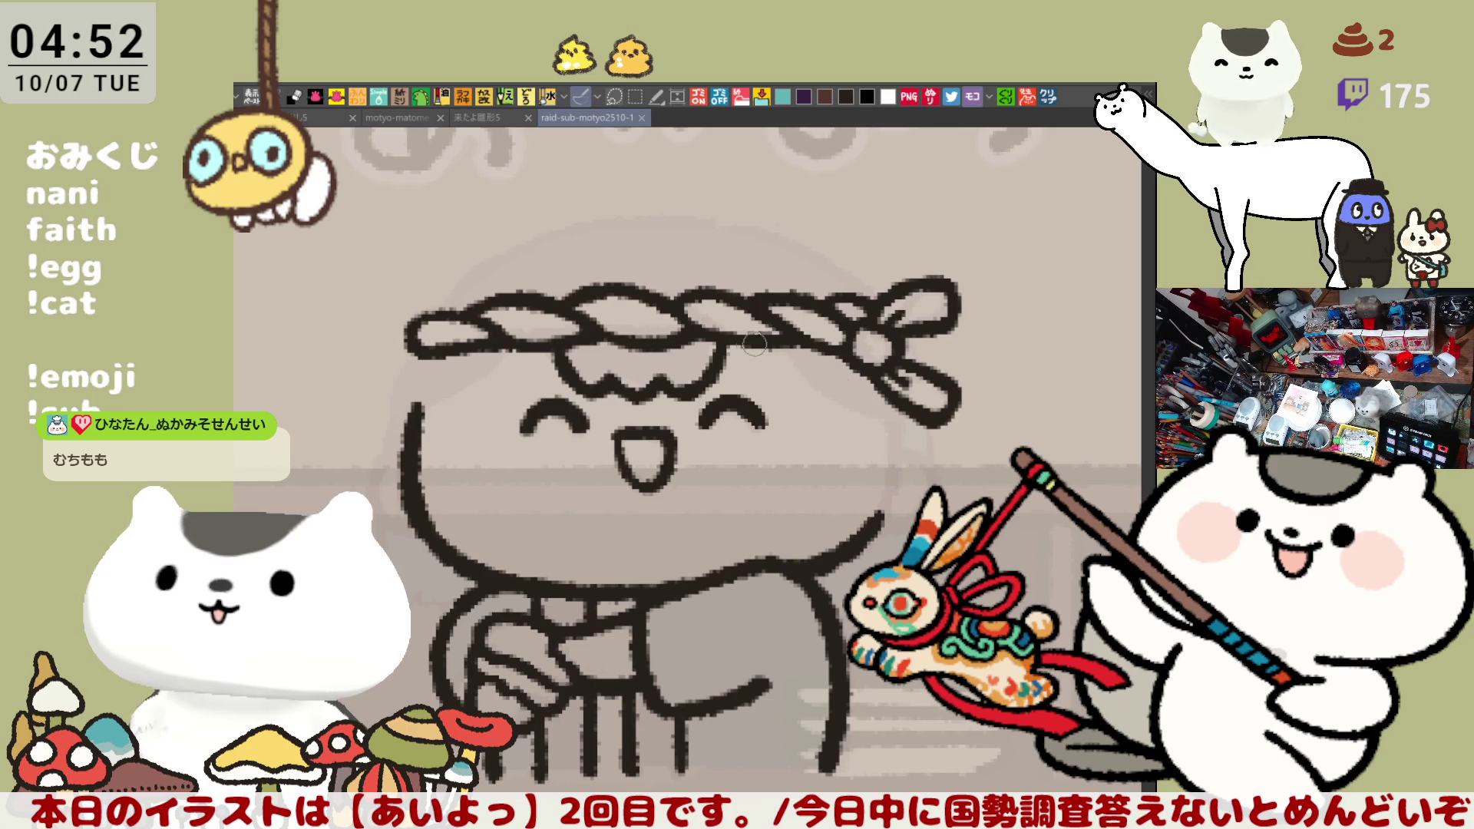
# Draw a line running down-right from the headband and touch it up at the knot
pyautogui.moveTo(820, 400); pyautogui.dragTo(781, 376)
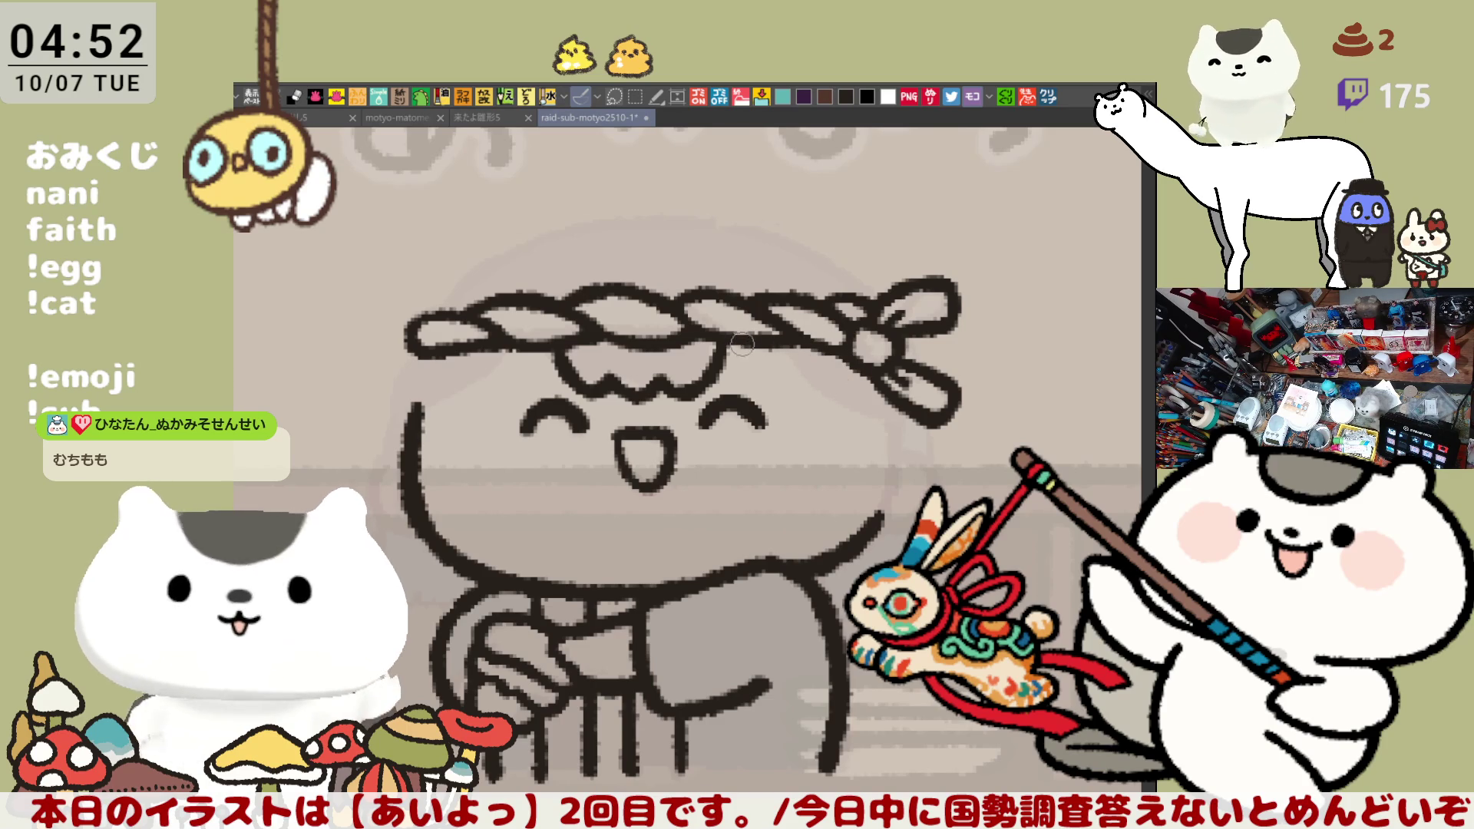
pyautogui.moveTo(726, 336); pyautogui.dragTo(818, 399)
pyautogui.hotkey('ctrl', 'z')
pyautogui.moveTo(711, 328)
pyautogui.mouseDown()
pyautogui.moveTo(752, 381)
pyautogui.moveTo(843, 410)
pyautogui.mouseUp()
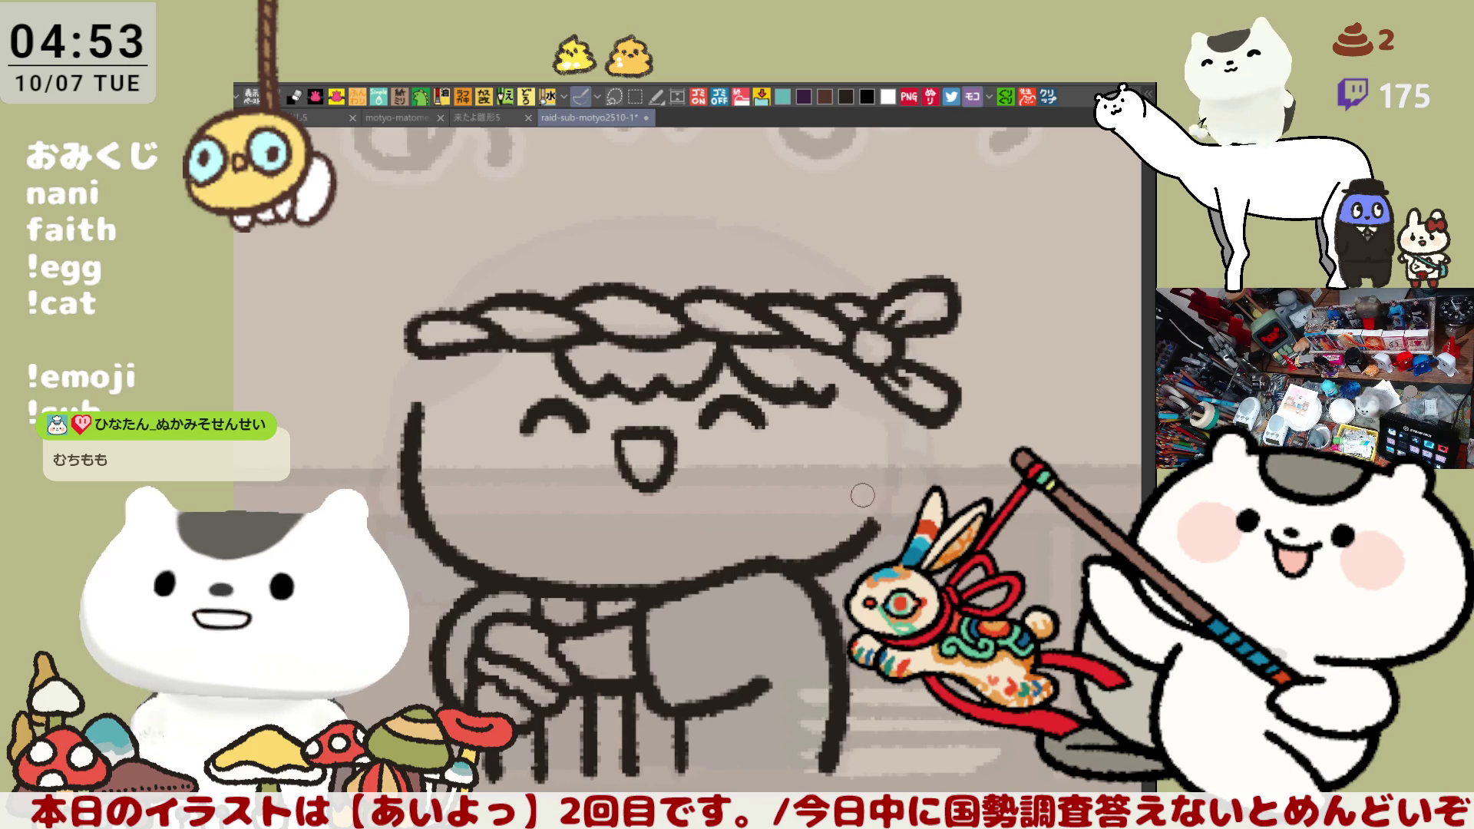
pyautogui.moveTo(823, 380); pyautogui.dragTo(854, 401)
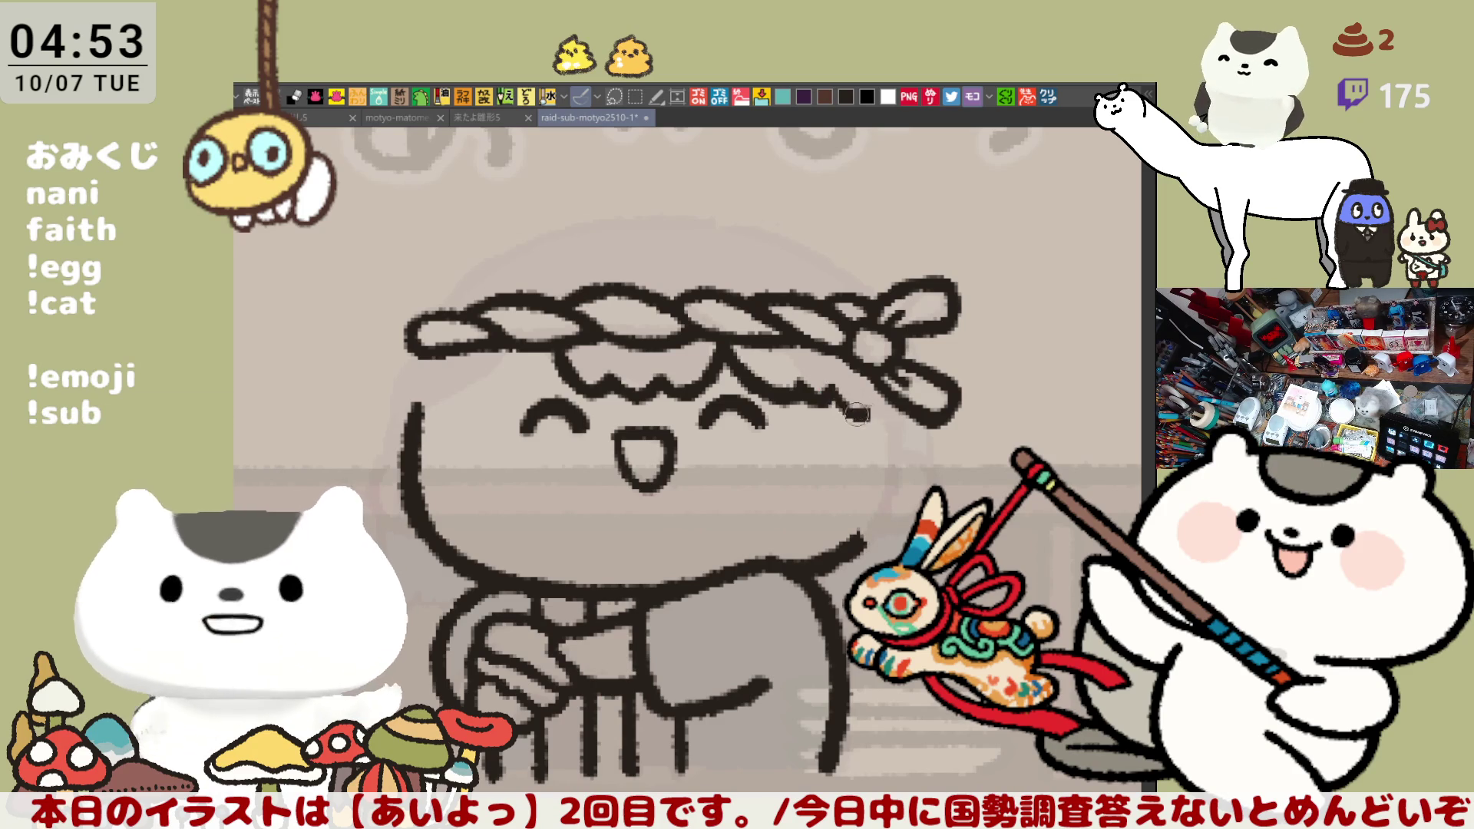
# Draw the hair outline down the right side of the face, redrawing it darker and extending it lower
pyautogui.moveTo(848, 399); pyautogui.dragTo(855, 503)
pyautogui.hotkey('ctrl', 'z')
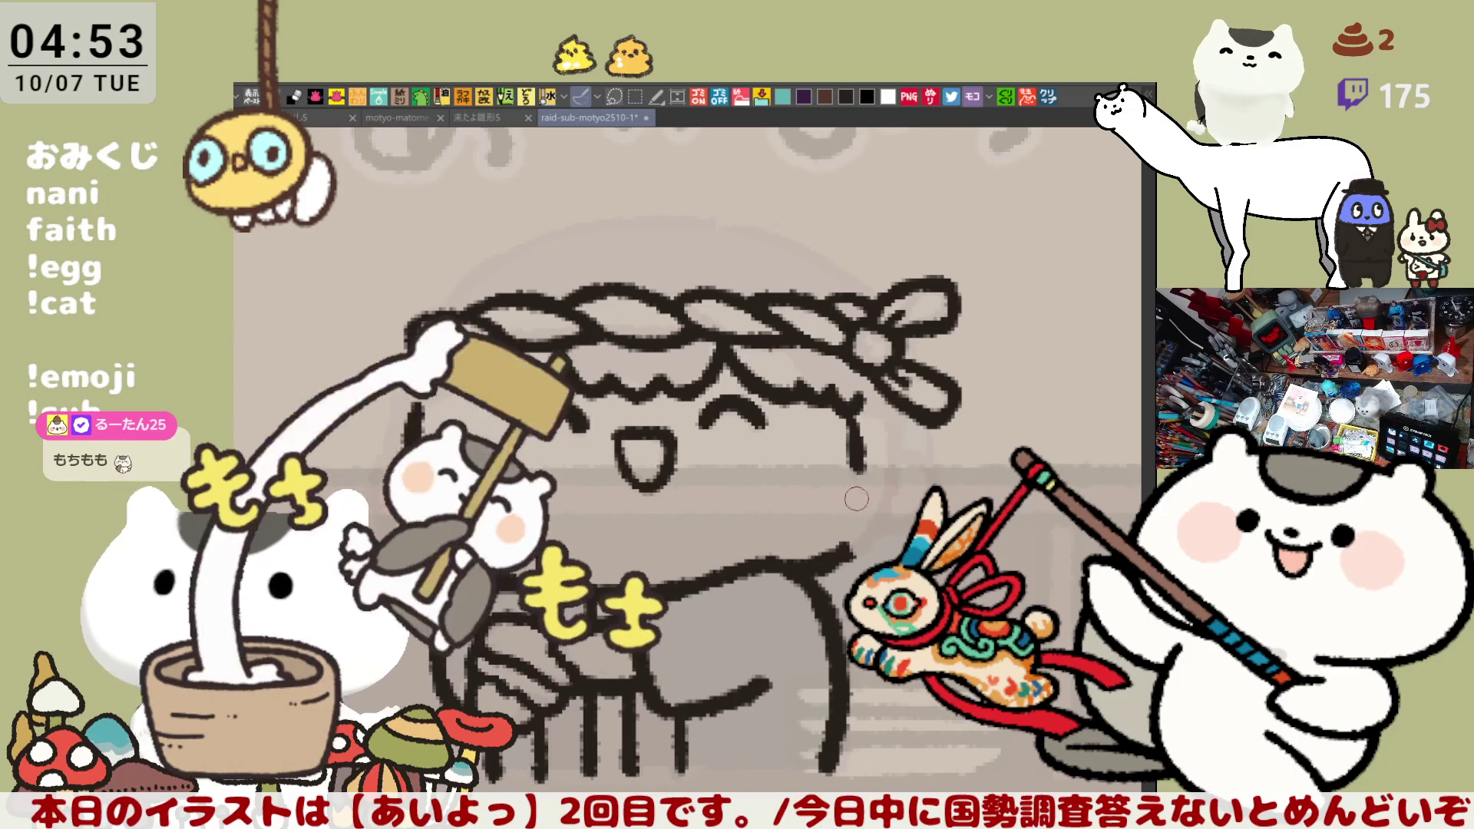
pyautogui.hotkey('ctrl', 'z')
pyautogui.moveTo(854, 400); pyautogui.dragTo(847, 568)
pyautogui.hotkey('ctrl', 'z')
pyautogui.moveTo(853, 396); pyautogui.dragTo(850, 569)
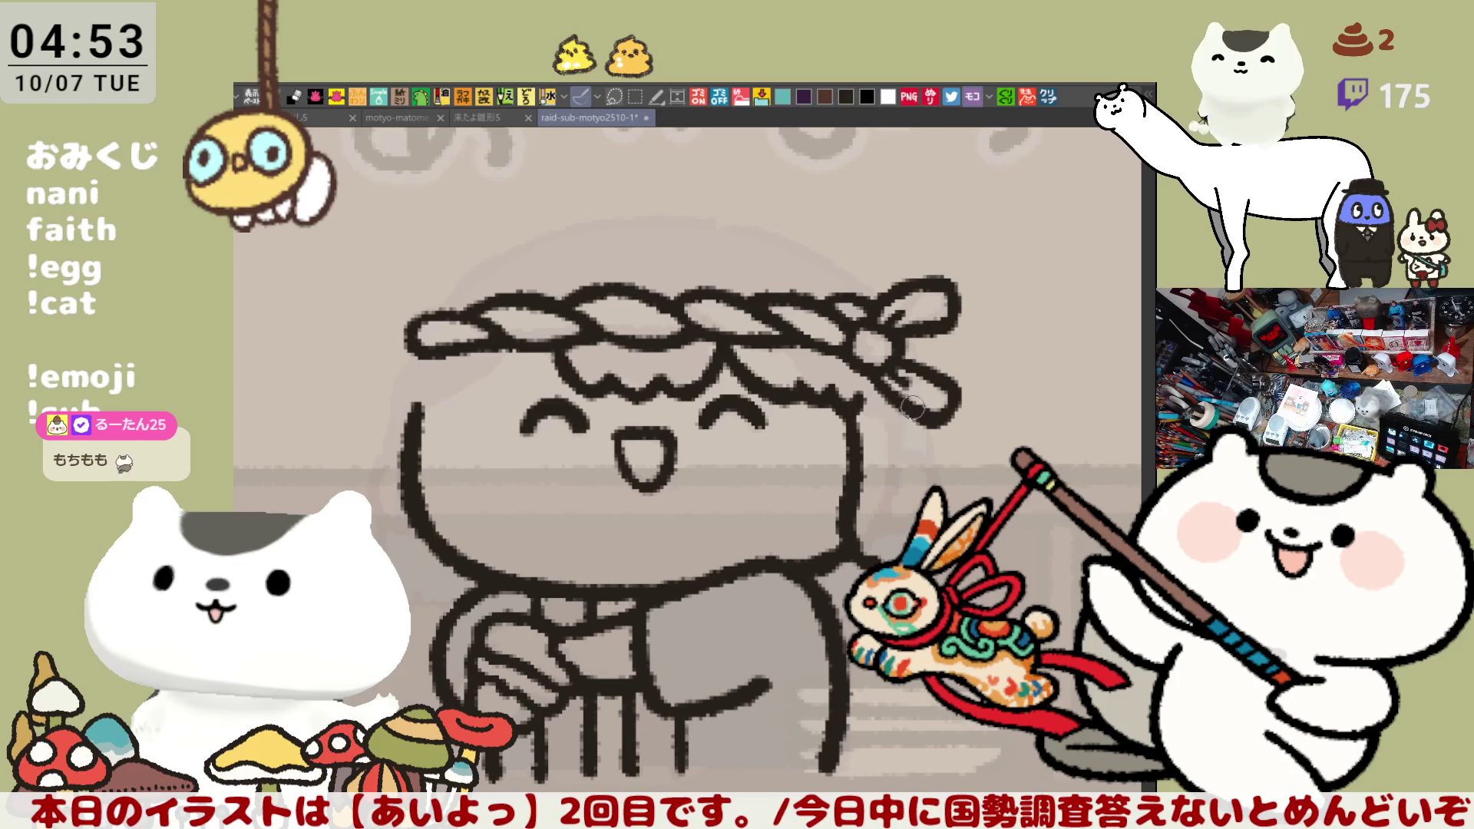
pyautogui.moveTo(914, 409); pyautogui.dragTo(906, 521)
pyautogui.hotkey('ctrl', 'z')
pyautogui.moveTo(910, 388); pyautogui.dragTo(904, 520)
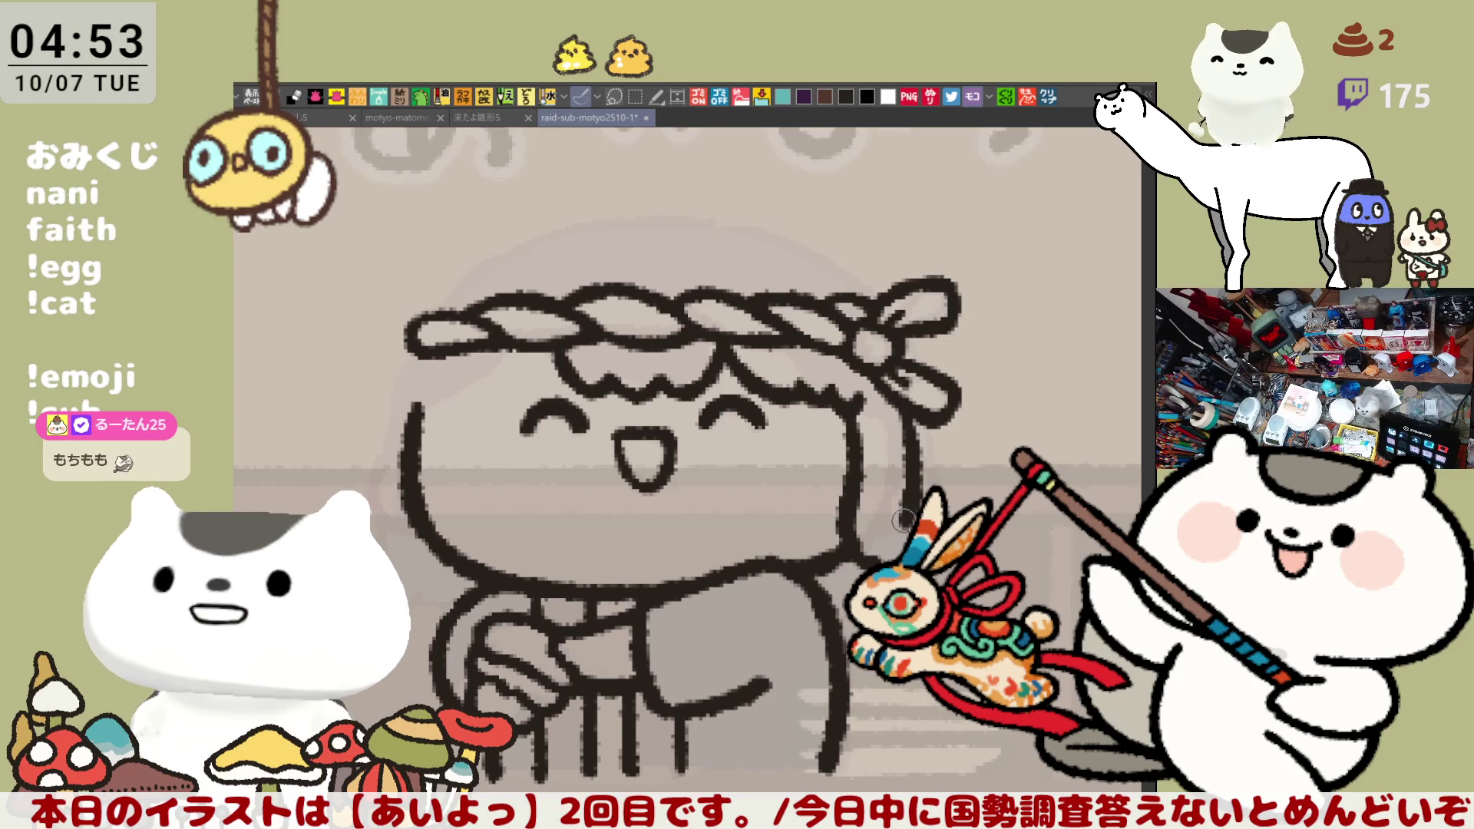
pyautogui.hotkey('ctrl', 'z')
pyautogui.moveTo(910, 389); pyautogui.dragTo(903, 525)
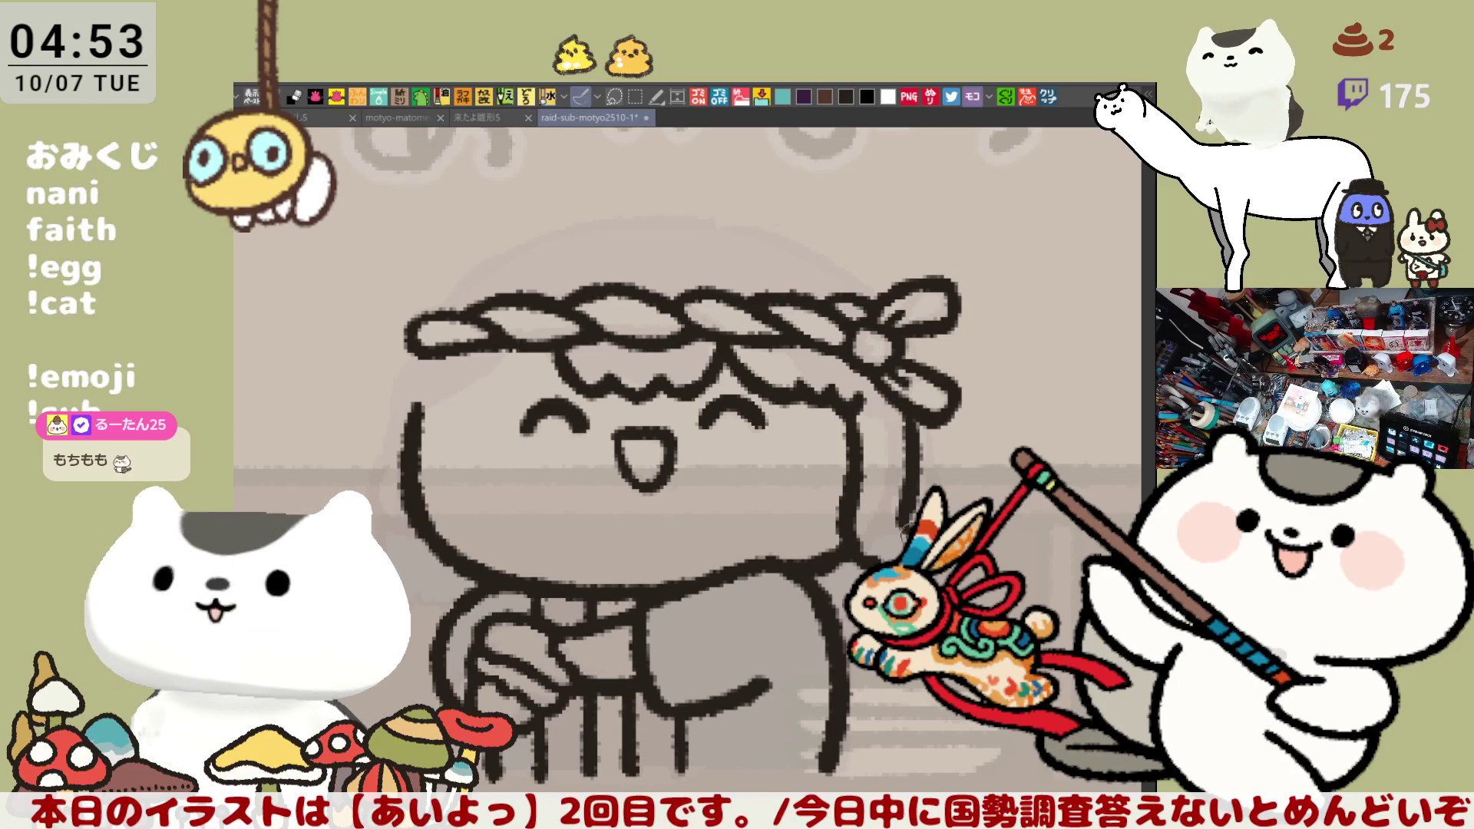
pyautogui.moveTo(905, 508); pyautogui.dragTo(903, 549)
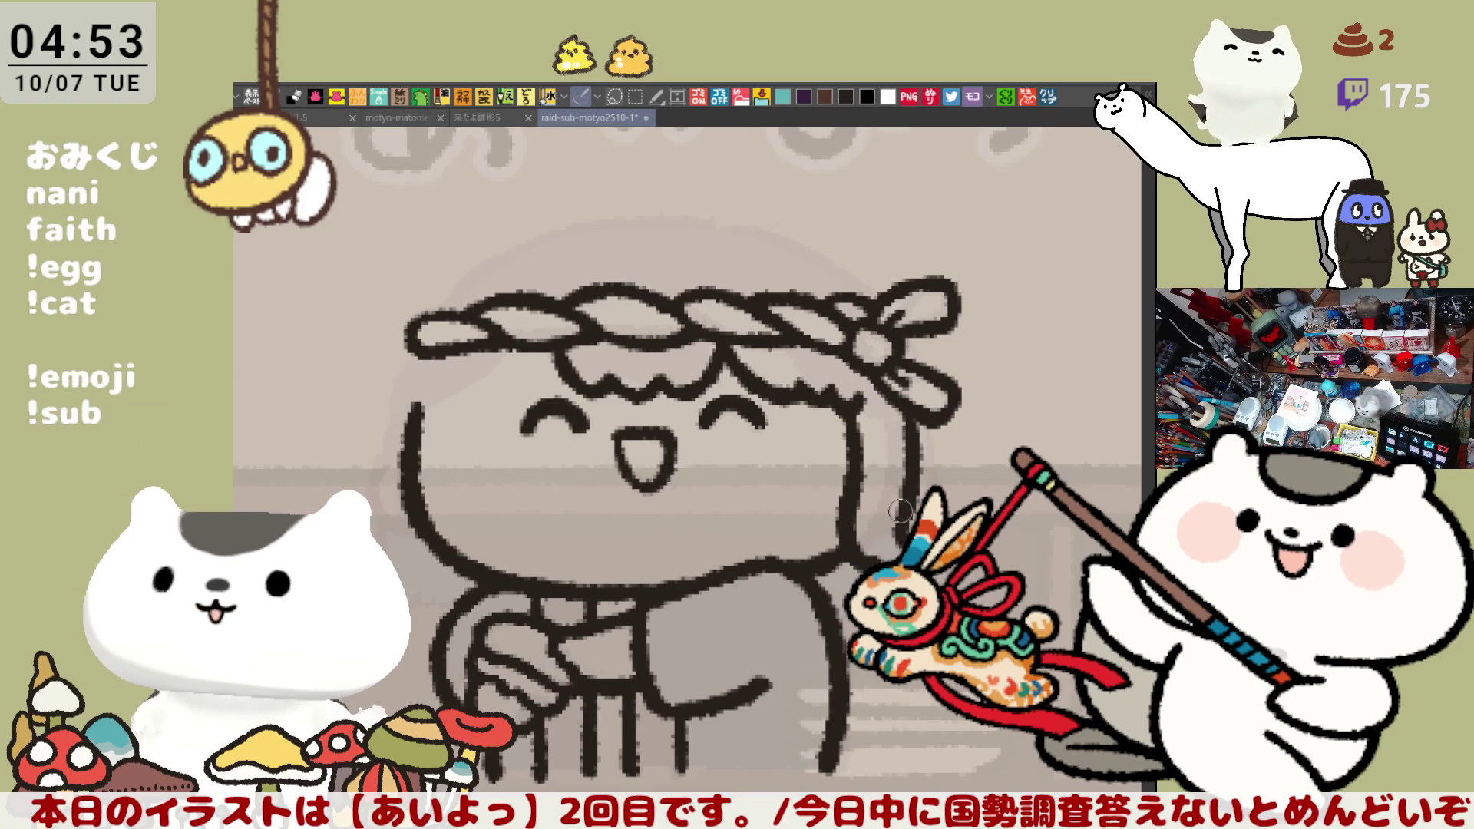
# Add a wavy hairline on the left side of the face, then paste the food photo as a new canvas
pyautogui.moveTo(746, 356); pyautogui.dragTo(808, 360)
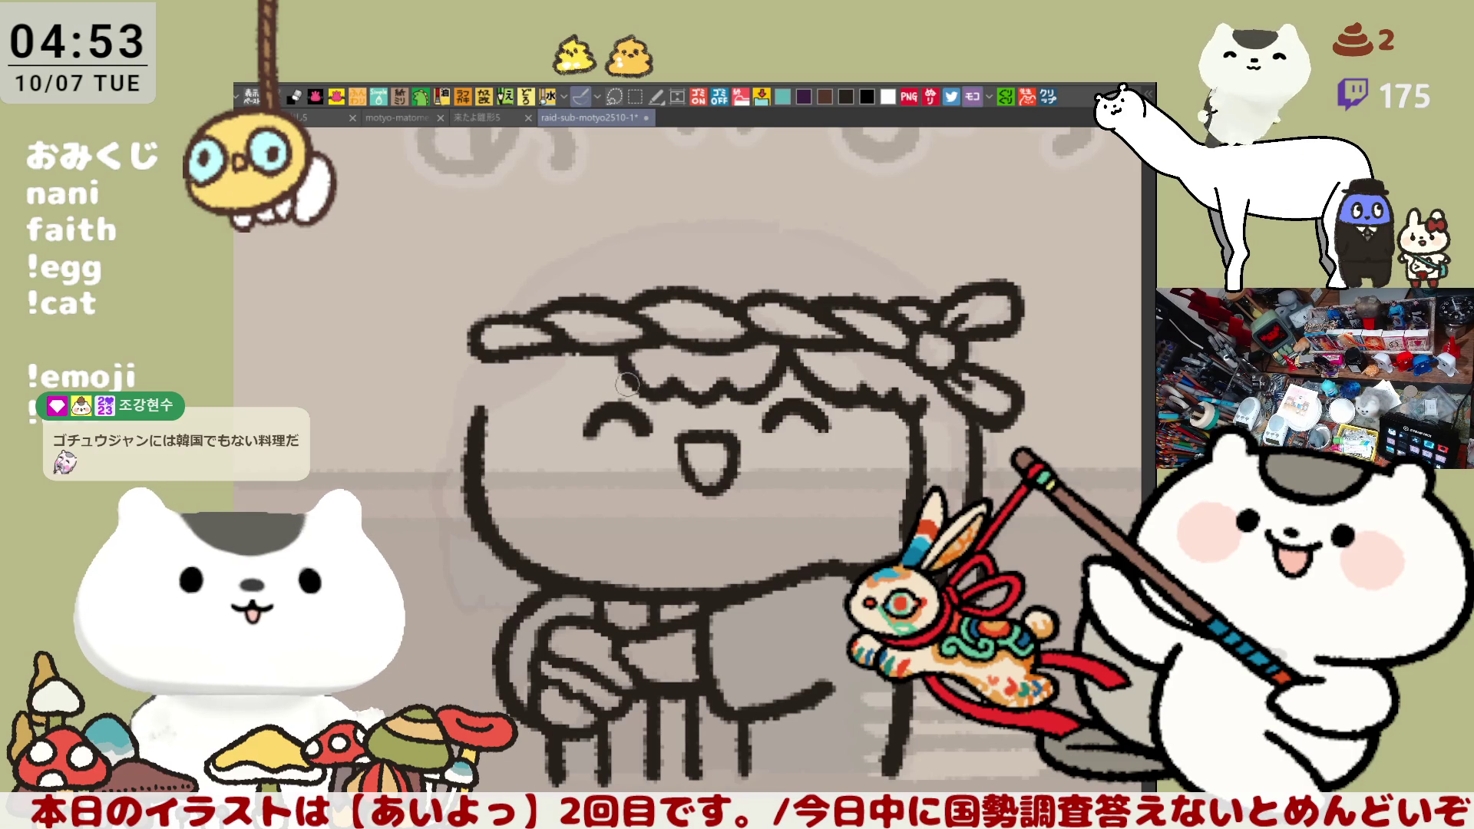
pyautogui.moveTo(530, 374)
pyautogui.mouseDown()
pyautogui.moveTo(570, 388)
pyautogui.moveTo(626, 355)
pyautogui.mouseUp()
pyautogui.hotkey('ctrl', 'z')
pyautogui.moveTo(522, 373)
pyautogui.mouseDown()
pyautogui.moveTo(576, 392)
pyautogui.moveTo(622, 357)
pyautogui.mouseUp()
pyautogui.hotkey('ctrl', 'shift', 'v')
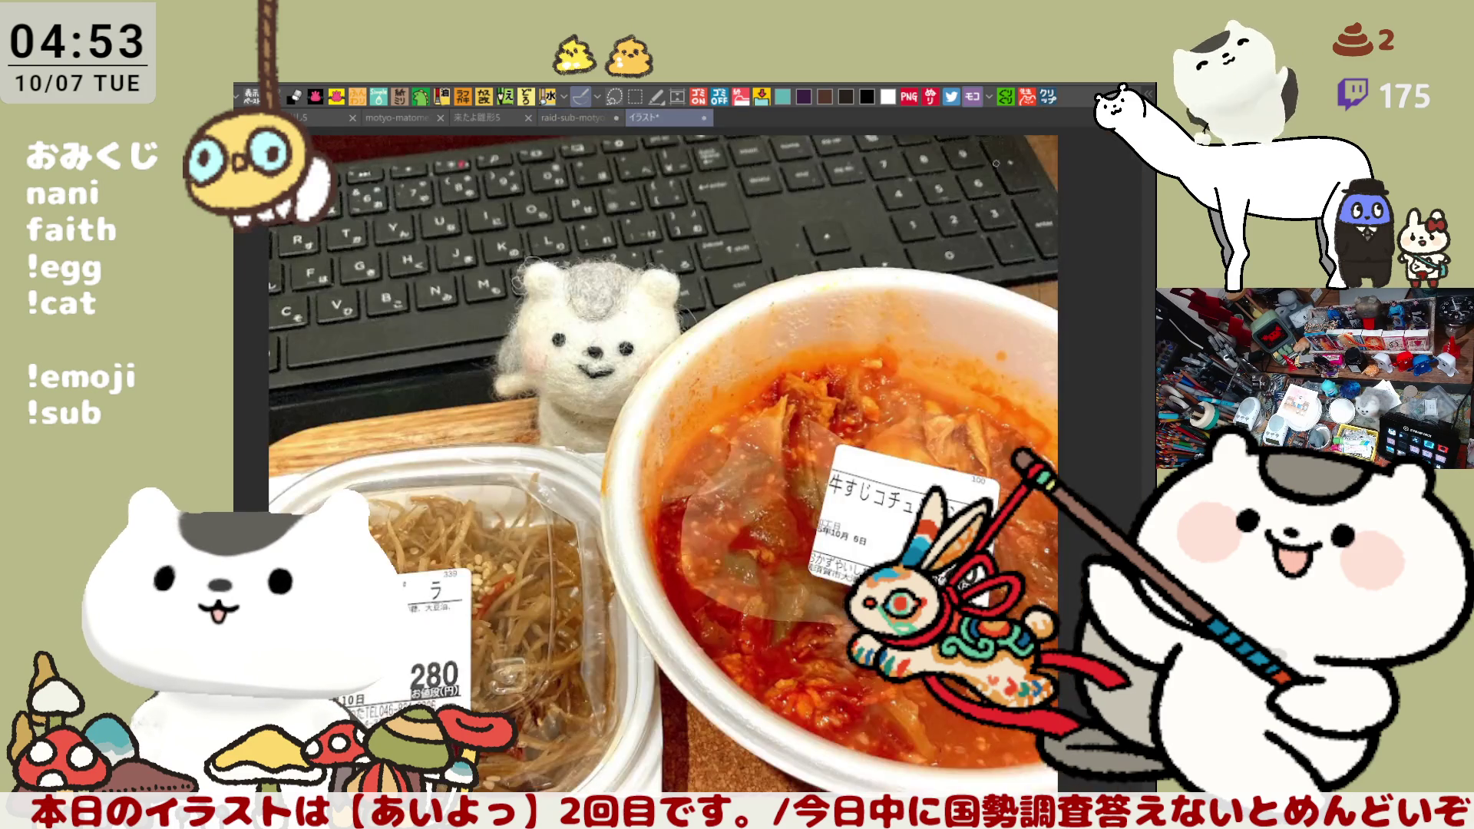
# Zoom in on the soup's price label, then close the food photo to return to the raid sheet
pyautogui.scroll(3, 858, 308)
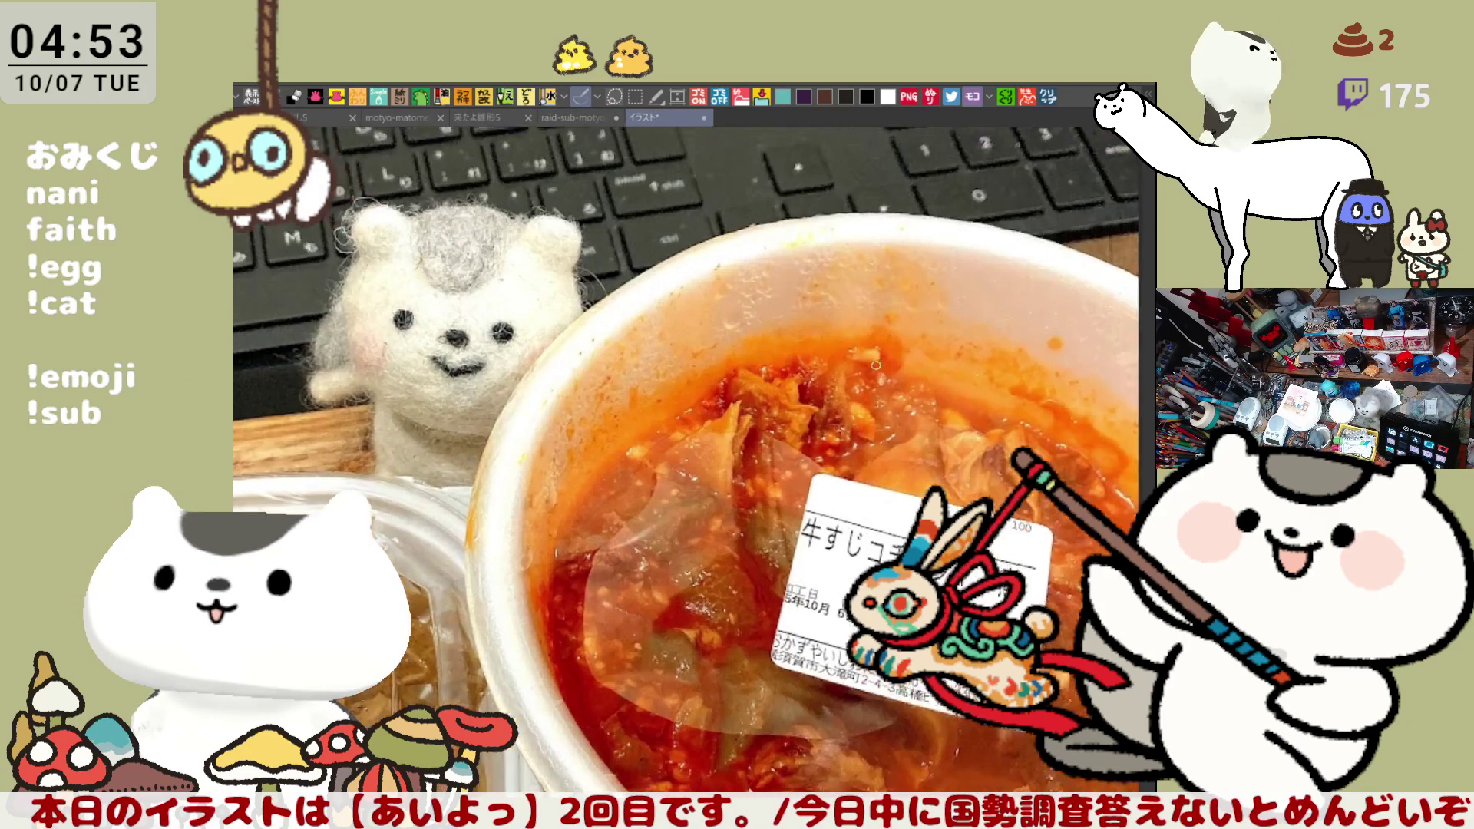
pyautogui.moveTo(947, 614); pyautogui.dragTo(755, 483)
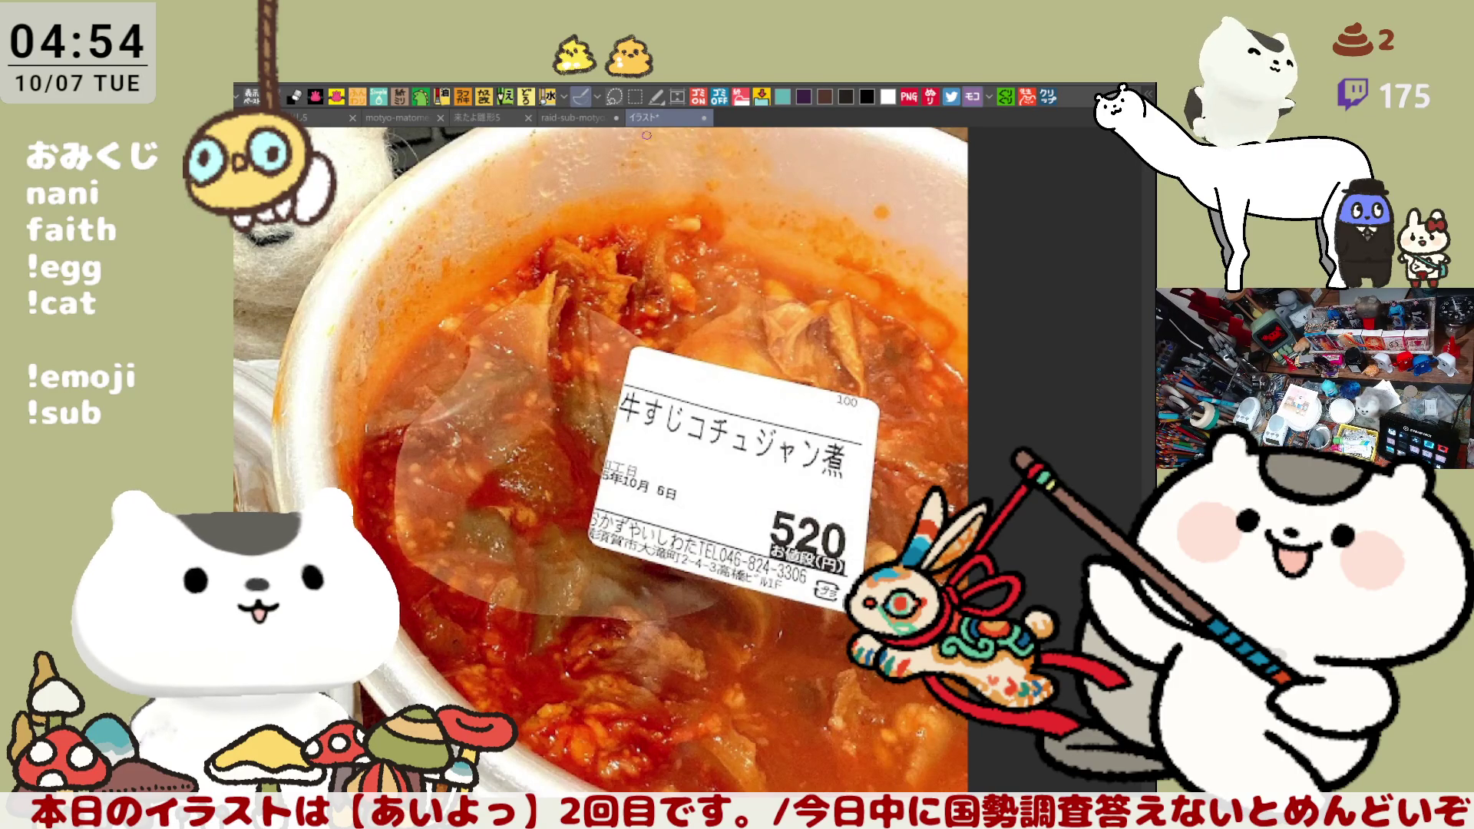
pyautogui.click(701, 117)
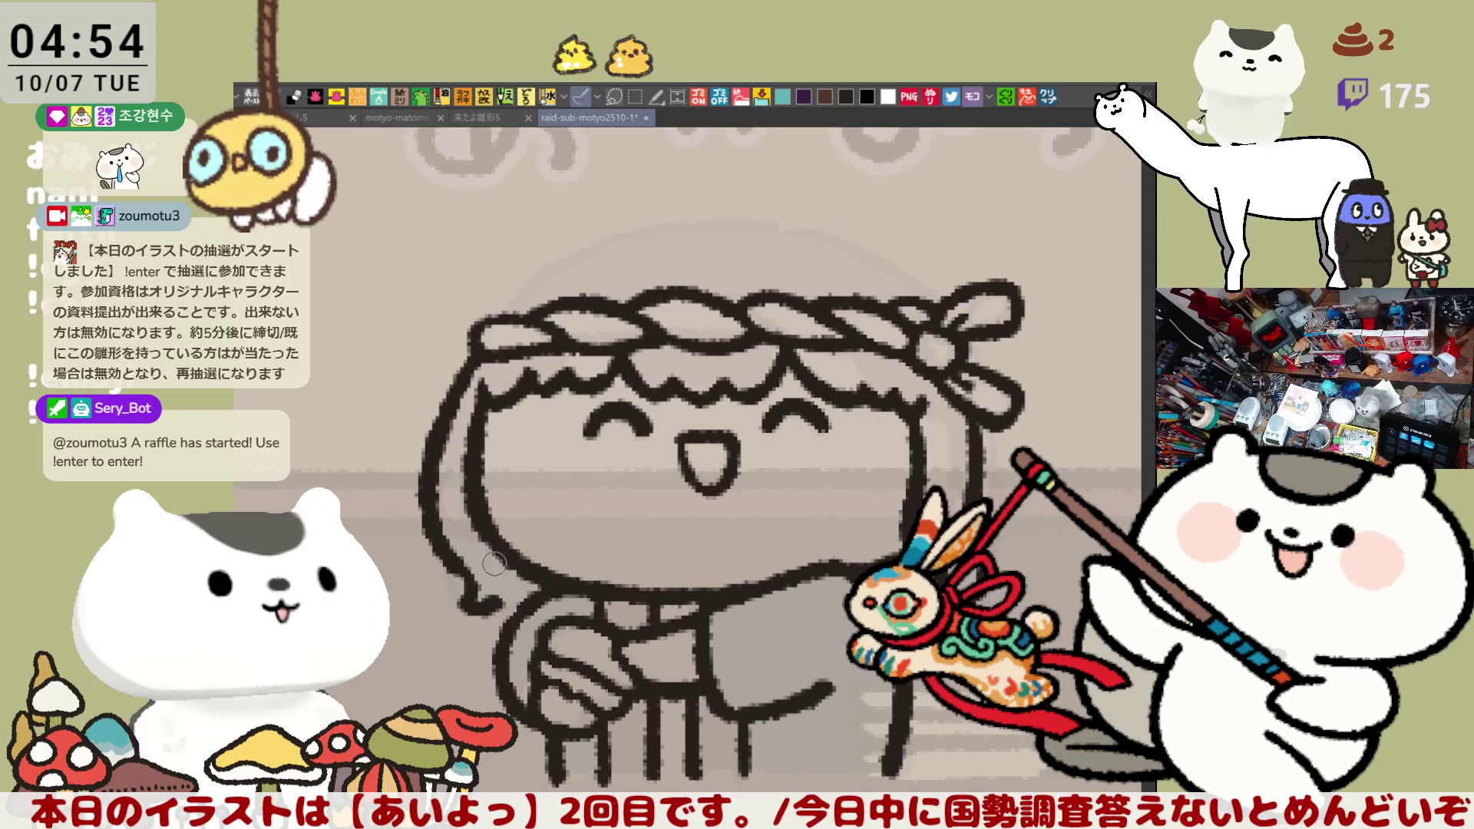
# Redraw the chef's left-side hair outline with darker, cleaner pen strokes beside the face
pyautogui.moveTo(465, 597); pyautogui.dragTo(510, 611)
pyautogui.hotkey('ctrl', 'z')
pyautogui.moveTo(461, 565)
pyautogui.mouseDown()
pyautogui.moveTo(492, 610)
pyautogui.moveTo(510, 606)
pyautogui.mouseUp()
pyautogui.moveTo(503, 553)
pyautogui.mouseDown()
pyautogui.moveTo(497, 599)
pyautogui.moveTo(527, 599)
pyautogui.mouseUp()
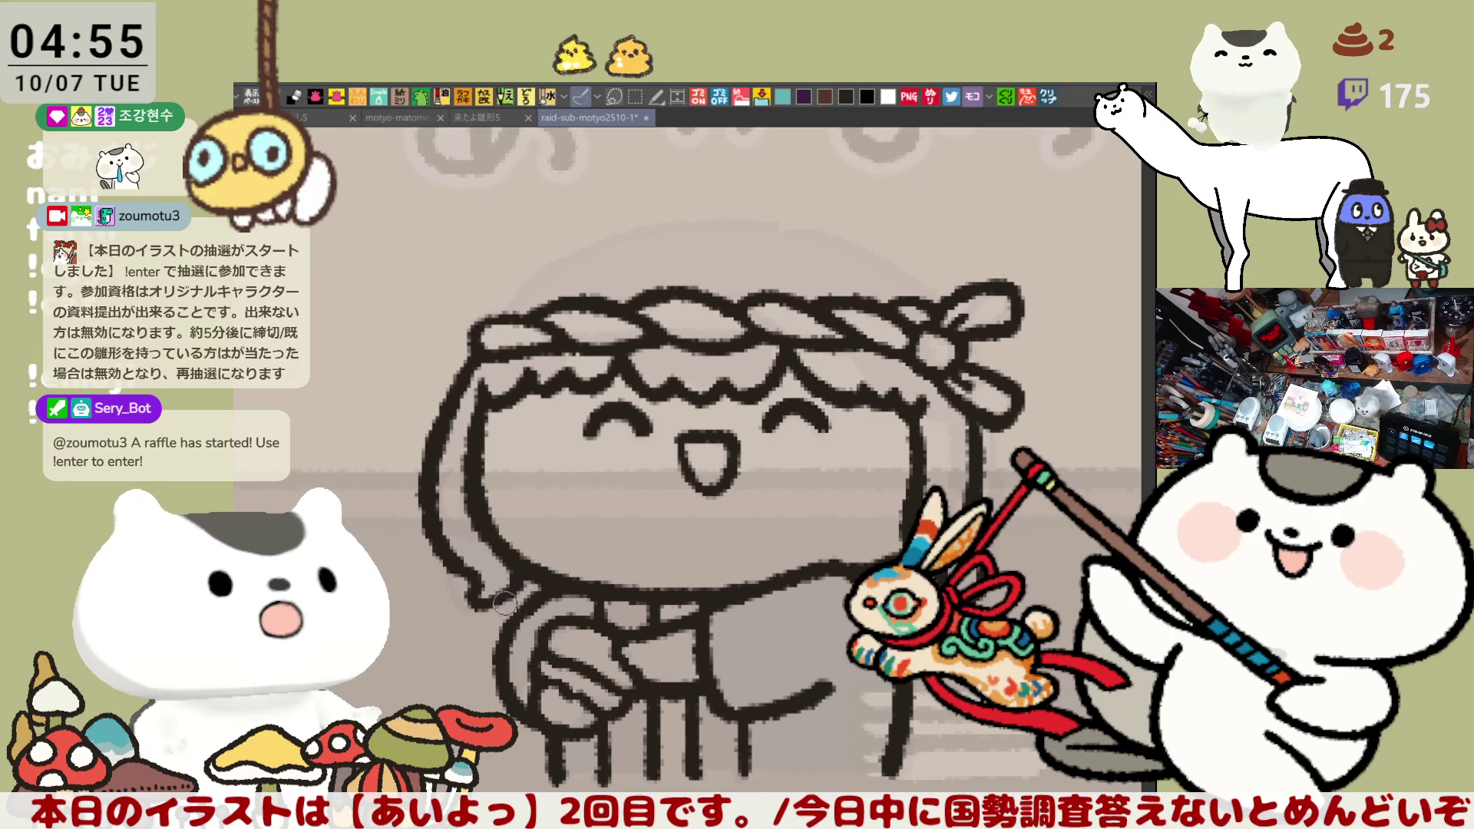
pyautogui.moveTo(522, 580); pyautogui.dragTo(471, 585)
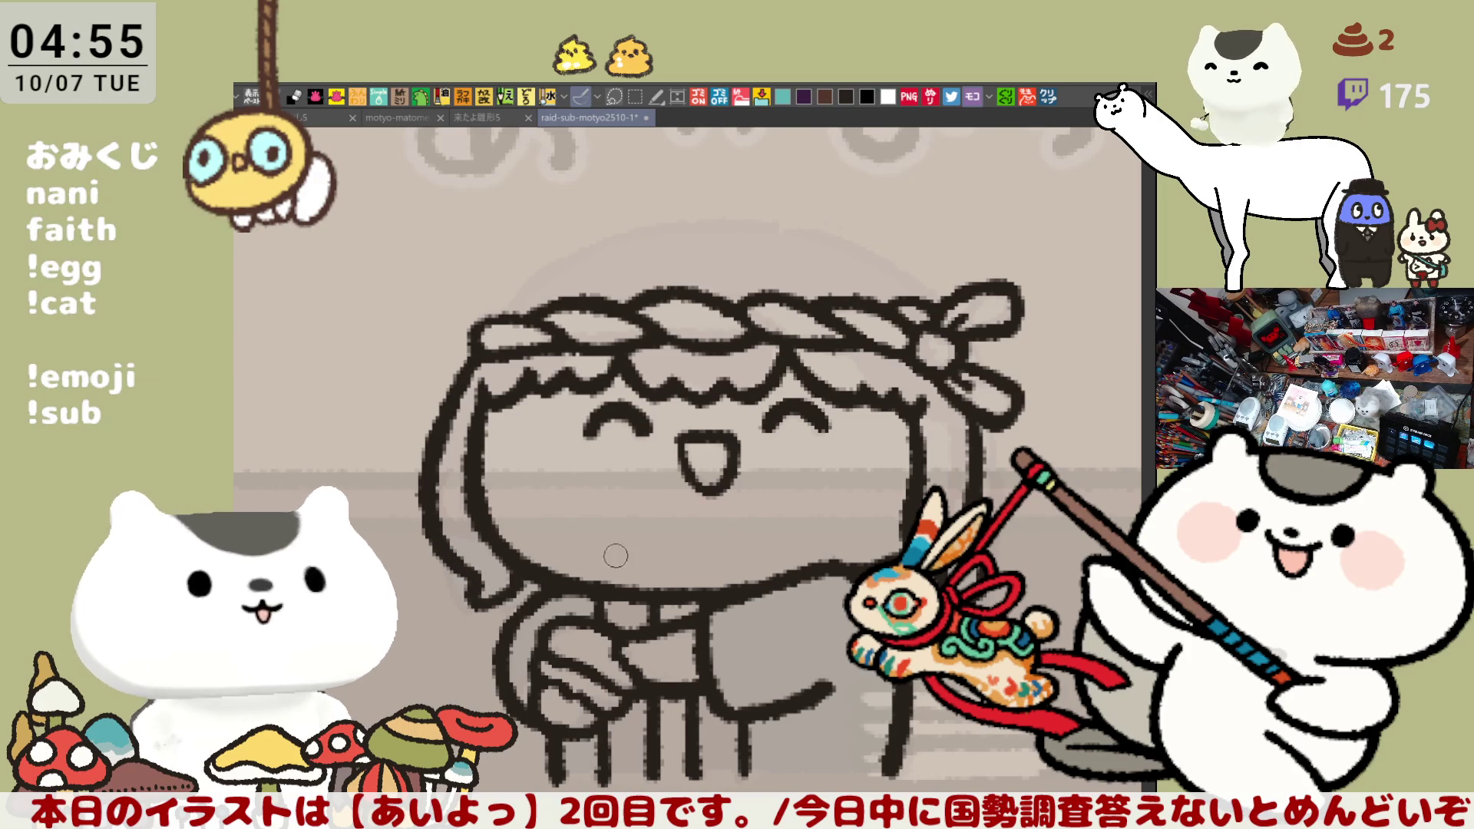
pyautogui.moveTo(616, 554); pyautogui.dragTo(506, 582)
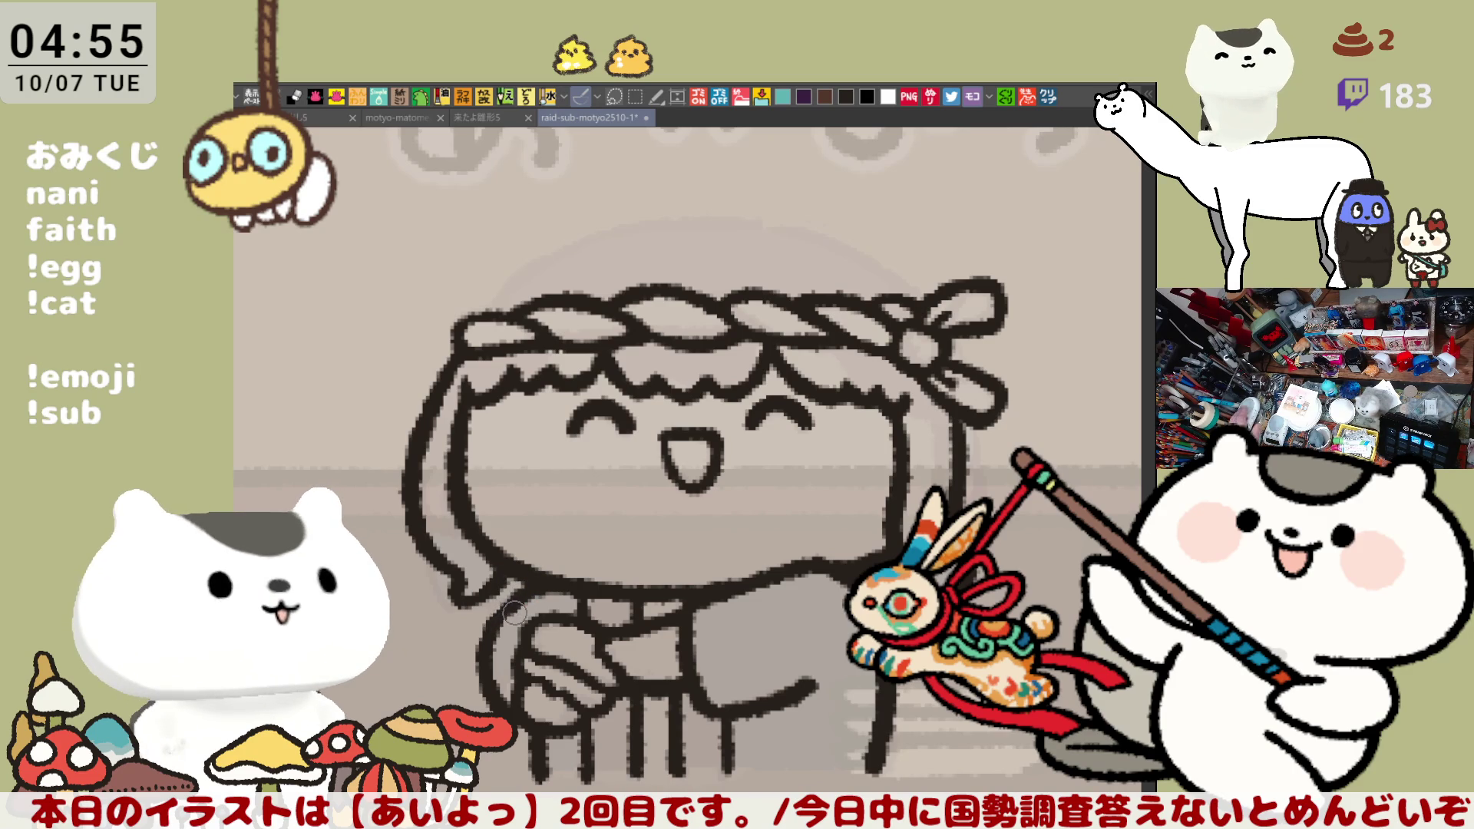
pyautogui.scroll(3, 506, 585)
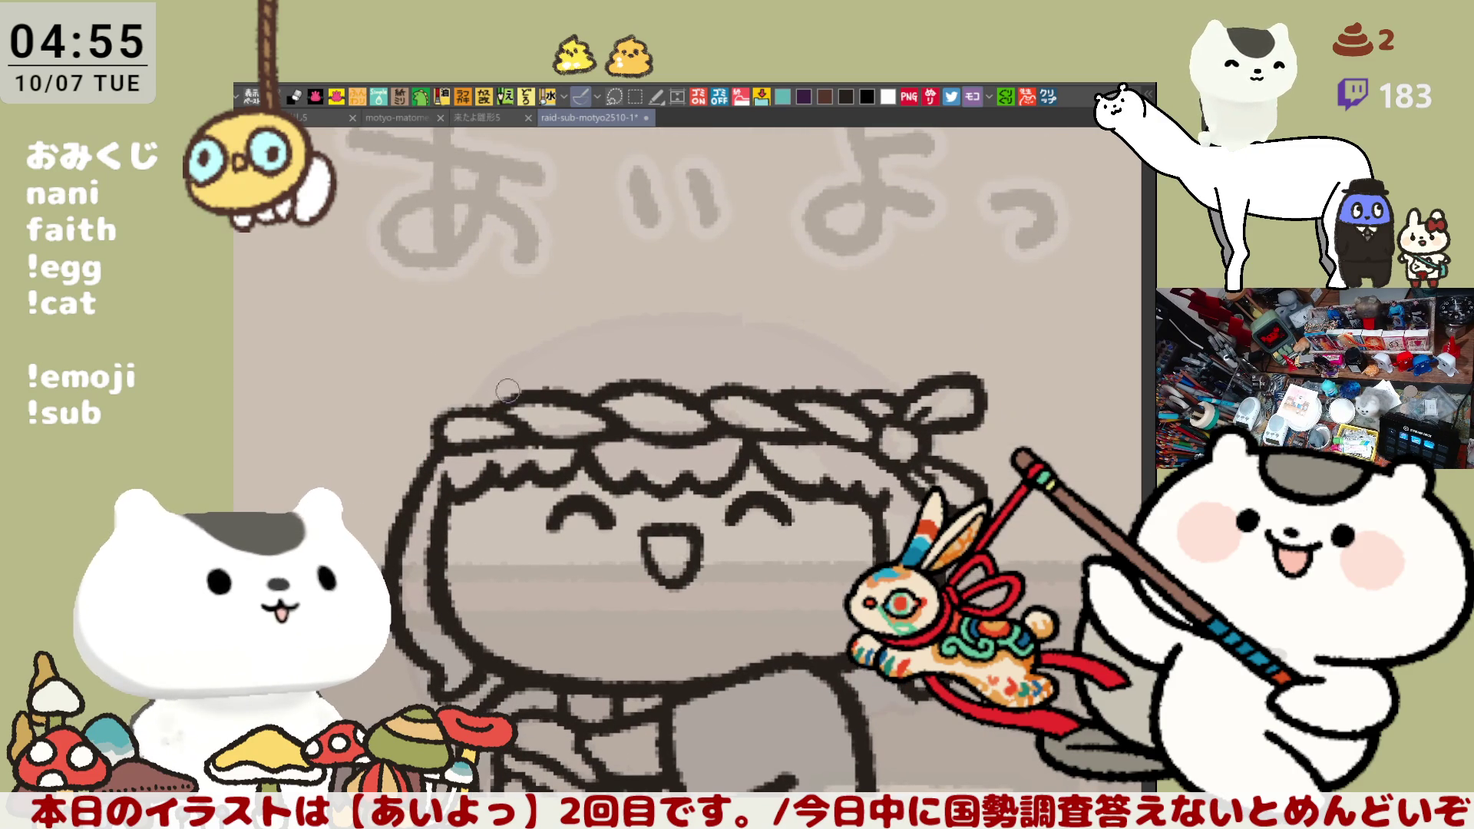
# Draw the hair arc across the top of the head above the headband, working on a horizontally mirrored canvas
pyautogui.moveTo(461, 406)
pyautogui.mouseDown()
pyautogui.moveTo(486, 367)
pyautogui.moveTo(619, 315)
pyautogui.mouseUp()
pyautogui.hotkey('ctrl', 'z')
pyautogui.moveTo(459, 408); pyautogui.dragTo(625, 305)
pyautogui.press('h')
pyautogui.hotkey('ctrl', 'z')
pyautogui.moveTo(683, 311)
pyautogui.mouseDown()
pyautogui.moveTo(781, 339)
pyautogui.moveTo(866, 421)
pyautogui.mouseUp()
pyautogui.hotkey('ctrl', 'z')
pyautogui.moveTo(687, 307); pyautogui.dragTo(887, 430)
pyautogui.hotkey('ctrl', 'z')
pyautogui.moveTo(690, 319); pyautogui.dragTo(871, 422)
pyautogui.hotkey('ctrl', 'z')
pyautogui.moveTo(691, 312); pyautogui.dragTo(868, 411)
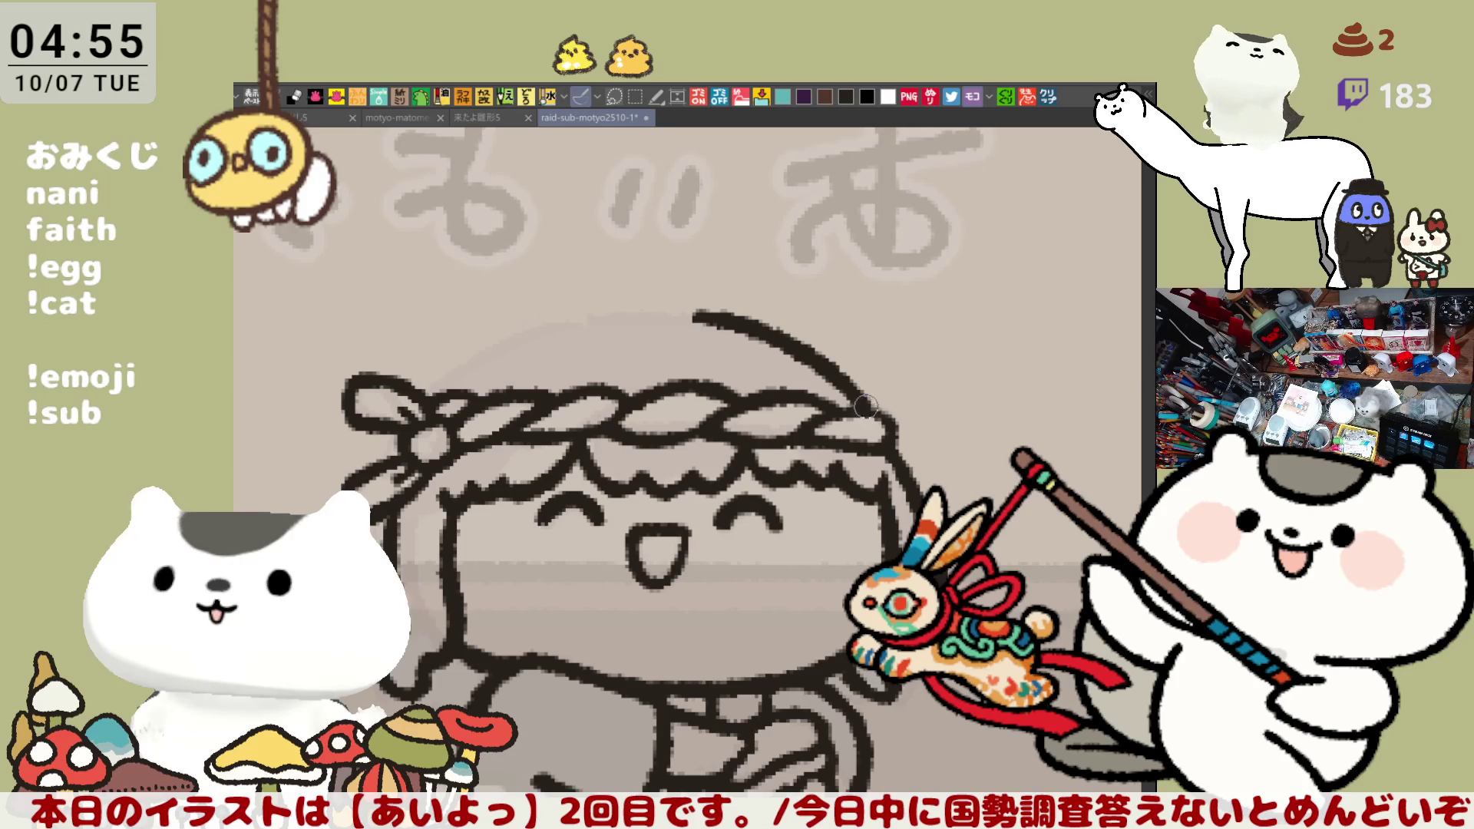
pyautogui.press('h')
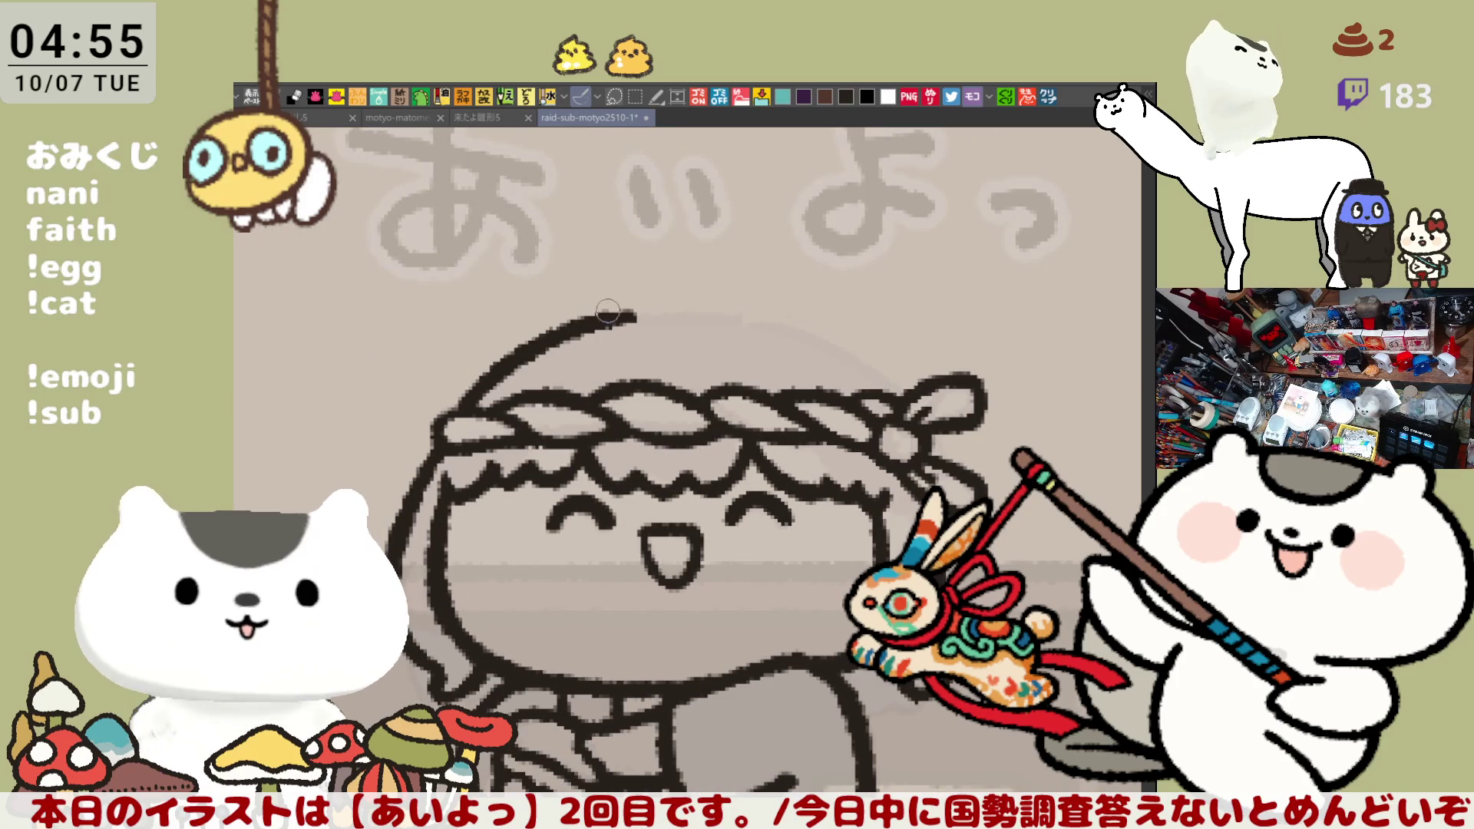
# Extend the top-of-head hair arc rightward, restroking until it runs smoothly
pyautogui.moveTo(661, 314); pyautogui.dragTo(768, 323)
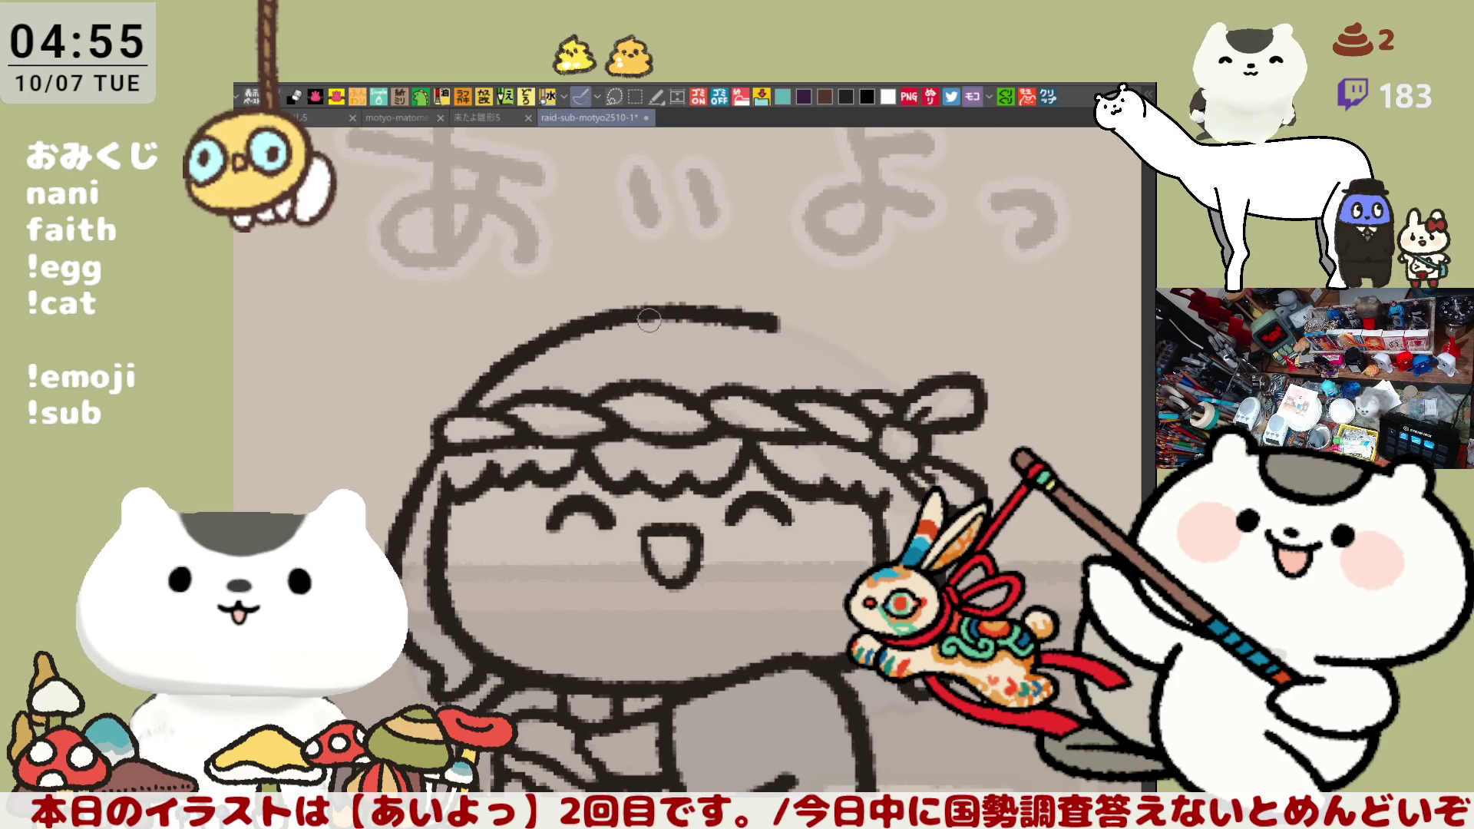
pyautogui.hotkey('ctrl', 'z')
pyautogui.moveTo(623, 316); pyautogui.dragTo(768, 310)
pyautogui.hotkey('ctrl', 'z')
pyautogui.moveTo(606, 315); pyautogui.dragTo(767, 308)
pyautogui.hotkey('ctrl', 'z')
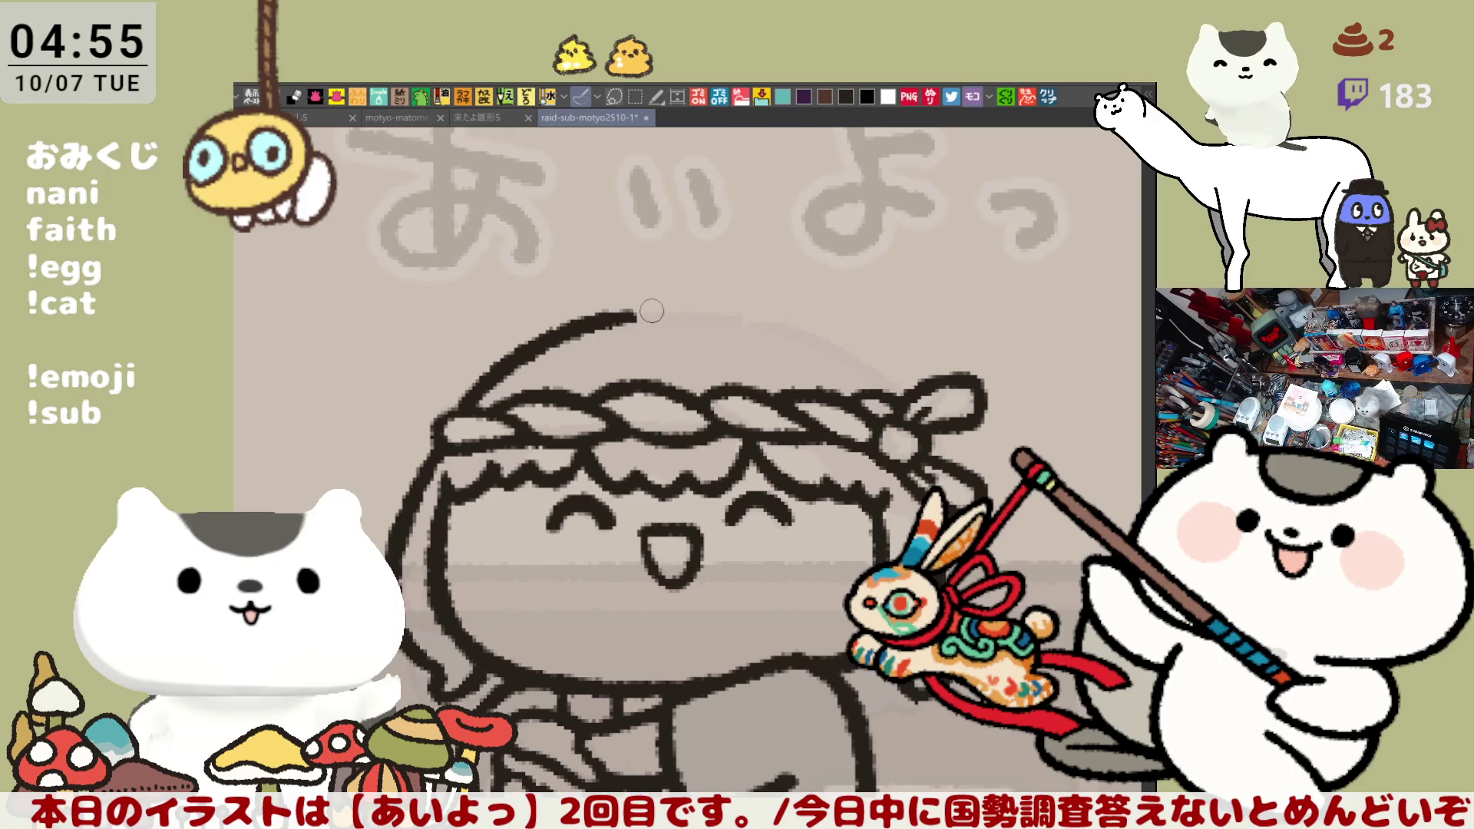
pyautogui.moveTo(622, 315); pyautogui.dragTo(747, 306)
pyautogui.hotkey('ctrl', 'z')
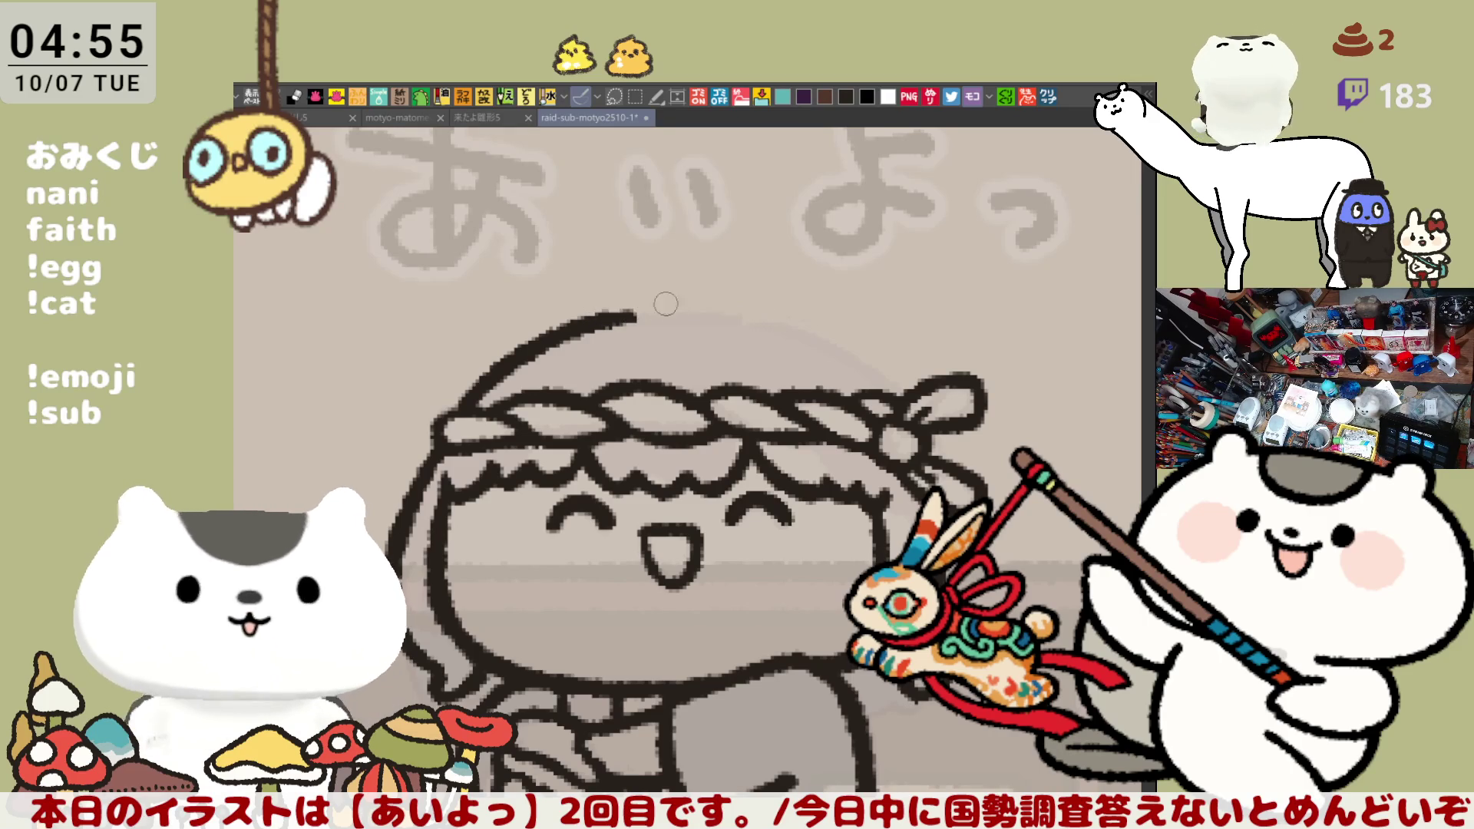
pyautogui.moveTo(634, 313); pyautogui.dragTo(739, 311)
pyautogui.hotkey('ctrl', 'z')
pyautogui.moveTo(634, 314); pyautogui.dragTo(791, 318)
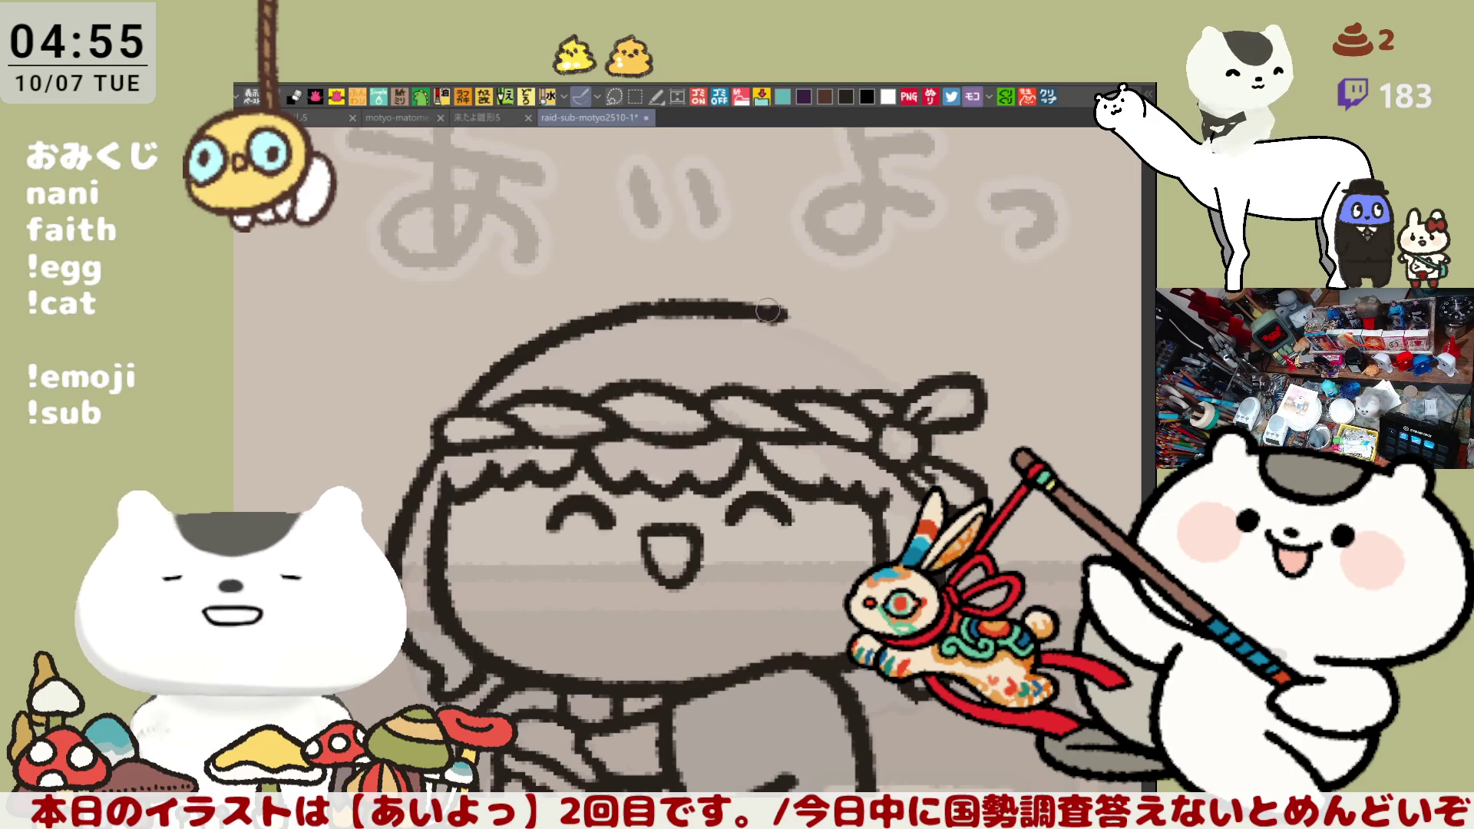
pyautogui.hotkey('ctrl', 'z')
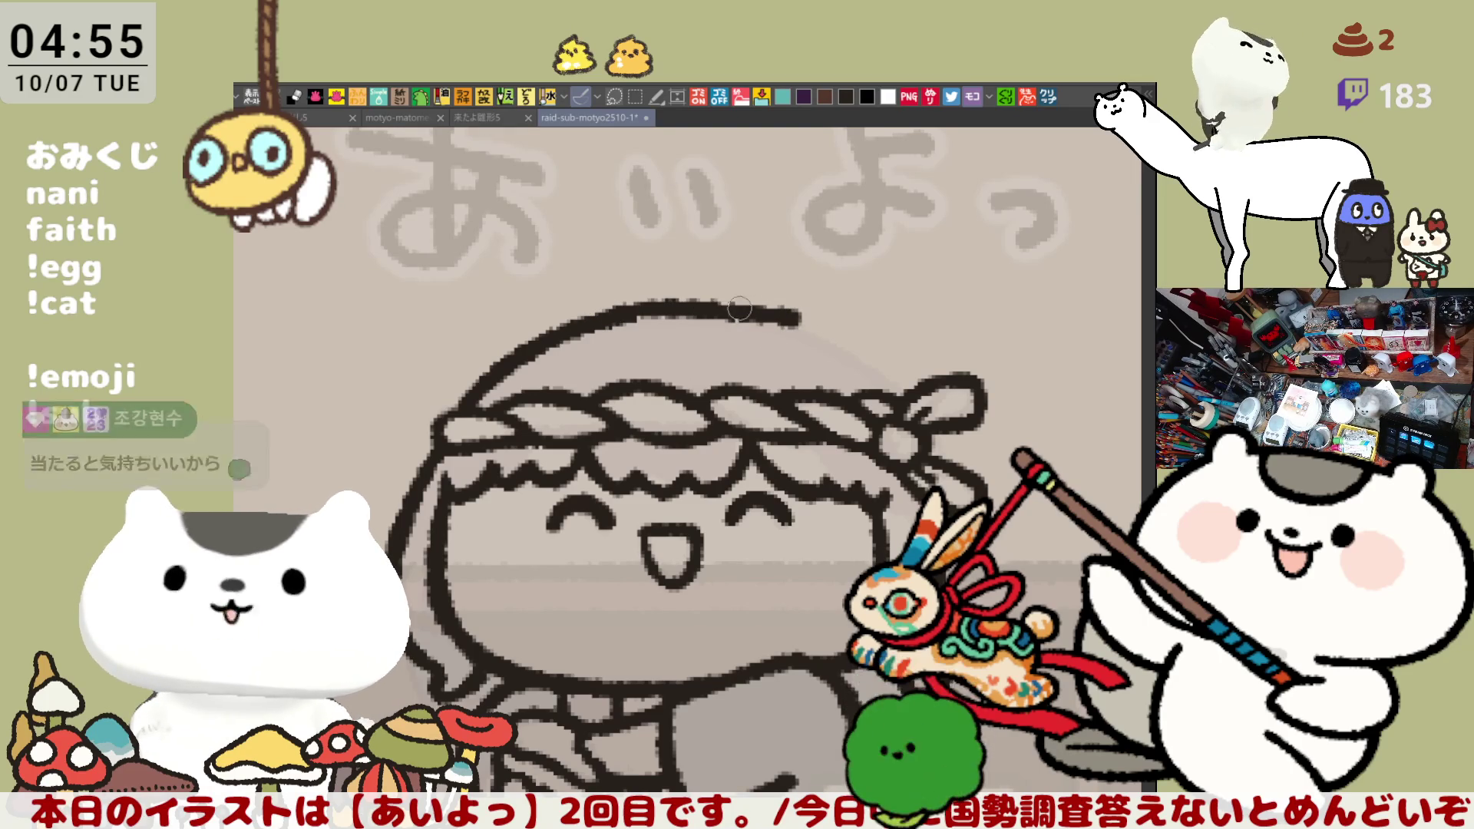
pyautogui.moveTo(617, 319); pyautogui.dragTo(769, 315)
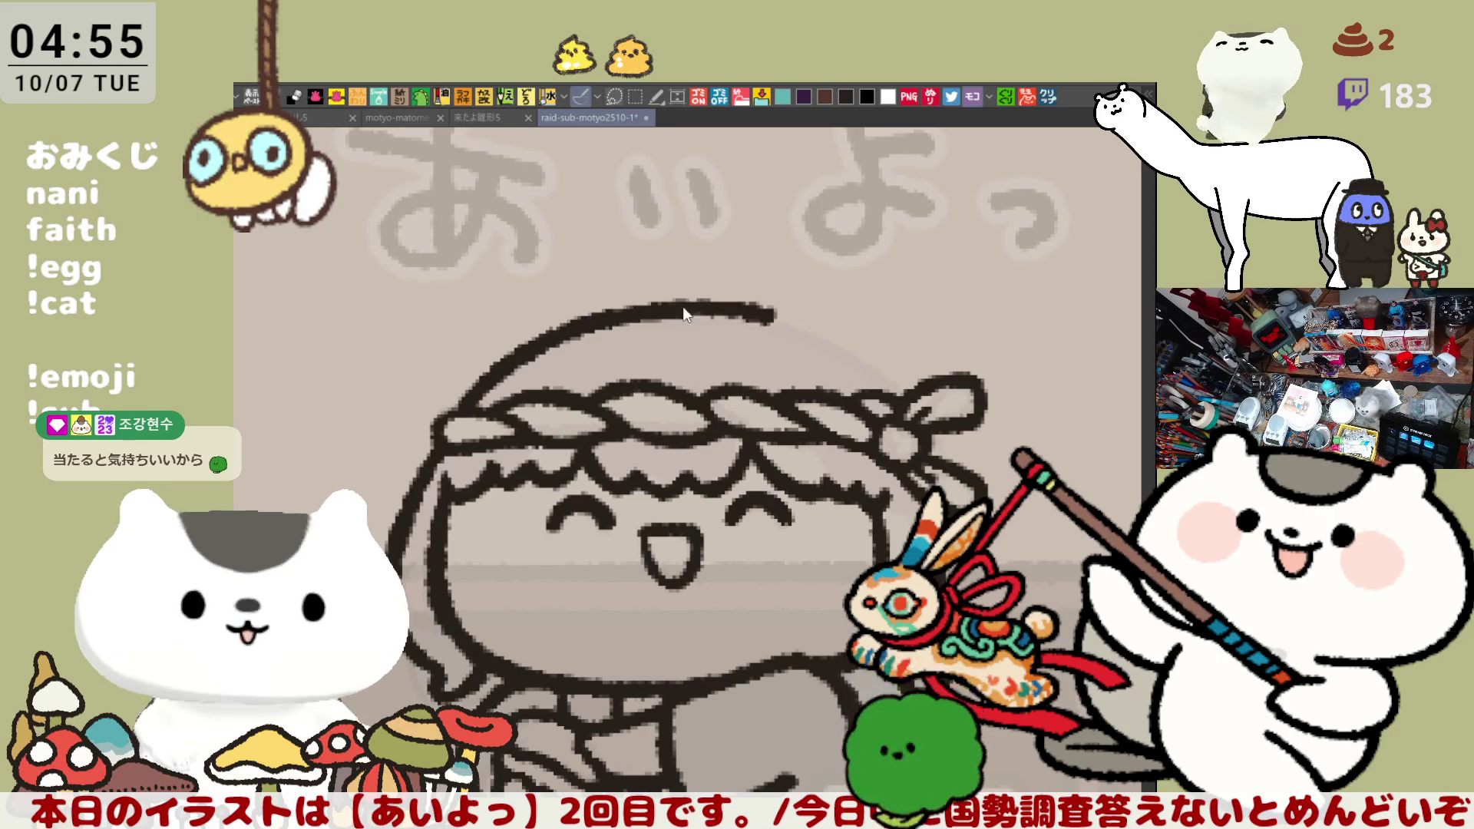
pyautogui.hotkey('ctrl', 'z')
pyautogui.moveTo(616, 319); pyautogui.dragTo(769, 321)
# Curve the right end of the hair arc down to meet the headband, retrying the stroke repeatedly
pyautogui.moveTo(606, 318); pyautogui.dragTo(798, 315)
pyautogui.hotkey('ctrl', 'z')
pyautogui.moveTo(583, 318)
pyautogui.mouseDown()
pyautogui.moveTo(794, 315)
pyautogui.moveTo(913, 361)
pyautogui.mouseUp()
pyautogui.hotkey('ctrl', 'z')
pyautogui.moveTo(802, 317); pyautogui.dragTo(920, 397)
pyautogui.hotkey('ctrl', 'z')
pyautogui.hotkey('ctrl', 'z')
pyautogui.moveTo(590, 319)
pyautogui.mouseDown()
pyautogui.moveTo(772, 318)
pyautogui.moveTo(837, 338)
pyautogui.moveTo(914, 390)
pyautogui.mouseUp()
pyautogui.hotkey('ctrl', 'z')
pyautogui.hotkey('ctrl', 'z')
pyautogui.hotkey('ctrl', 'z')
pyautogui.moveTo(737, 308)
pyautogui.mouseDown()
pyautogui.moveTo(791, 321)
pyautogui.moveTo(914, 399)
pyautogui.mouseUp()
pyautogui.hotkey('ctrl', 'z')
pyautogui.hotkey('ctrl', 'z')
pyautogui.moveTo(772, 319); pyautogui.dragTo(796, 343)
pyautogui.hotkey('ctrl', 'z')
pyautogui.moveTo(691, 305); pyautogui.dragTo(912, 396)
pyautogui.hotkey('ctrl', 'z')
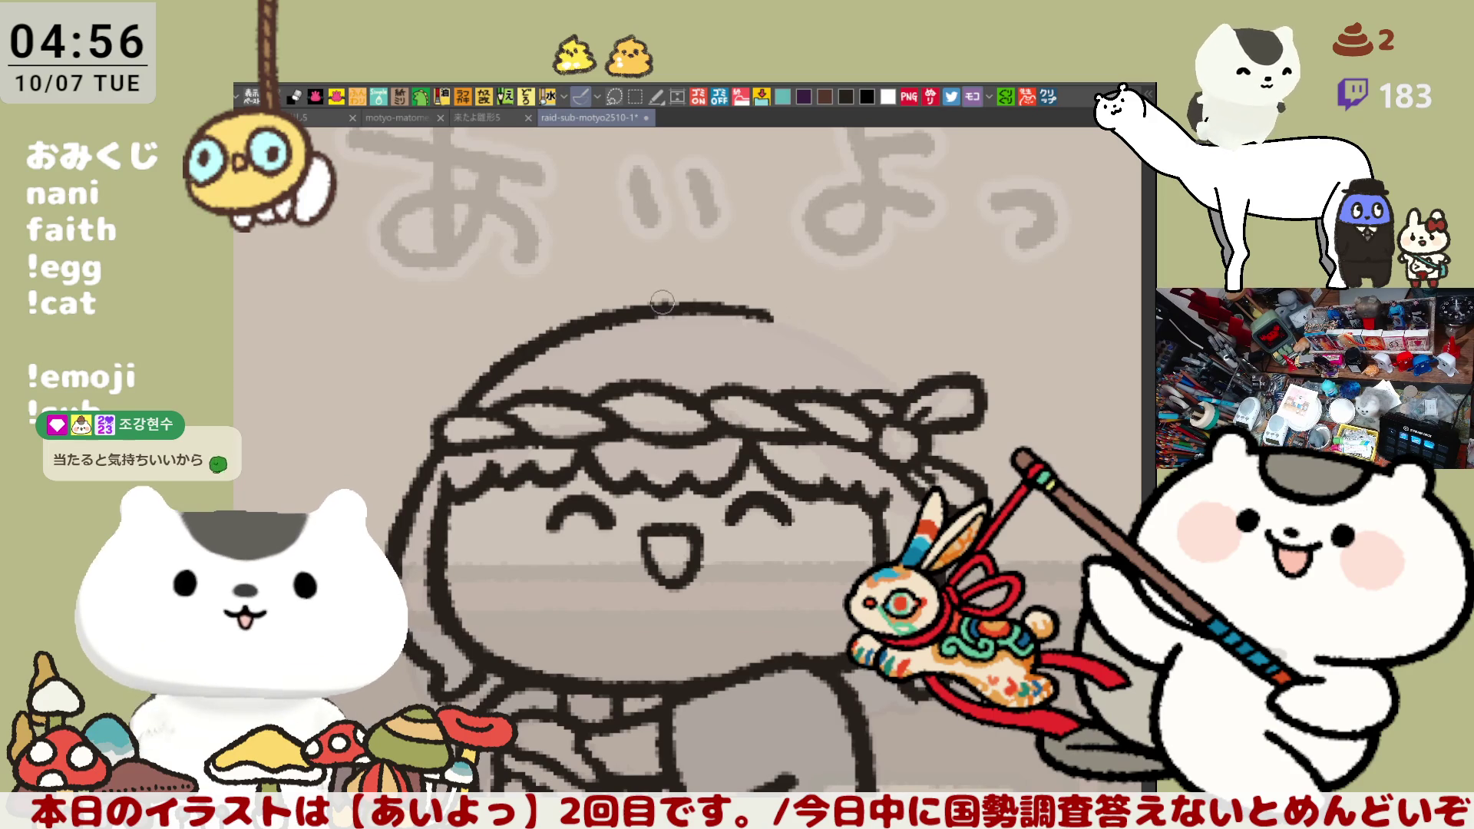
pyautogui.moveTo(652, 304); pyautogui.dragTo(898, 367)
pyautogui.hotkey('ctrl', 'z')
pyautogui.moveTo(645, 307)
pyautogui.mouseDown()
pyautogui.moveTo(852, 345)
pyautogui.moveTo(933, 405)
pyautogui.mouseUp()
pyautogui.hotkey('ctrl', 'z')
pyautogui.hotkey('ctrl', 'z')
pyautogui.moveTo(803, 315); pyautogui.dragTo(925, 400)
pyautogui.hotkey('ctrl', 'z')
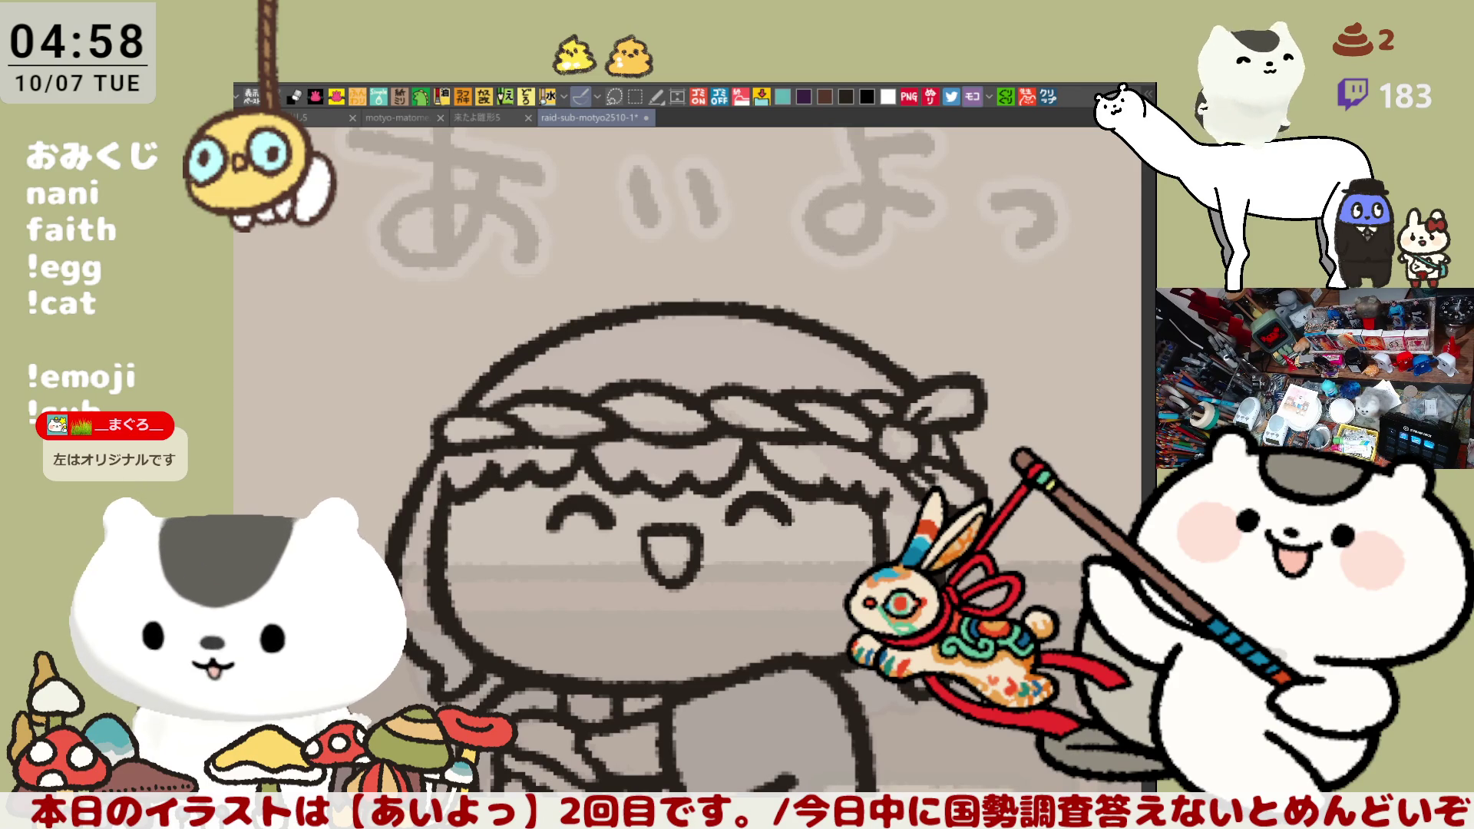
pyautogui.click(1050, 96)
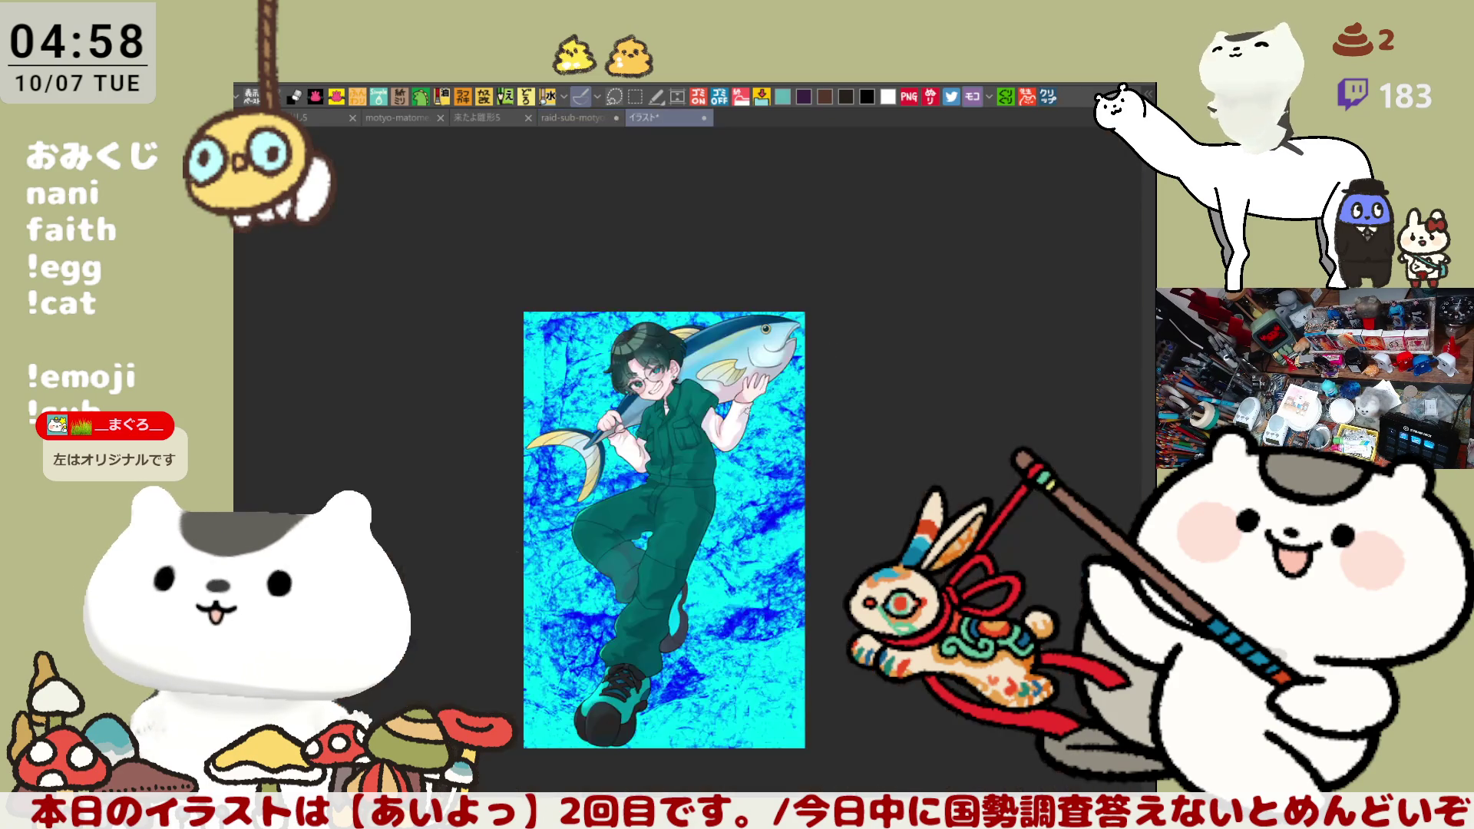
pyautogui.scroll(1, 572, 517)
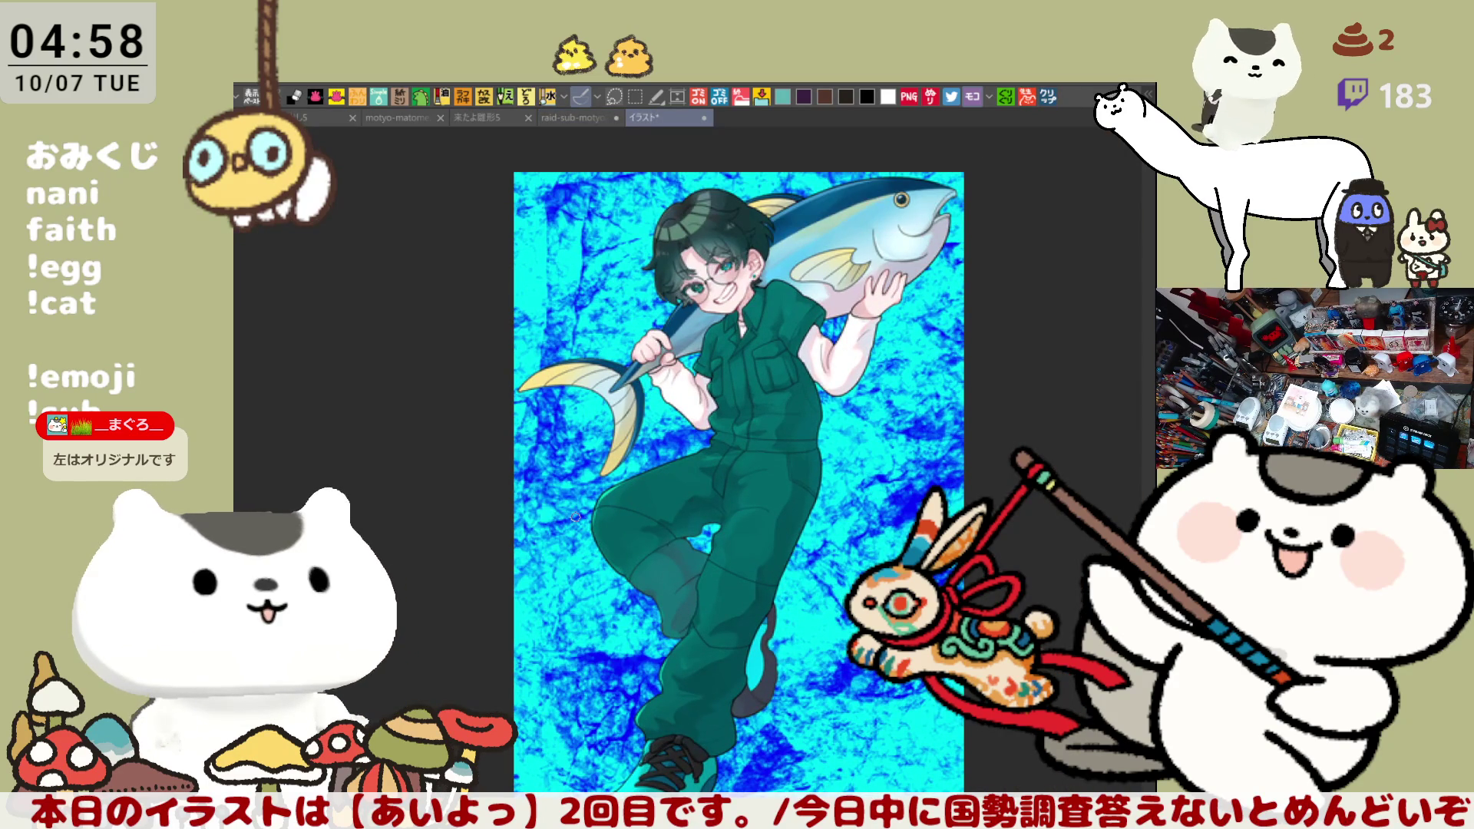
pyautogui.moveTo(576, 515); pyautogui.dragTo(532, 558)
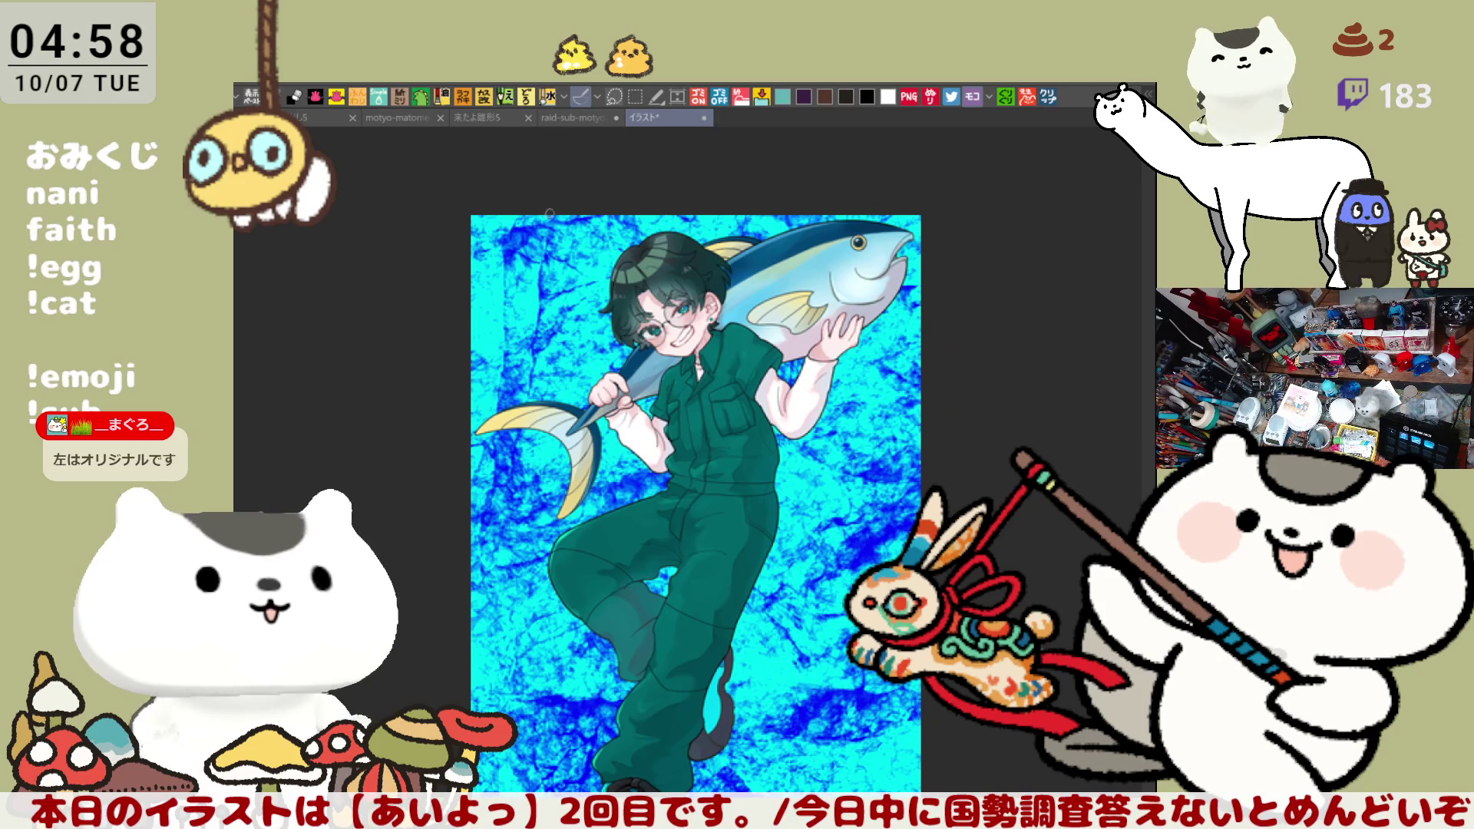
pyautogui.scroll(3, 654, 277)
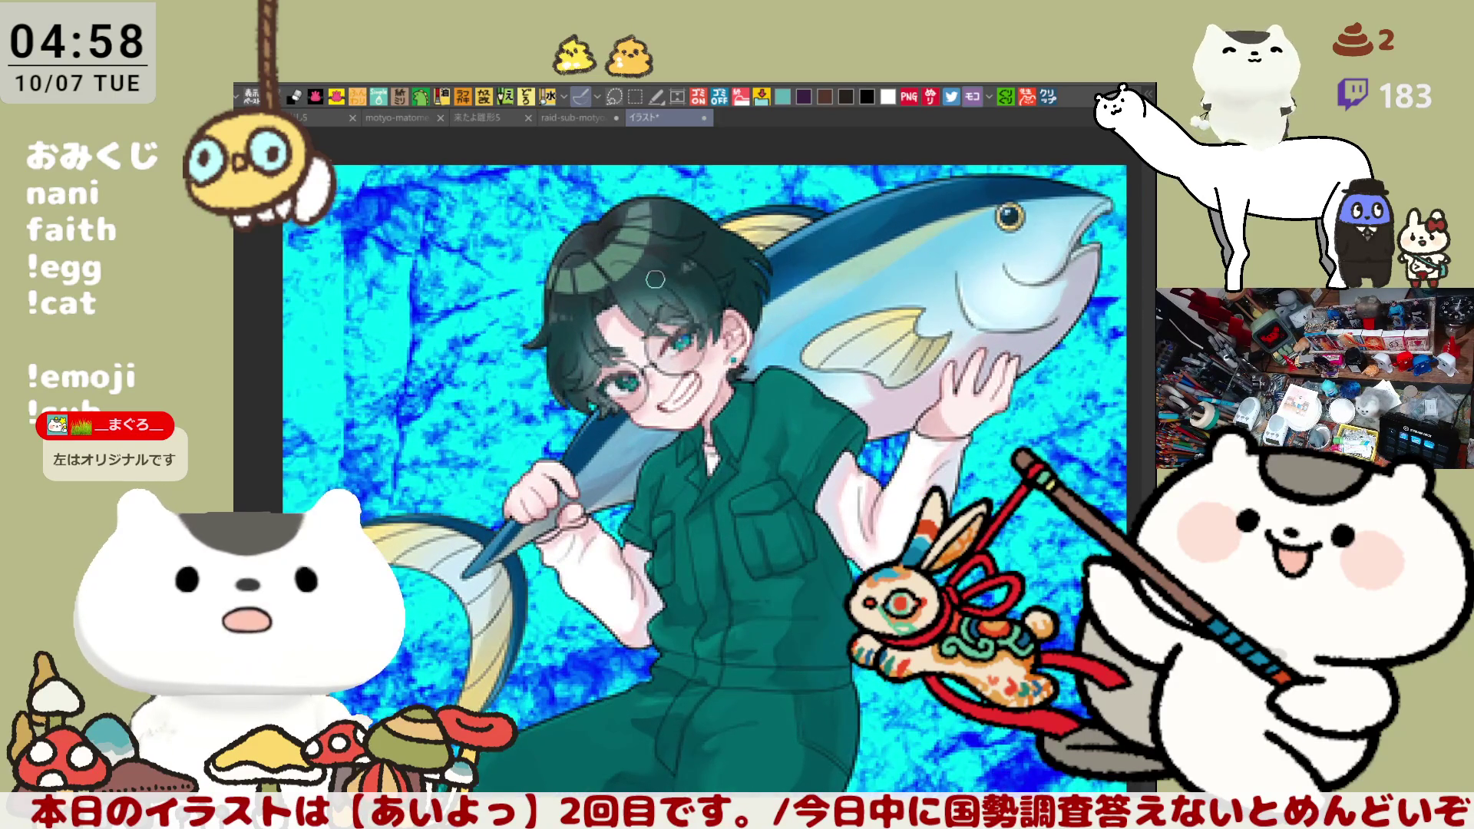
pyautogui.scroll(1, 655, 279)
pyautogui.scroll(-6, 655, 278)
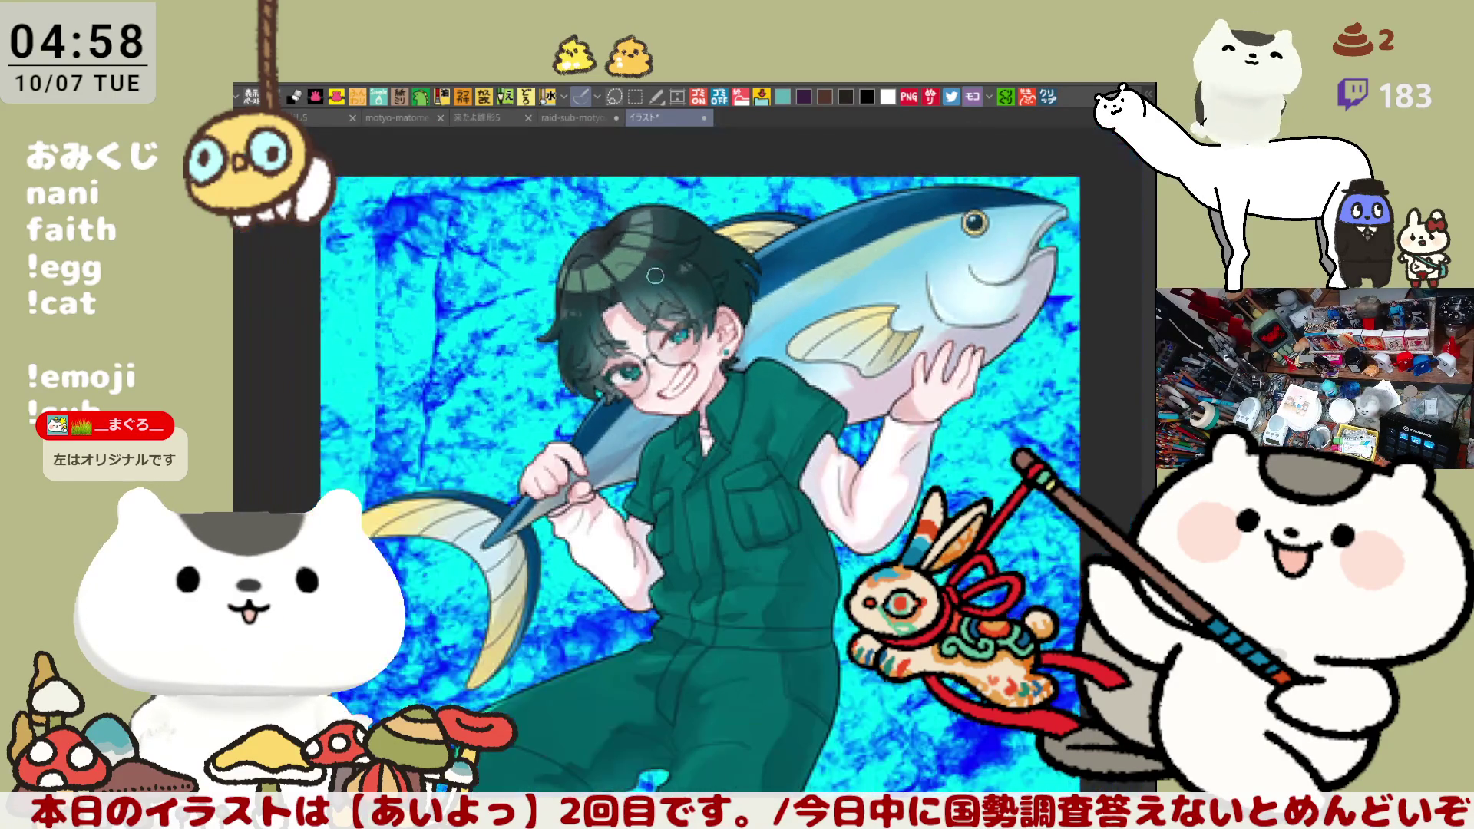
pyautogui.click(702, 119)
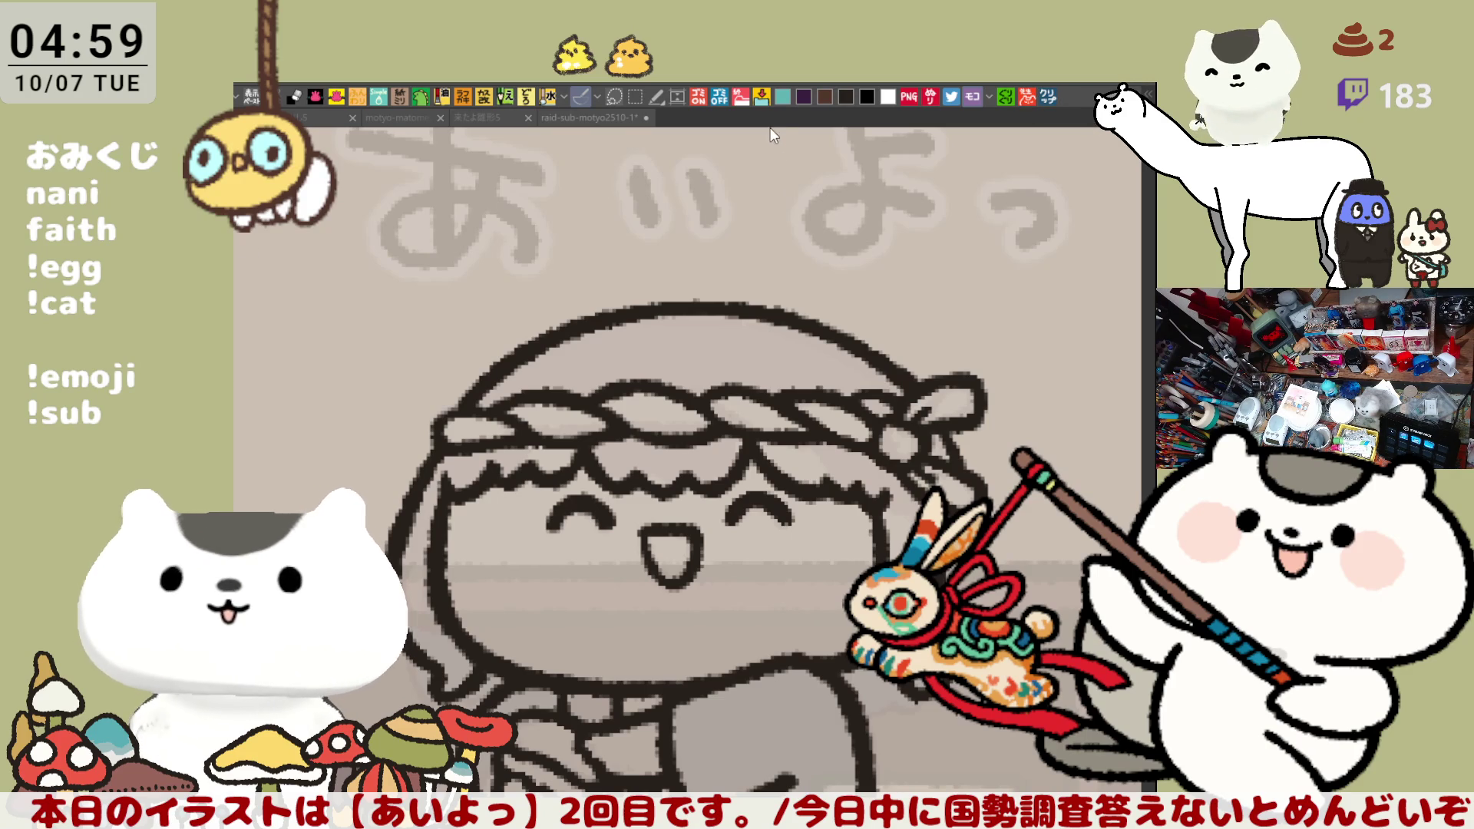
pyautogui.click(762, 96)
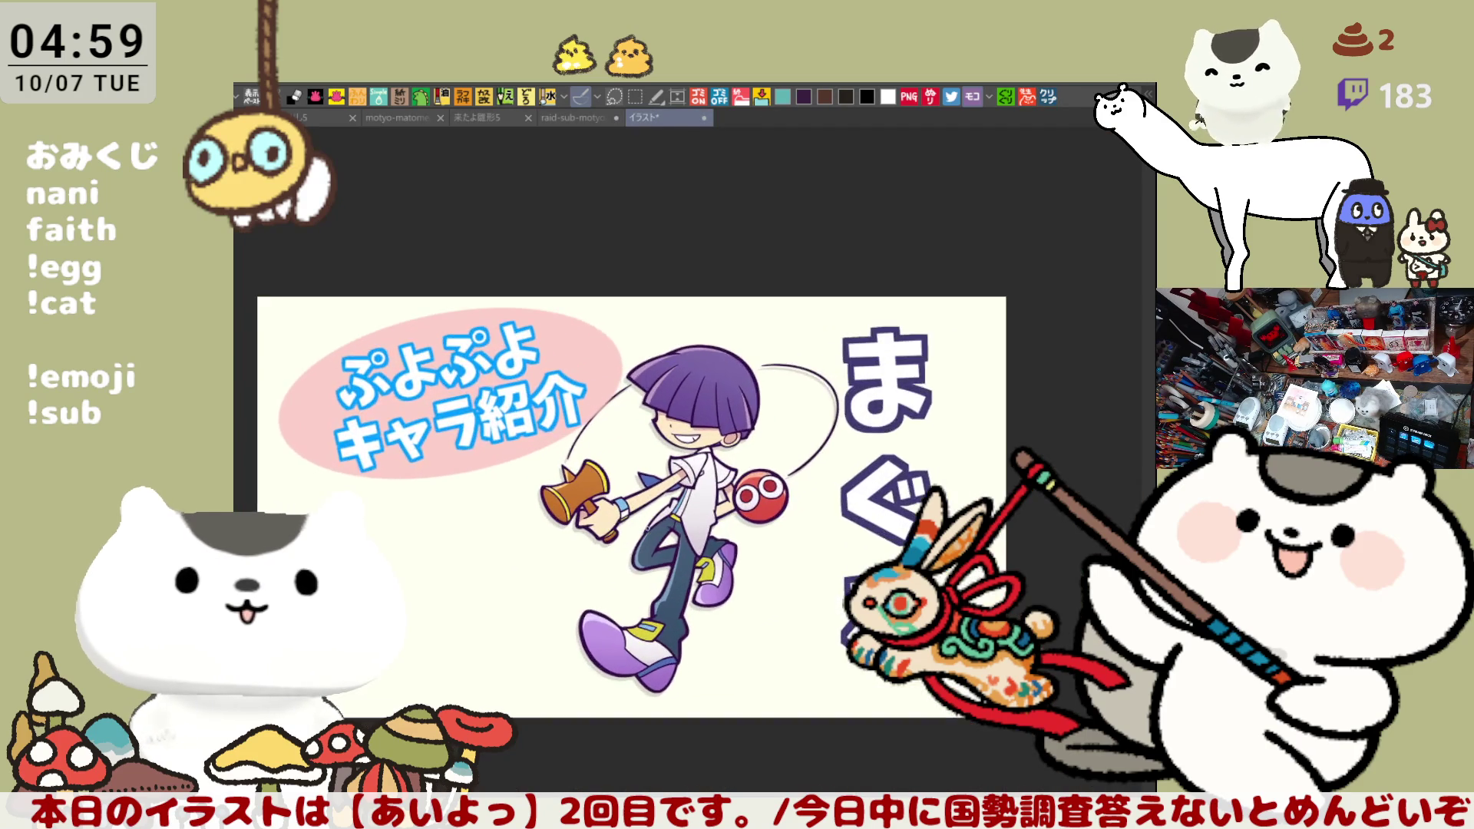
pyautogui.scroll(3, 637, 520)
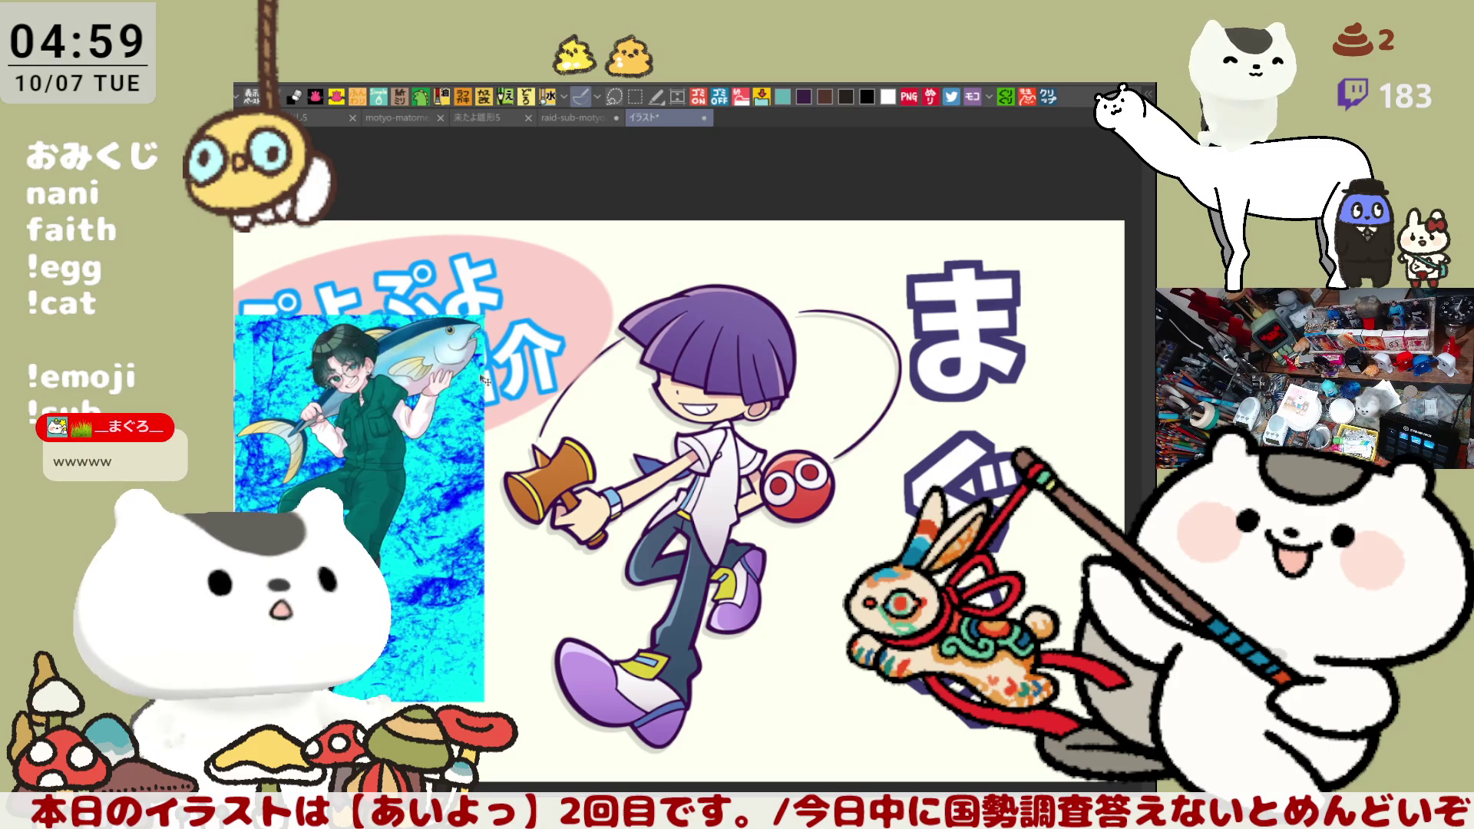
pyautogui.moveTo(682, 427); pyautogui.dragTo(797, 393)
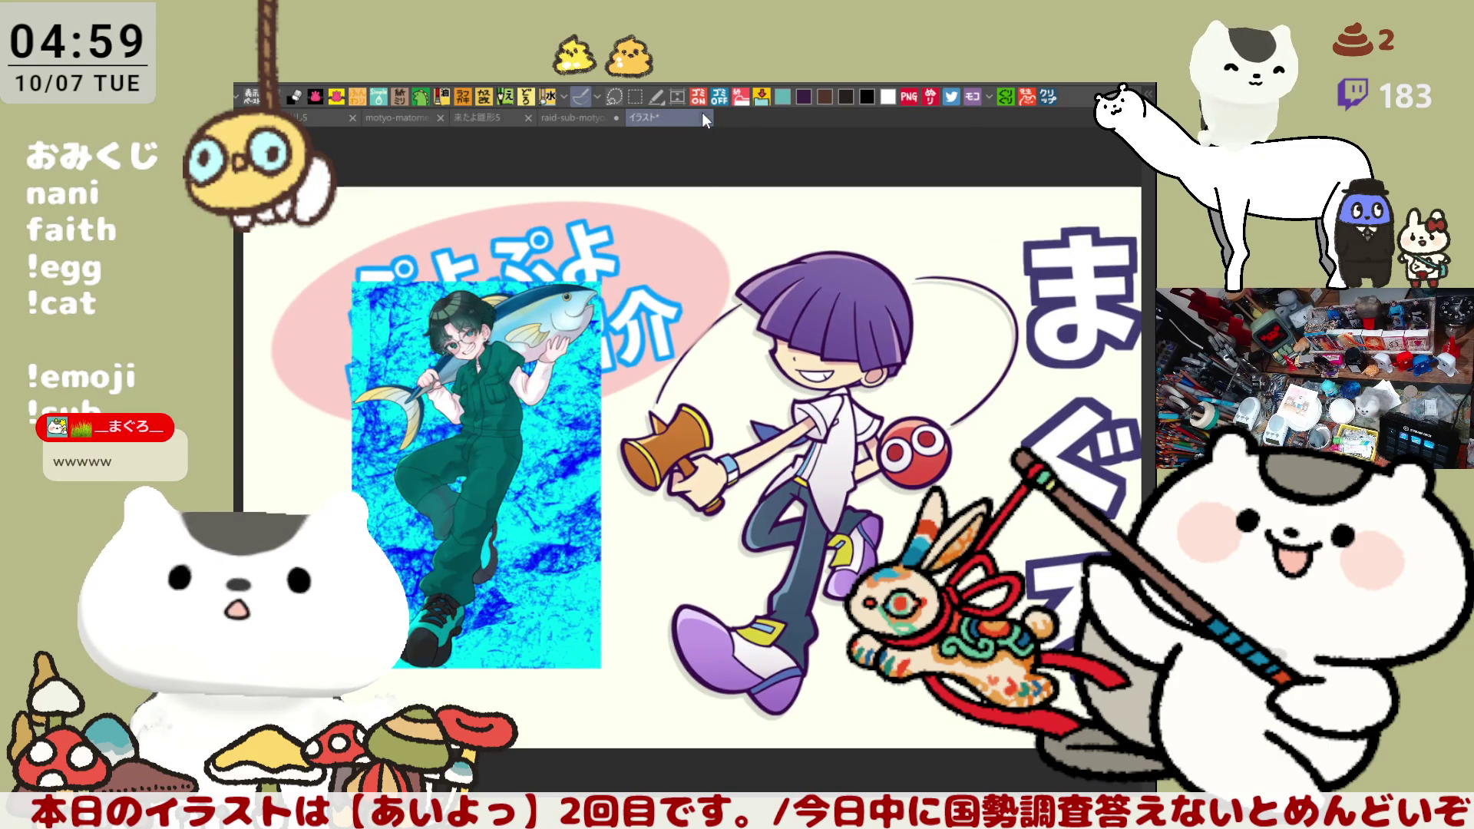
pyautogui.hotkey('ctrl', 'w')
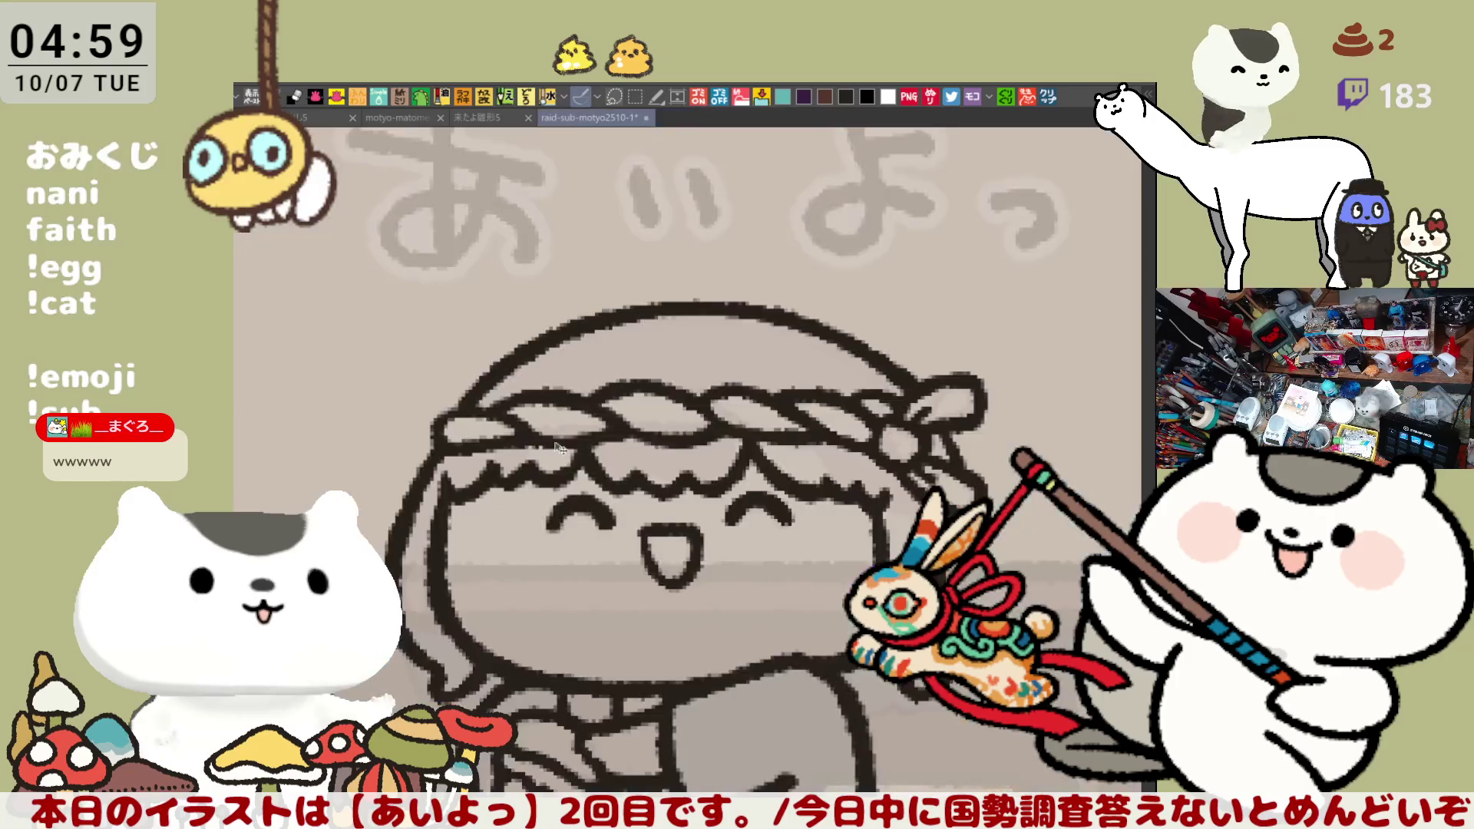
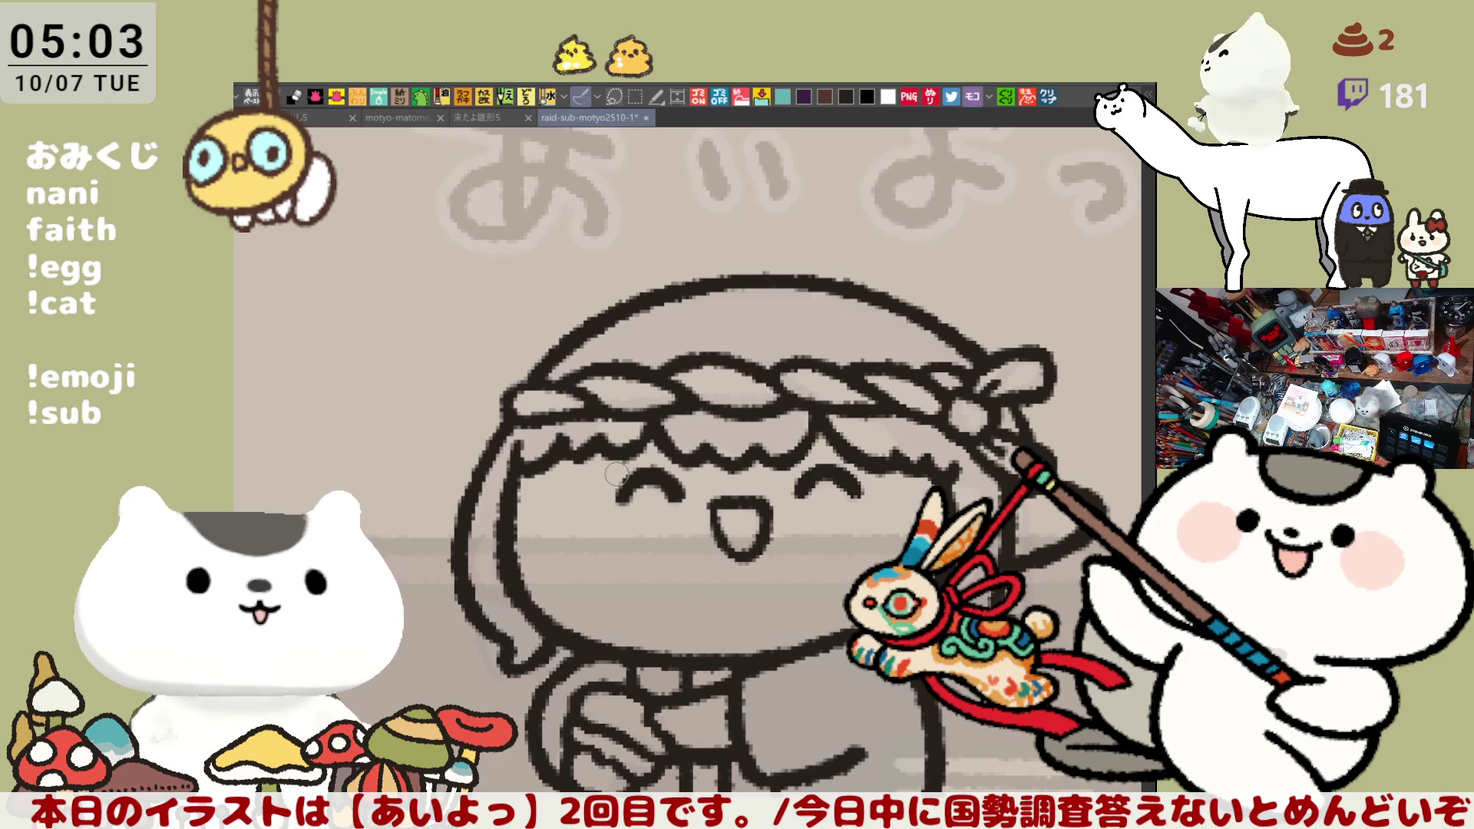
# Pan around the あいよっ lettering and retrace the outline across the top of the head
pyautogui.moveTo(616, 469); pyautogui.dragTo(535, 471)
pyautogui.moveTo(663, 551)
pyautogui.mouseDown()
pyautogui.moveTo(645, 530)
pyautogui.moveTo(663, 517)
pyautogui.mouseUp()
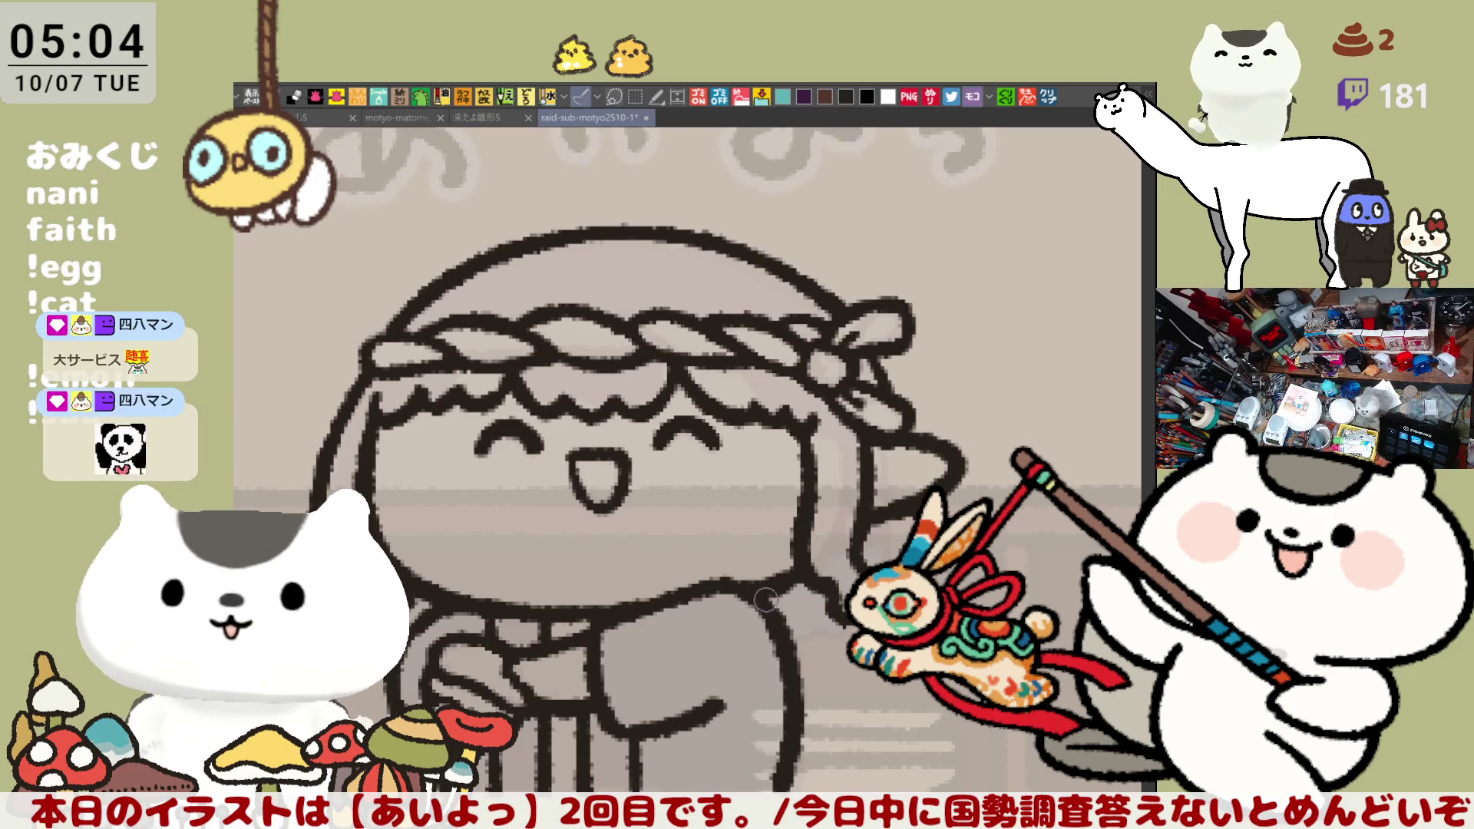
pyautogui.moveTo(880, 393); pyautogui.dragTo(945, 418)
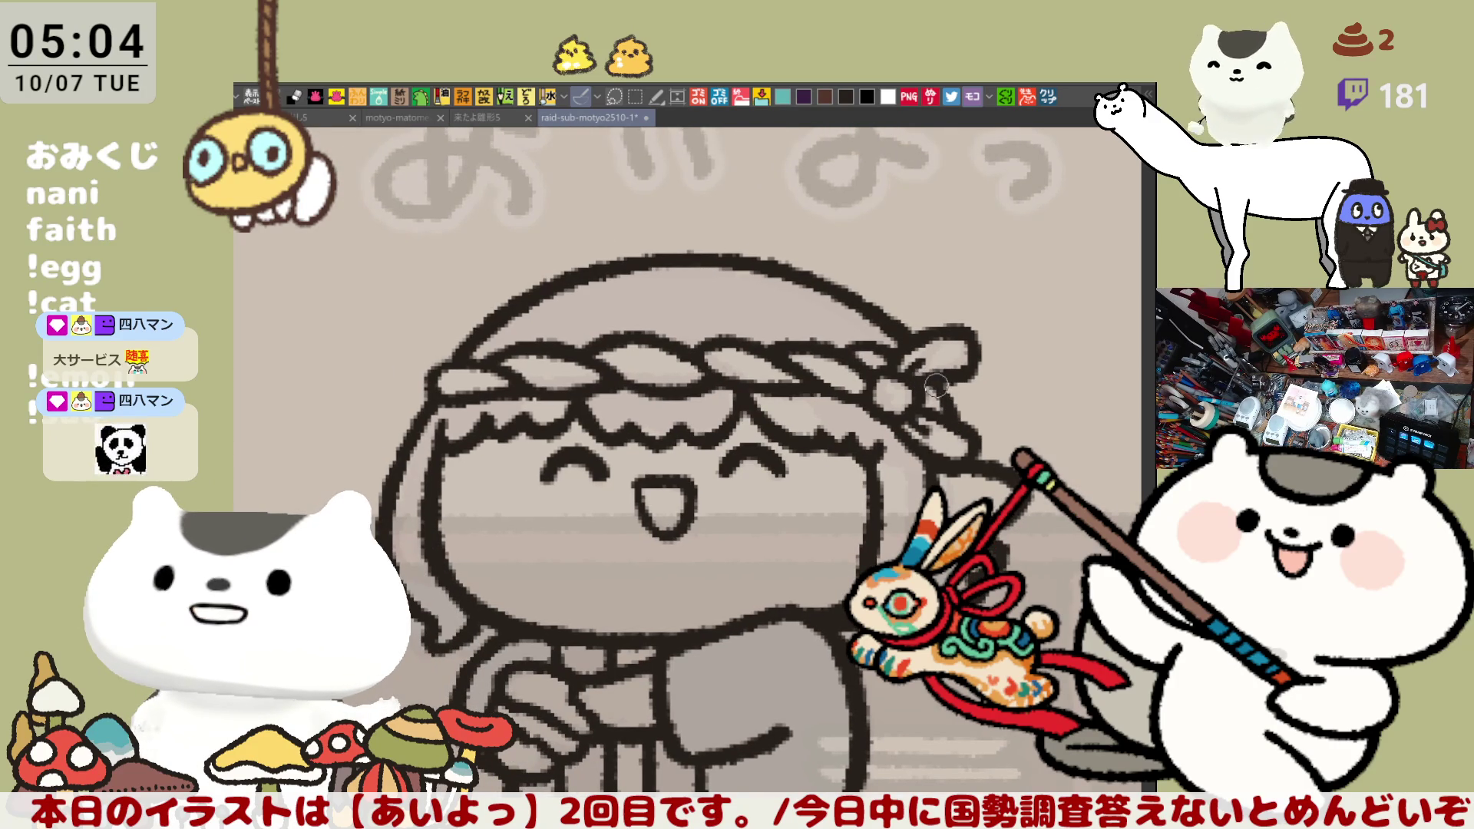
pyautogui.moveTo(953, 432)
pyautogui.mouseDown()
pyautogui.moveTo(952, 469)
pyautogui.moveTo(896, 487)
pyautogui.mouseUp()
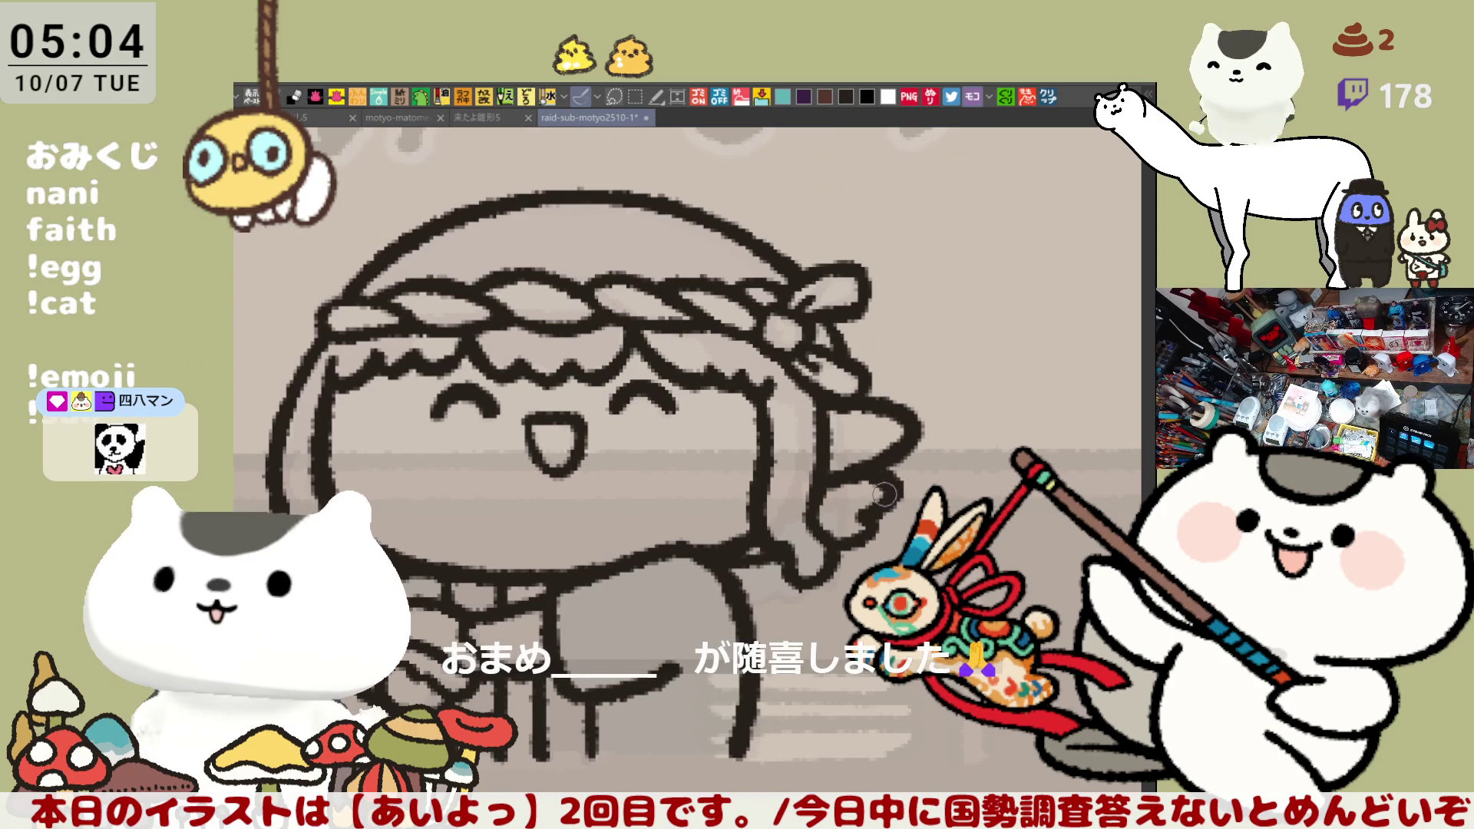
pyautogui.moveTo(893, 474); pyautogui.dragTo(985, 506)
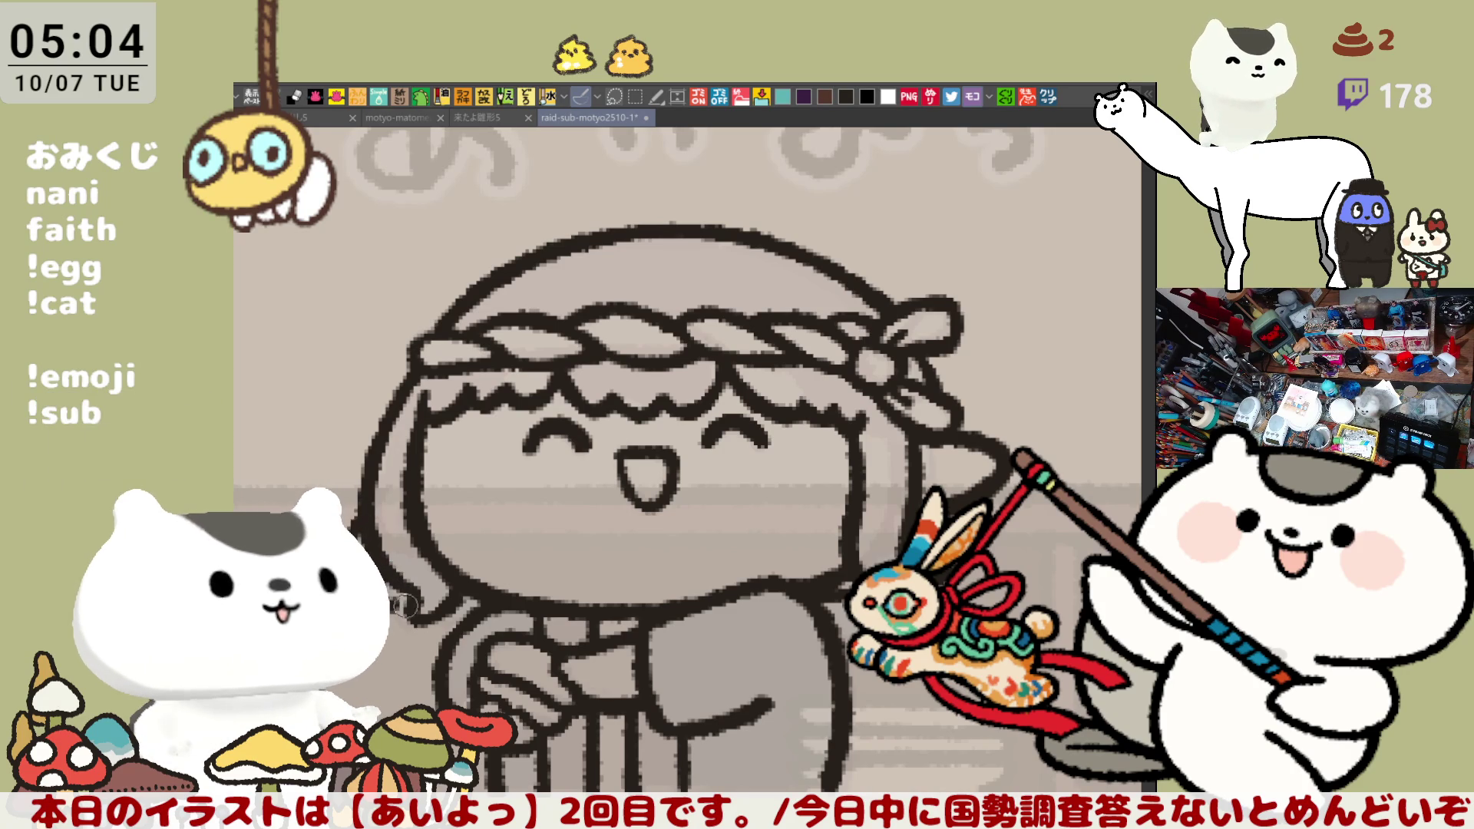
pyautogui.moveTo(476, 569); pyautogui.dragTo(515, 663)
pyautogui.moveTo(618, 338); pyautogui.dragTo(788, 325)
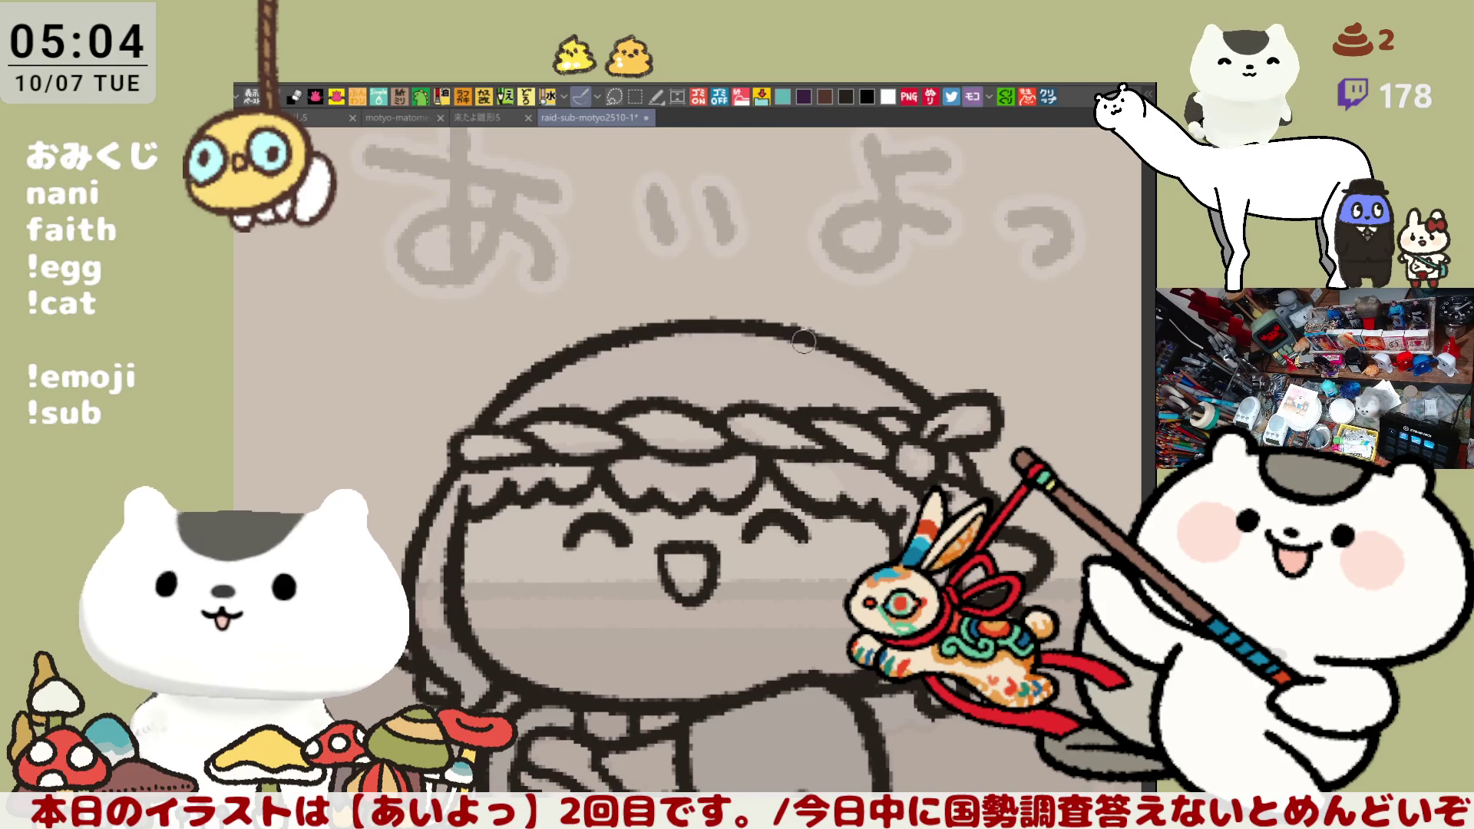
# Sketch looped and arching hair strands above the head, undoing the unsatisfying tries
pyautogui.moveTo(825, 354); pyautogui.dragTo(844, 468)
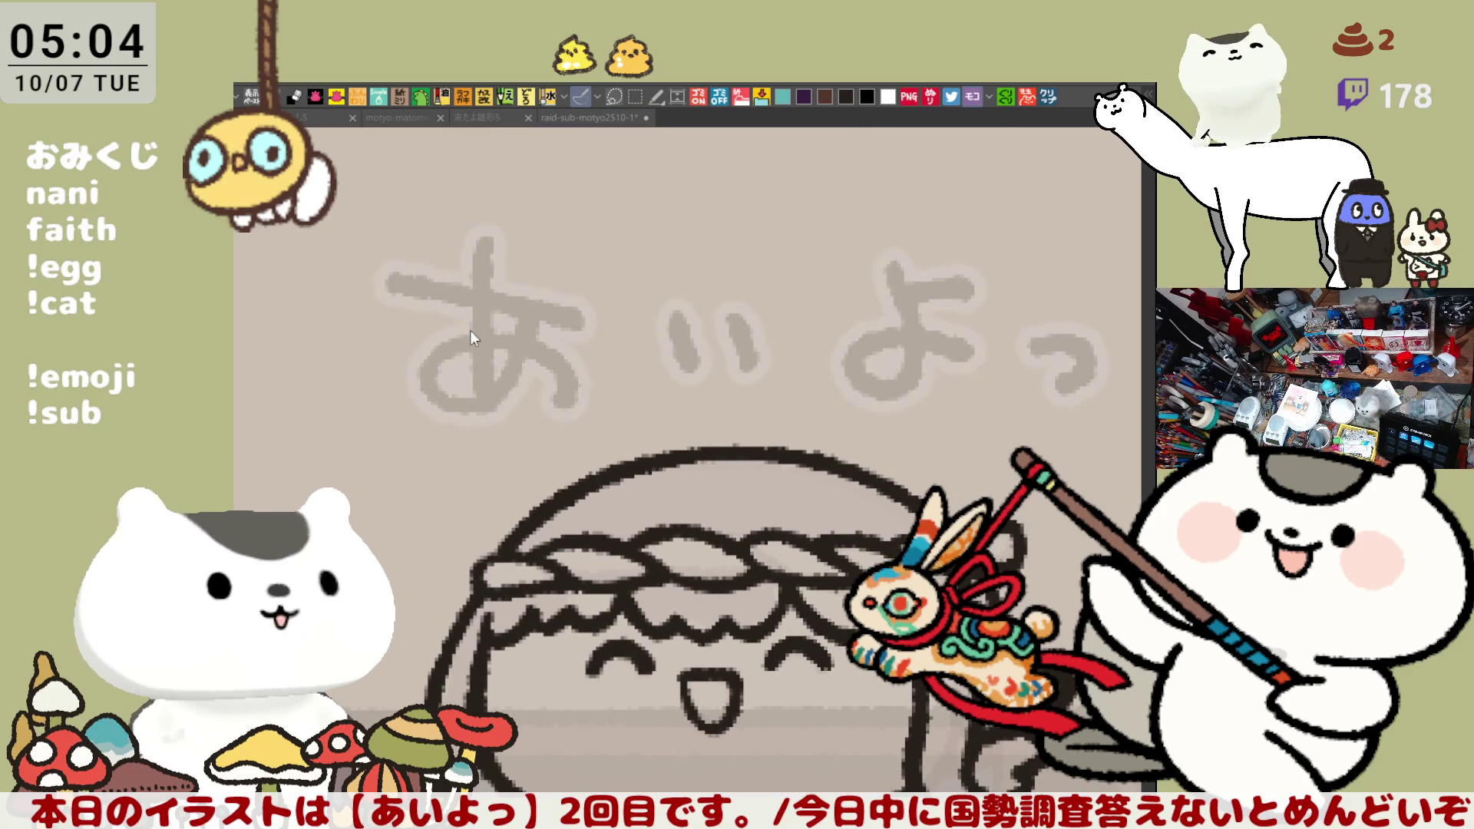
pyautogui.moveTo(728, 445)
pyautogui.mouseDown()
pyautogui.moveTo(668, 334)
pyautogui.moveTo(726, 459)
pyautogui.moveTo(661, 367)
pyautogui.moveTo(764, 434)
pyautogui.moveTo(741, 427)
pyautogui.mouseUp()
pyautogui.hotkey('ctrl', 'z')
pyautogui.hotkey('ctrl', 'z')
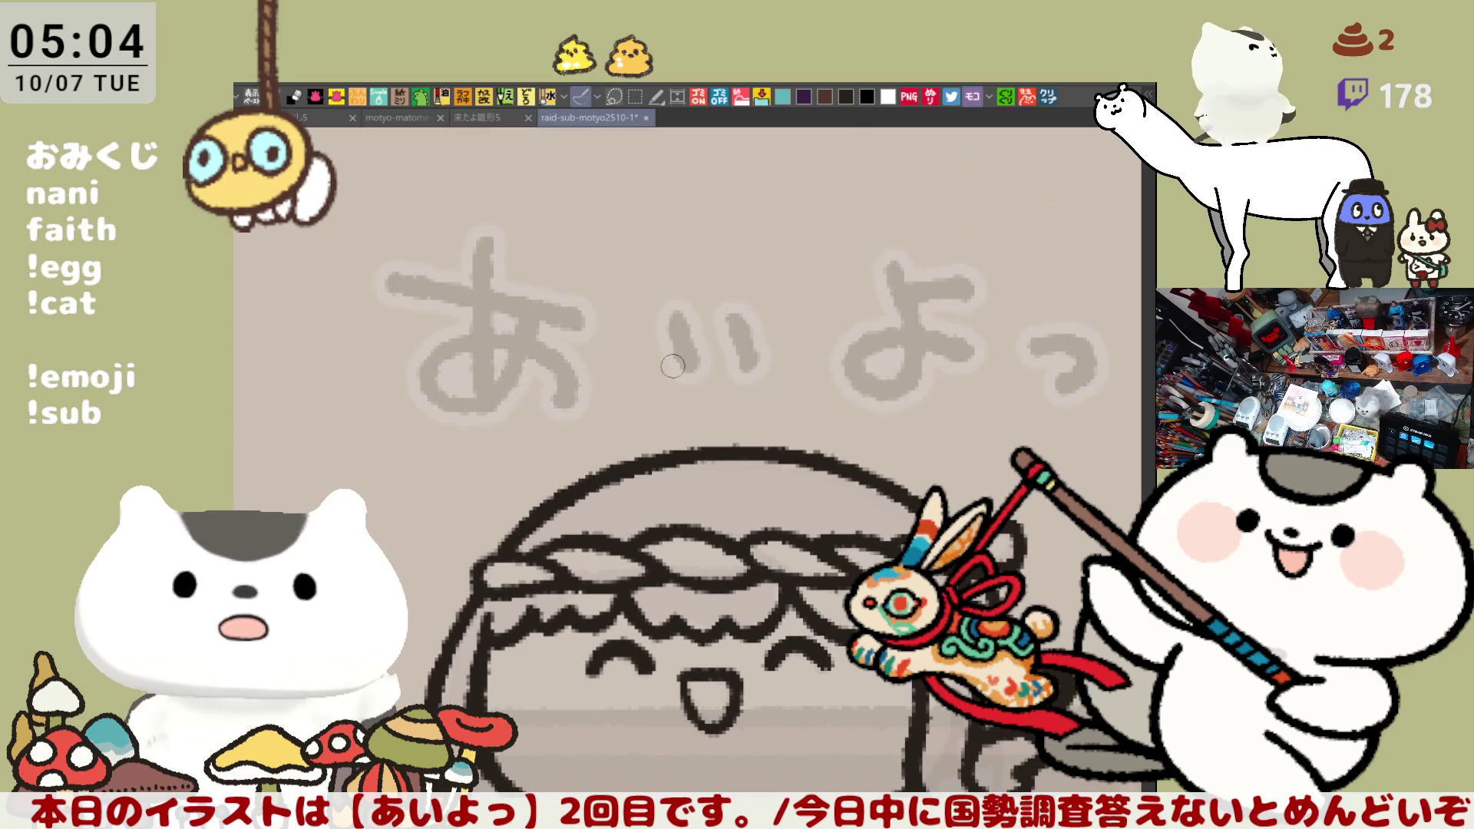
pyautogui.moveTo(677, 365); pyautogui.dragTo(733, 452)
pyautogui.moveTo(668, 369)
pyautogui.mouseDown()
pyautogui.moveTo(659, 338)
pyautogui.moveTo(791, 391)
pyautogui.mouseUp()
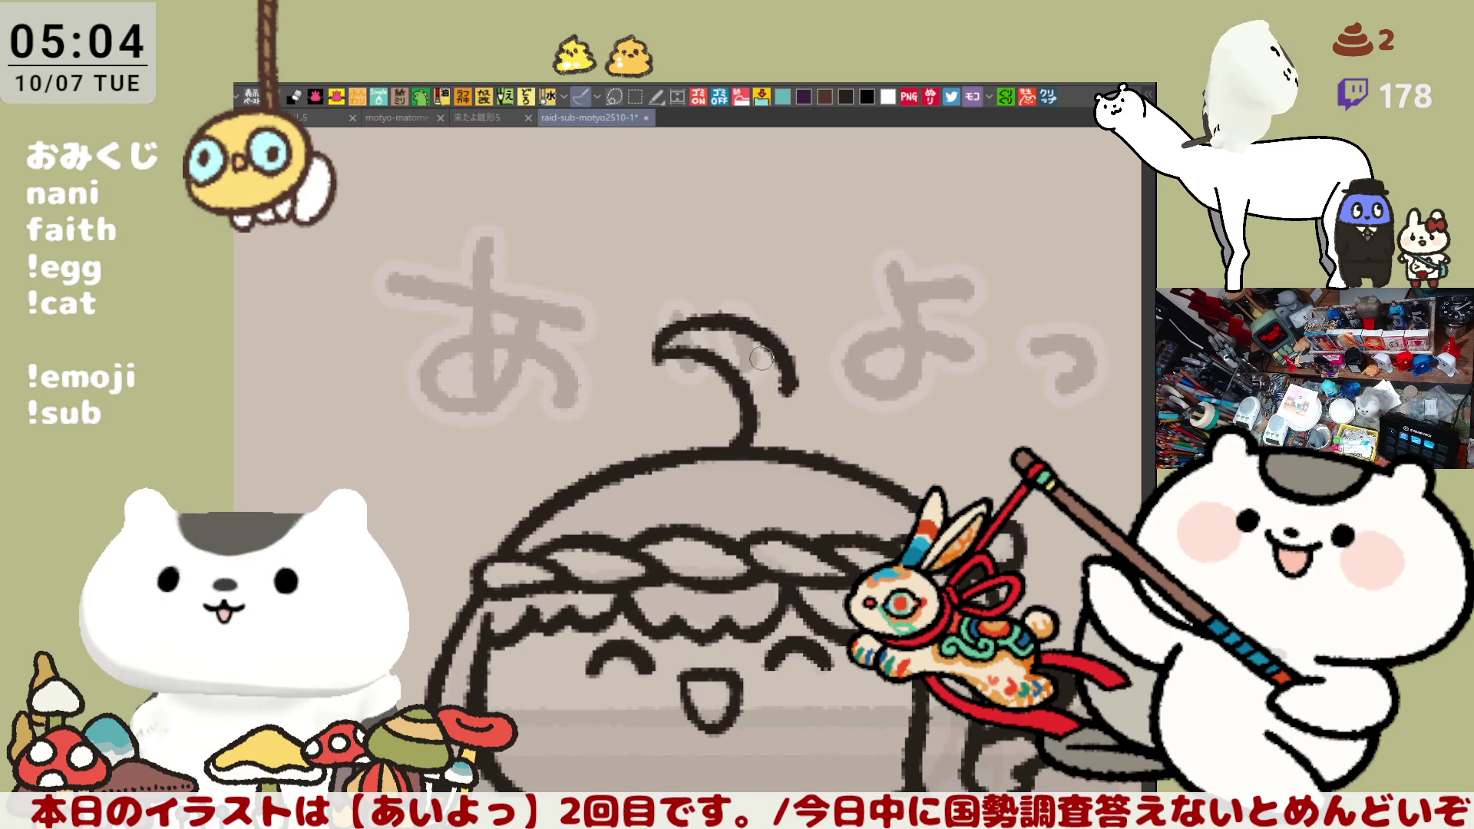
pyautogui.hotkey('ctrl', 'z')
pyautogui.hotkey('ctrl', 'z')
pyautogui.moveTo(664, 352); pyautogui.dragTo(733, 434)
pyautogui.hotkey('ctrl', 'z')
pyautogui.moveTo(666, 369)
pyautogui.mouseDown()
pyautogui.moveTo(756, 437)
pyautogui.moveTo(734, 445)
pyautogui.mouseUp()
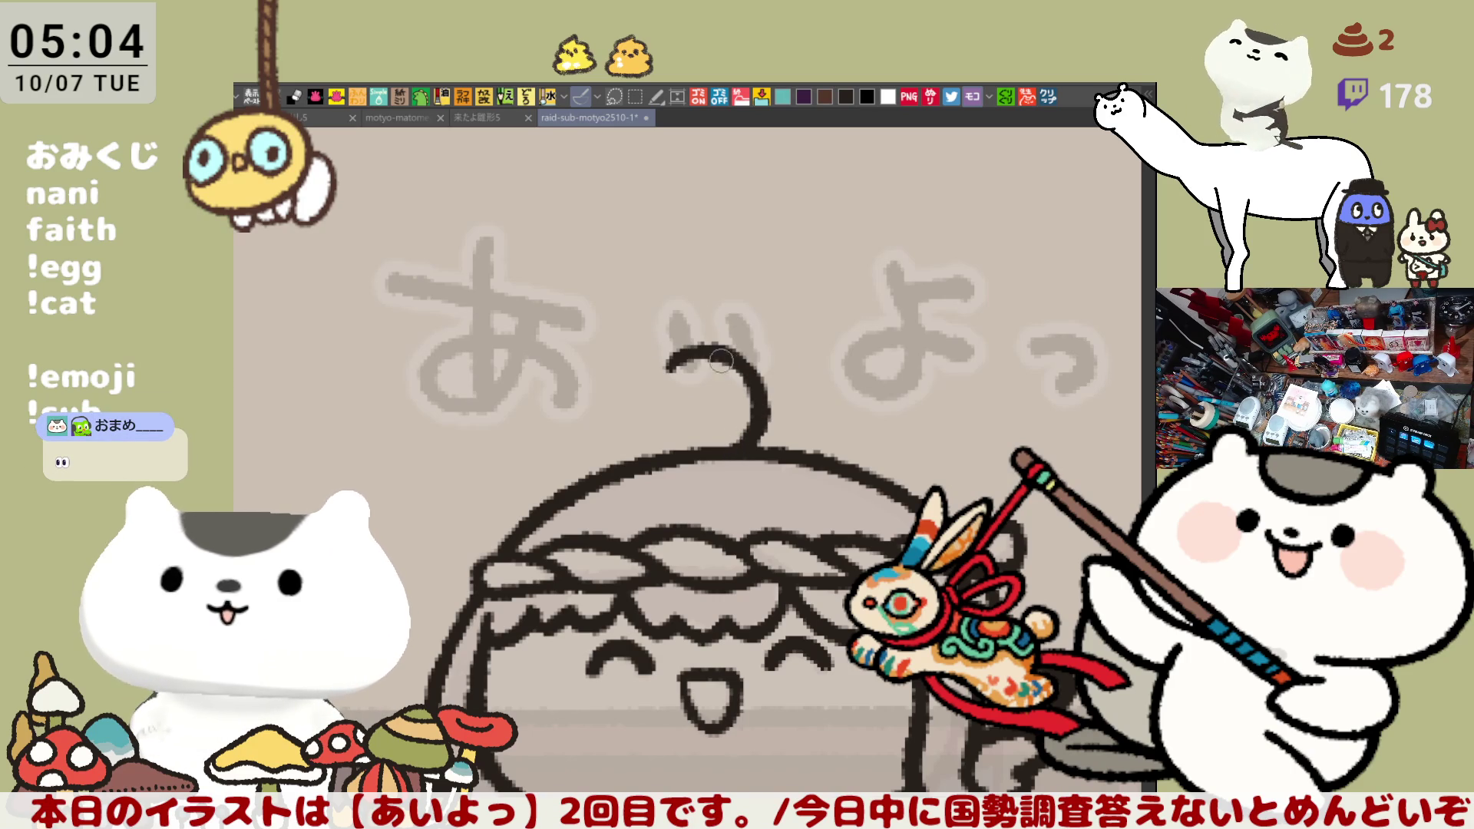
pyautogui.moveTo(670, 332)
pyautogui.mouseDown()
pyautogui.moveTo(822, 403)
pyautogui.moveTo(749, 457)
pyautogui.mouseUp()
pyautogui.hotkey('ctrl', 'z')
pyautogui.hotkey('ctrl', 'z')
pyautogui.moveTo(654, 376)
pyautogui.mouseDown()
pyautogui.moveTo(756, 403)
pyautogui.moveTo(726, 444)
pyautogui.mouseUp()
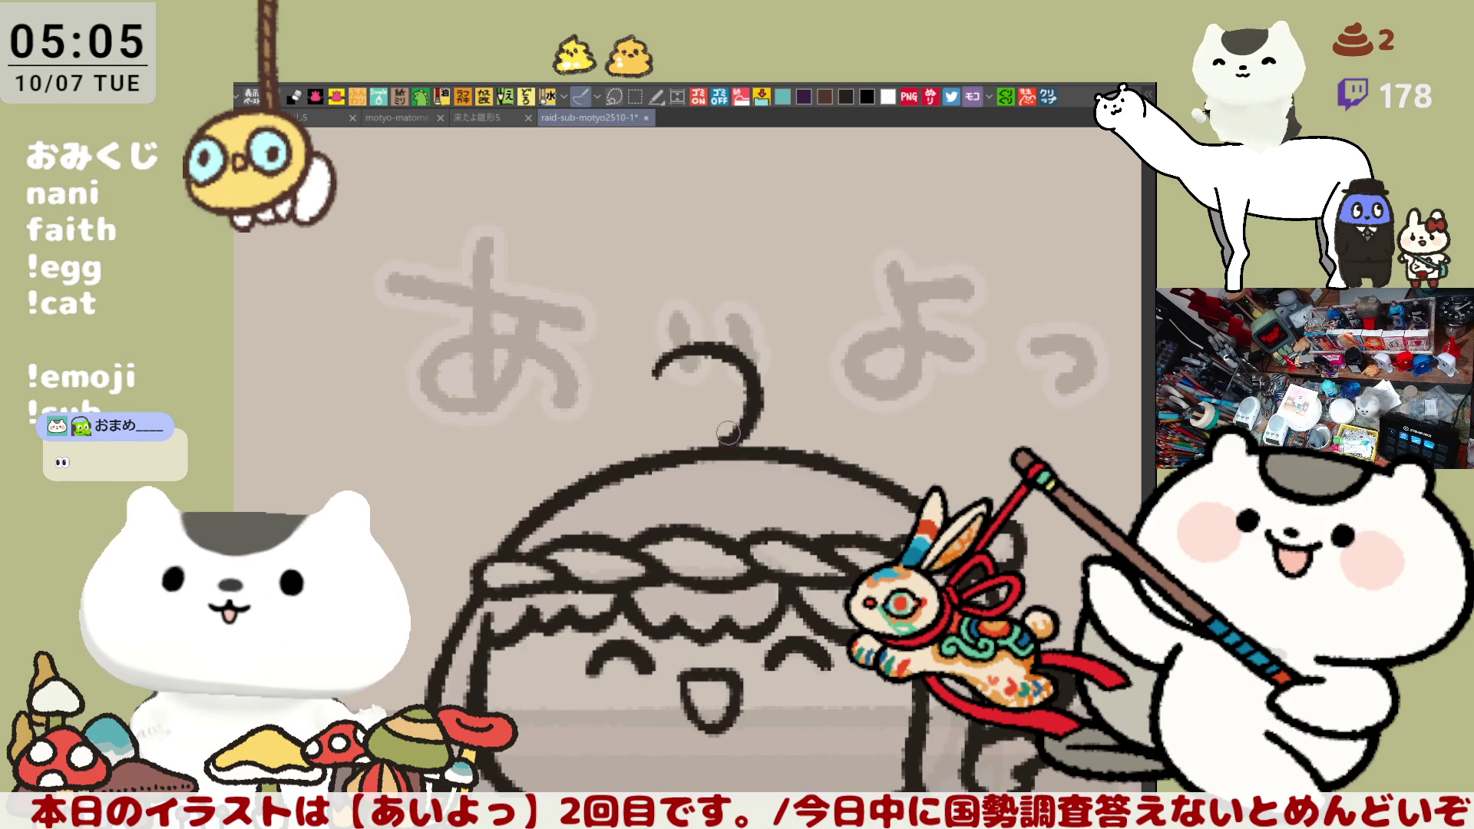
pyautogui.moveTo(664, 372)
pyautogui.mouseDown()
pyautogui.moveTo(687, 309)
pyautogui.moveTo(799, 414)
pyautogui.moveTo(728, 449)
pyautogui.mouseUp()
# Redraw the curled ahoge over the head top repeatedly, settling on a smaller curl
pyautogui.hotkey('ctrl', 'z')
pyautogui.hotkey('ctrl', 'z')
pyautogui.moveTo(656, 377)
pyautogui.mouseDown()
pyautogui.moveTo(666, 319)
pyautogui.moveTo(730, 450)
pyautogui.mouseUp()
pyautogui.hotkey('ctrl', 'z')
pyautogui.hotkey('ctrl', 'z')
pyautogui.hotkey('ctrl', 'z')
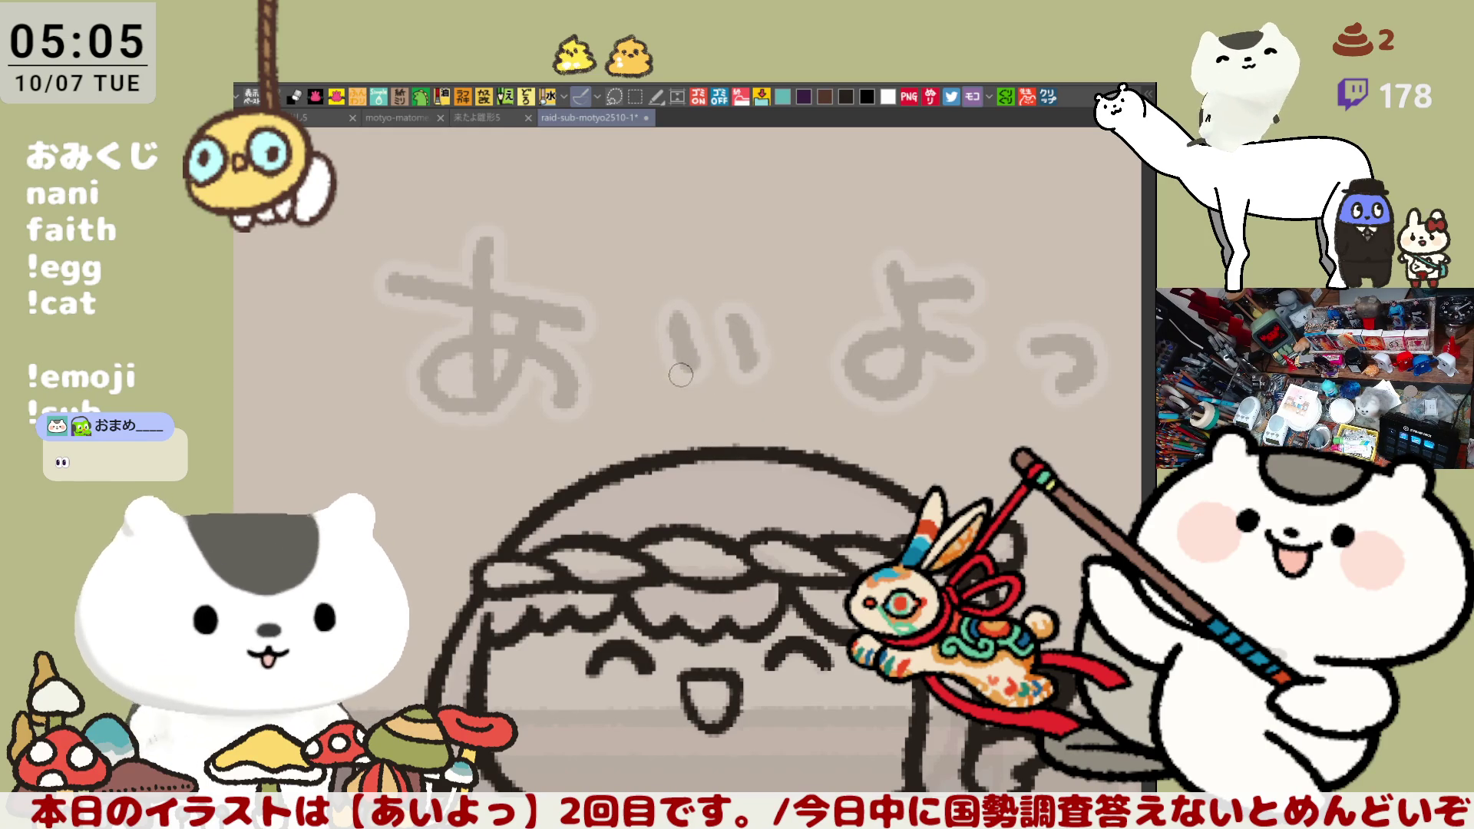
pyautogui.moveTo(687, 375); pyautogui.dragTo(733, 460)
pyautogui.hotkey('ctrl', 'z')
pyautogui.moveTo(675, 376)
pyautogui.mouseDown()
pyautogui.moveTo(676, 357)
pyautogui.moveTo(770, 444)
pyautogui.moveTo(745, 452)
pyautogui.mouseUp()
pyautogui.hotkey('ctrl', 'z')
pyautogui.moveTo(674, 375)
pyautogui.mouseDown()
pyautogui.moveTo(791, 342)
pyautogui.moveTo(748, 432)
pyautogui.mouseUp()
pyautogui.hotkey('ctrl', 'z')
pyautogui.moveTo(674, 375)
pyautogui.mouseDown()
pyautogui.moveTo(768, 323)
pyautogui.moveTo(772, 444)
pyautogui.mouseUp()
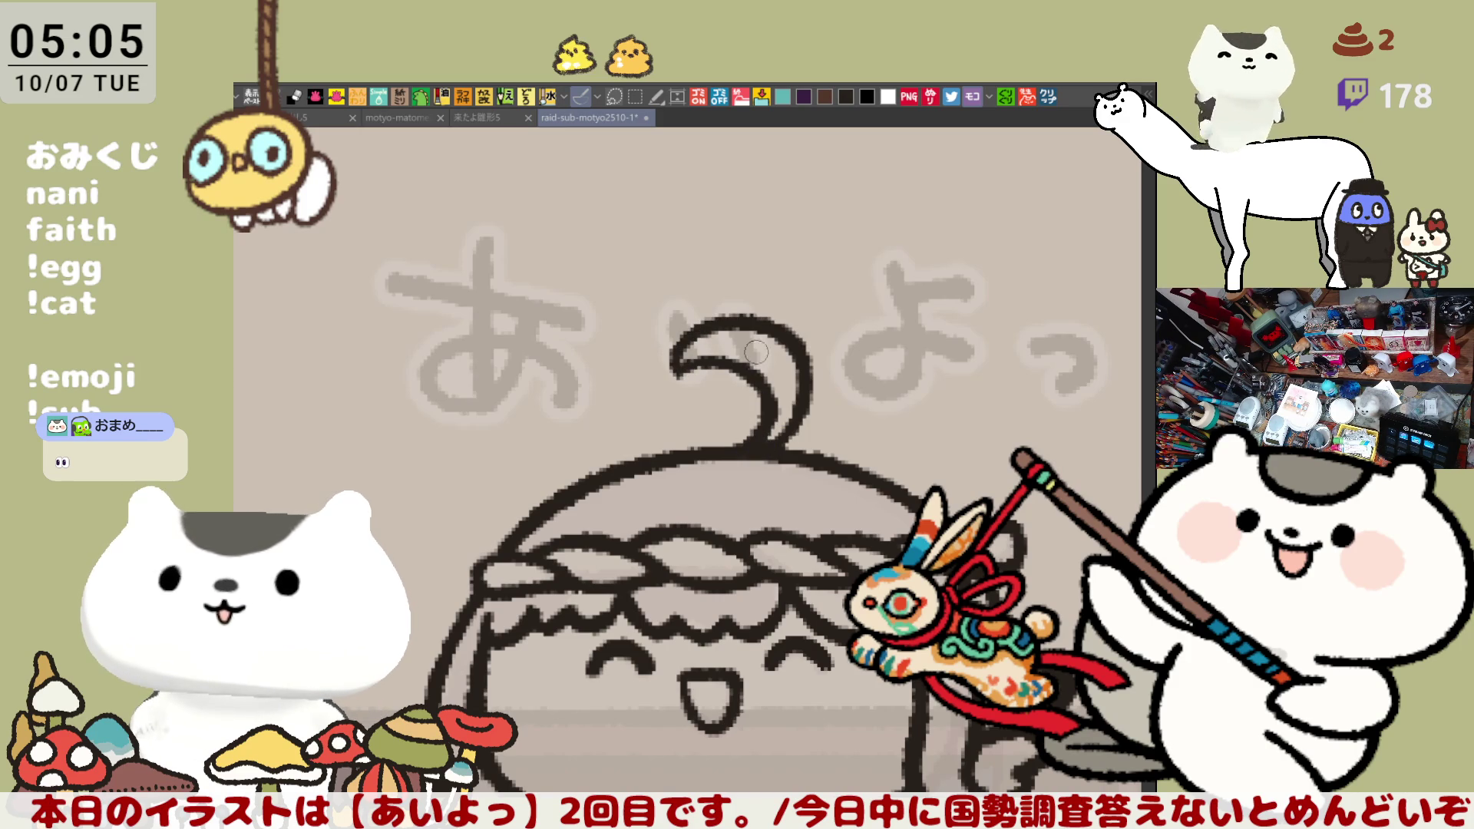
pyautogui.hotkey('ctrl', 'z')
pyautogui.moveTo(687, 368); pyautogui.dragTo(752, 444)
# With the canvas flipped horizontally, add a strand arching into the curl, then flip back
pyautogui.press('h')
pyautogui.moveTo(531, 366)
pyautogui.mouseDown()
pyautogui.moveTo(503, 403)
pyautogui.moveTo(538, 447)
pyautogui.mouseUp()
pyautogui.moveTo(524, 359); pyautogui.dragTo(649, 376)
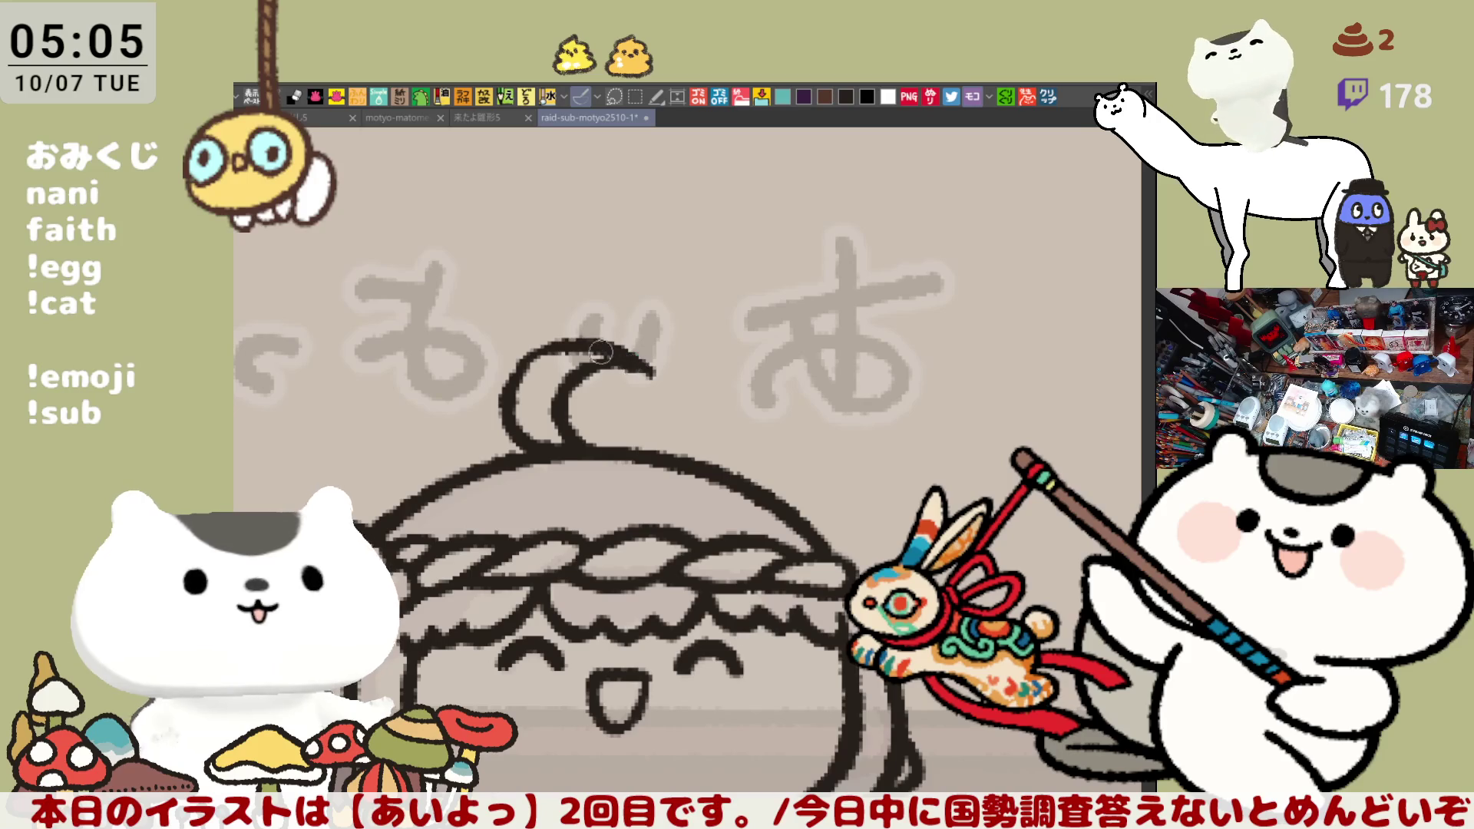
pyautogui.hotkey('ctrl', 'z')
pyautogui.moveTo(521, 369)
pyautogui.mouseDown()
pyautogui.moveTo(638, 350)
pyautogui.moveTo(651, 376)
pyautogui.mouseUp()
pyautogui.hotkey('ctrl', 'z')
pyautogui.moveTo(519, 367); pyautogui.dragTo(653, 375)
pyautogui.hotkey('ctrl', 'z')
pyautogui.moveTo(505, 390)
pyautogui.mouseDown()
pyautogui.moveTo(563, 341)
pyautogui.moveTo(652, 375)
pyautogui.mouseUp()
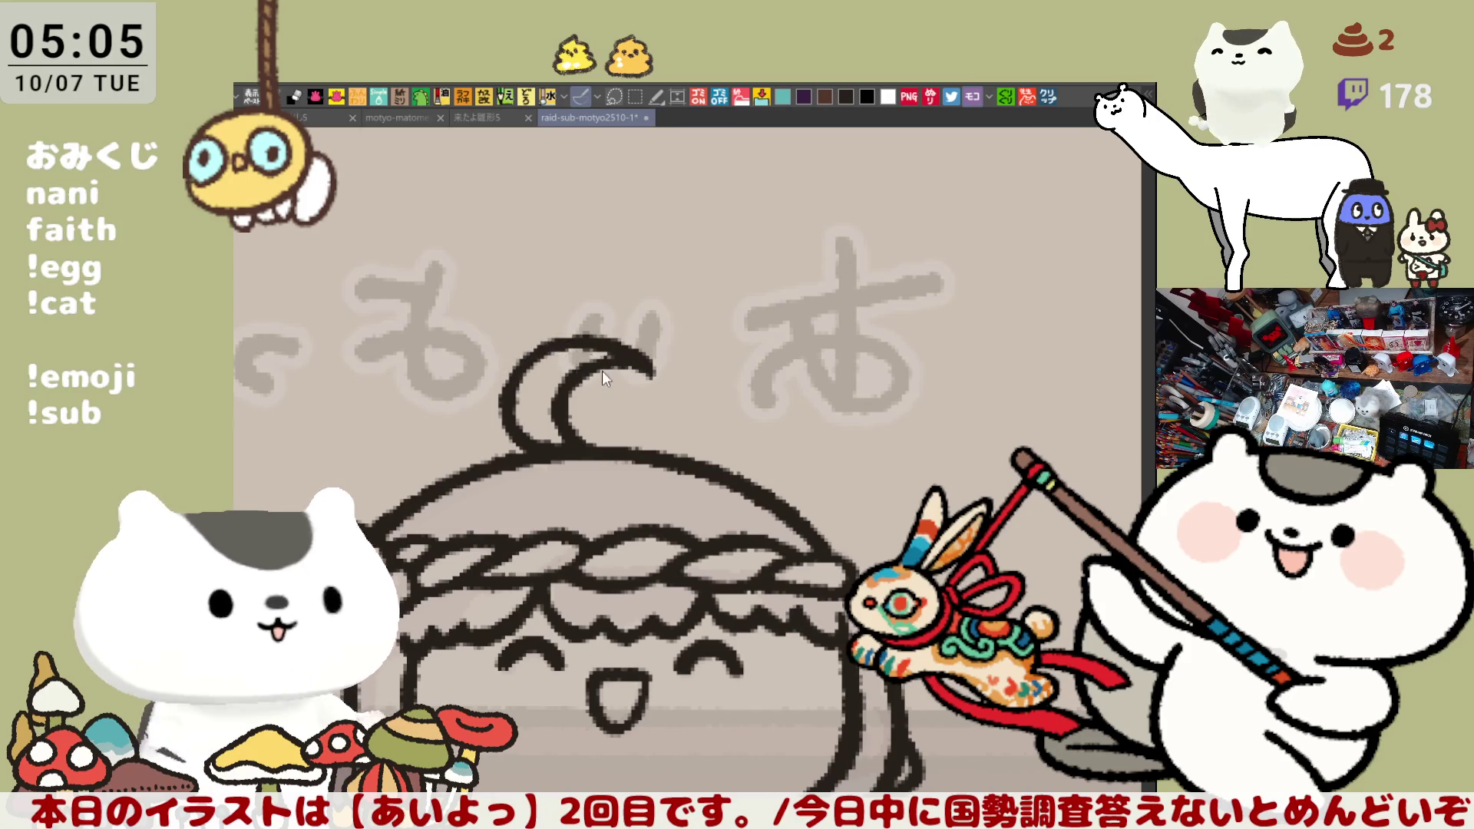
pyautogui.press('h')
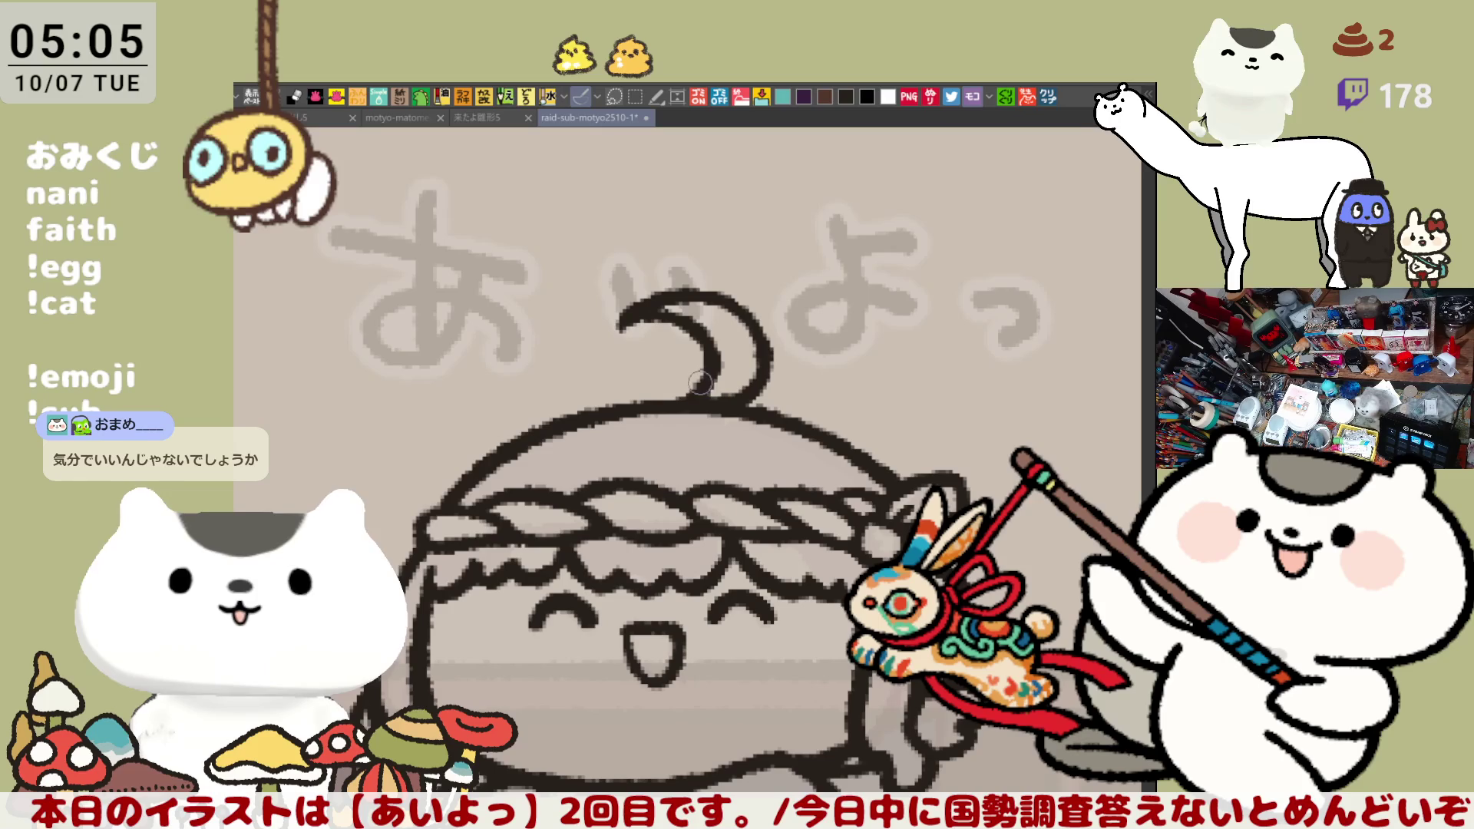
# Ink over the hair outline
pyautogui.moveTo(468, 553); pyautogui.dragTo(494, 530)
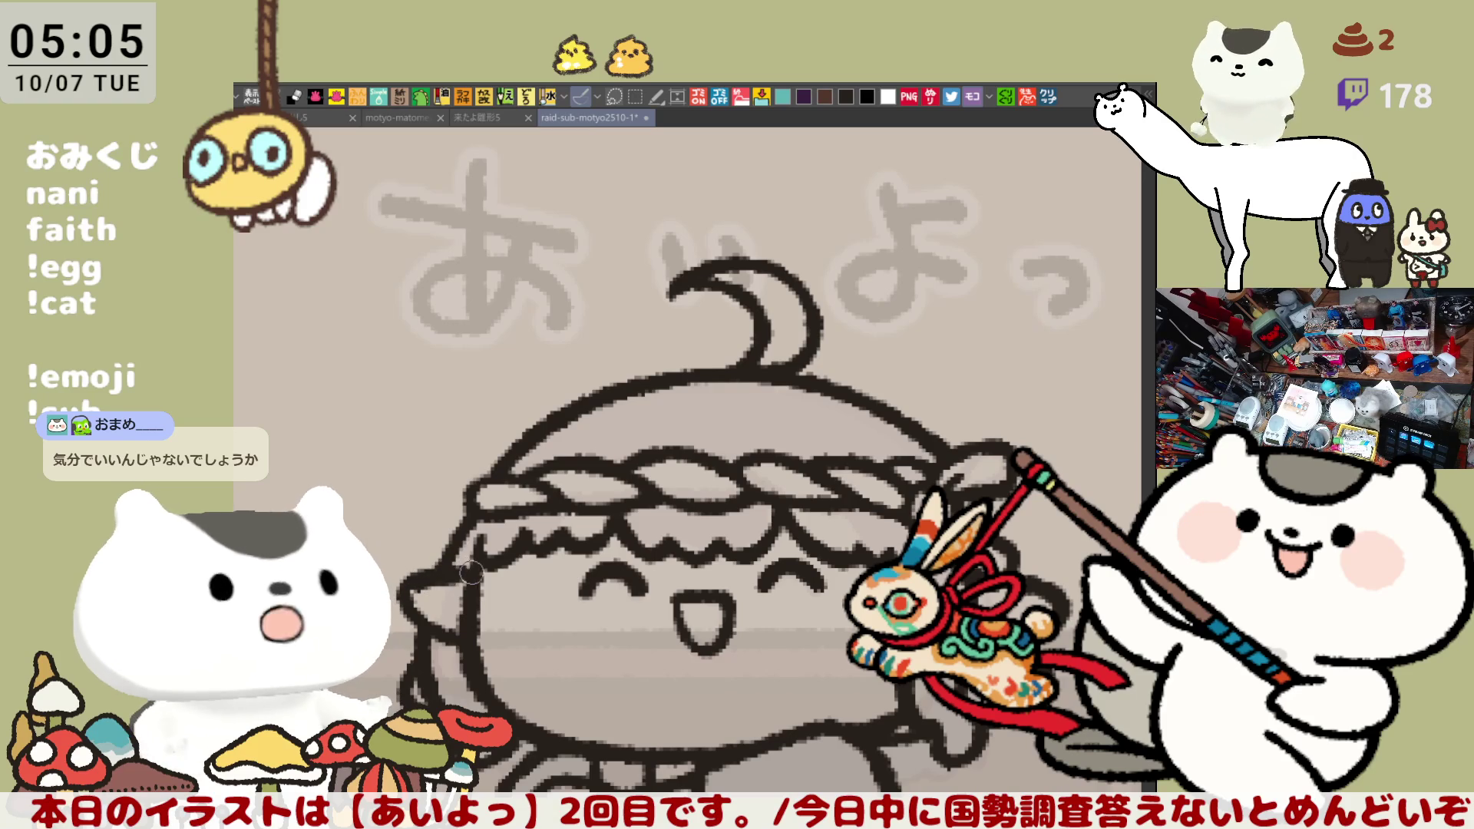
pyautogui.moveTo(426, 575)
pyautogui.mouseDown()
pyautogui.moveTo(465, 567)
pyautogui.moveTo(472, 584)
pyautogui.mouseUp()
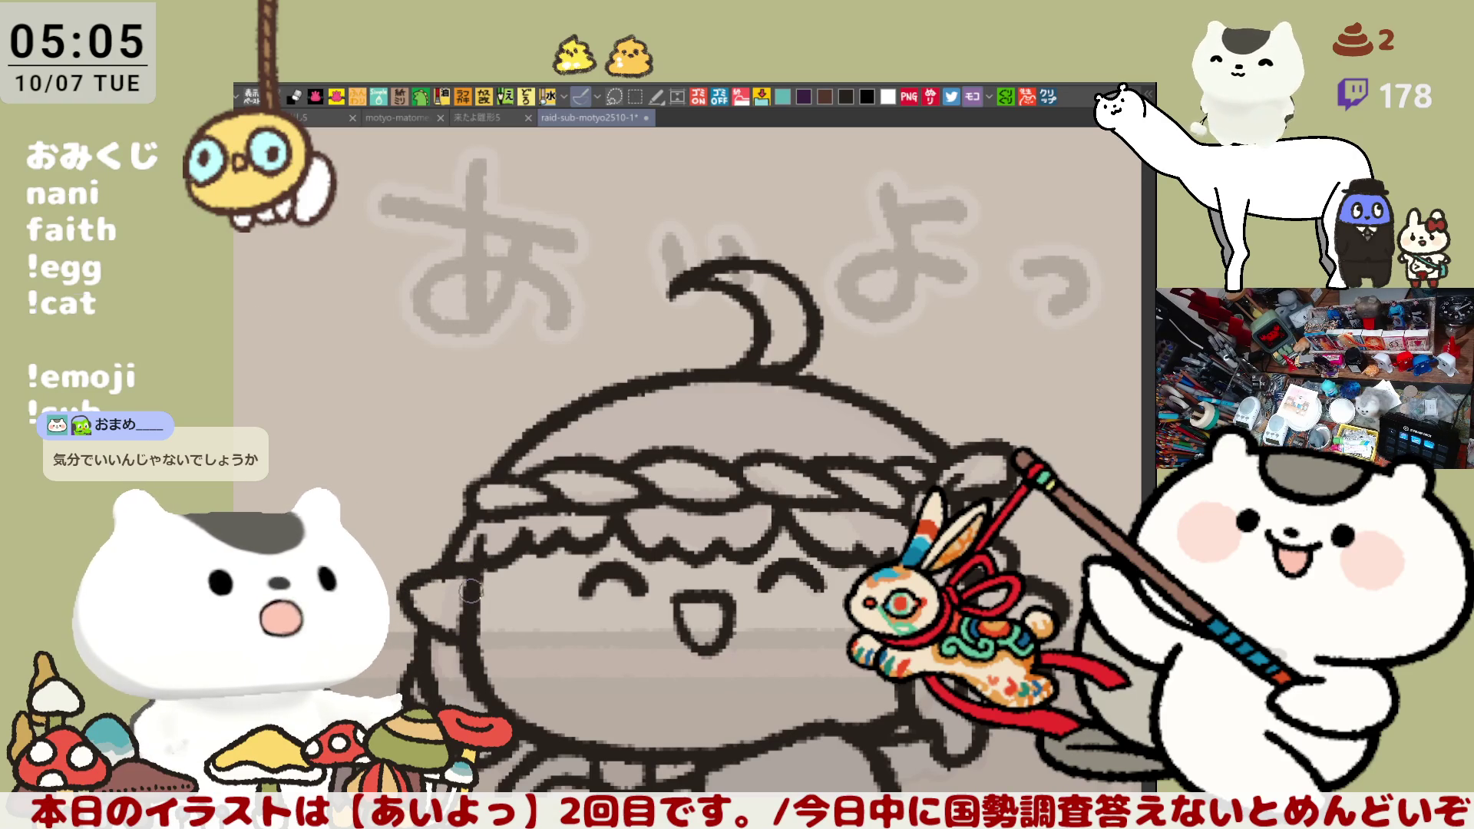
pyautogui.moveTo(538, 430); pyautogui.dragTo(491, 384)
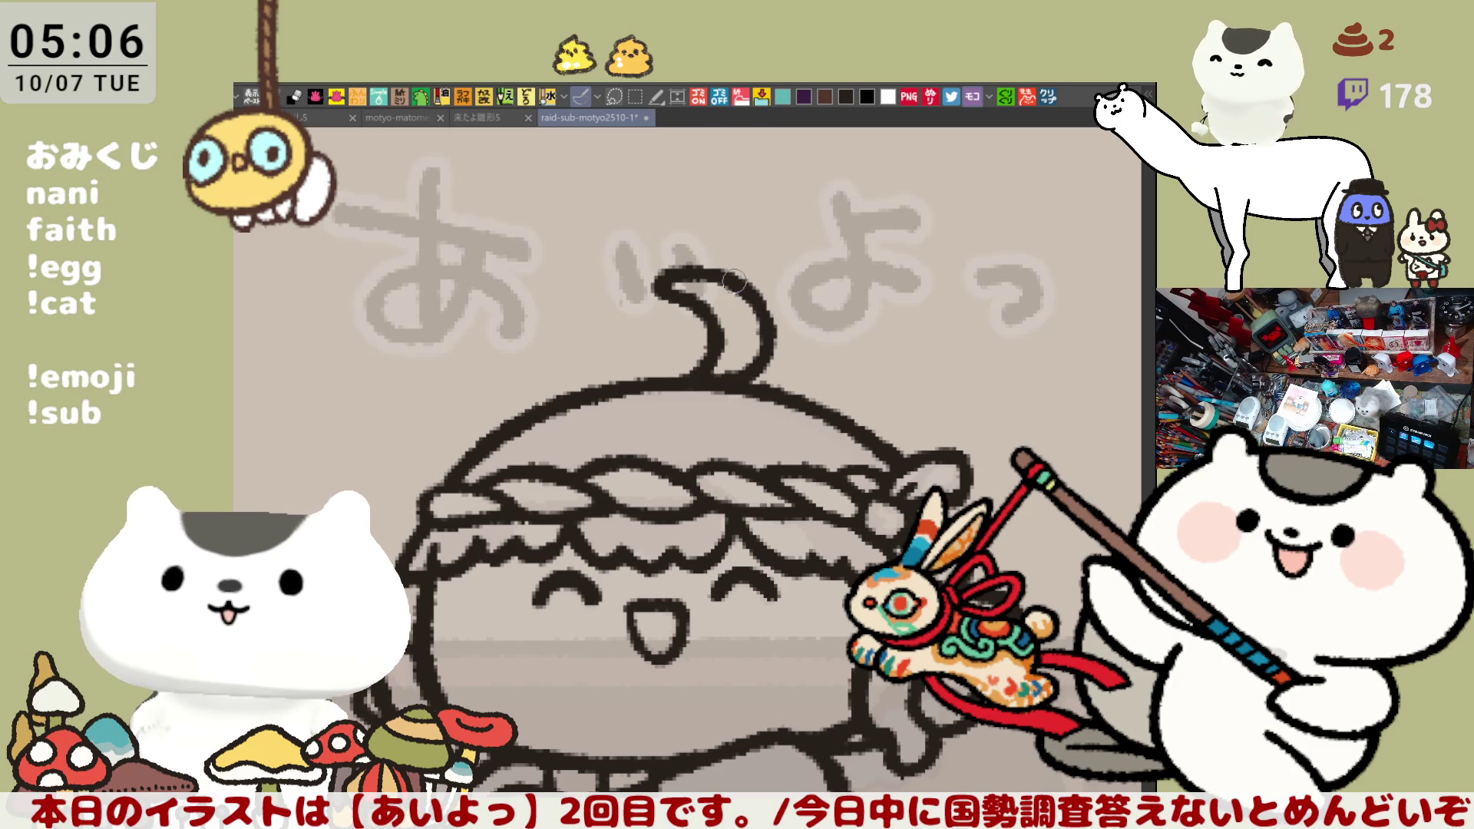
# Zoom out and erase part of the old hair strand left of the face
pyautogui.scroll(-2, 799, 407)
pyautogui.scroll(-1, 799, 401)
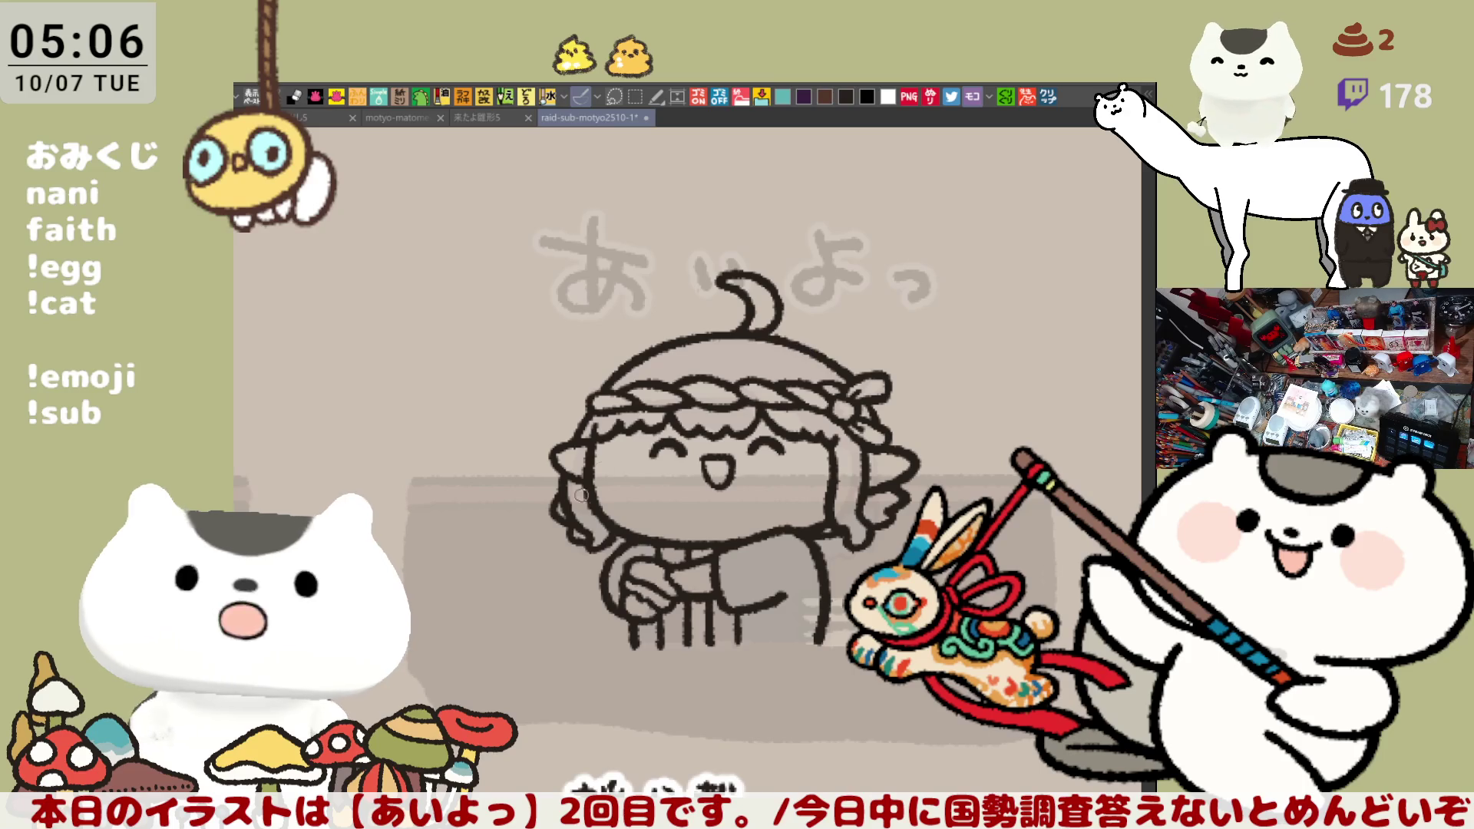
pyautogui.moveTo(601, 536)
pyautogui.mouseDown()
pyautogui.moveTo(587, 519)
pyautogui.moveTo(569, 537)
pyautogui.moveTo(553, 511)
pyautogui.moveTo(584, 536)
pyautogui.mouseUp()
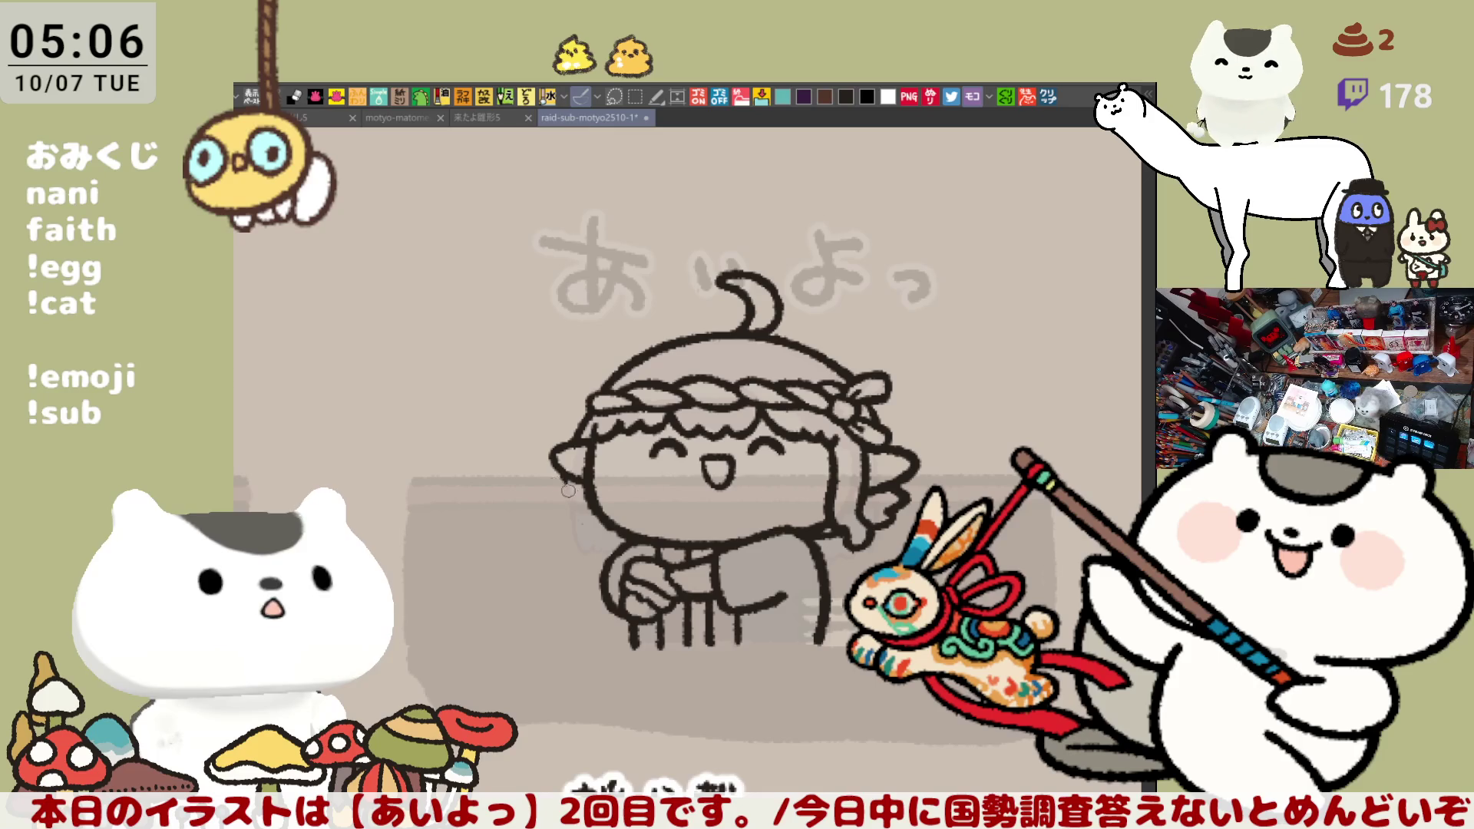
# Redraw the strand left of the face longer, touch up the hair's right edge, and zoom back in
pyautogui.moveTo(560, 477); pyautogui.dragTo(585, 541)
pyautogui.hotkey('ctrl', 'z')
pyautogui.moveTo(562, 476); pyautogui.dragTo(587, 541)
pyautogui.hotkey('ctrl', 'z')
pyautogui.moveTo(563, 472); pyautogui.dragTo(591, 569)
pyautogui.hotkey('ctrl', 'z')
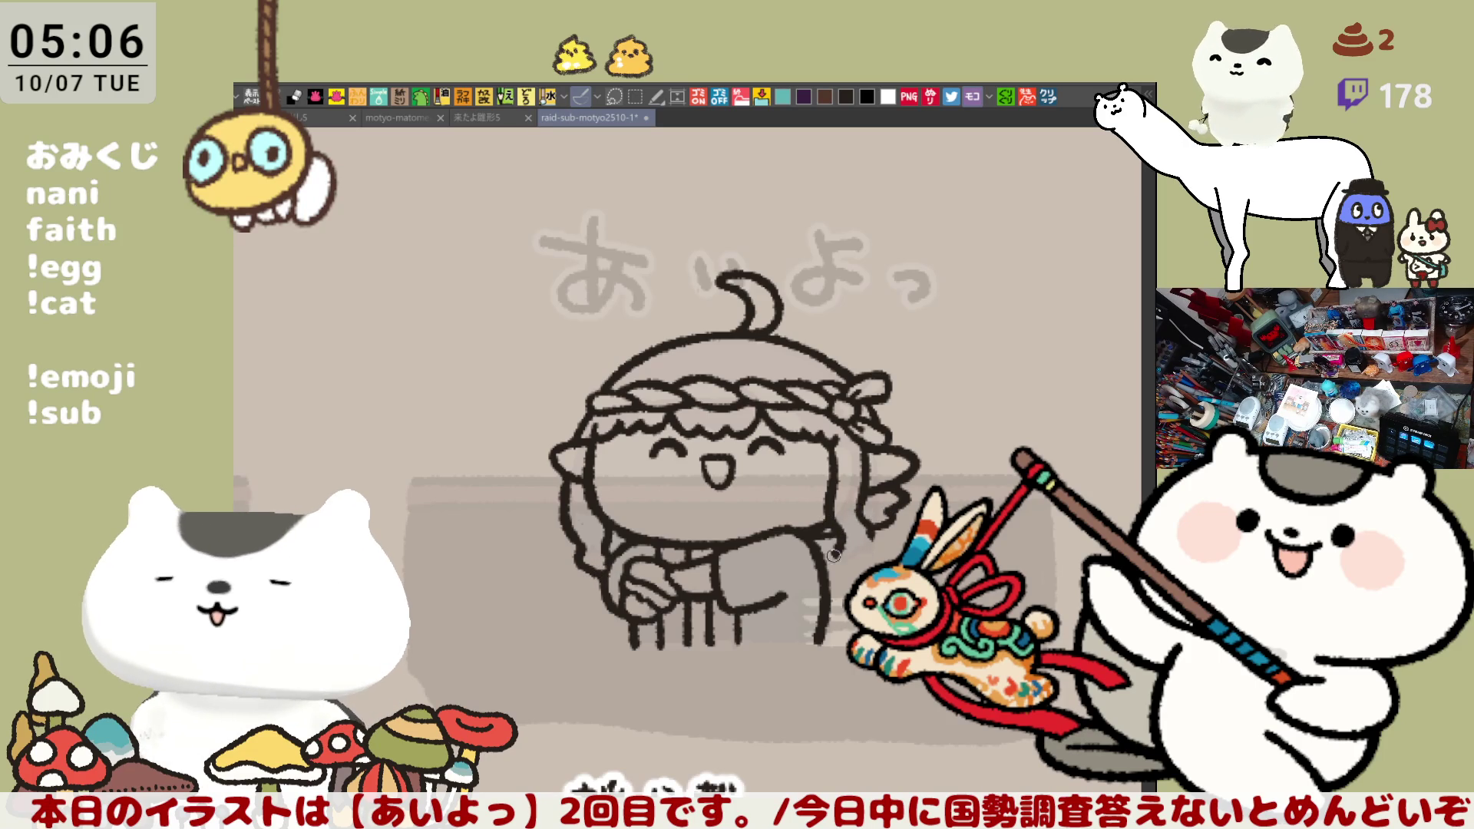
pyautogui.moveTo(864, 520); pyautogui.dragTo(857, 561)
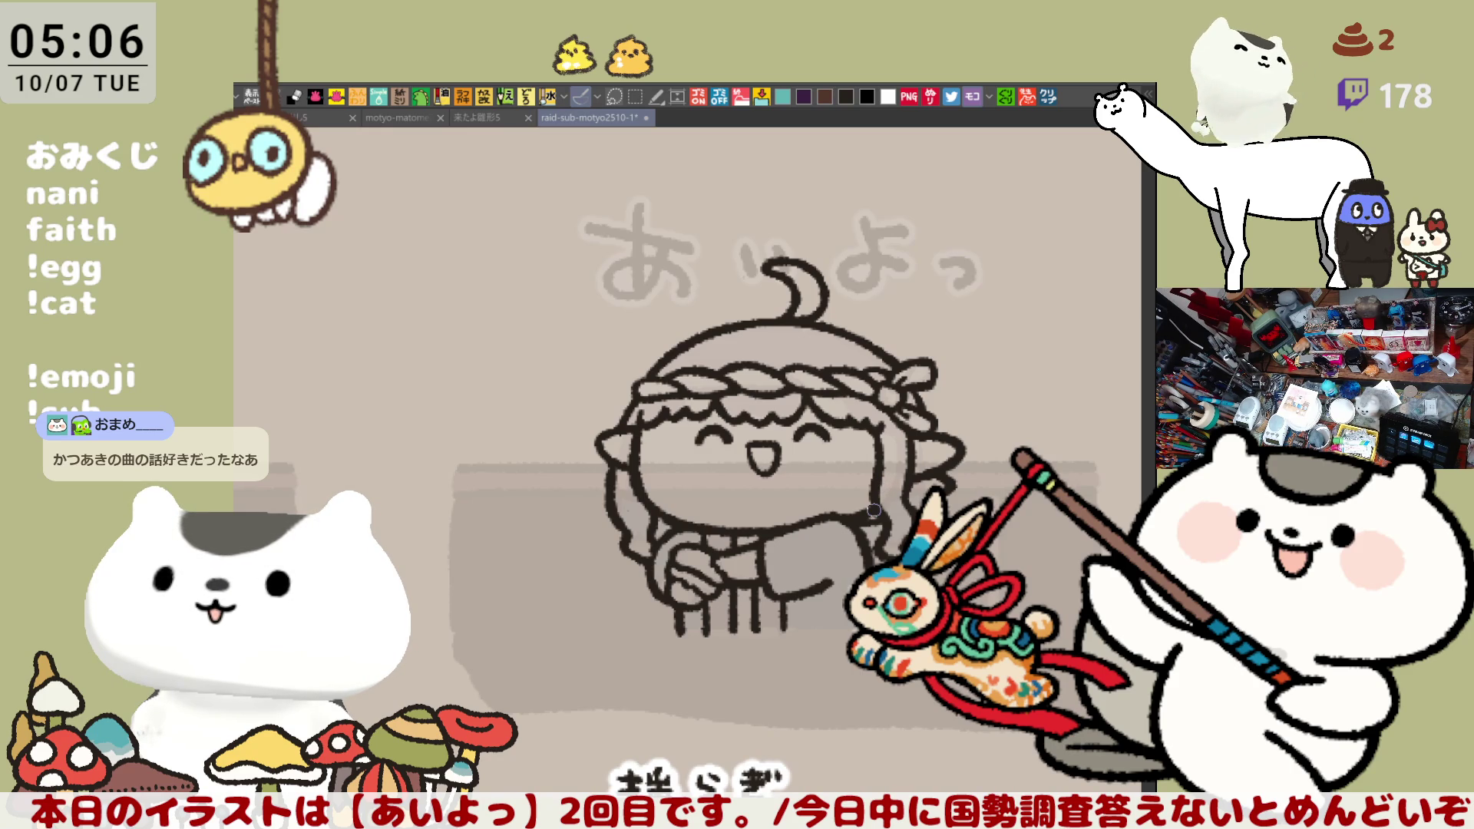
pyautogui.scroll(4, 874, 510)
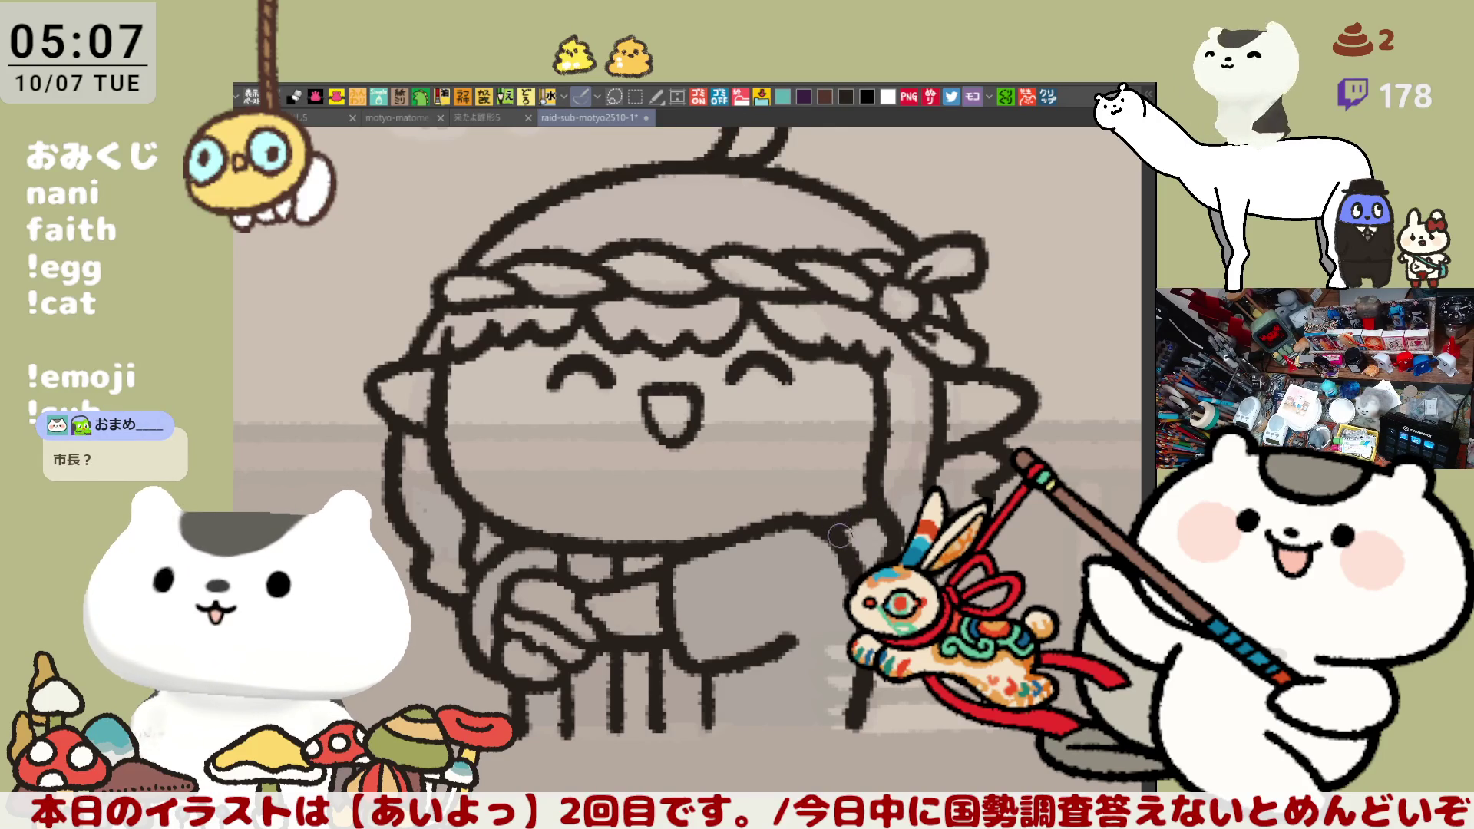
# Save the chibi illustration
pyautogui.hotkey('ctrl', 's')
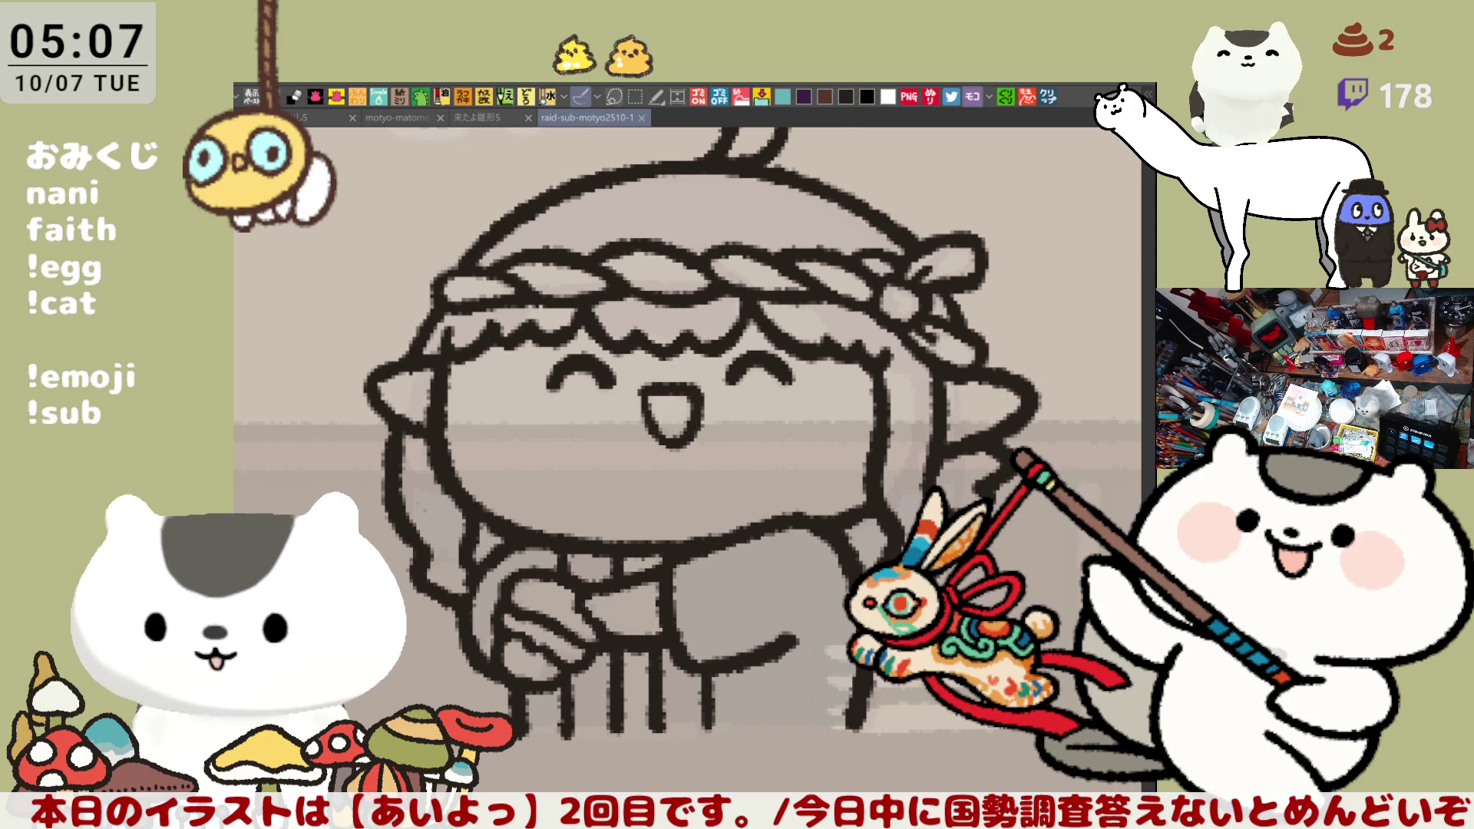
# Paste the sumo wrestler image-search screenshot into a new canvas with クリップ
pyautogui.click(1049, 99)
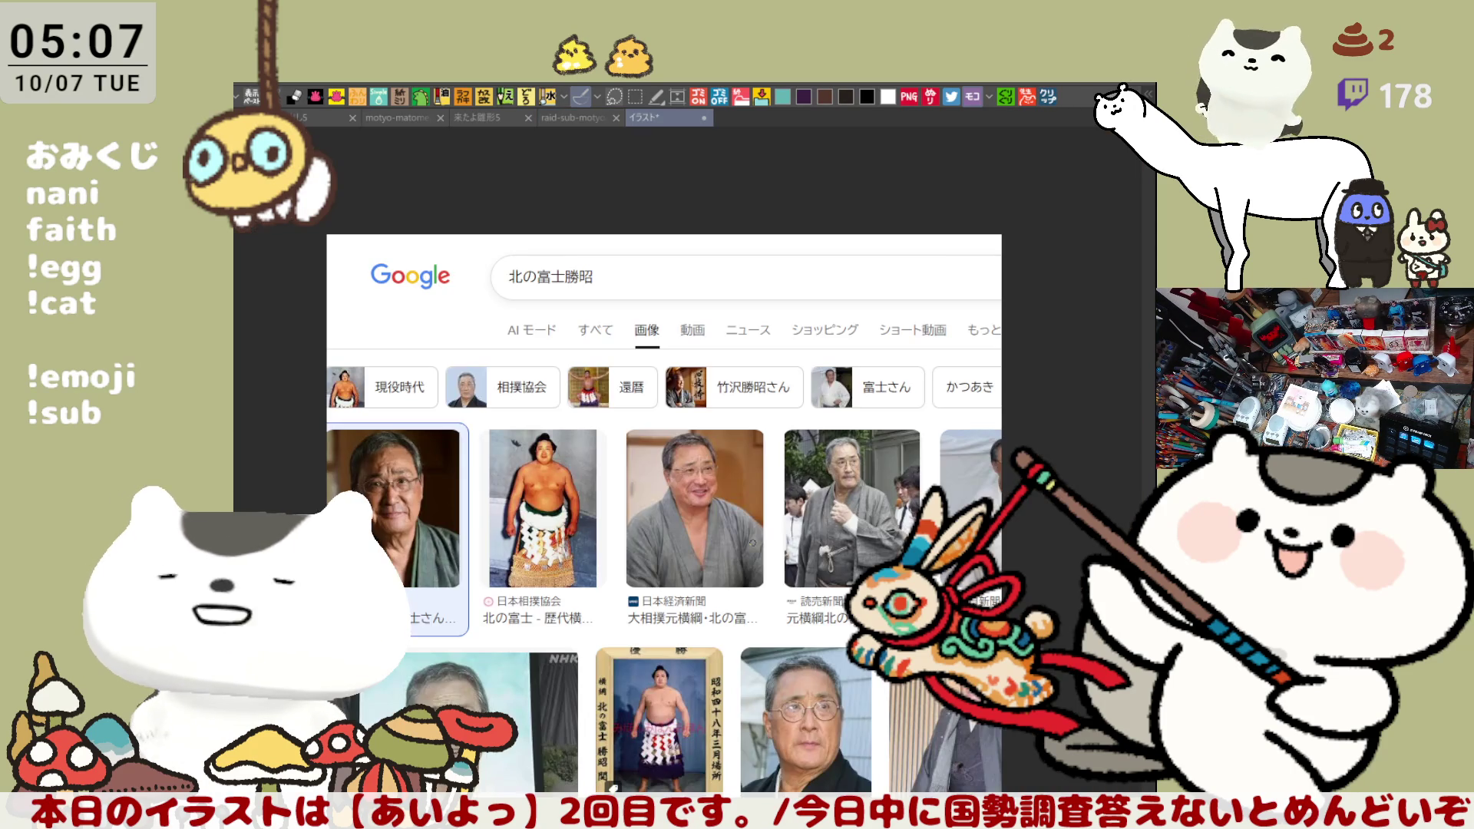
# Scroll around the sumo reference photos, then close the イラスト tab to return to the chibi
pyautogui.scroll(3, 648, 519)
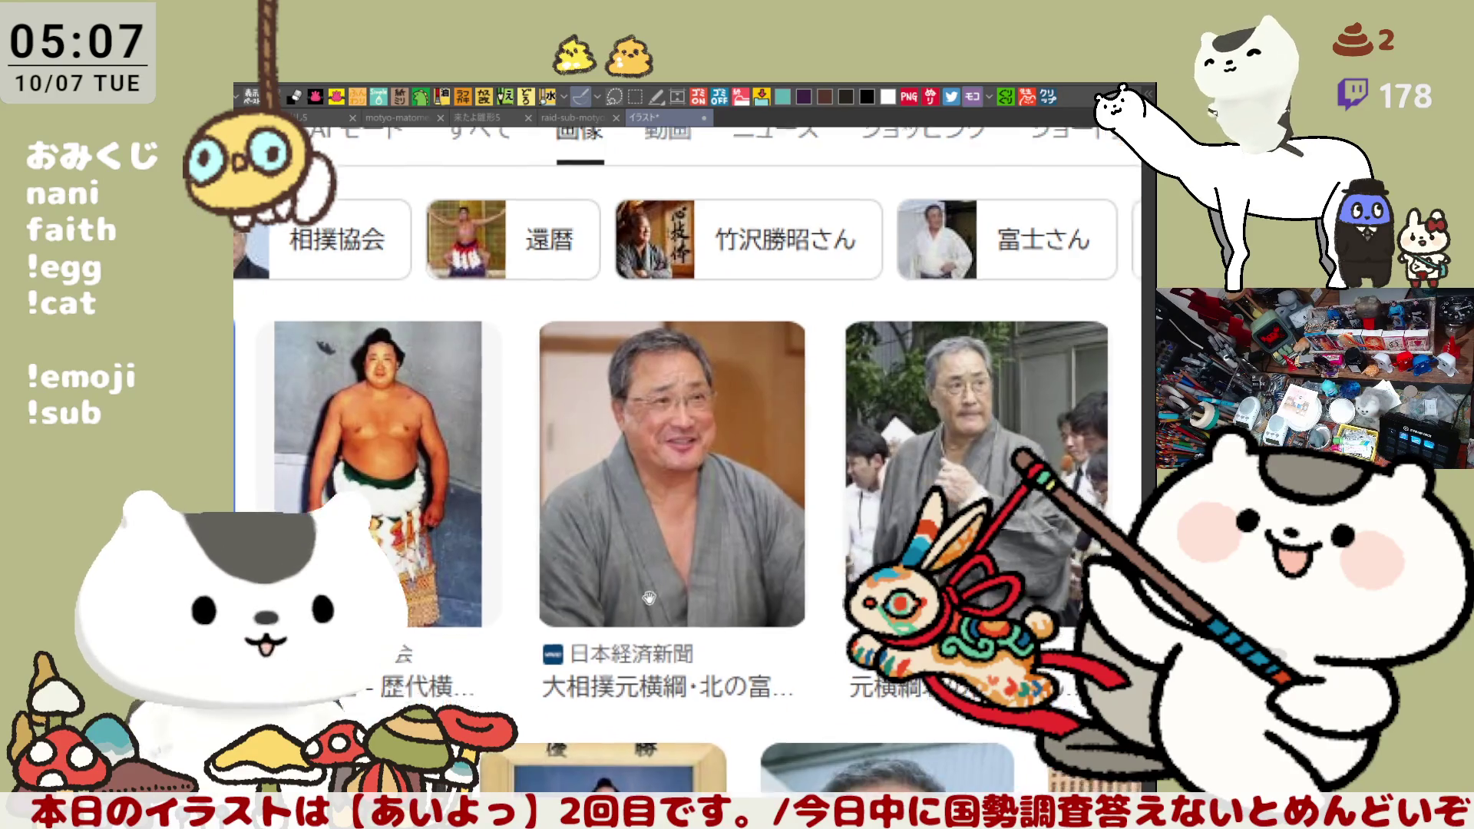
pyautogui.hscroll(-3, 648, 520)
pyautogui.scroll(-3, 816, 592)
pyautogui.hscroll(6, 816, 593)
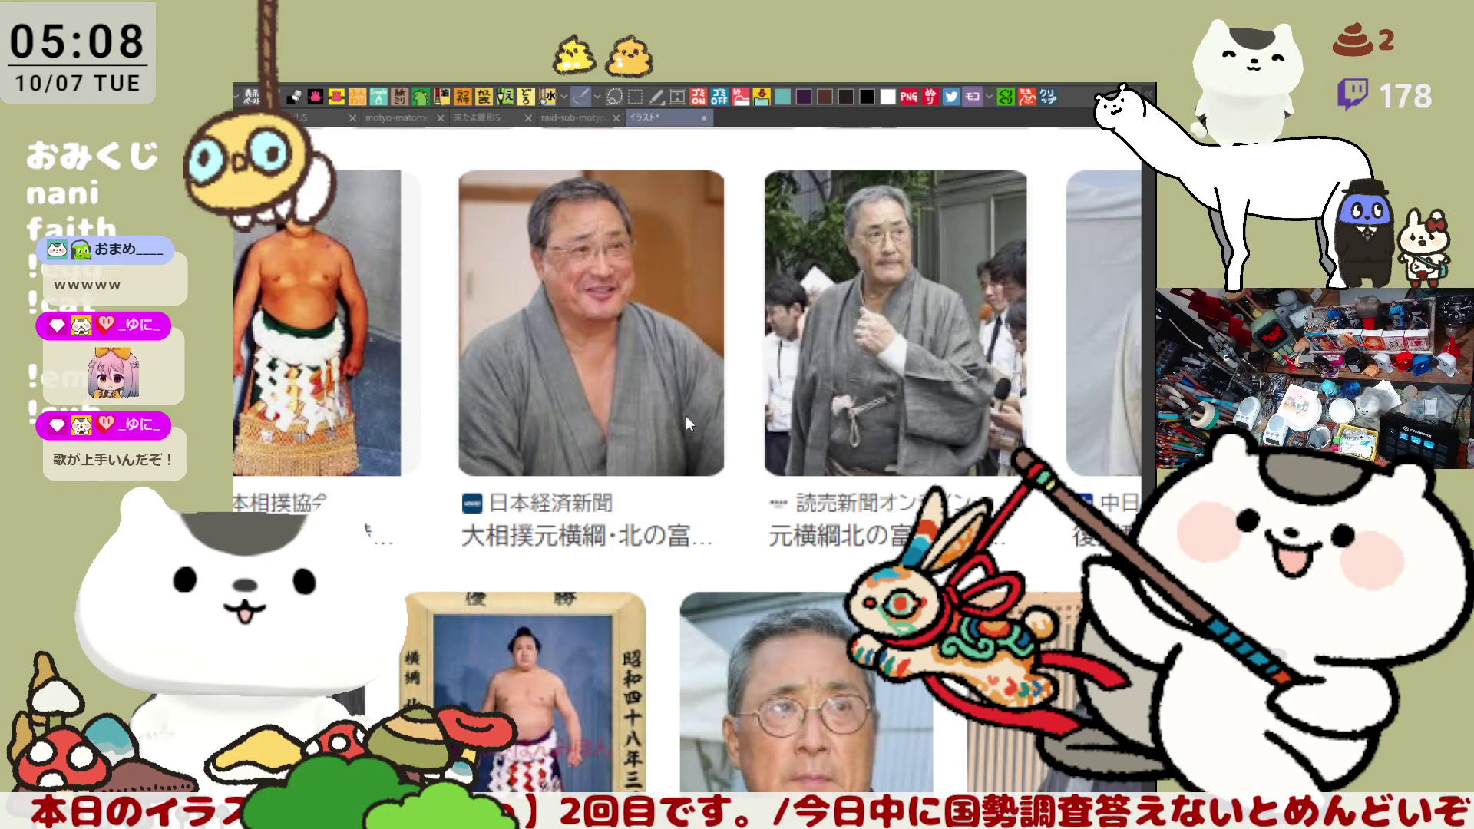
pyautogui.hotkey('ctrl', 'w')
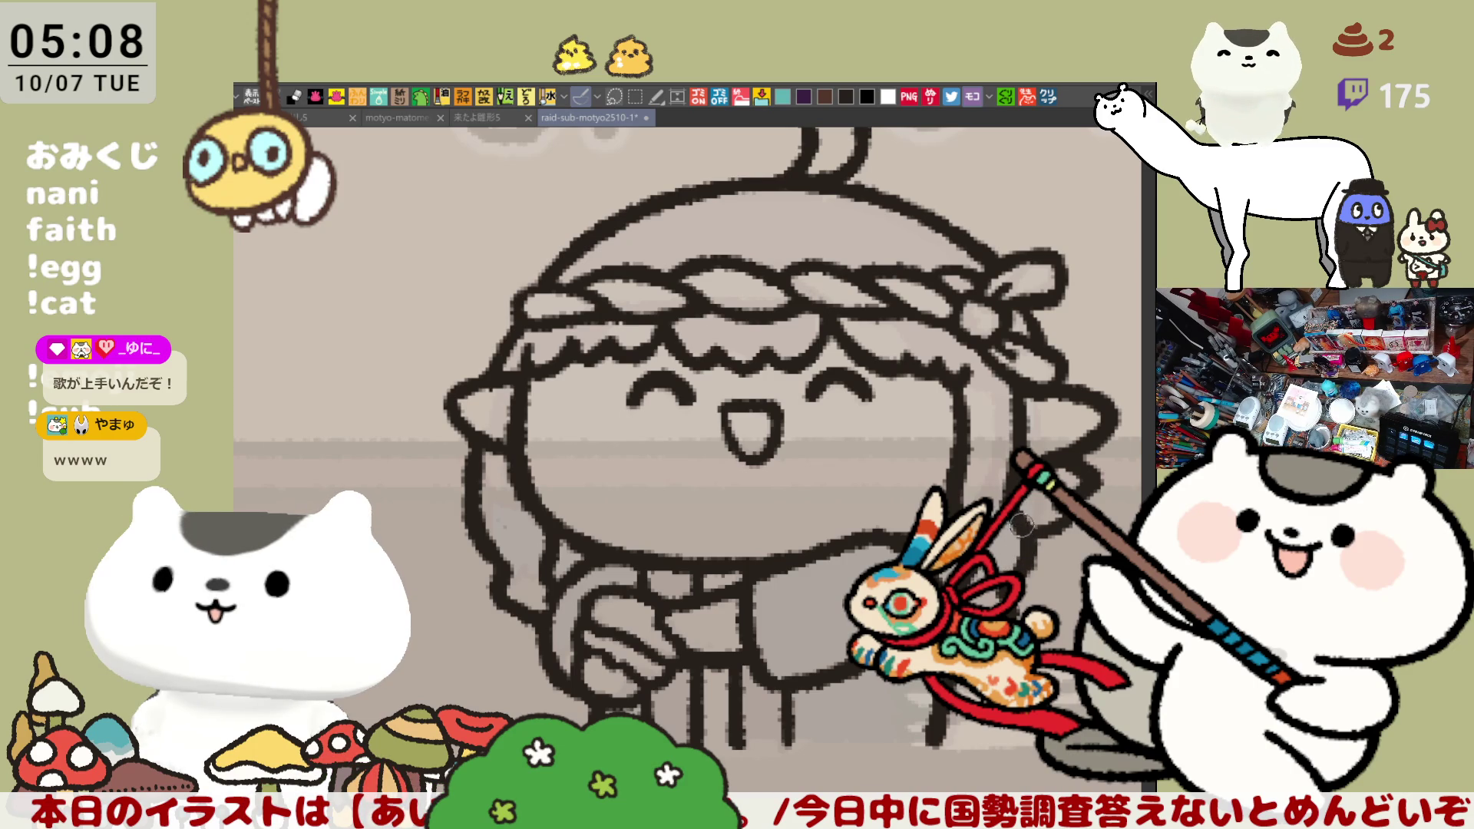
# Navigate to the 揺らぎ character and her あいよっ title, then try a lasso fill and undo it
pyautogui.moveTo(1019, 522); pyautogui.dragTo(998, 584)
pyautogui.scroll(-5, 999, 591)
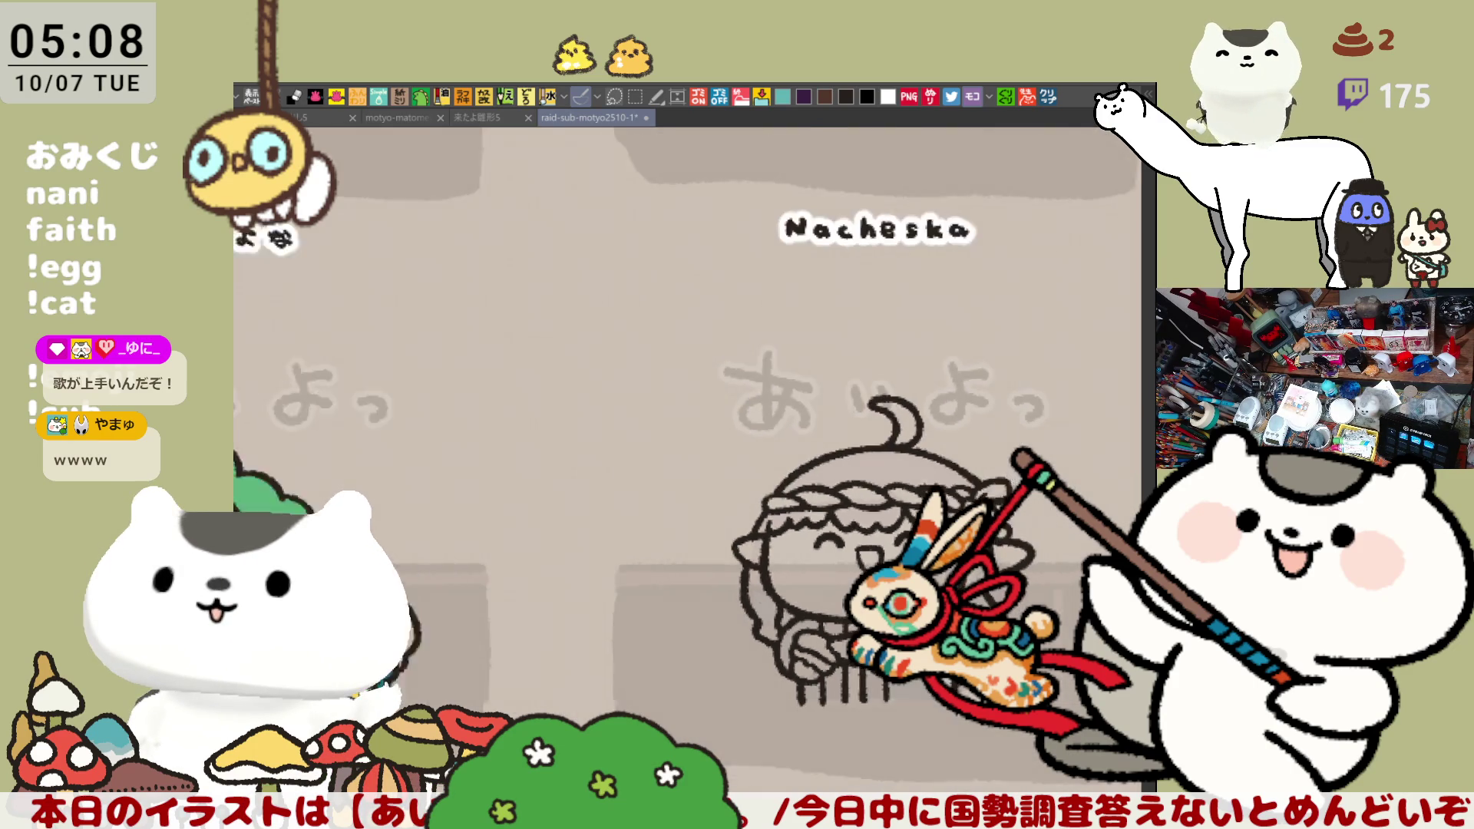
pyautogui.moveTo(998, 592)
pyautogui.mouseDown()
pyautogui.moveTo(895, 545)
pyautogui.moveTo(976, 453)
pyautogui.mouseUp()
pyautogui.scroll(-2, 857, 601)
pyautogui.scroll(5, 976, 453)
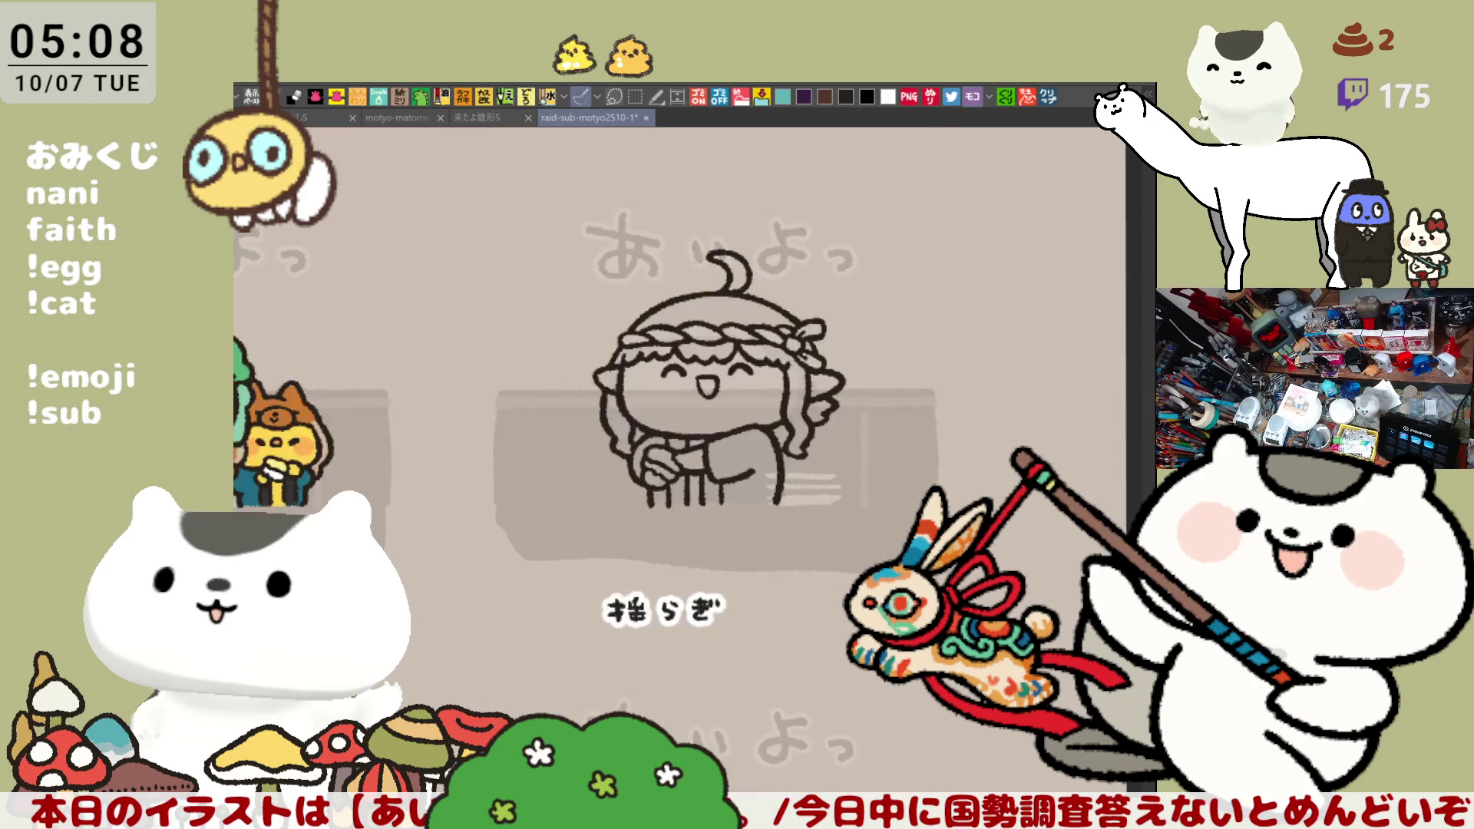
pyautogui.scroll(1, 899, 561)
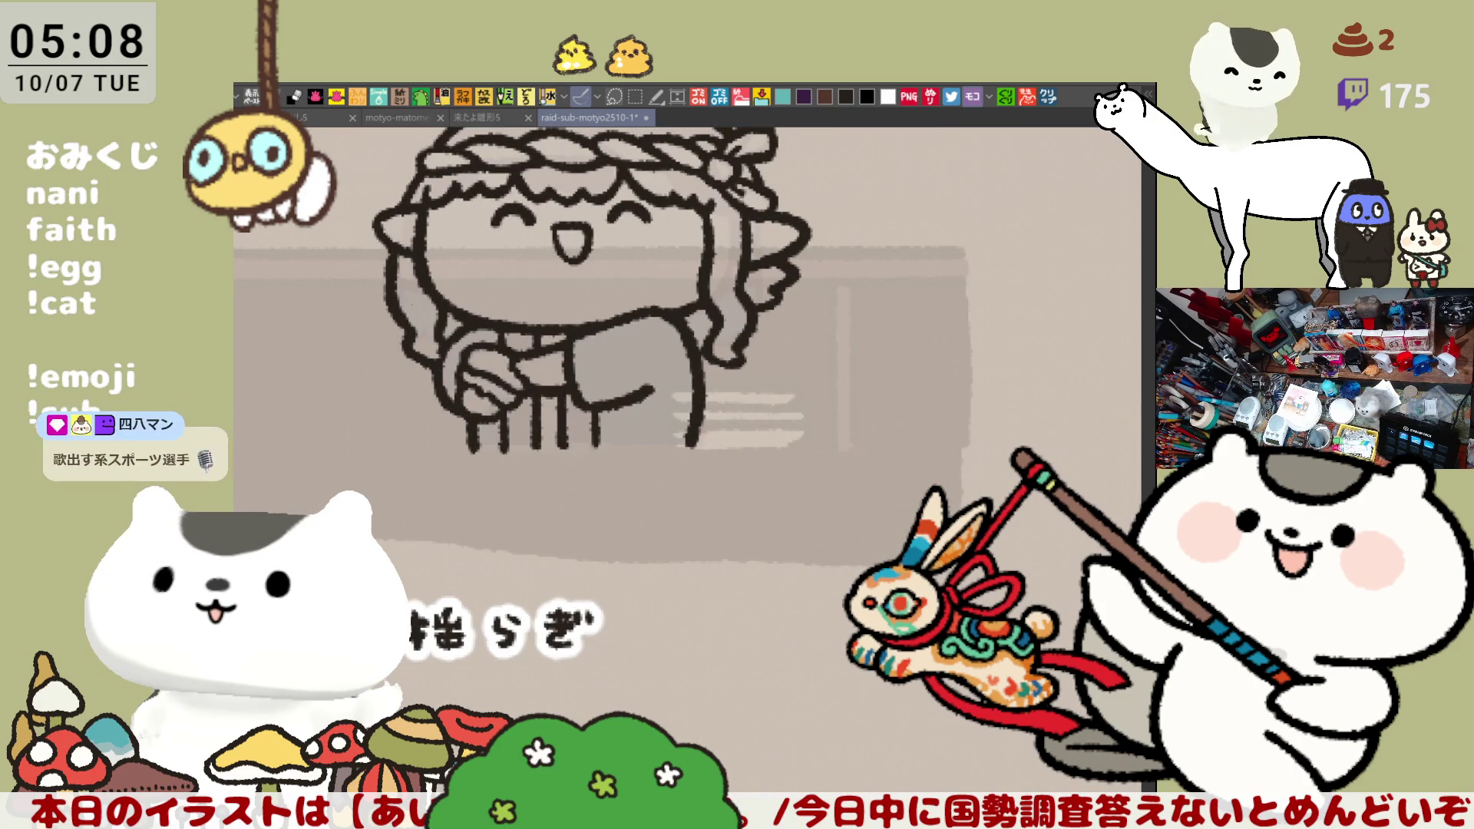
pyautogui.moveTo(519, 272); pyautogui.dragTo(638, 441)
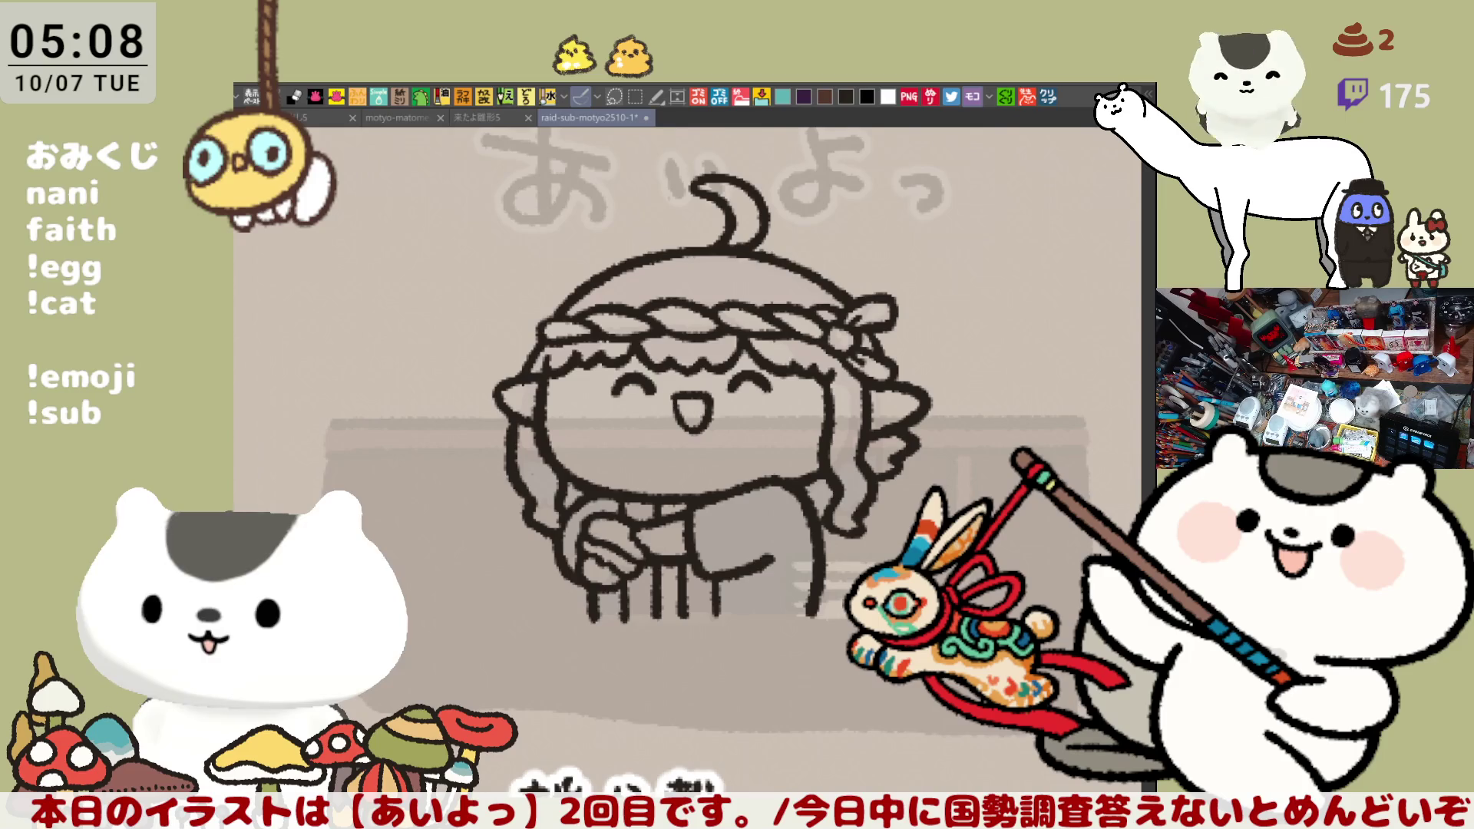
pyautogui.moveTo(763, 712)
pyautogui.mouseDown()
pyautogui.moveTo(608, 205)
pyautogui.moveTo(812, 720)
pyautogui.moveTo(614, 712)
pyautogui.mouseUp()
pyautogui.hotkey('ctrl', 'z')
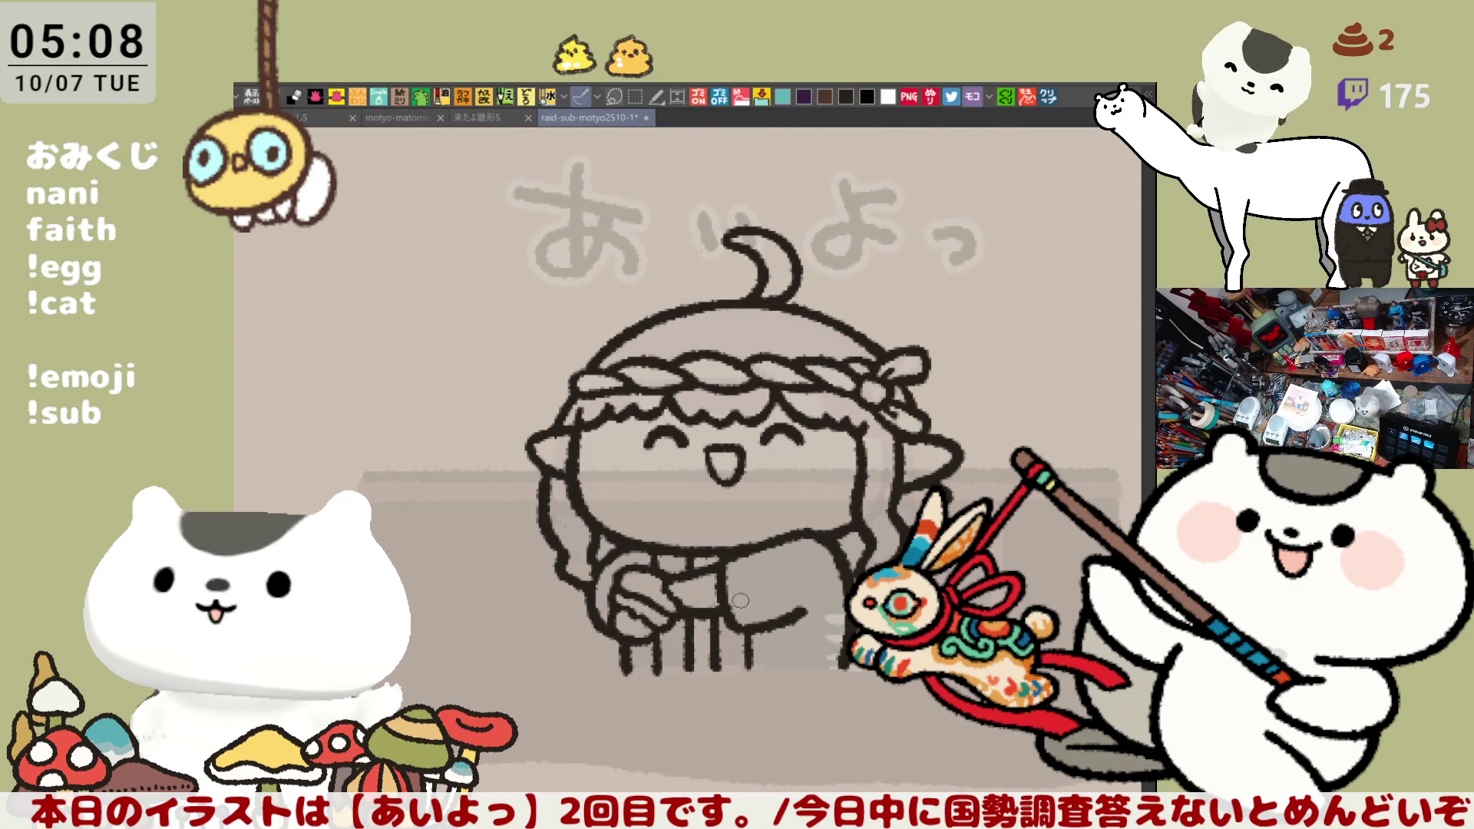
# Lasso-fill the 揺らぎ figure teal and bucket-fill her face dark grey-purple
pyautogui.moveTo(639, 662); pyautogui.dragTo(843, 664)
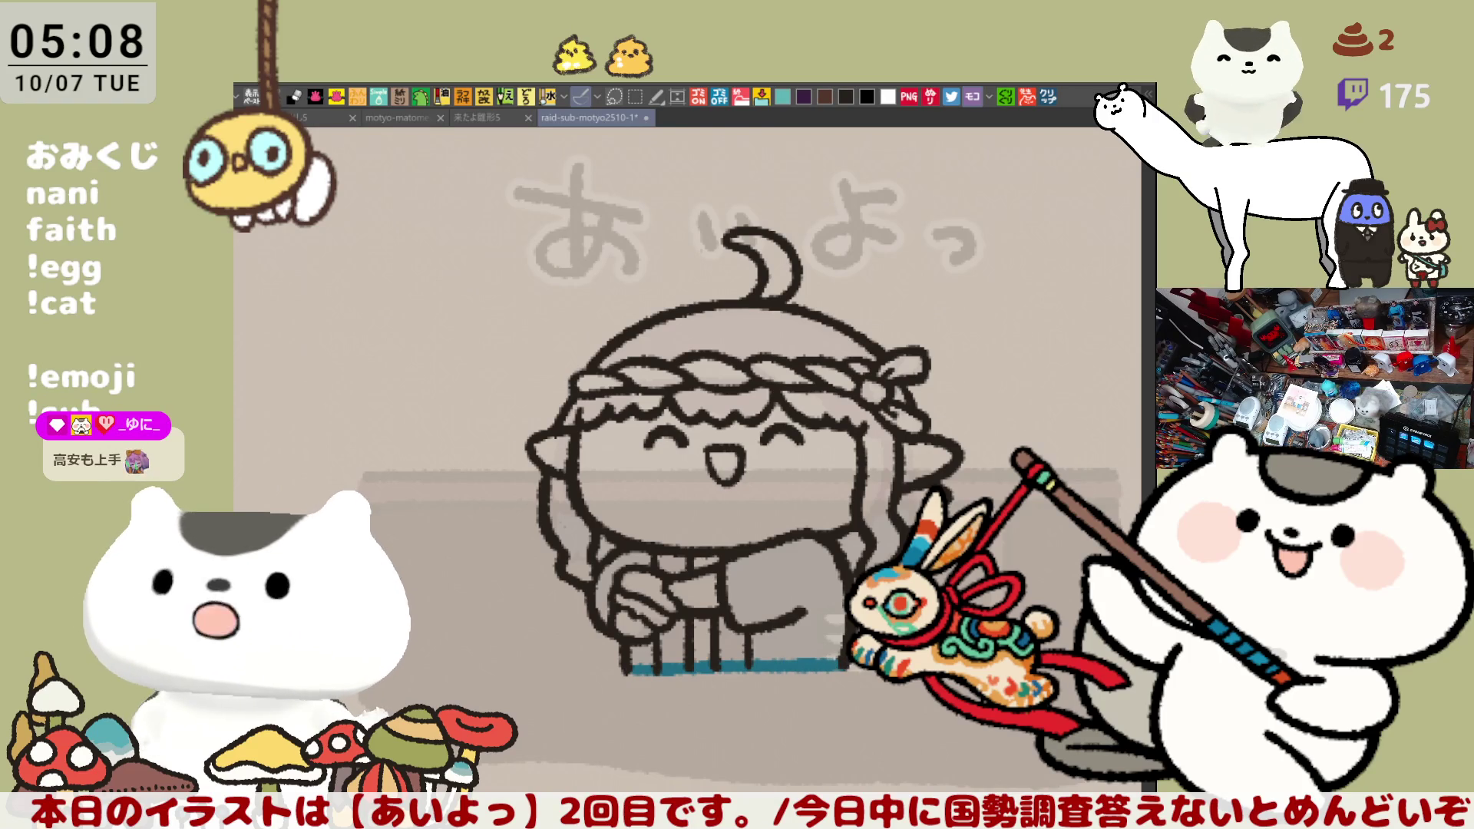
pyautogui.moveTo(670, 768)
pyautogui.mouseDown()
pyautogui.moveTo(484, 380)
pyautogui.moveTo(1072, 607)
pyautogui.moveTo(921, 745)
pyautogui.mouseUp()
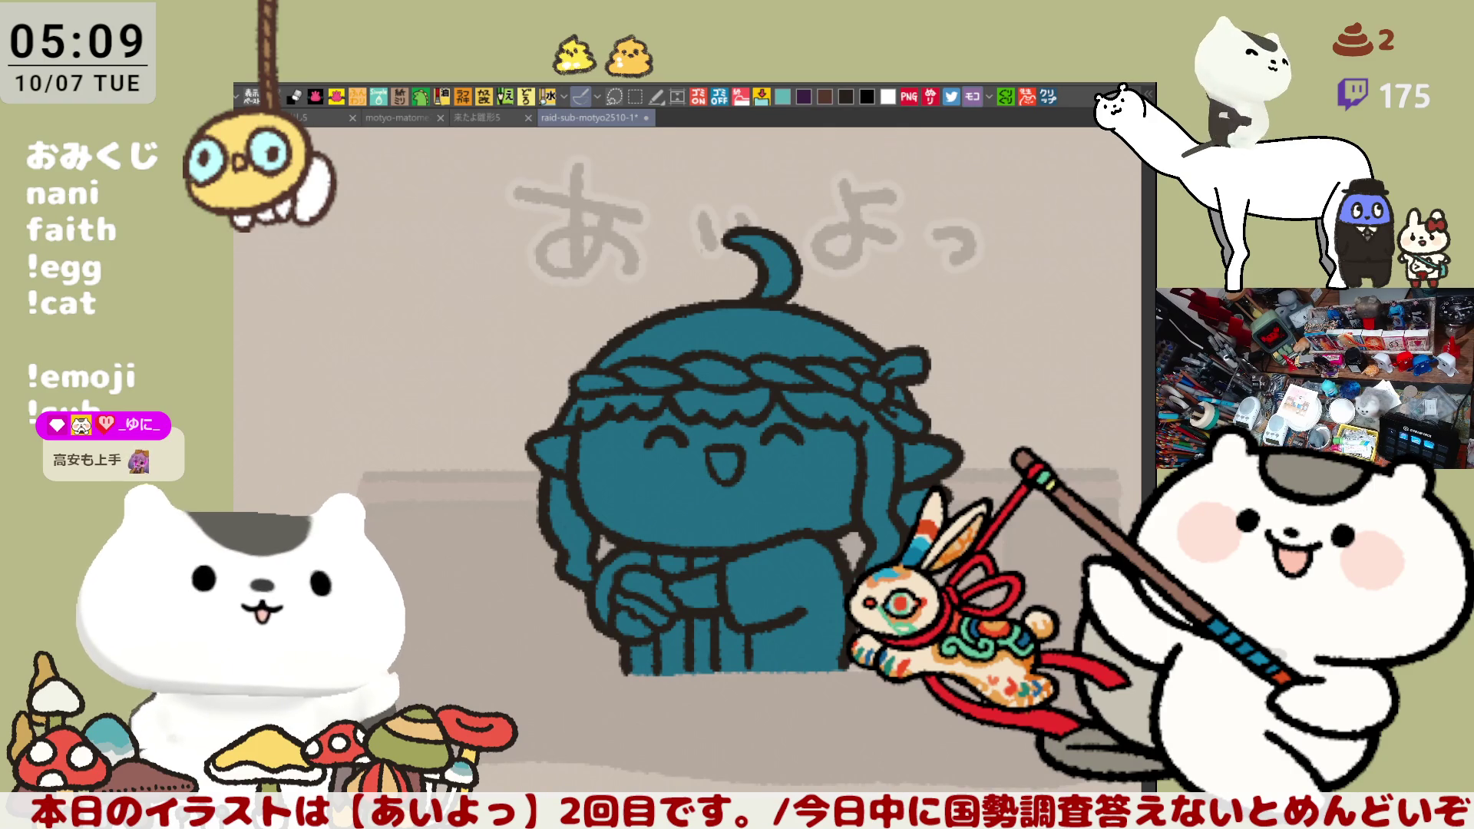
pyautogui.click(651, 476)
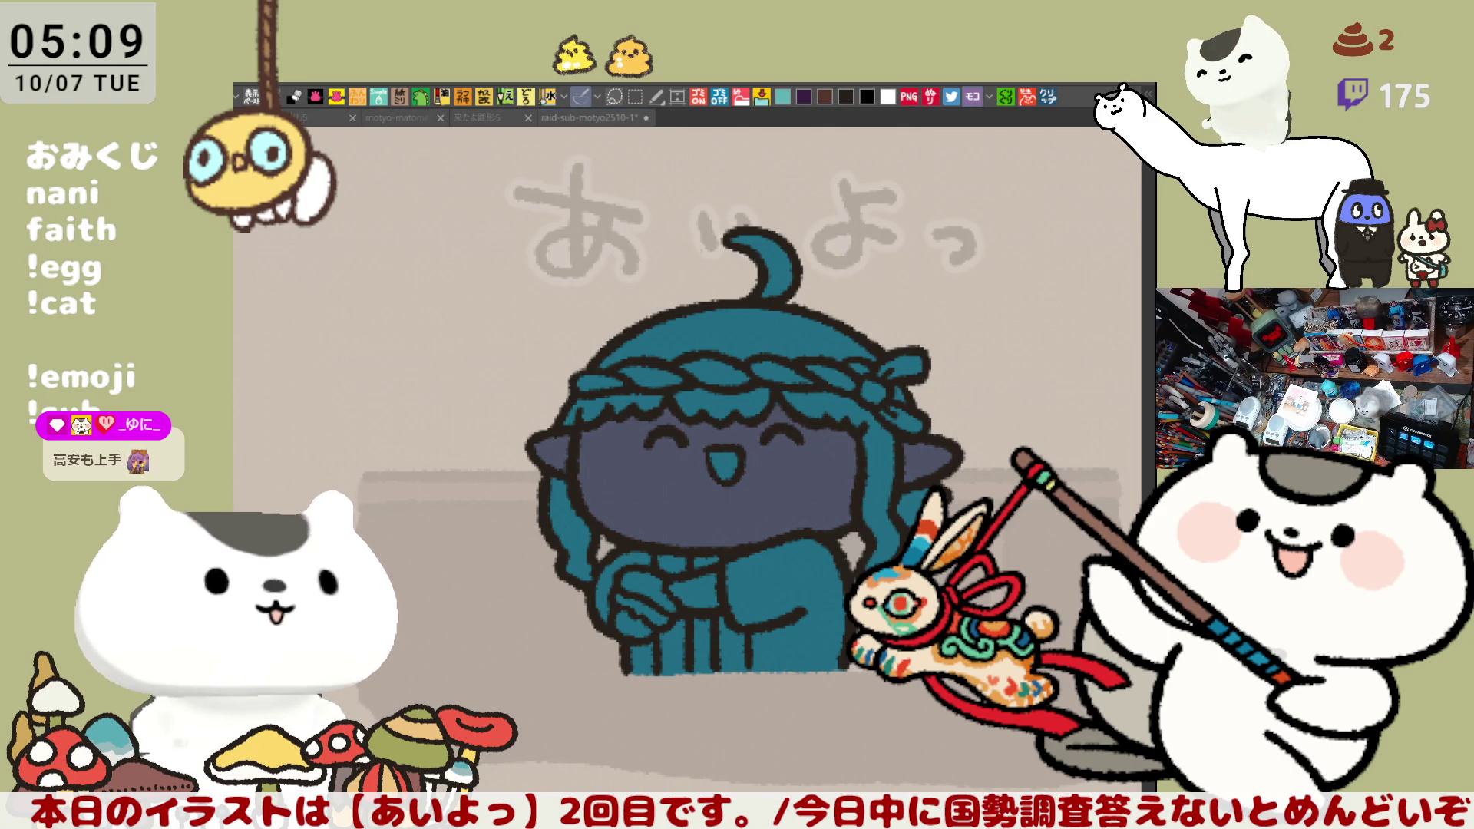
# Fill the hair strands, fringe, dome and curl light mint, the mouth bright blue, and add a head highlight
pyautogui.click(572, 507)
pyautogui.moveTo(645, 400)
pyautogui.mouseDown()
pyautogui.moveTo(591, 395)
pyautogui.moveTo(614, 399)
pyautogui.mouseUp()
pyautogui.click(757, 404)
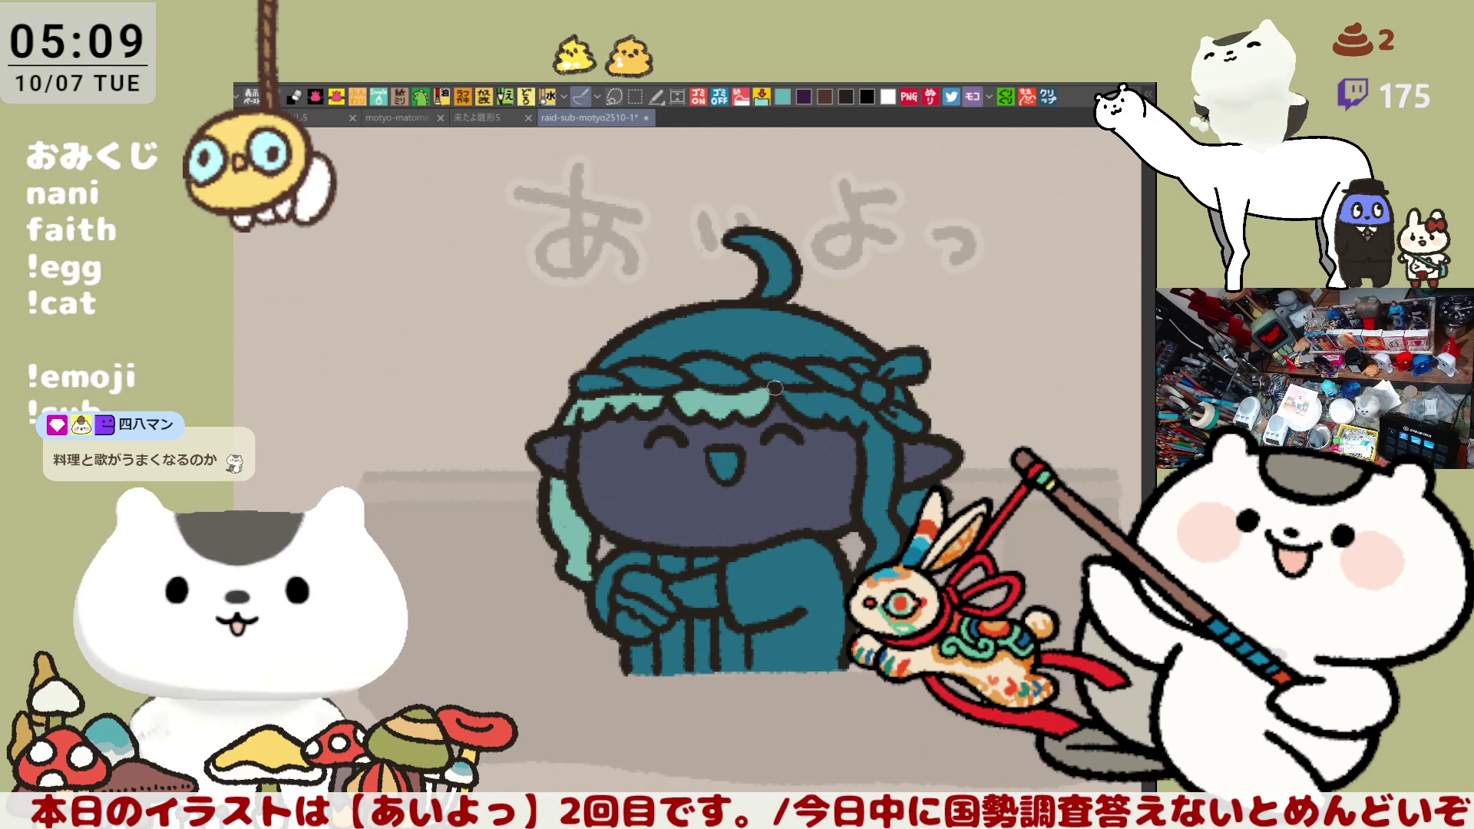
pyautogui.click(774, 343)
pyautogui.click(787, 273)
pyautogui.click(883, 448)
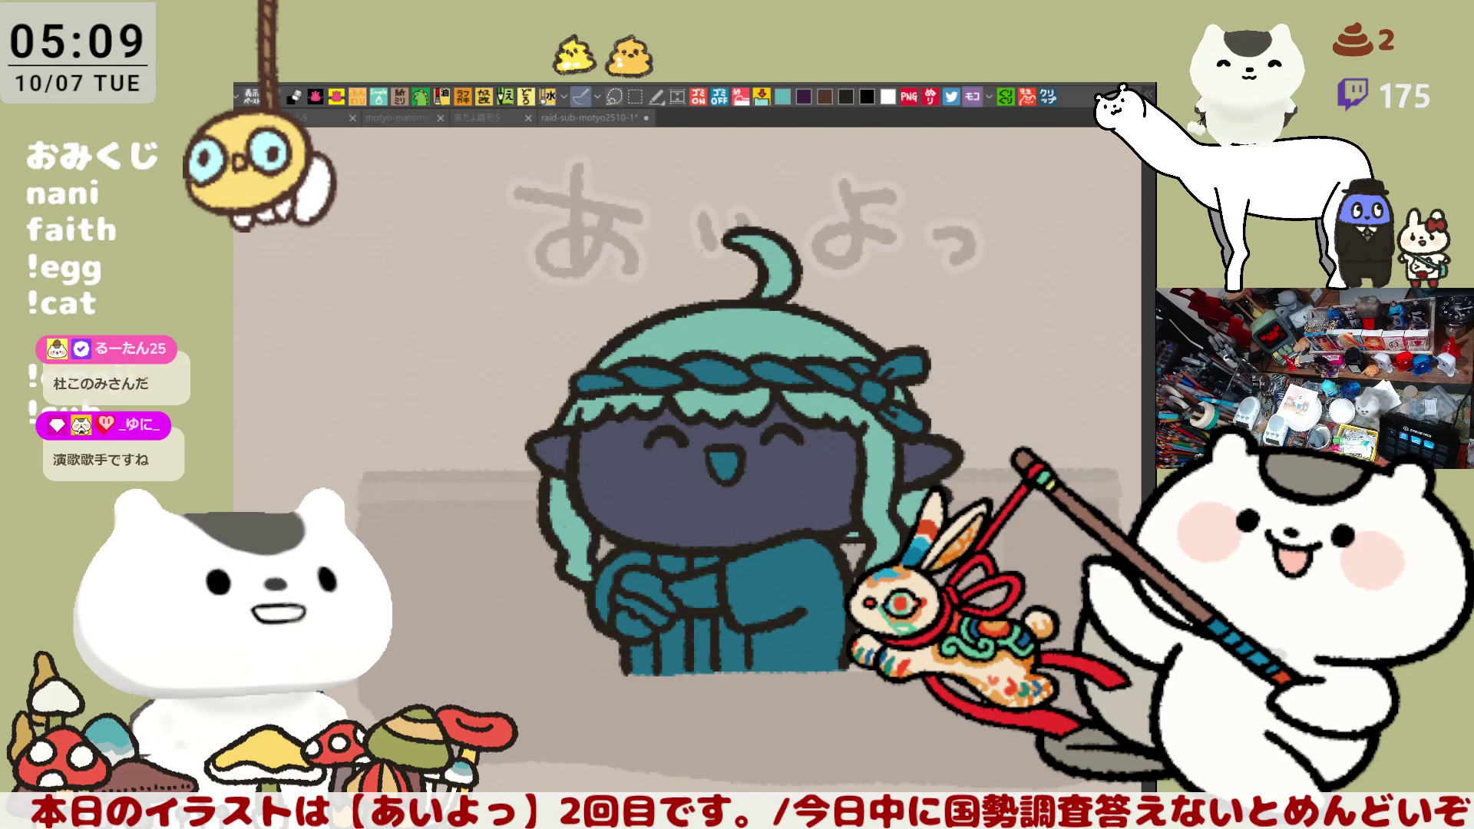
pyautogui.click(725, 465)
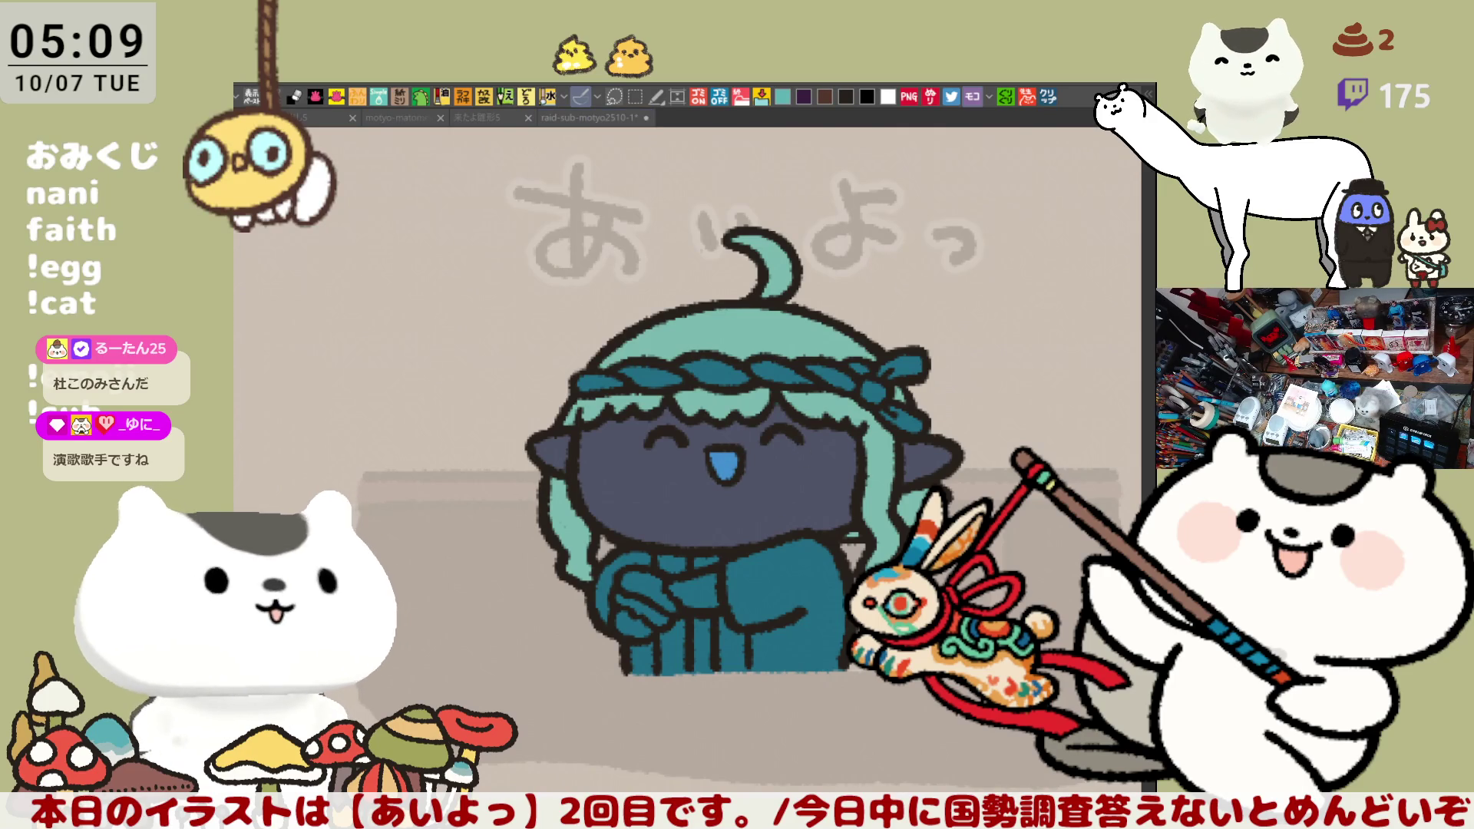
pyautogui.moveTo(760, 332); pyautogui.dragTo(783, 346)
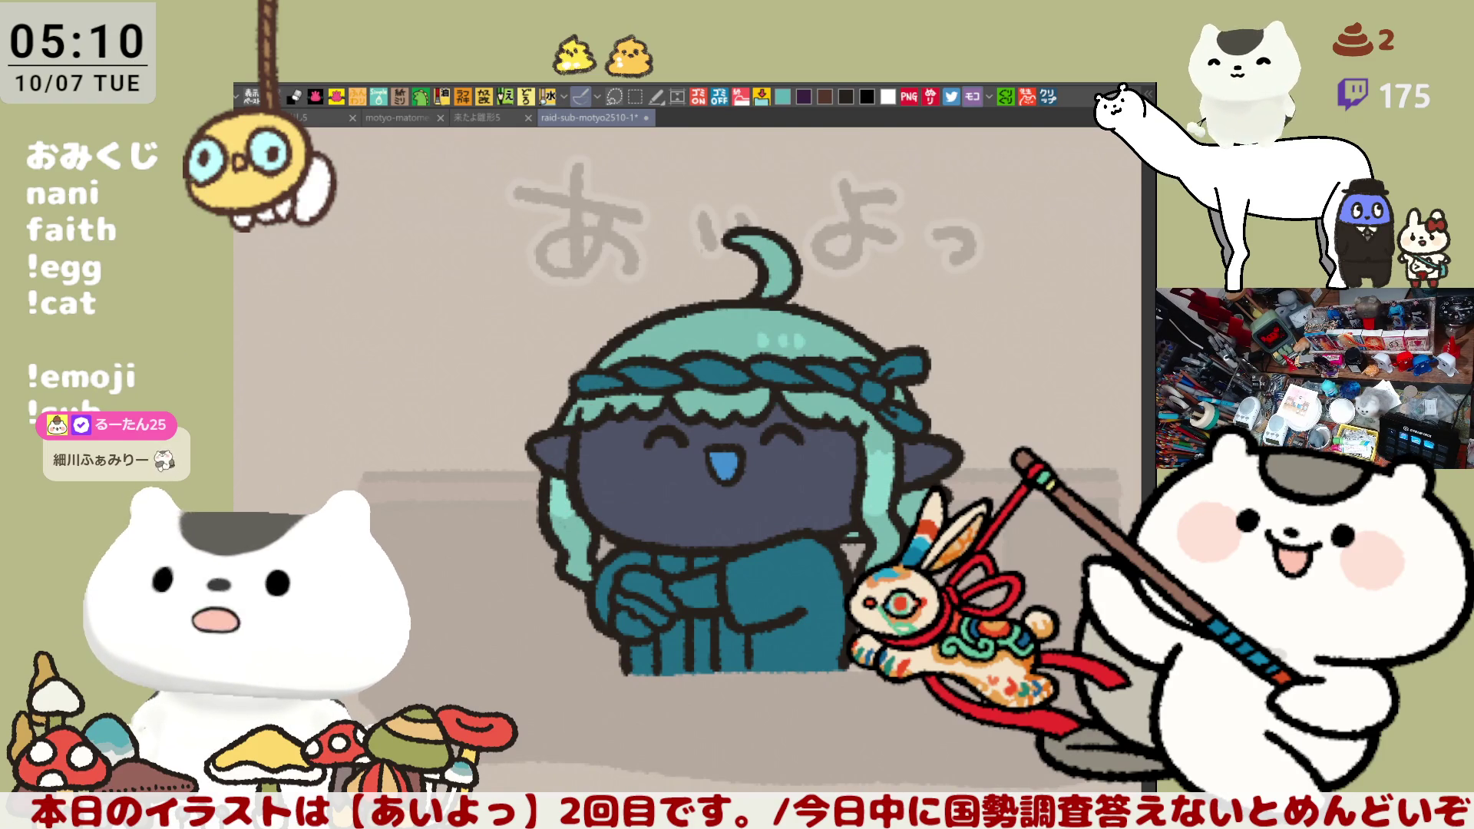
# Paint the rope headband white and add round darker blush on both cheeks
pyautogui.moveTo(630, 364)
pyautogui.mouseDown()
pyautogui.moveTo(606, 382)
pyautogui.moveTo(730, 368)
pyautogui.moveTo(875, 384)
pyautogui.moveTo(868, 361)
pyautogui.moveTo(918, 421)
pyautogui.moveTo(879, 401)
pyautogui.moveTo(914, 357)
pyautogui.moveTo(885, 357)
pyautogui.mouseUp()
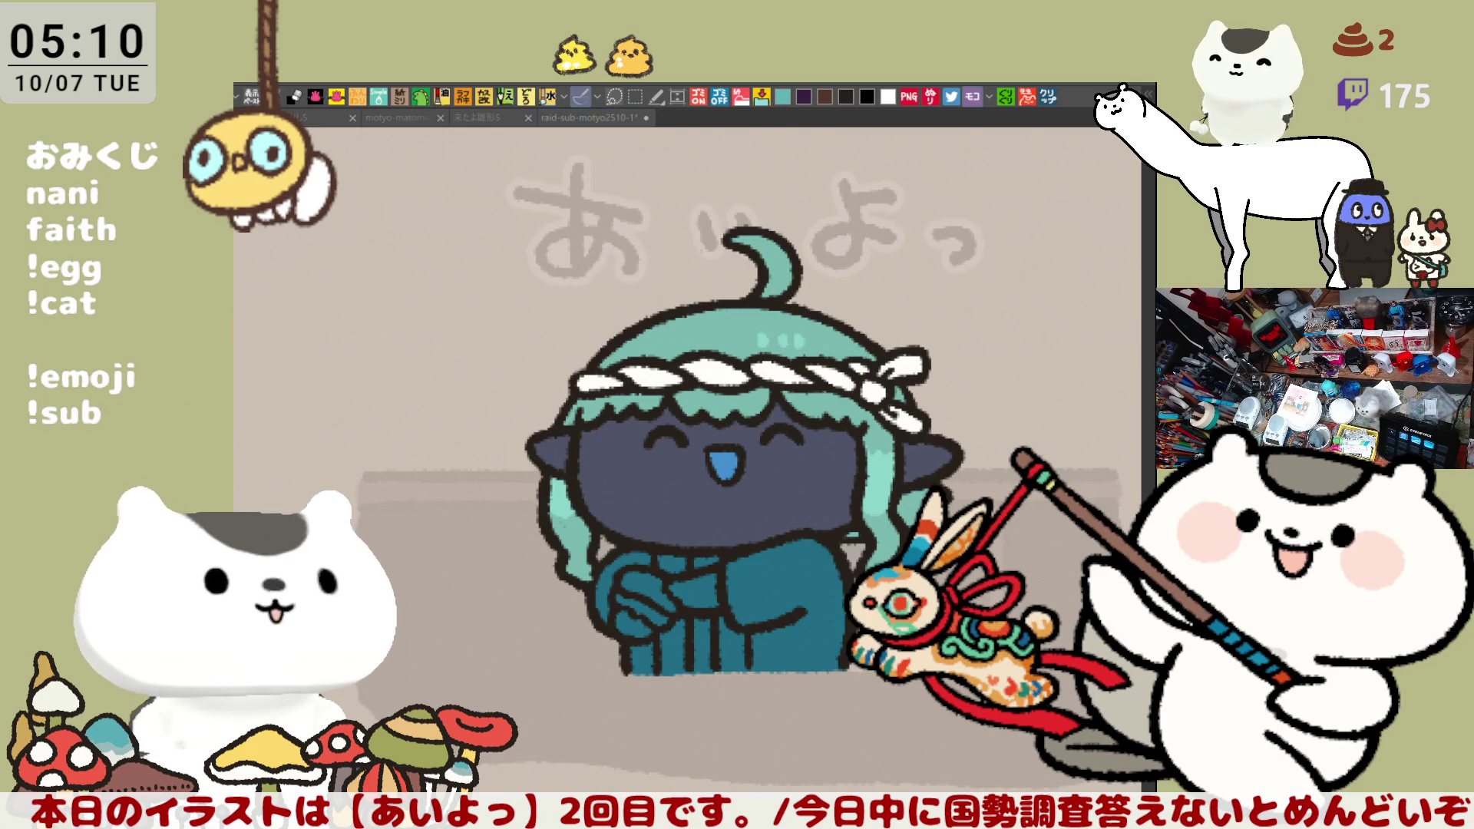
pyautogui.moveTo(604, 426)
pyautogui.mouseDown()
pyautogui.moveTo(657, 458)
pyautogui.moveTo(607, 461)
pyautogui.moveTo(650, 460)
pyautogui.moveTo(624, 465)
pyautogui.mouseUp()
pyautogui.moveTo(817, 437)
pyautogui.mouseDown()
pyautogui.moveTo(807, 460)
pyautogui.moveTo(820, 434)
pyautogui.moveTo(859, 453)
pyautogui.mouseUp()
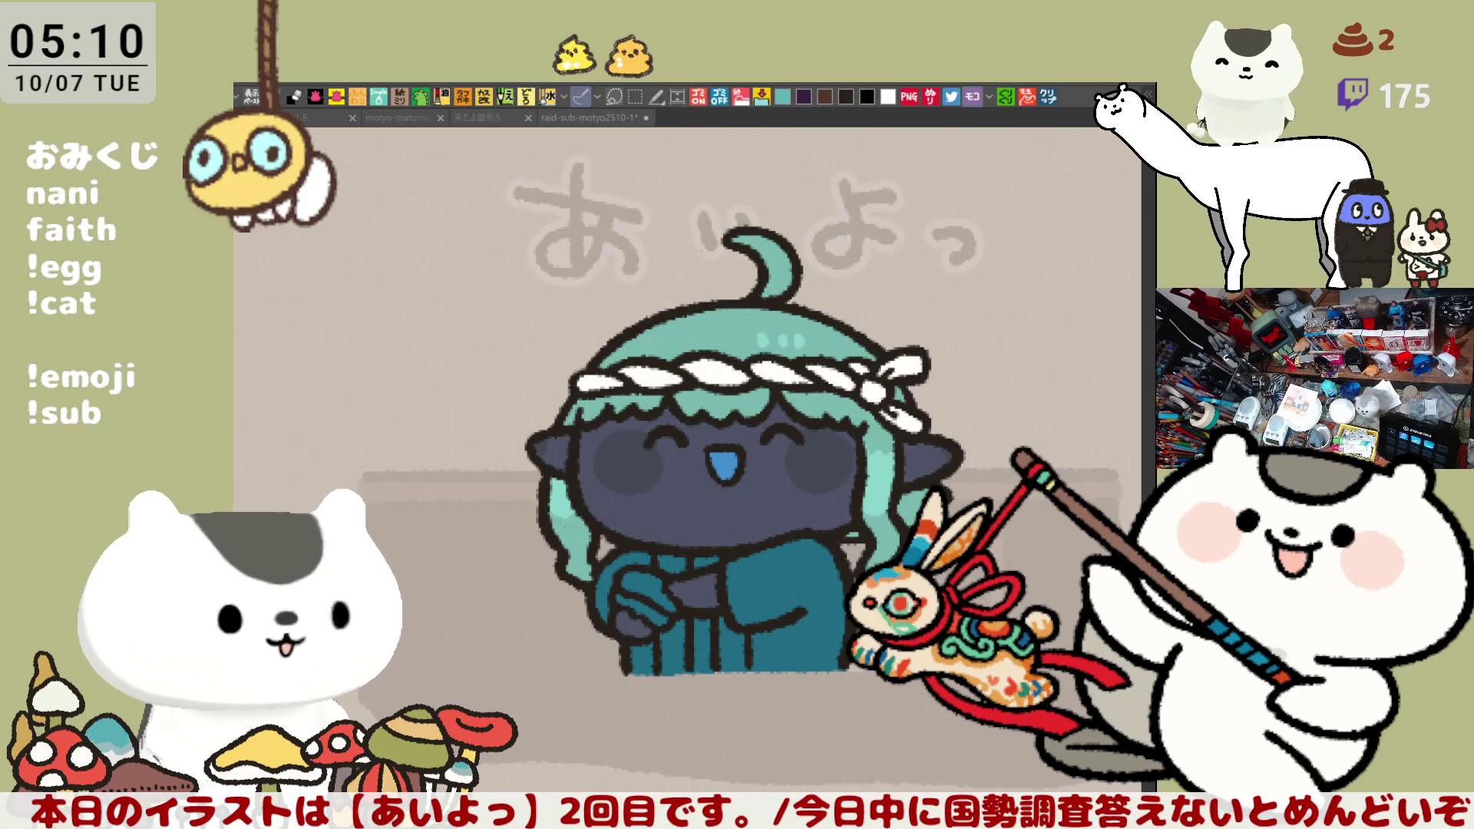
# Colour both closed eyes gold, darken the hakama and sleeve grey, and paint a yellow item in her hands
pyautogui.moveTo(762, 444); pyautogui.dragTo(788, 440)
pyautogui.moveTo(647, 446); pyautogui.dragTo(676, 435)
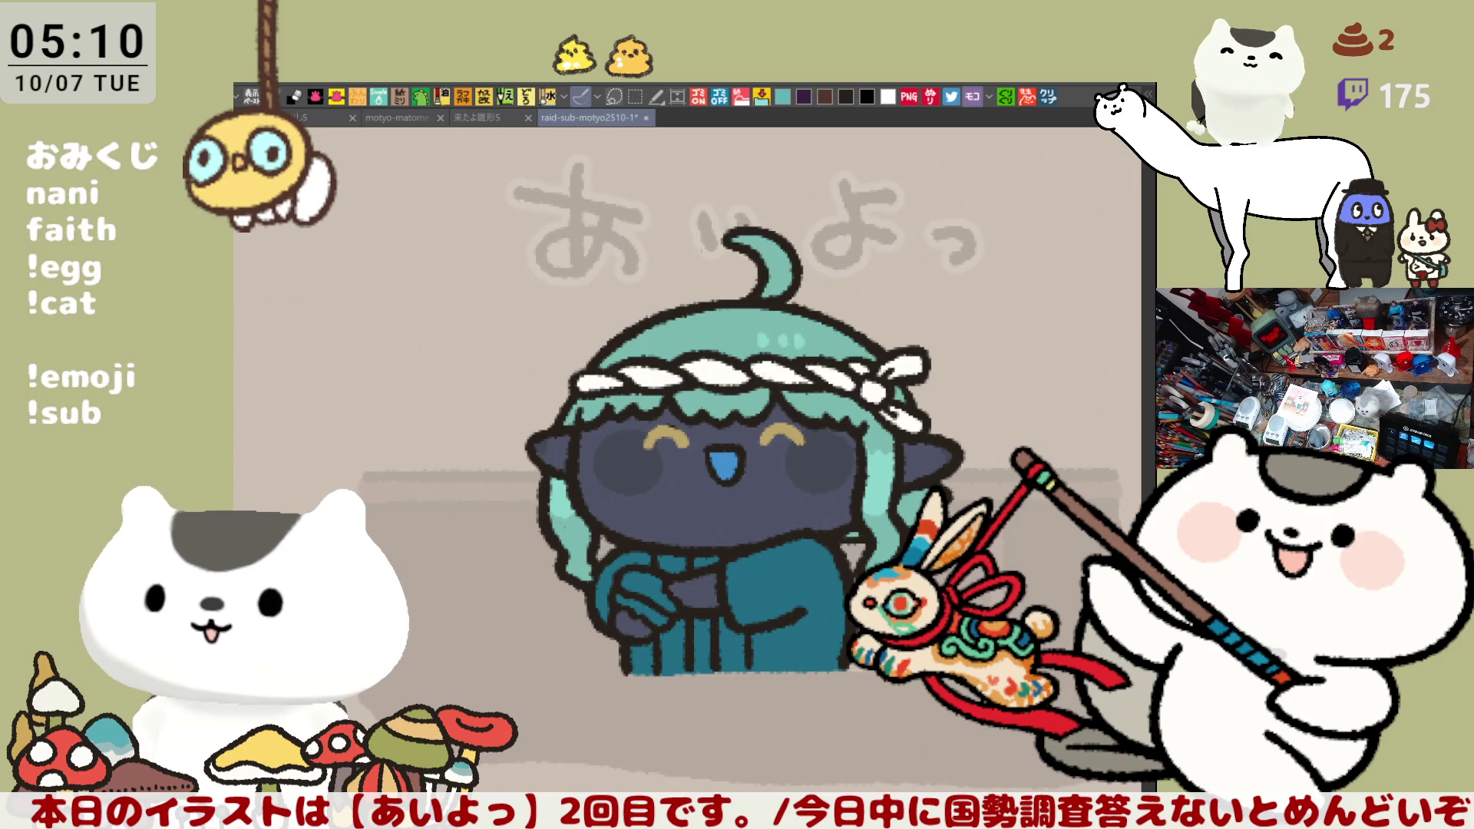
pyautogui.moveTo(661, 662)
pyautogui.mouseDown()
pyautogui.moveTo(676, 671)
pyautogui.moveTo(684, 641)
pyautogui.mouseUp()
pyautogui.moveTo(701, 565); pyautogui.dragTo(683, 560)
pyautogui.moveTo(742, 670)
pyautogui.mouseDown()
pyautogui.moveTo(726, 667)
pyautogui.moveTo(739, 652)
pyautogui.mouseUp()
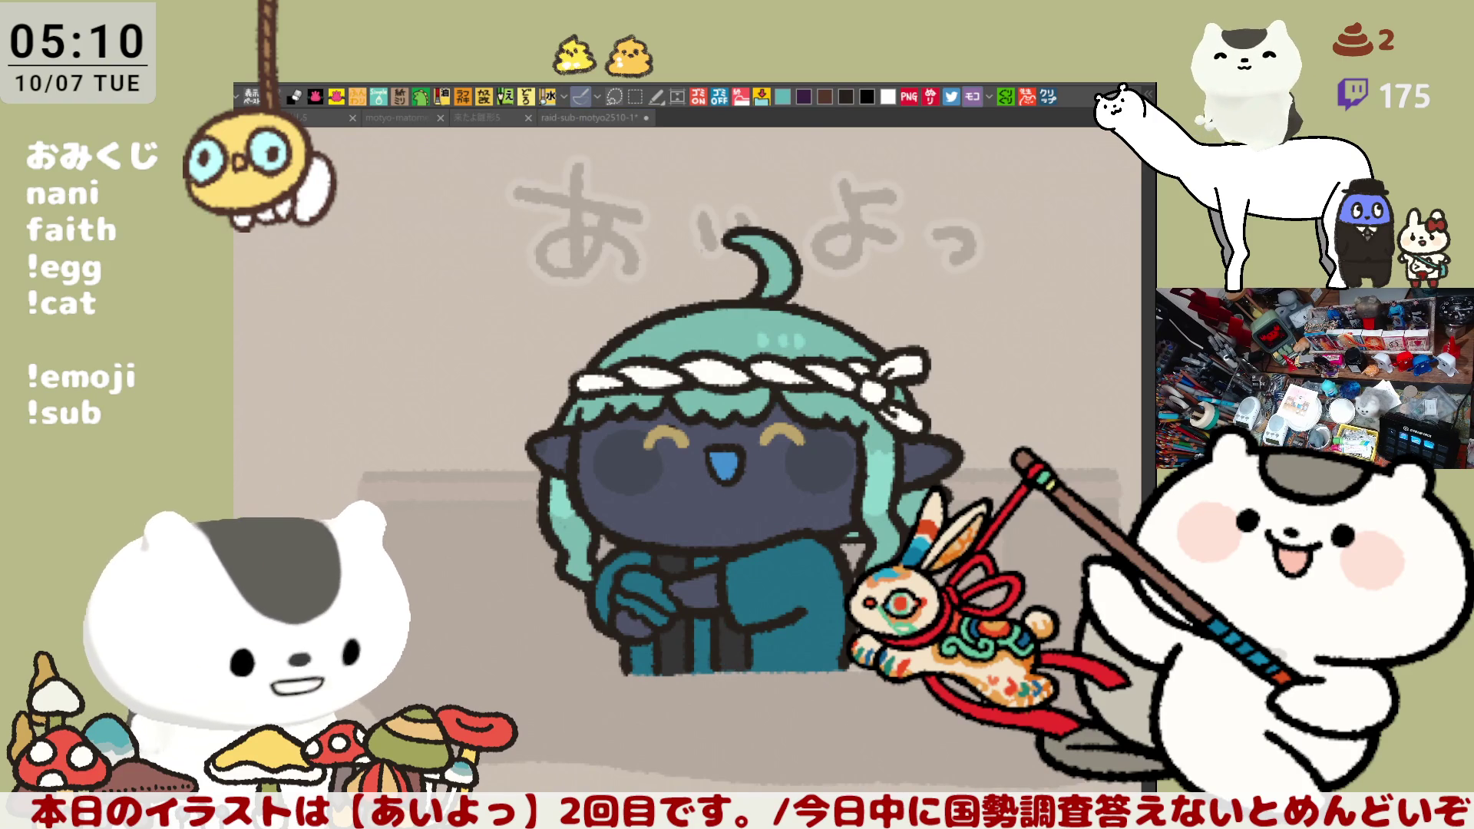
pyautogui.click(726, 569)
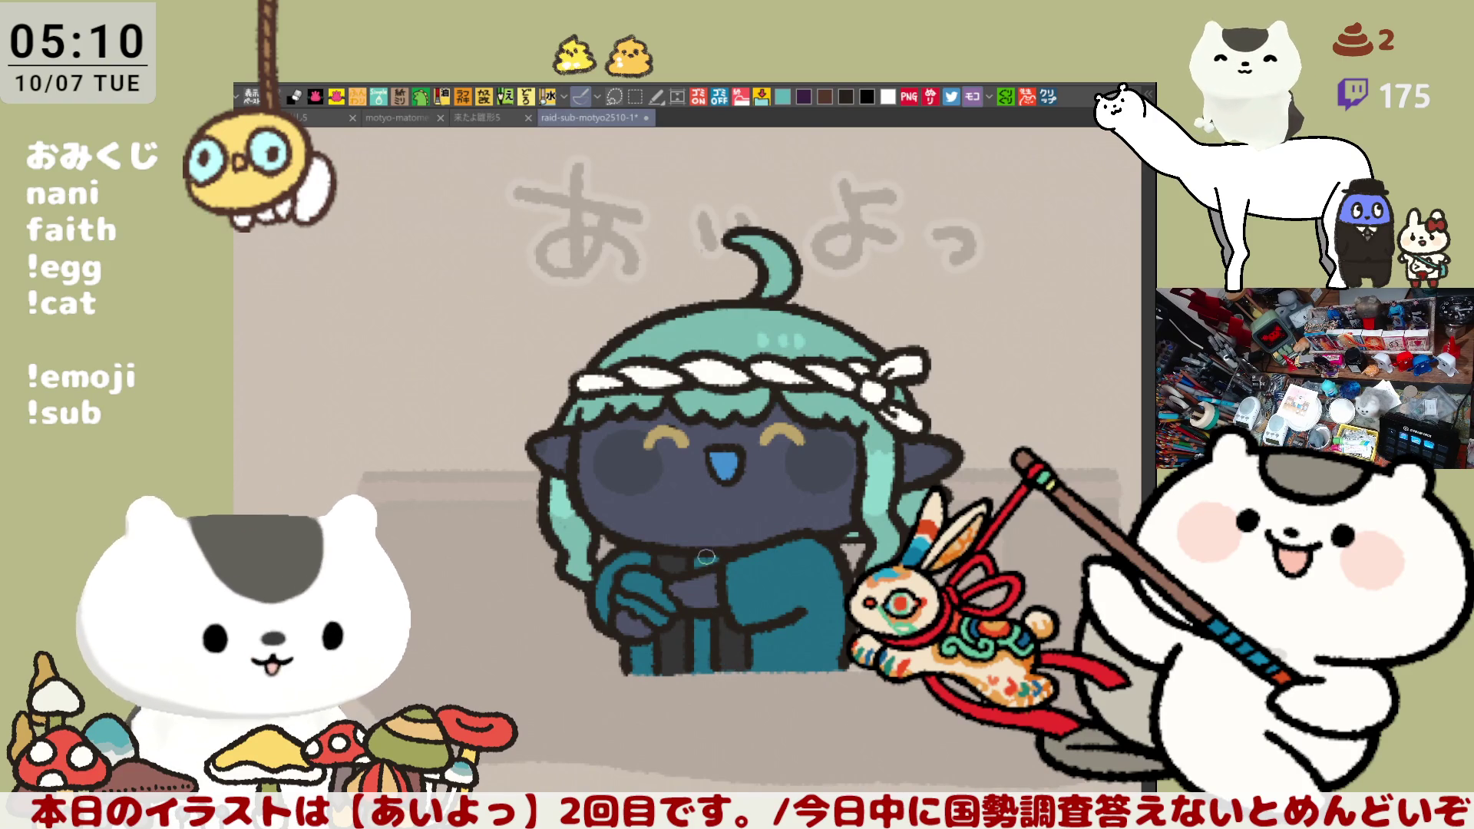
pyautogui.moveTo(706, 673); pyautogui.dragTo(705, 638)
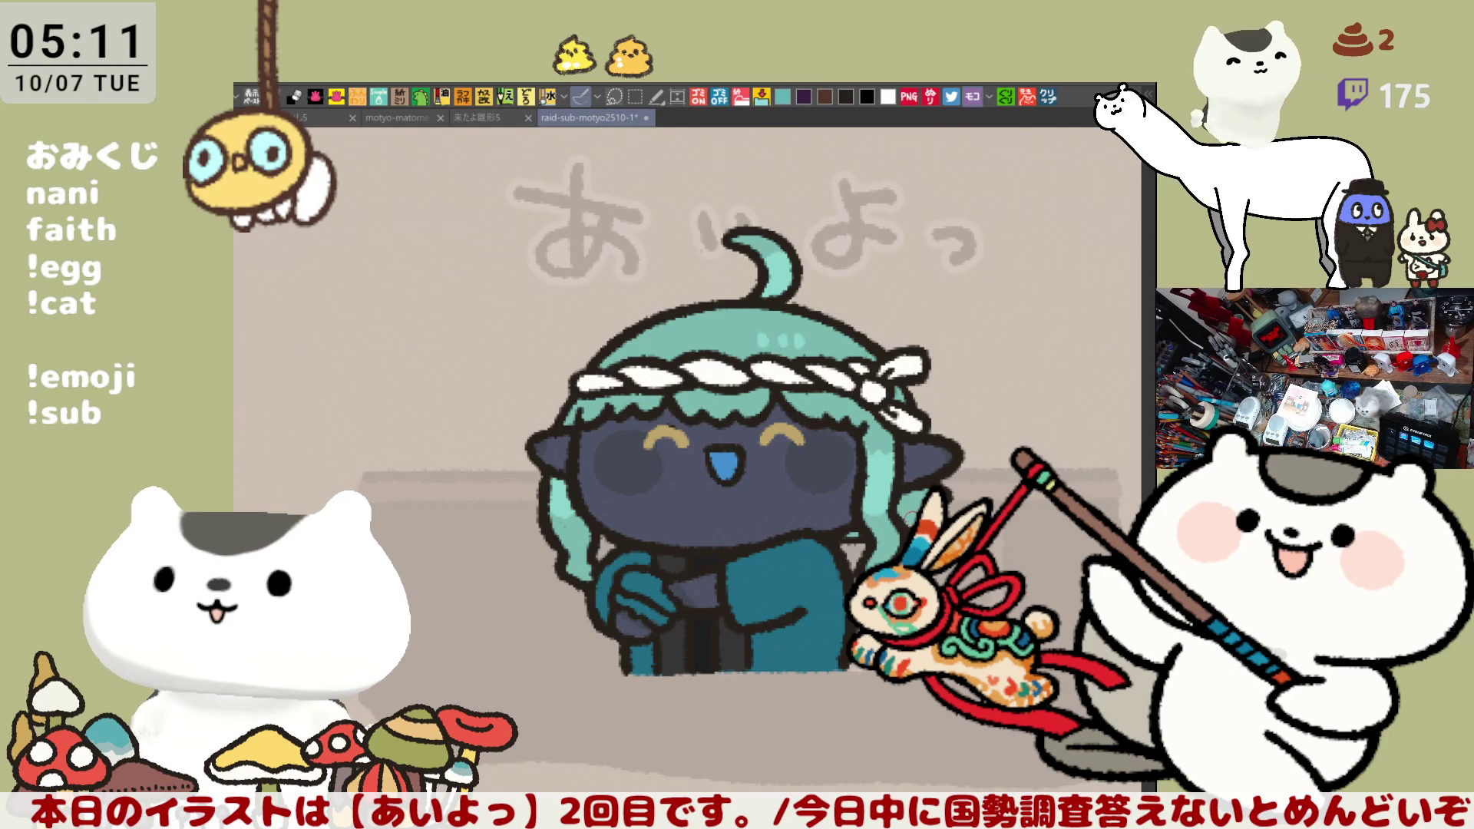
pyautogui.moveTo(626, 574); pyautogui.dragTo(664, 607)
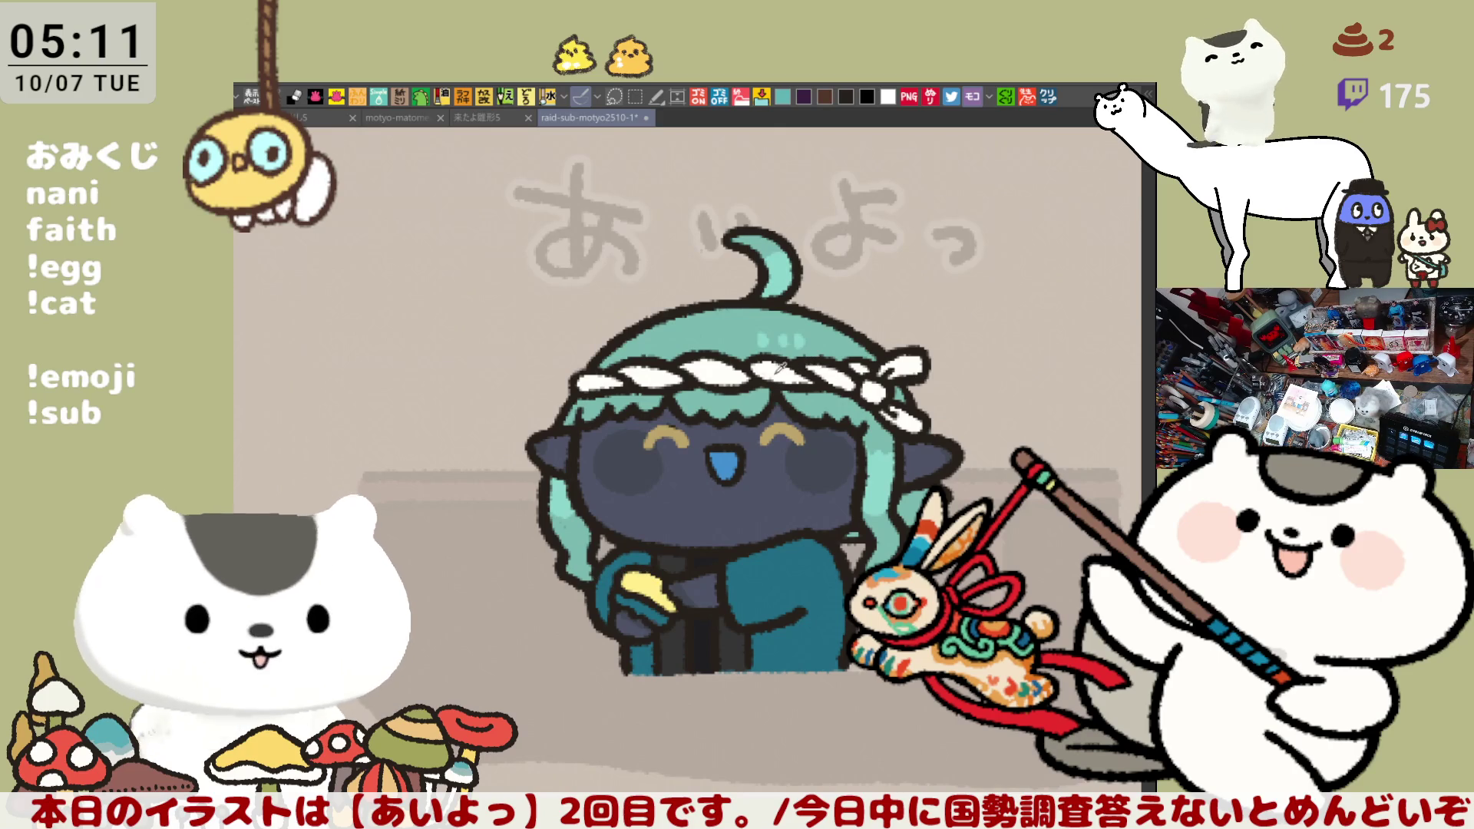
pyautogui.scroll(-2, 737, 599)
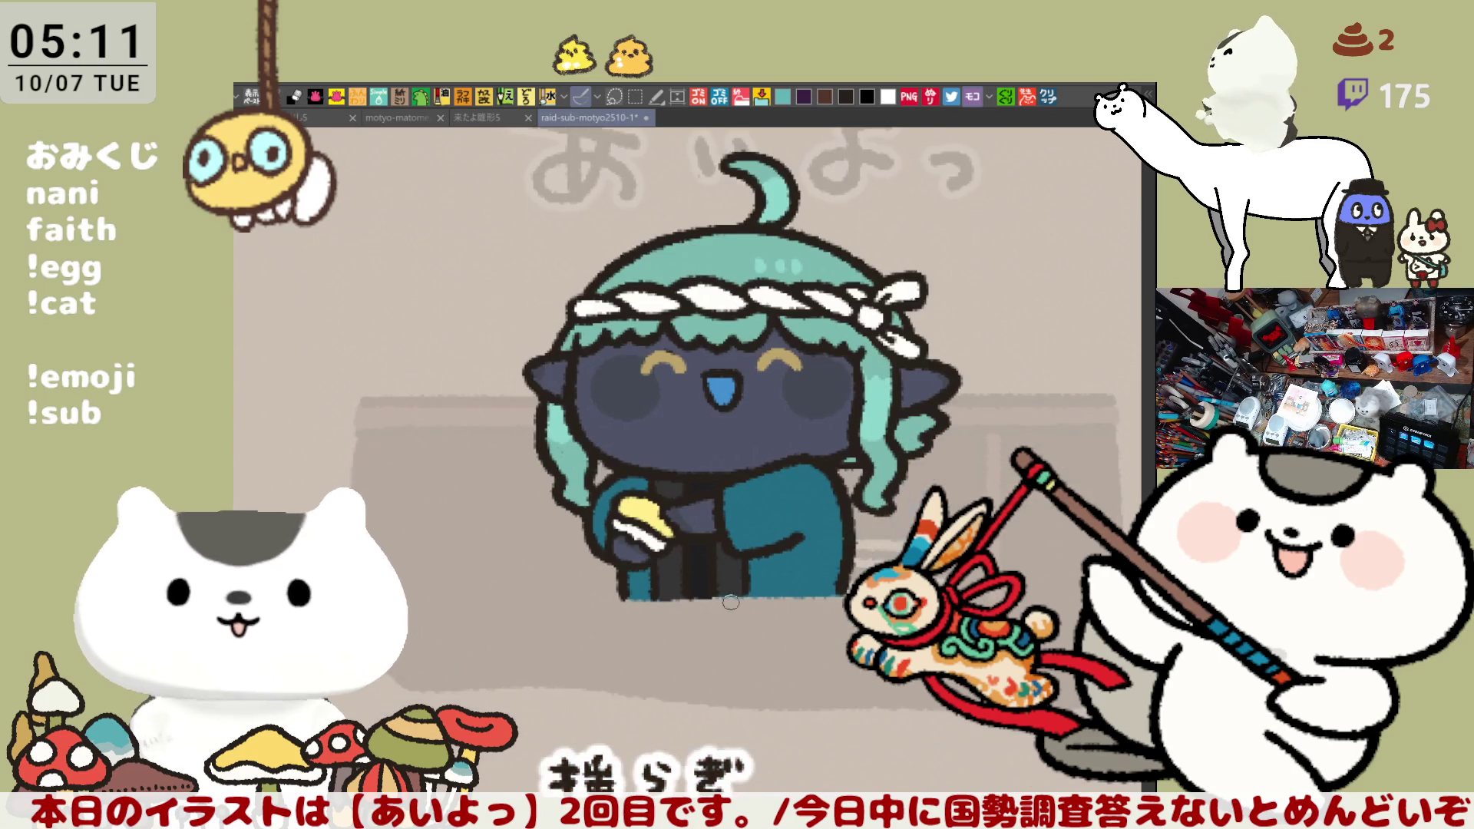
# Zoom out on the sheet and select the あいよっ title above 揺らぎ
pyautogui.scroll(-5, 738, 599)
pyautogui.scroll(-1, 767, 499)
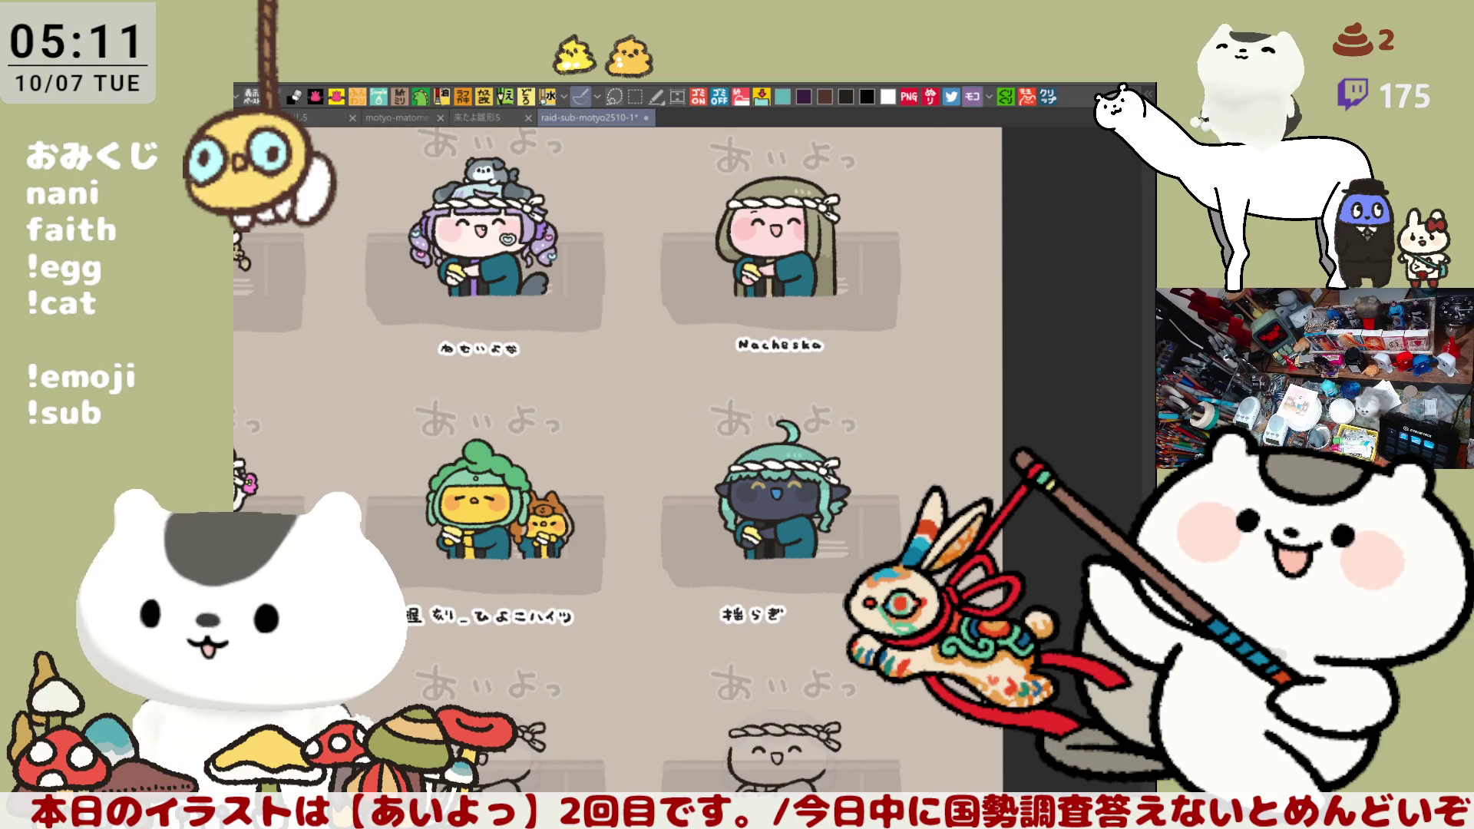
pyautogui.moveTo(690, 379)
pyautogui.mouseDown()
pyautogui.moveTo(885, 452)
pyautogui.moveTo(855, 415)
pyautogui.mouseUp()
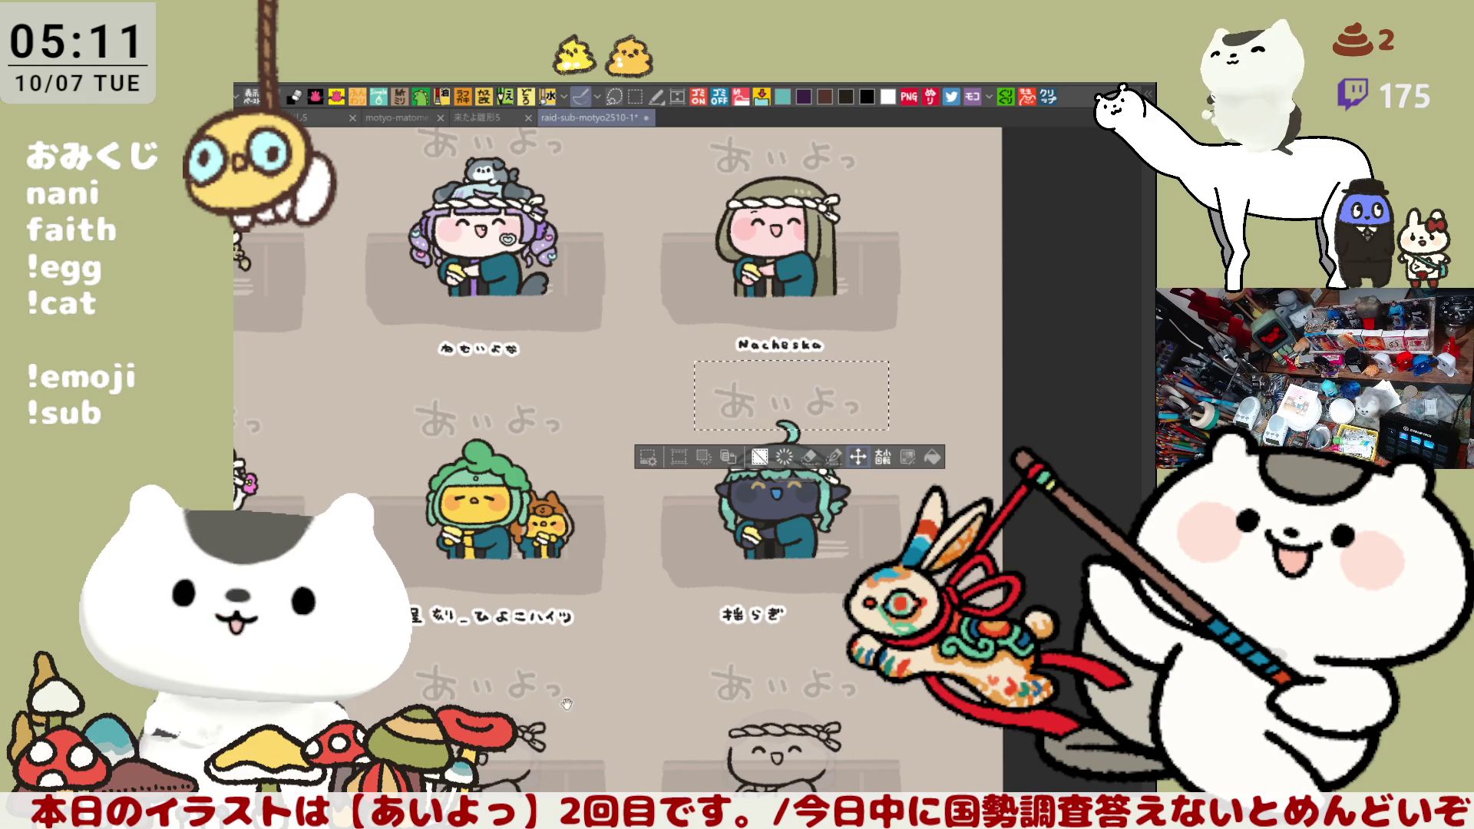
# Pan to the characters further left, rectangle-select the あいよっ title above シェル, then deselect
pyautogui.moveTo(586, 700); pyautogui.dragTo(705, 676)
pyautogui.moveTo(634, 640); pyautogui.dragTo(833, 607)
pyautogui.moveTo(592, 614); pyautogui.dragTo(749, 606)
pyautogui.press('m')
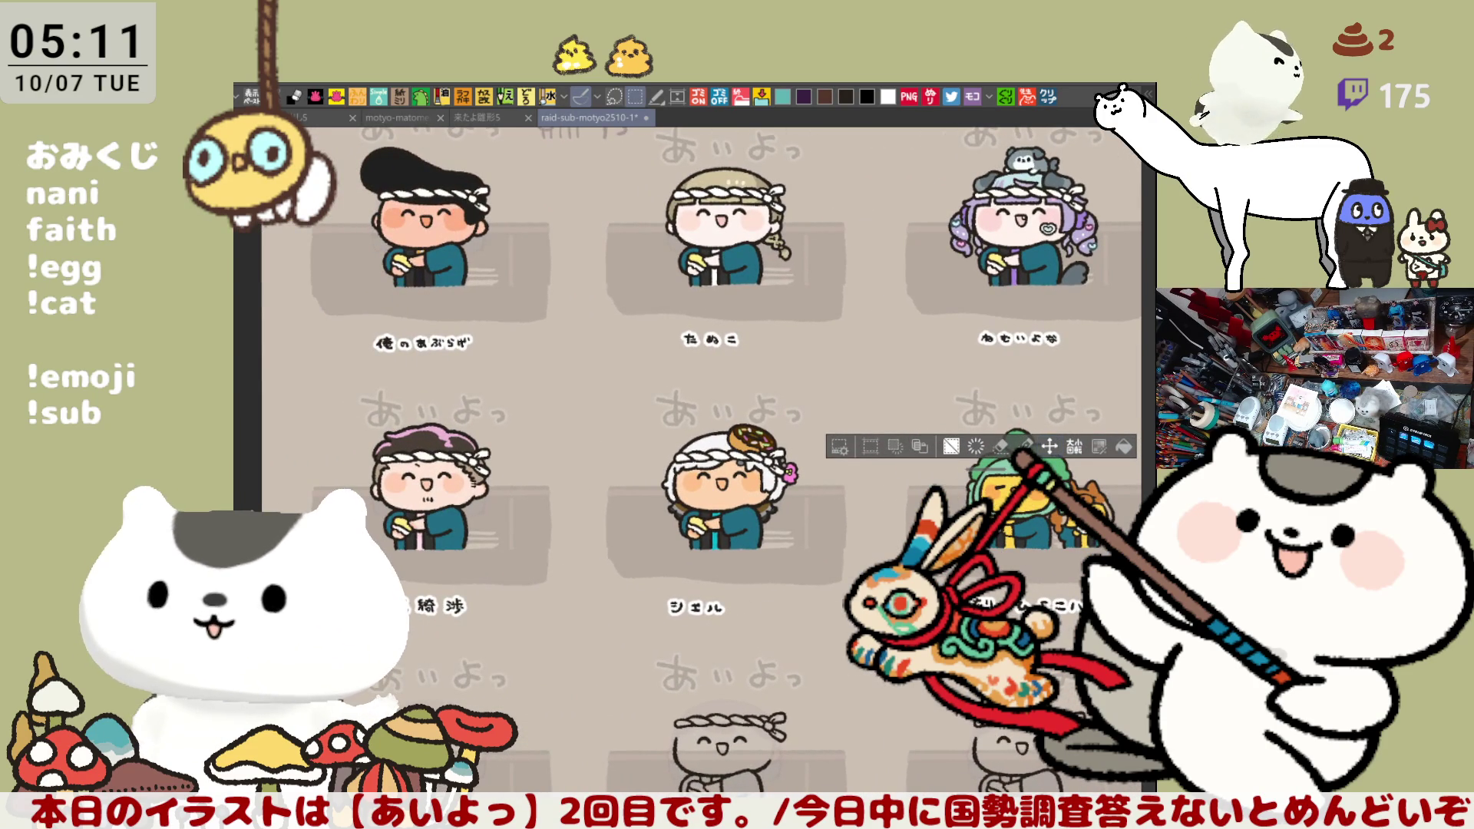
pyautogui.moveTo(630, 373)
pyautogui.mouseDown()
pyautogui.moveTo(819, 438)
pyautogui.moveTo(799, 462)
pyautogui.mouseUp()
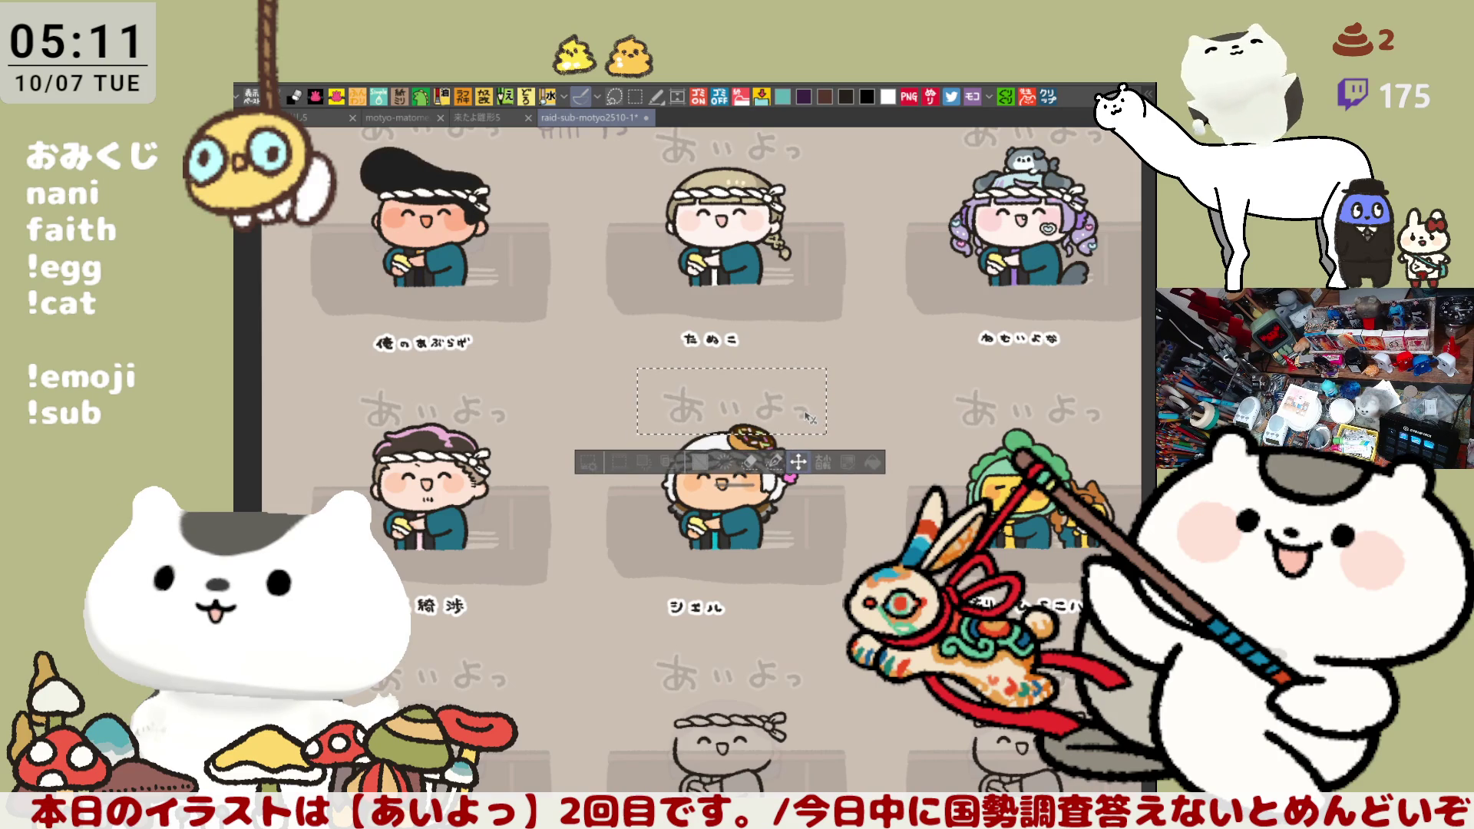
pyautogui.hotkey('ctrl', 'd')
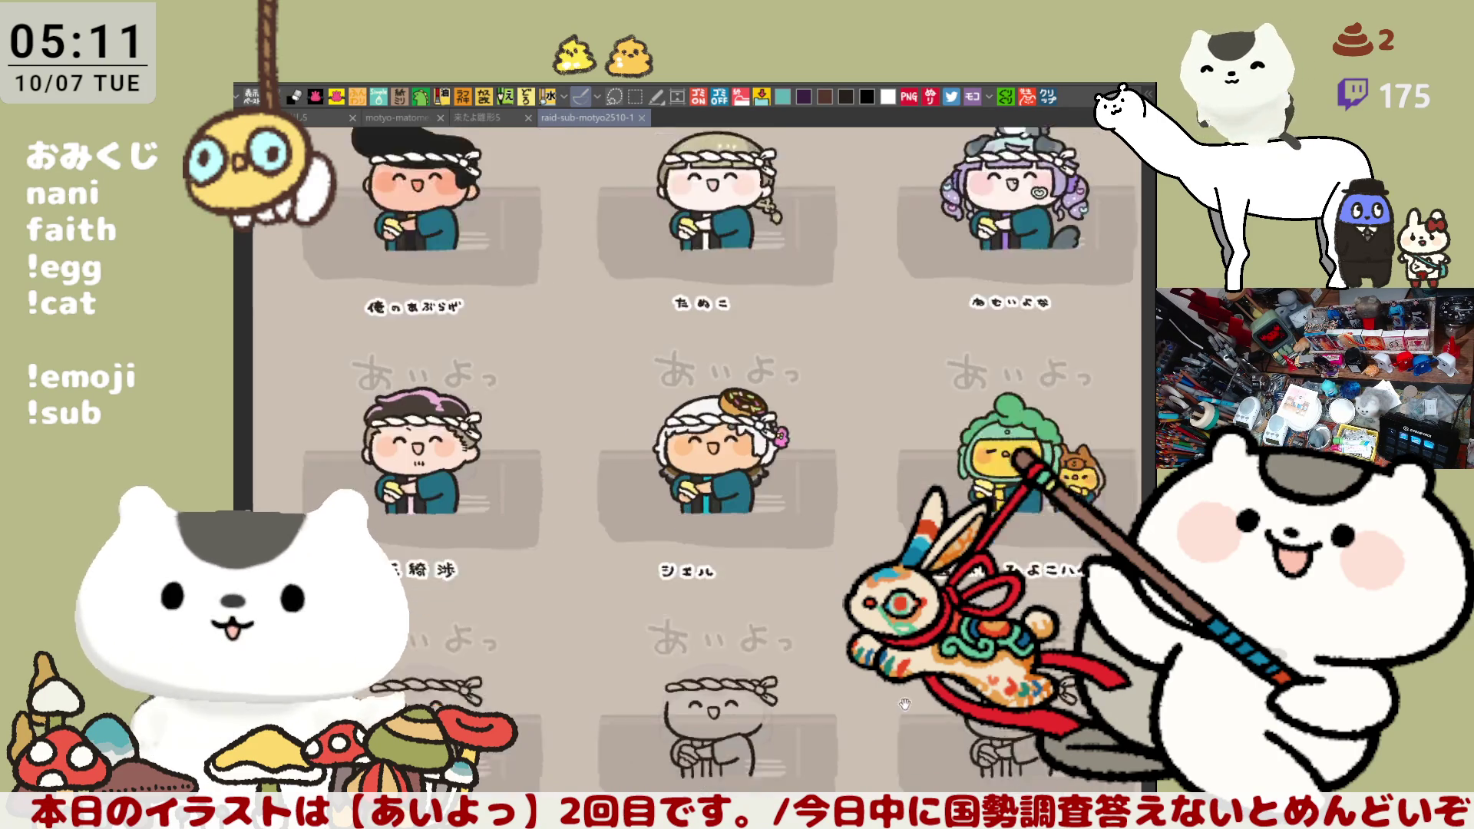
# Scroll and zoom to frame the next uncoloured line-art chibi beneath its あいよっ lettering
pyautogui.scroll(-3, 699, 460)
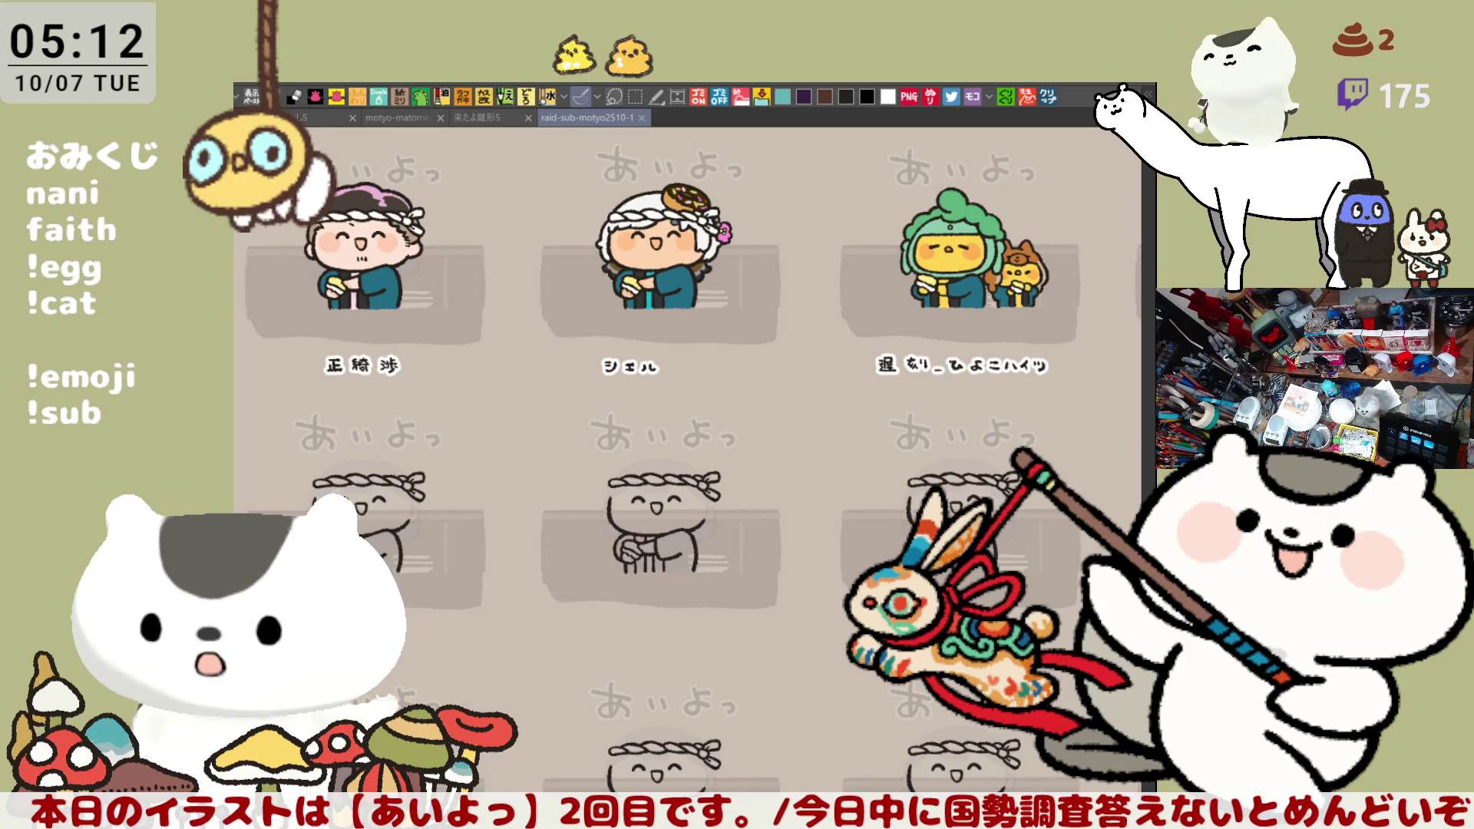
pyautogui.scroll(-2, 722, 763)
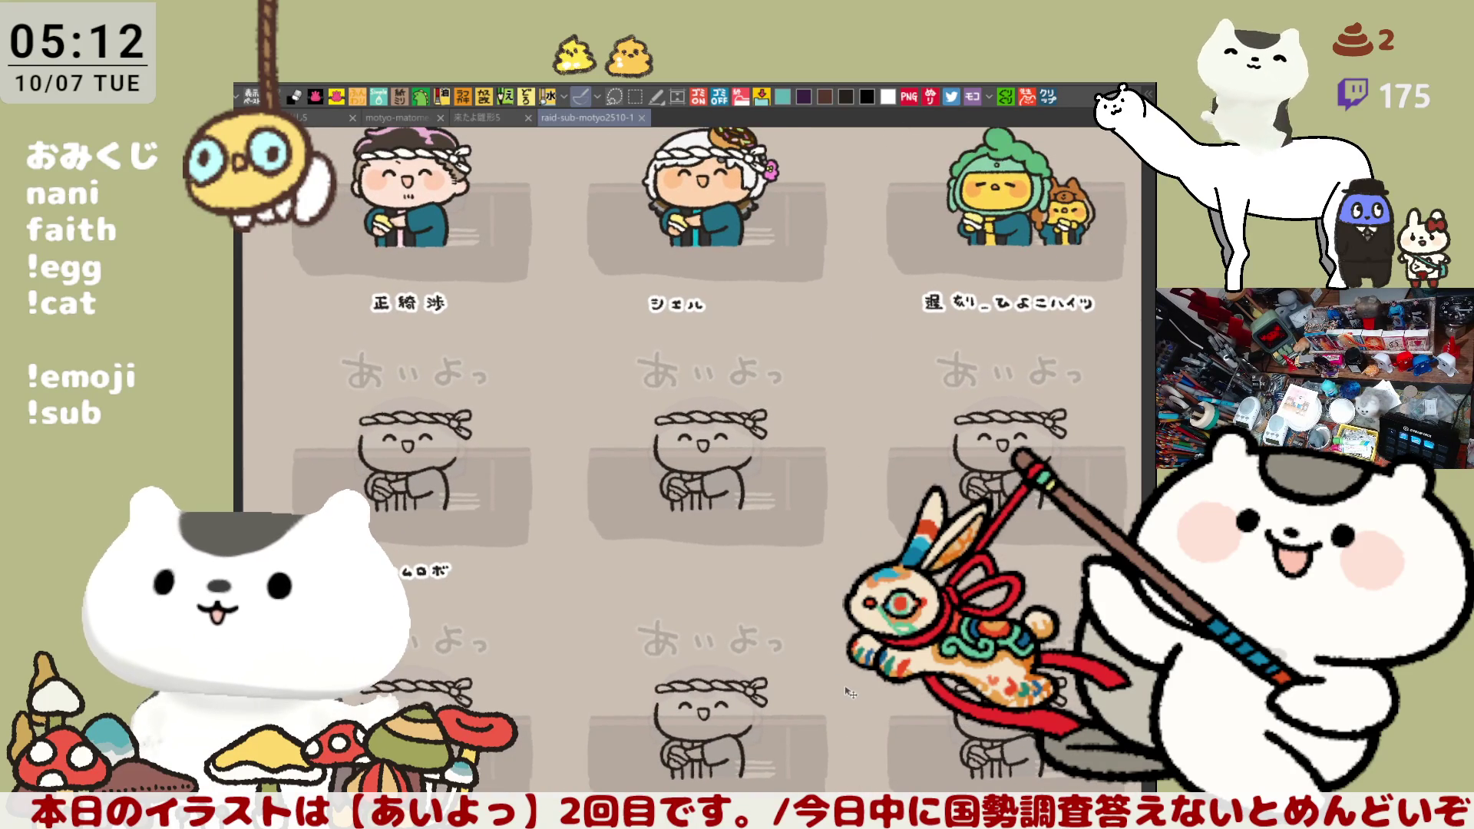
pyautogui.scroll(-1, 845, 668)
pyautogui.scroll(4, 849, 687)
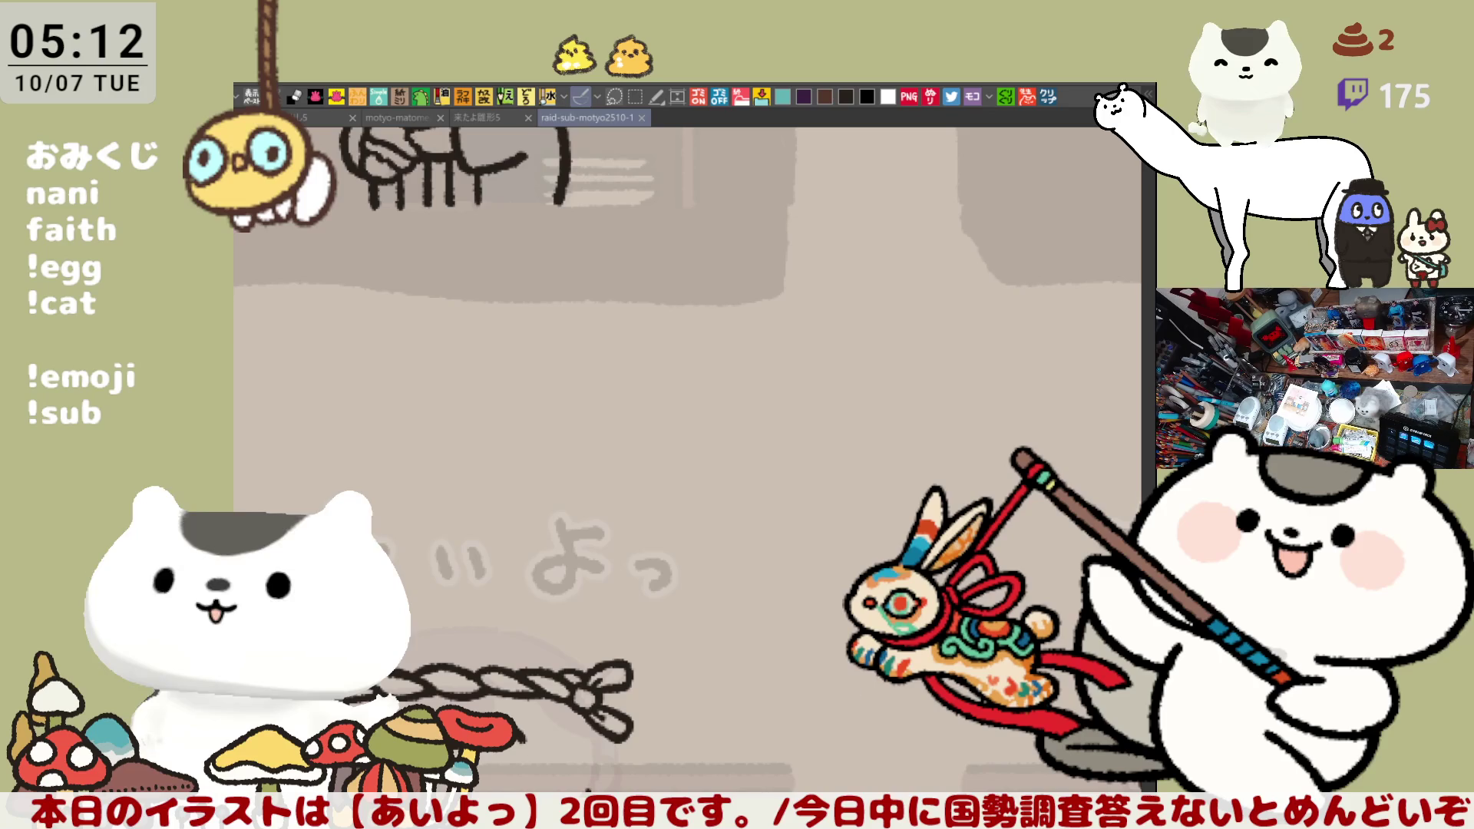
pyautogui.scroll(1, 691, 460)
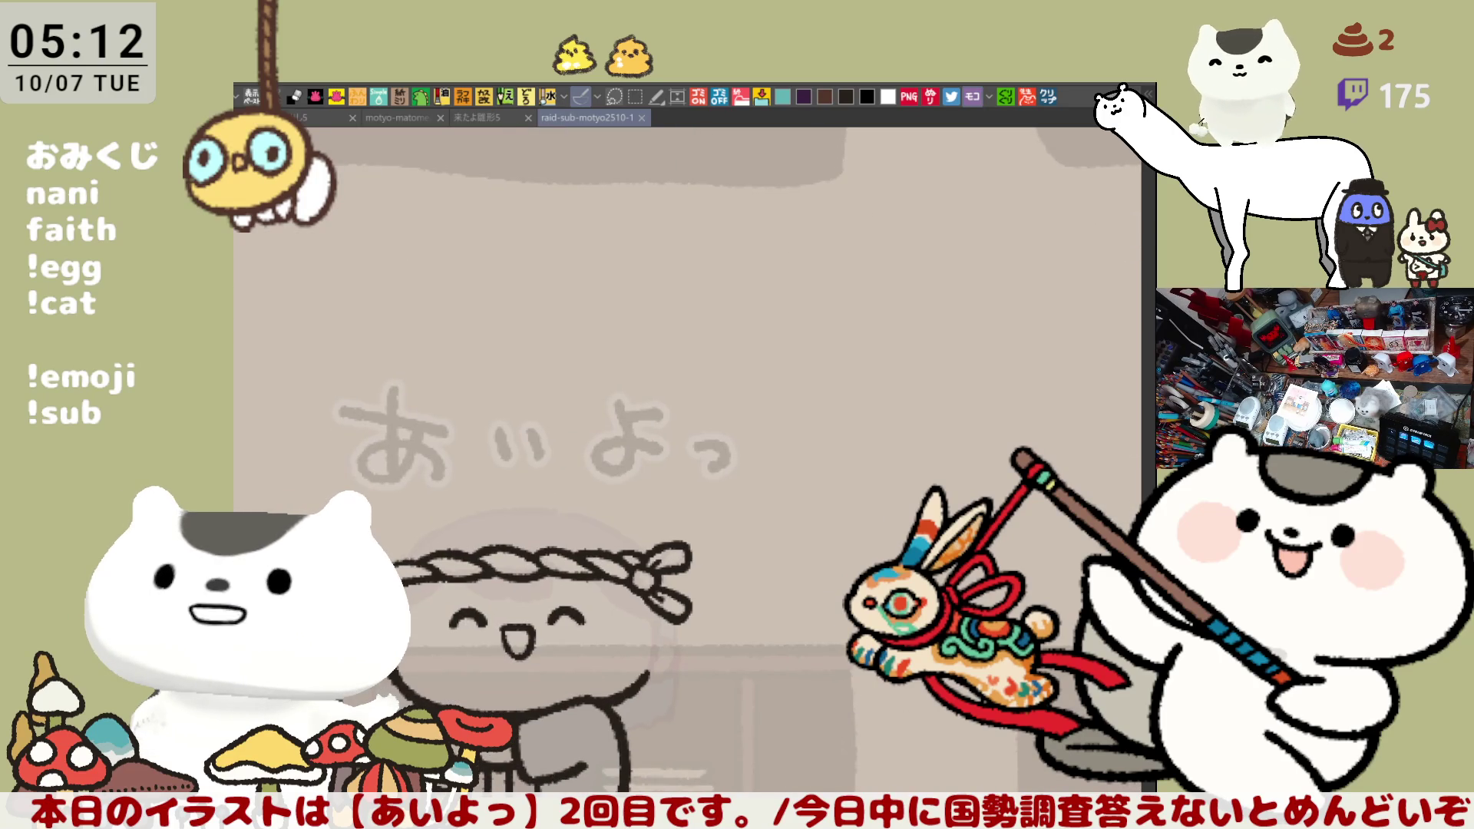